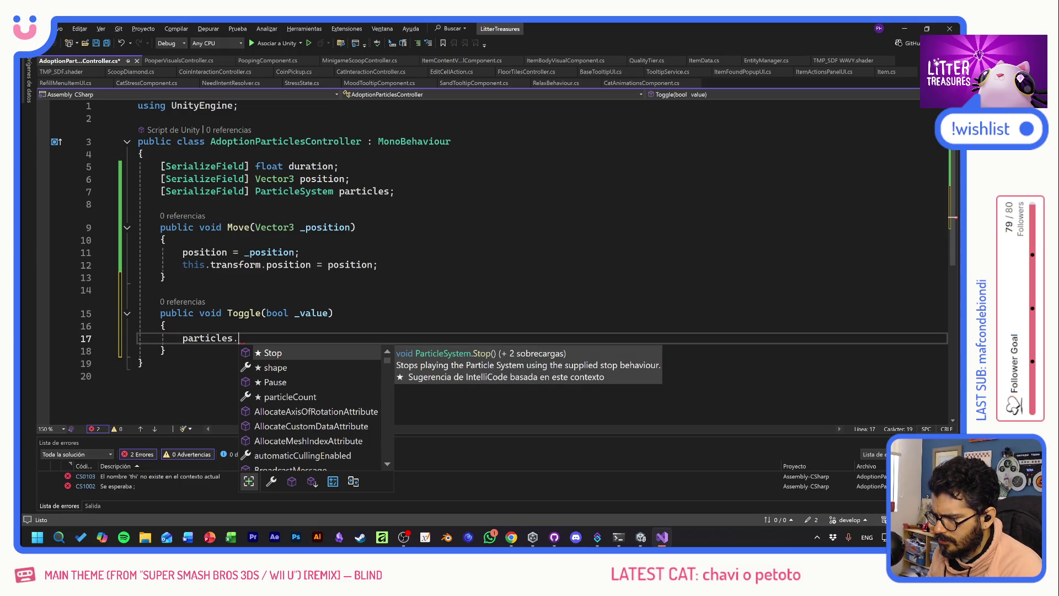
- Start a particles.Play call in Toggle, comparing the Play and isPlaying completions
type("pla")
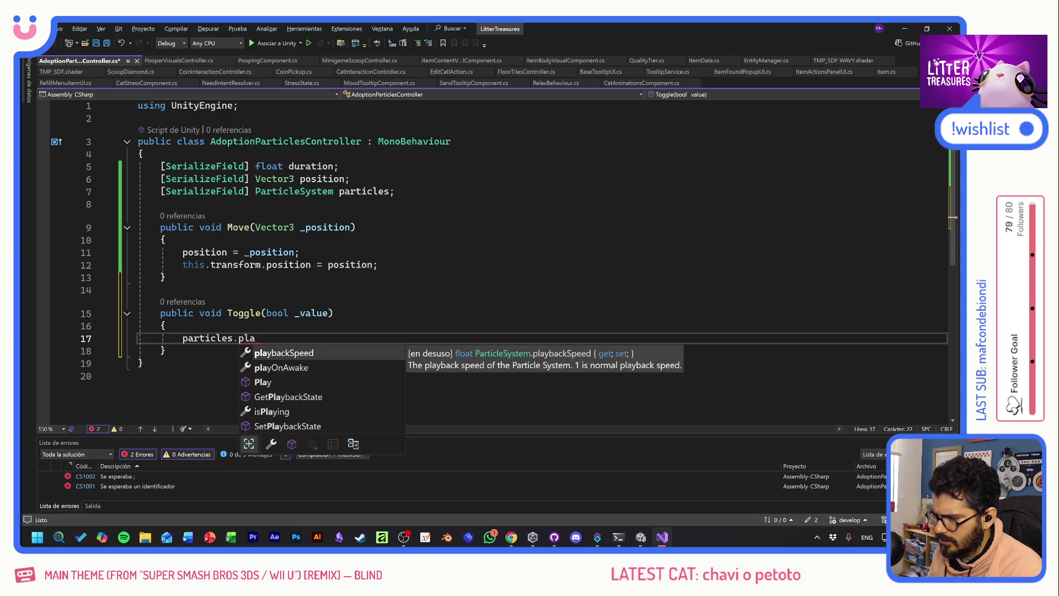
left_click(270, 382)
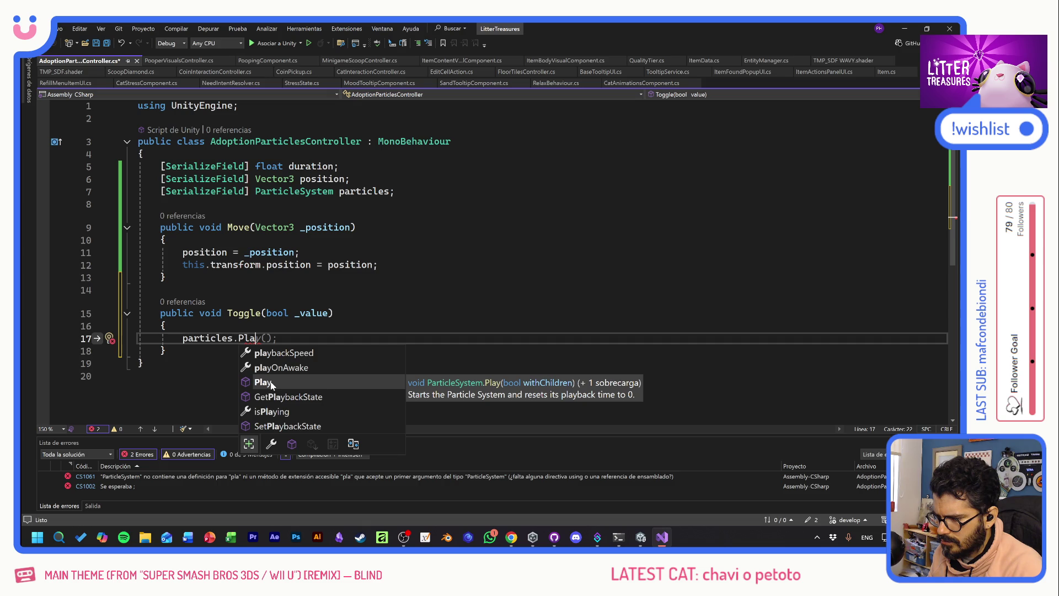
left_click(270, 412)
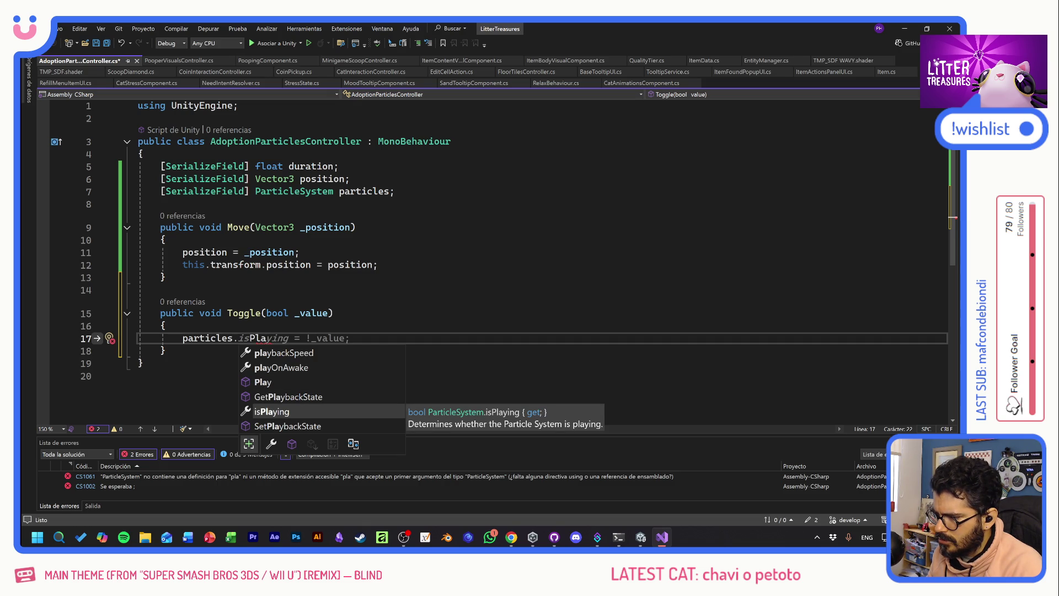
key("Escape")
- Wrap the particles.Play() call in an if (_value == true) block and save the script
key("ctrl+Return")
type("if (")
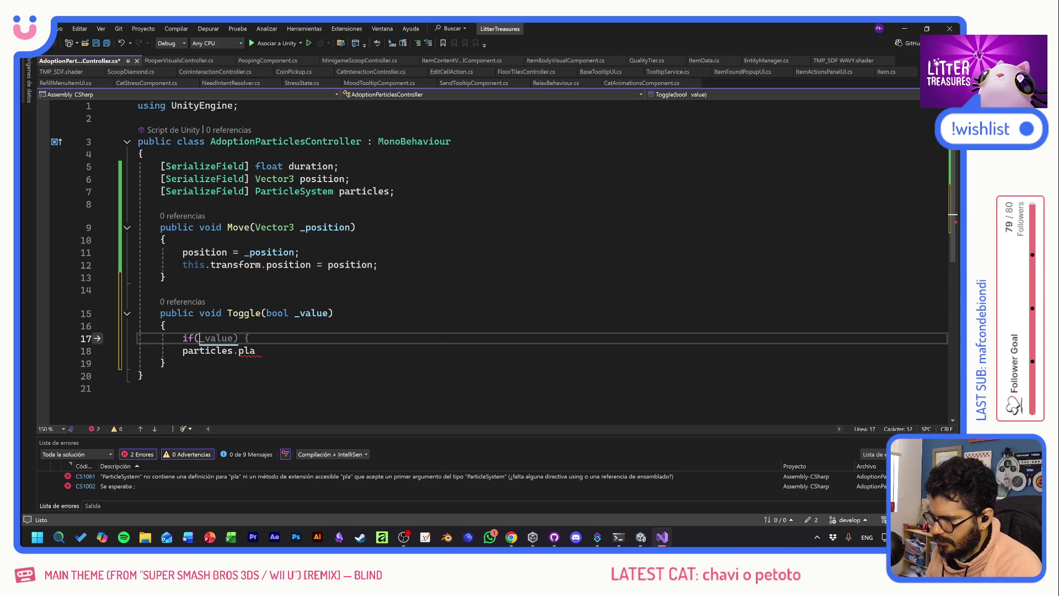
type("_")
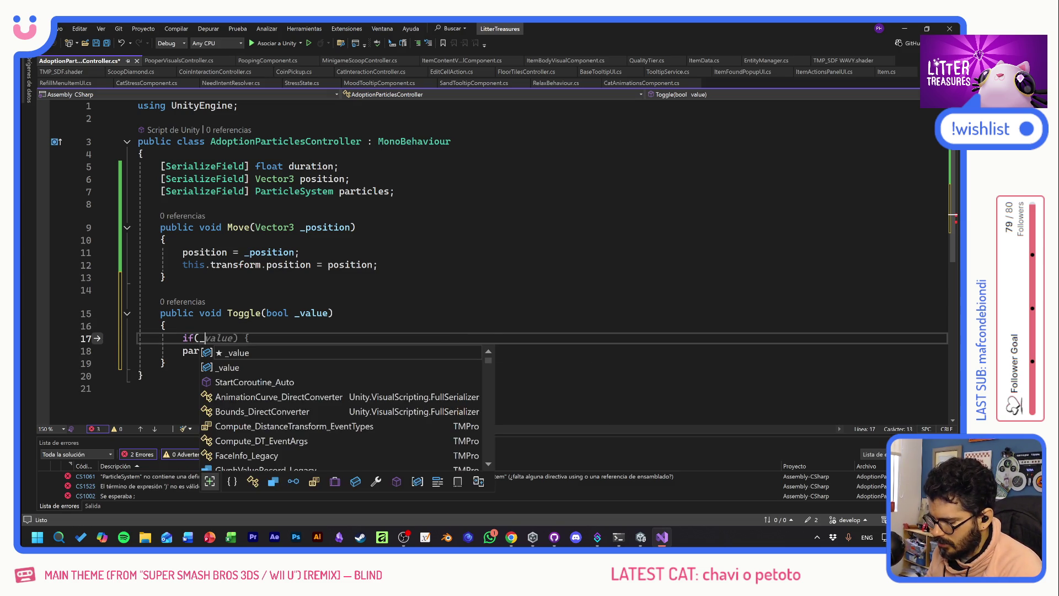
type("value ")
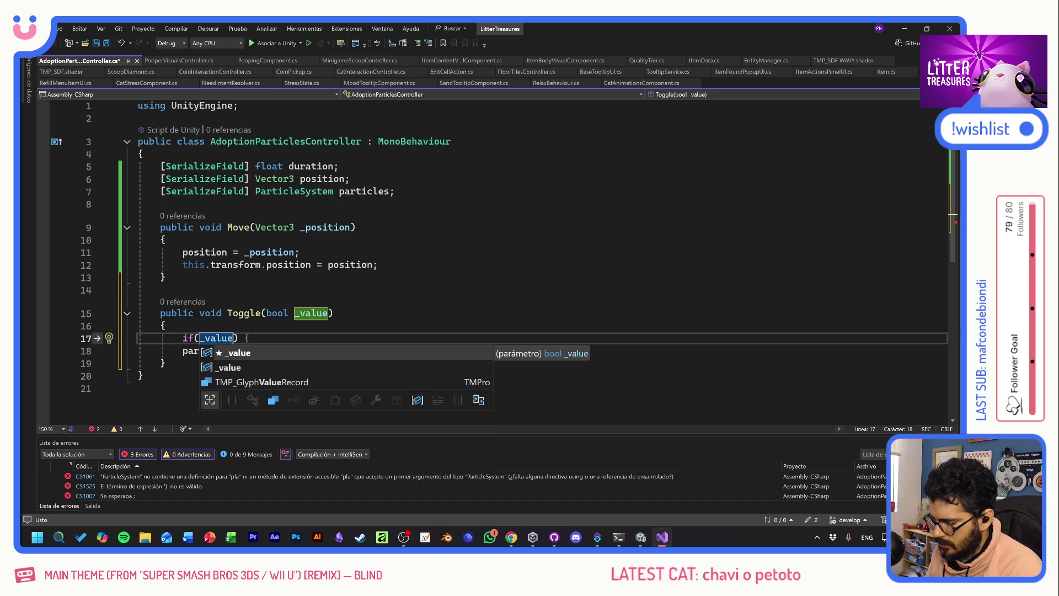
type("== true")
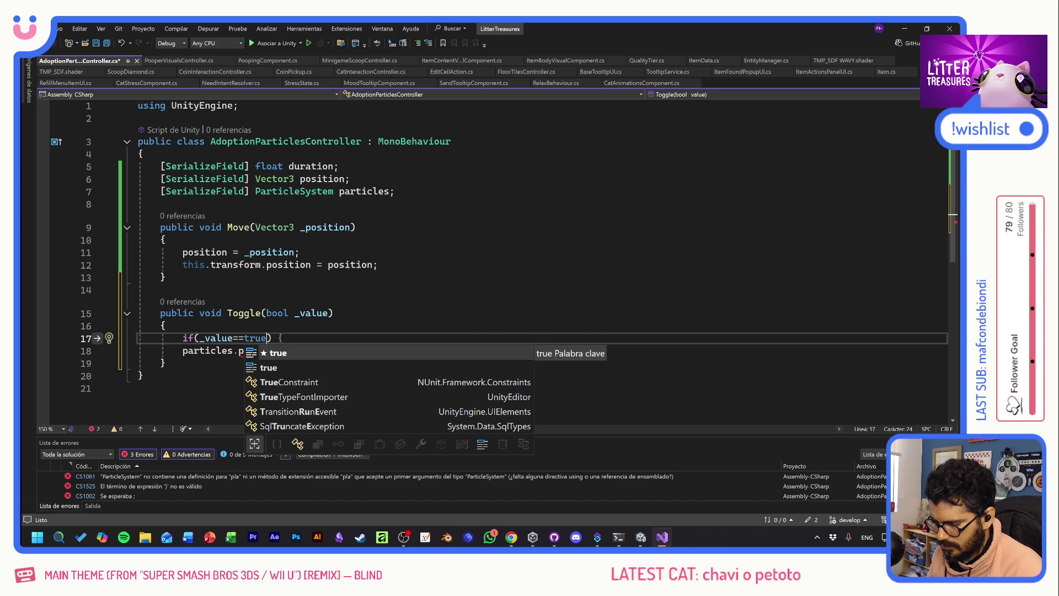
type(") {")
key("Return")
key("Down")
key("Down")
key("Home")
key("shift+End")
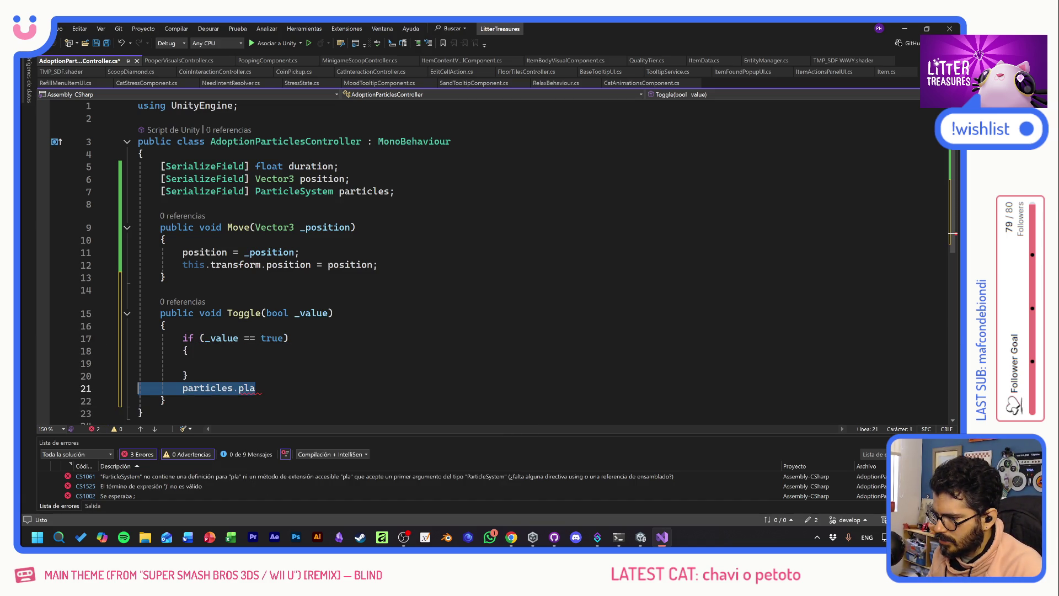
key("ctrl+x")
key("Up")
key("Up")
key("ctrl+v")
key("BackSpace")
key("BackSpace")
key("BackSpace")
type("play")
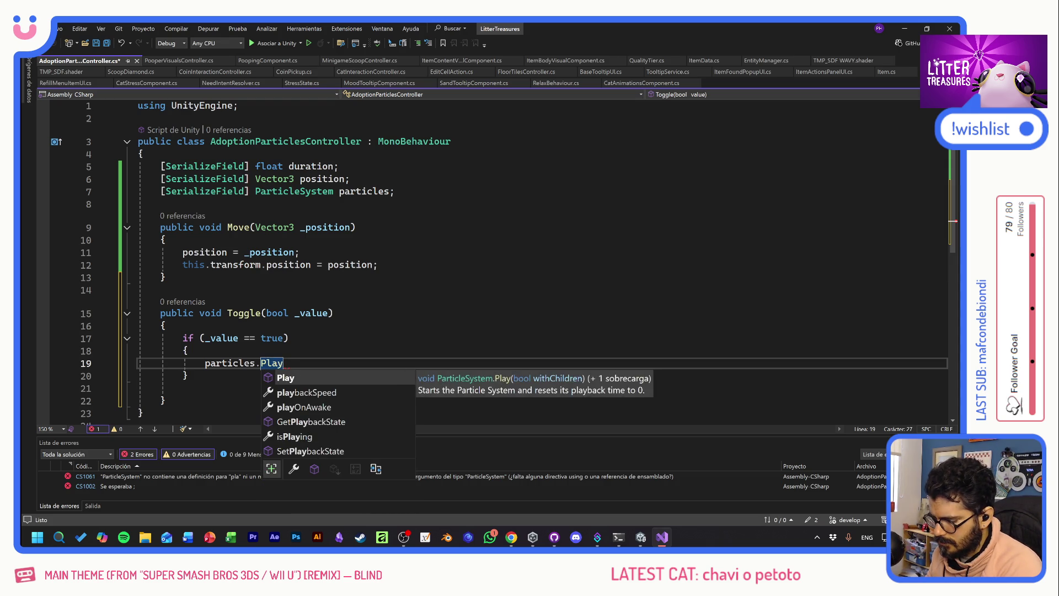
type("();")
key("ctrl+s")
- Add an else branch to Toggle that calls particles.Stop()
key("Down")
type("else {")
key("Return")
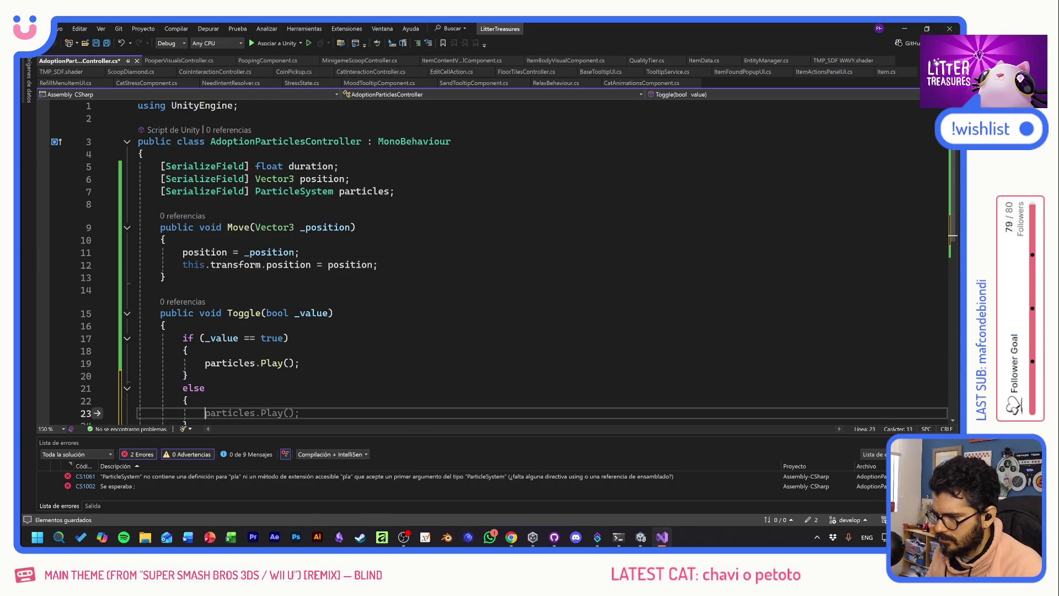
key("Tab")
double_click(284, 413)
type("St")
key("Tab")
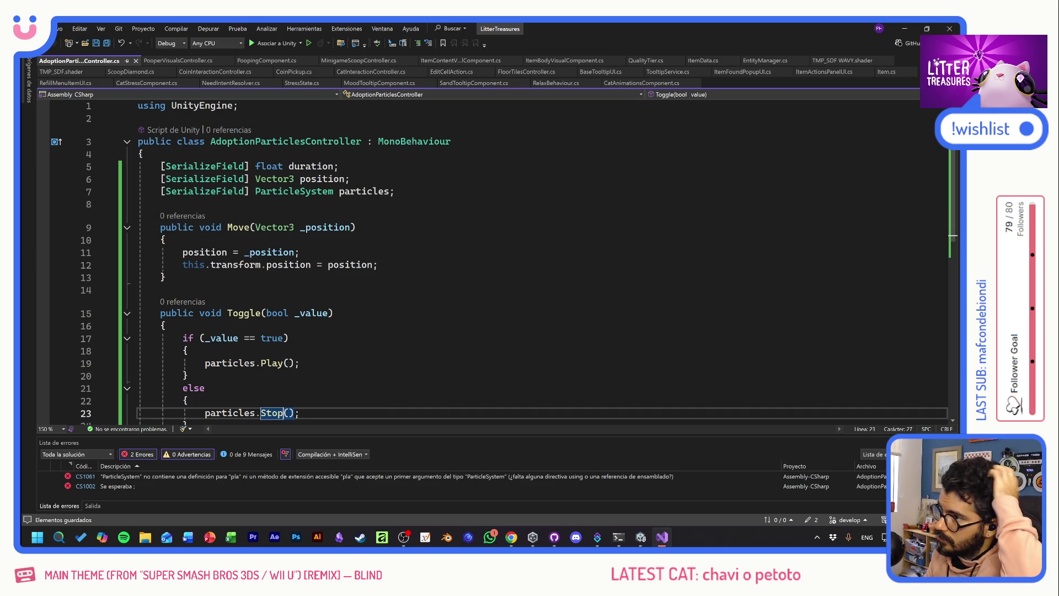
left_click(187, 375)
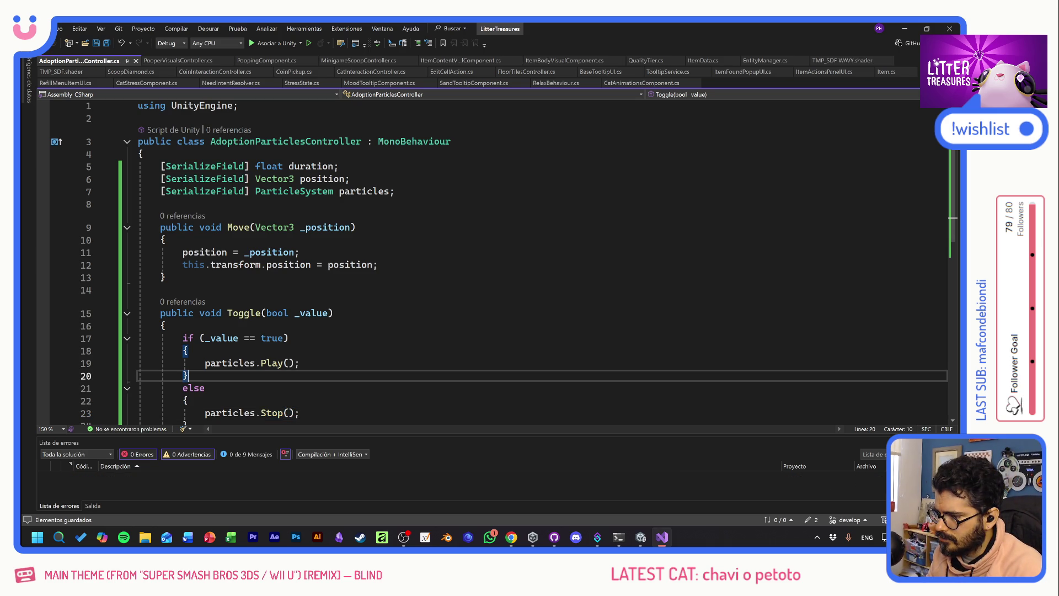
left_click(300, 363)
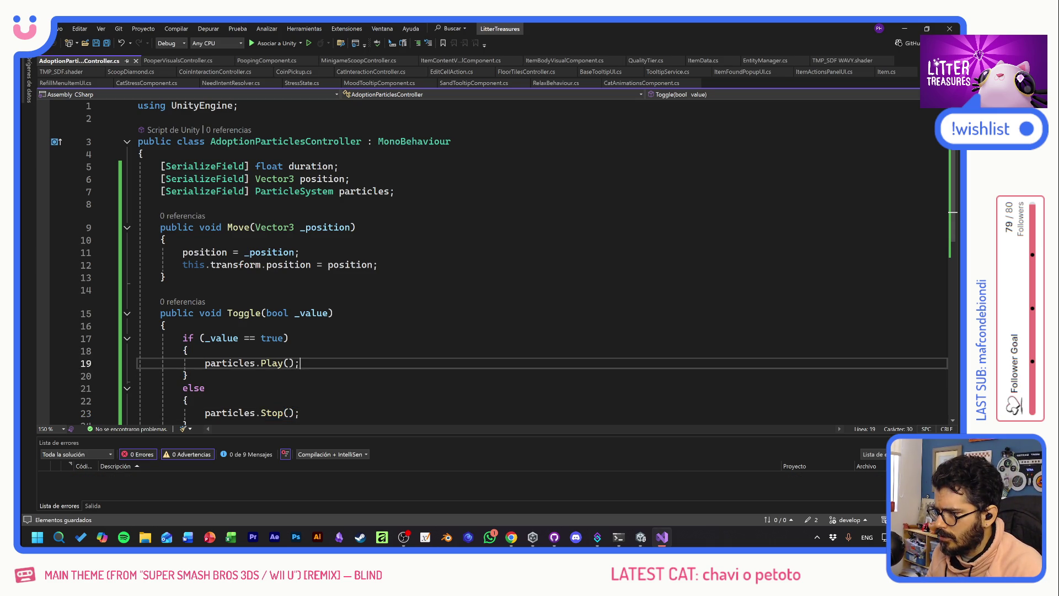
left_click(160, 204)
- Begin a public void HandleNewAdoption method on a new line after the fields
key("Return")
type("public void ")
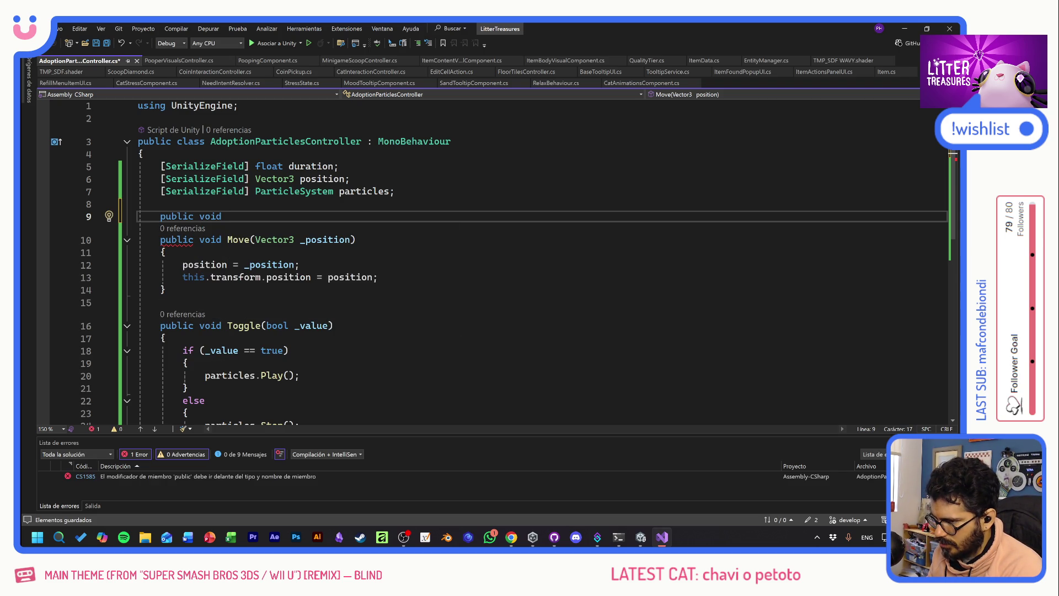
type("A")
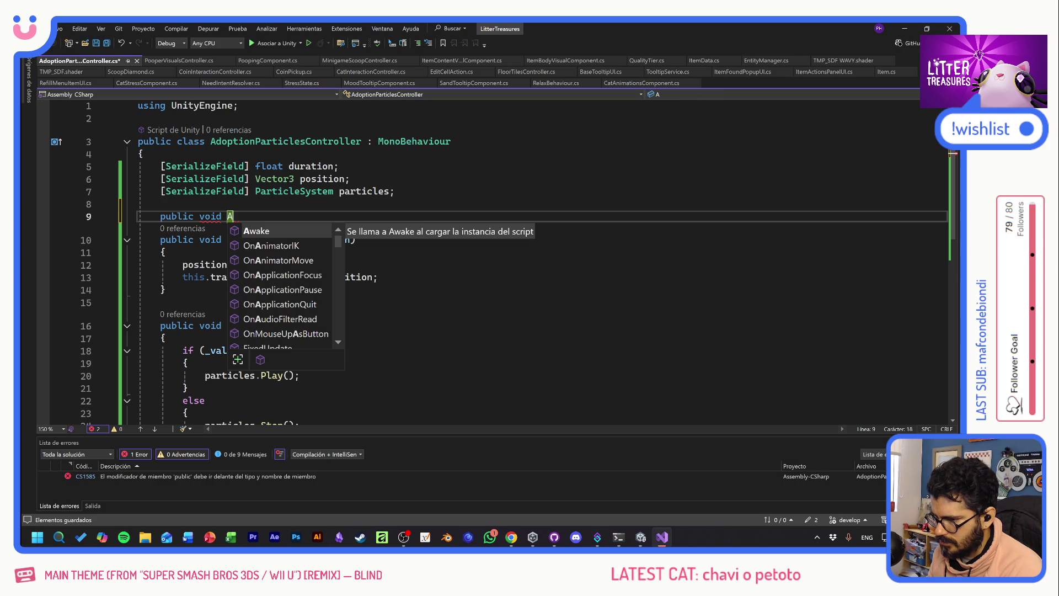
key("BackSpace")
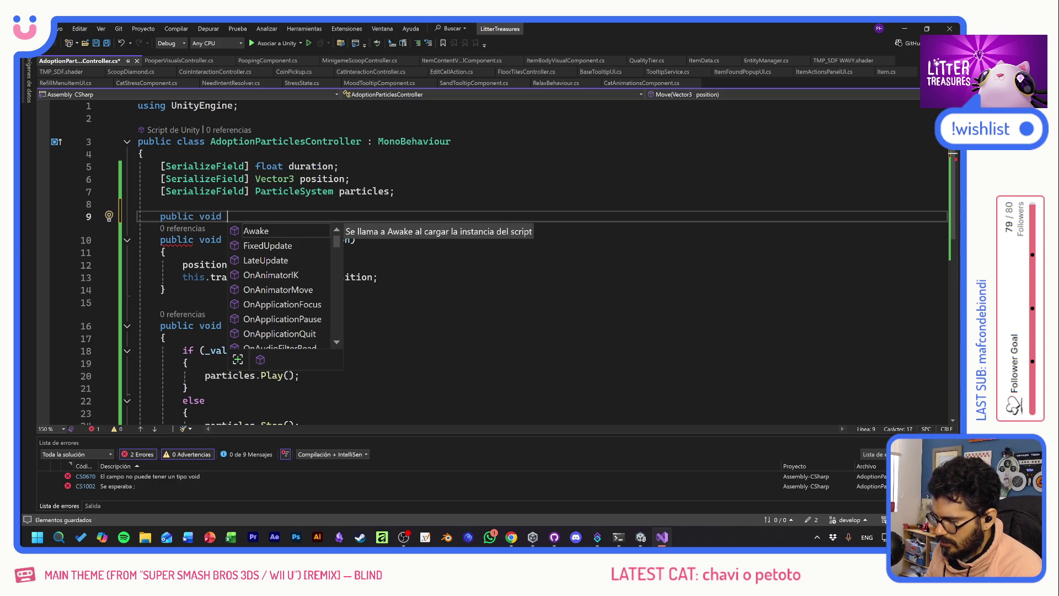
type("OnNew")
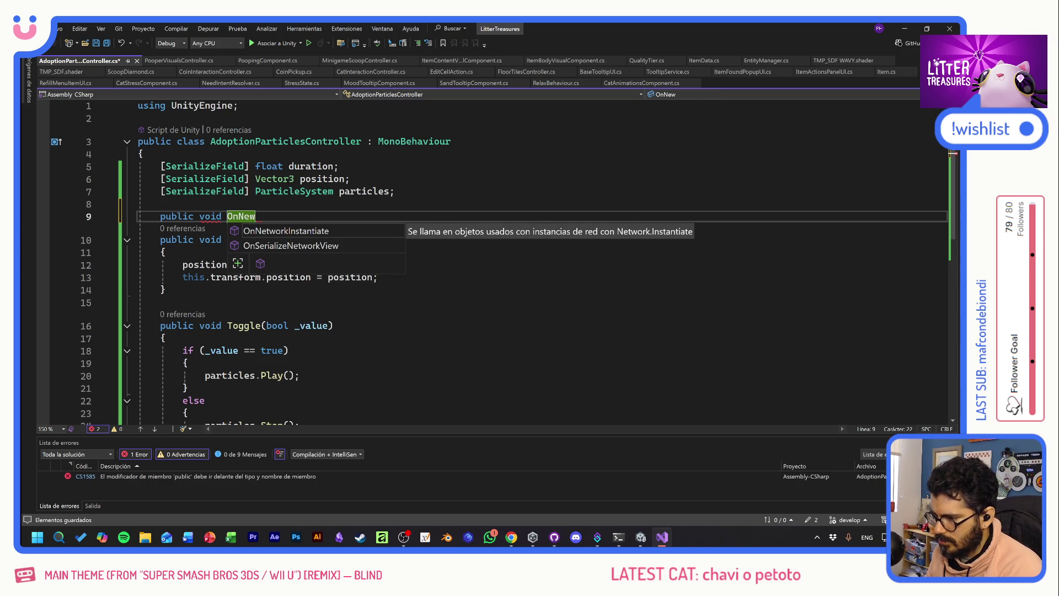
key("BackSpace")
key("BackSpace")
key("BackSpace")
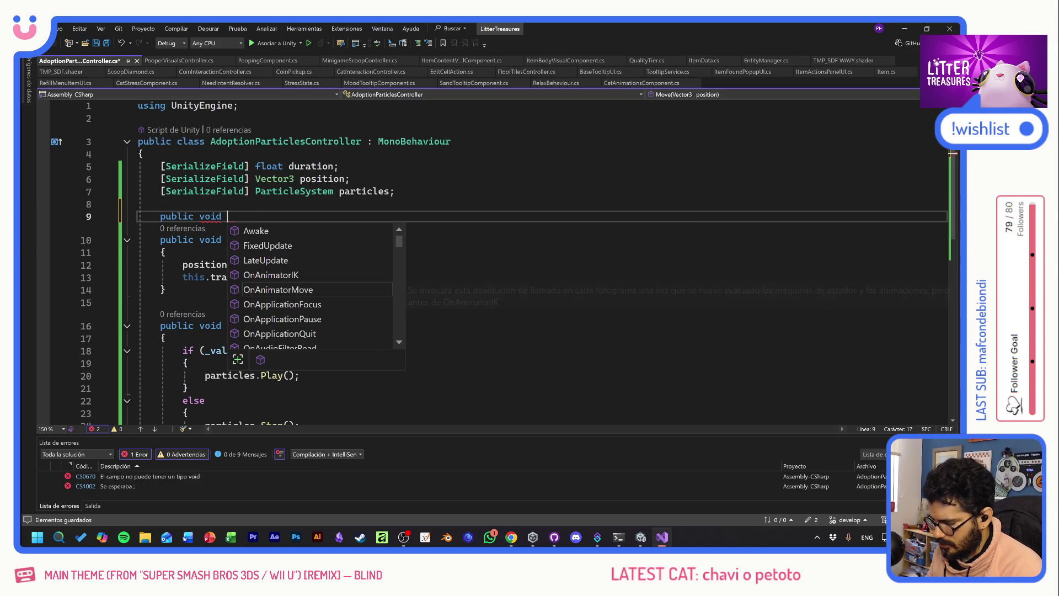
type("Han")
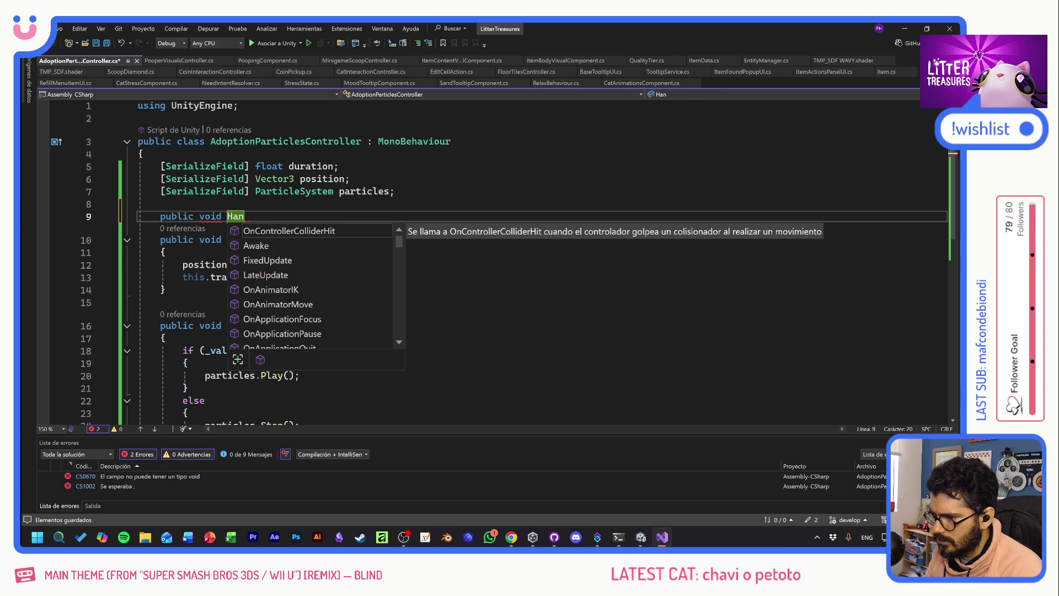
type("dleNewAdo")
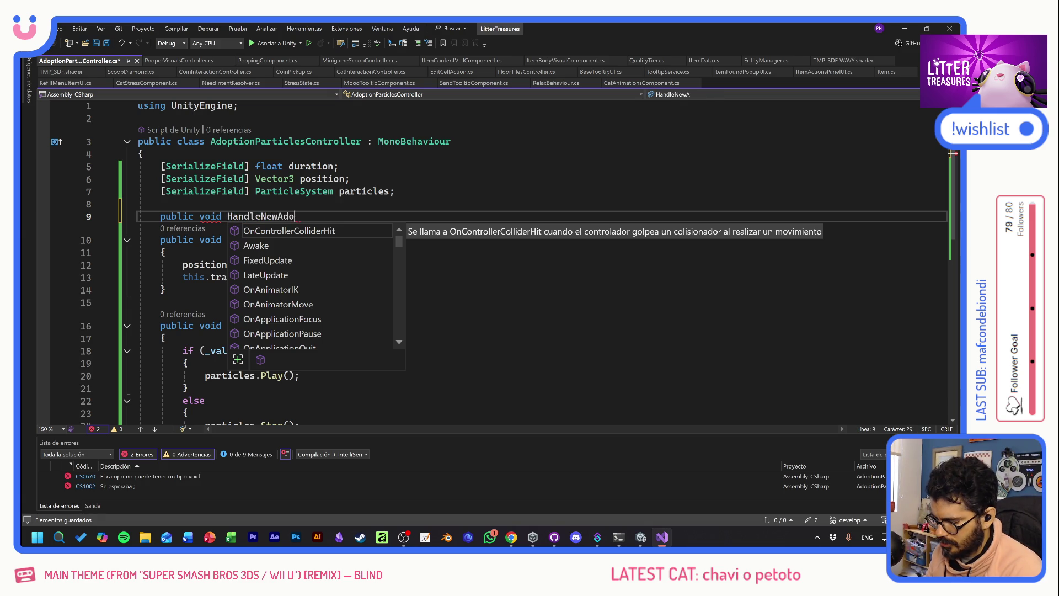
type("ption(")
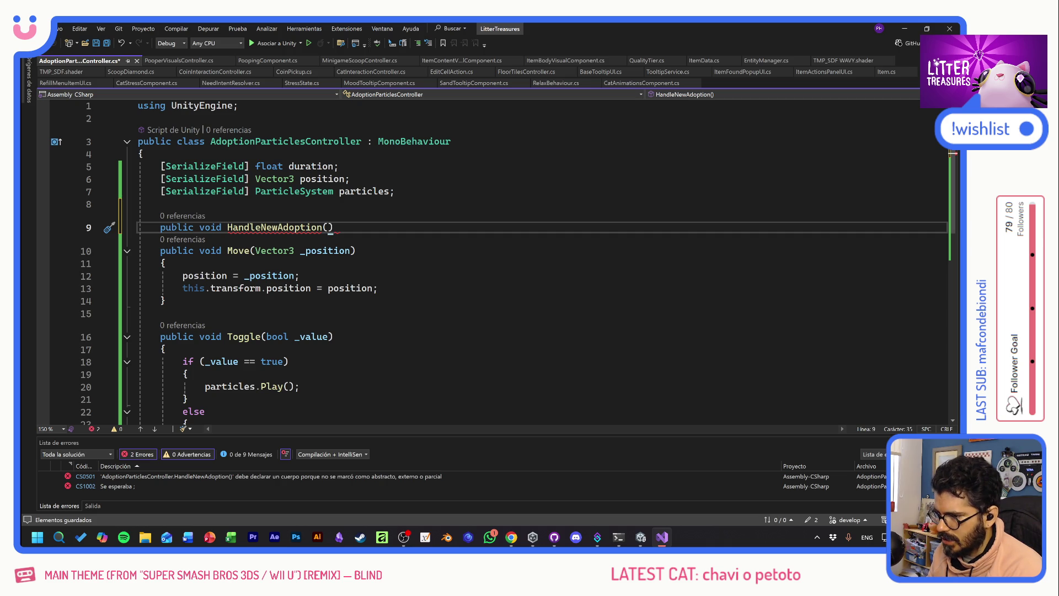
- Give HandleNewAdoption a Vector3 _position parameter and an opening brace, then copy the name Move
type("Vector")
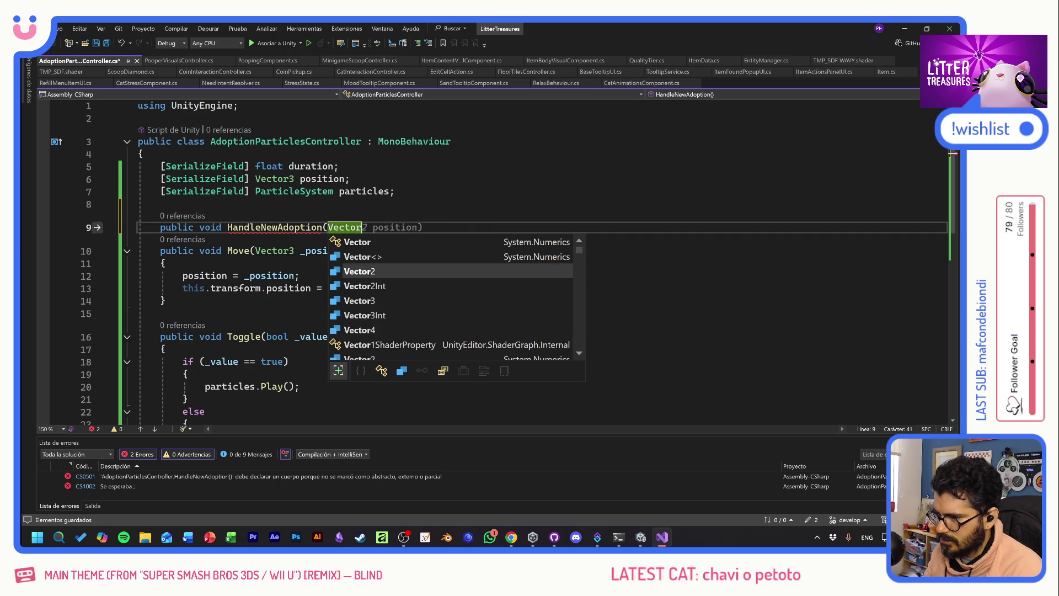
type("3 _p")
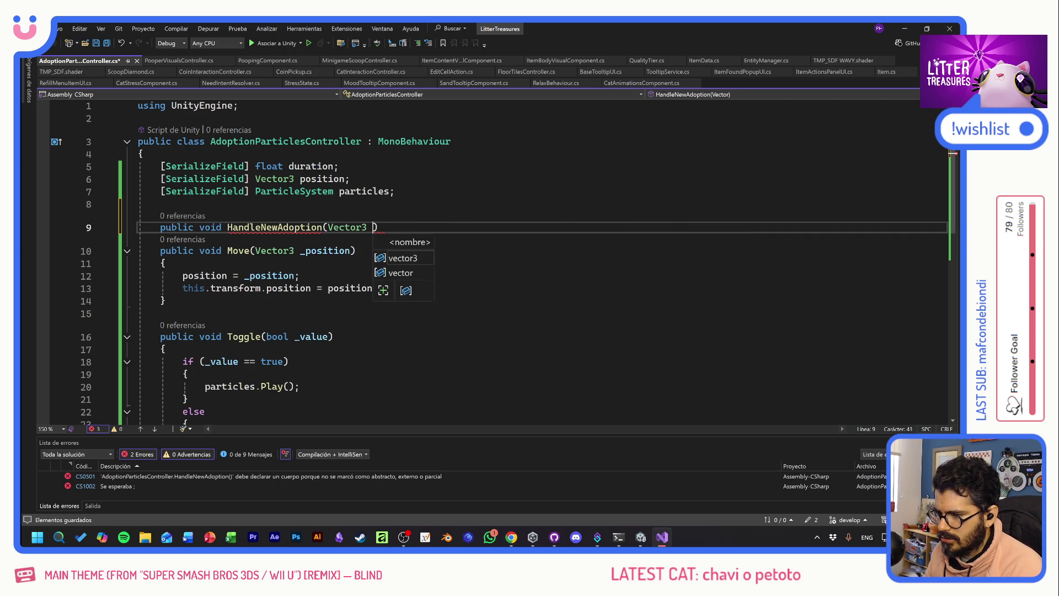
type("osition")
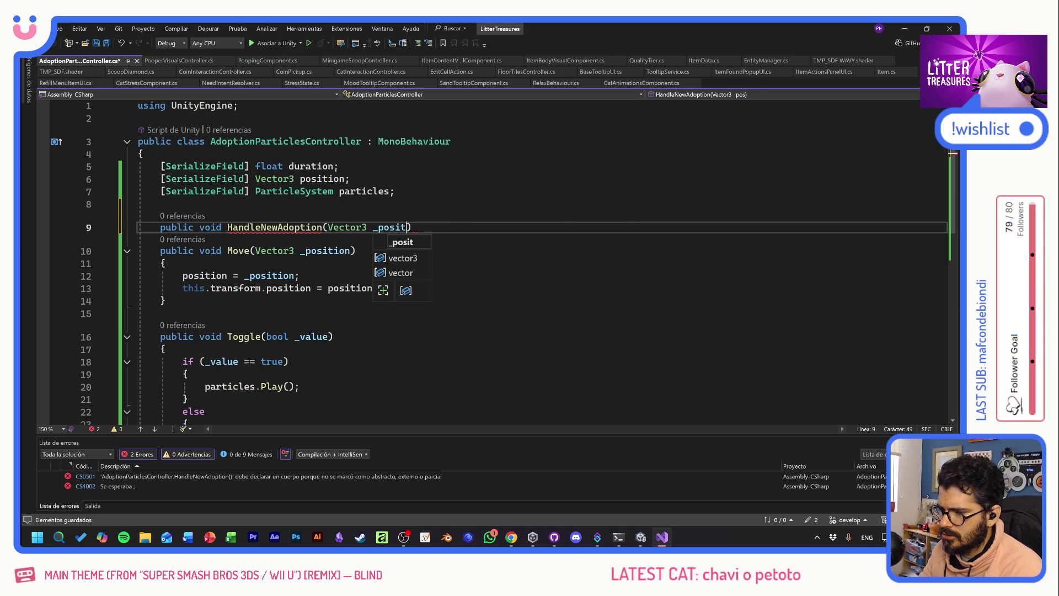
key("Escape")
key("End")
key("Return")
type("{")
key("Return")
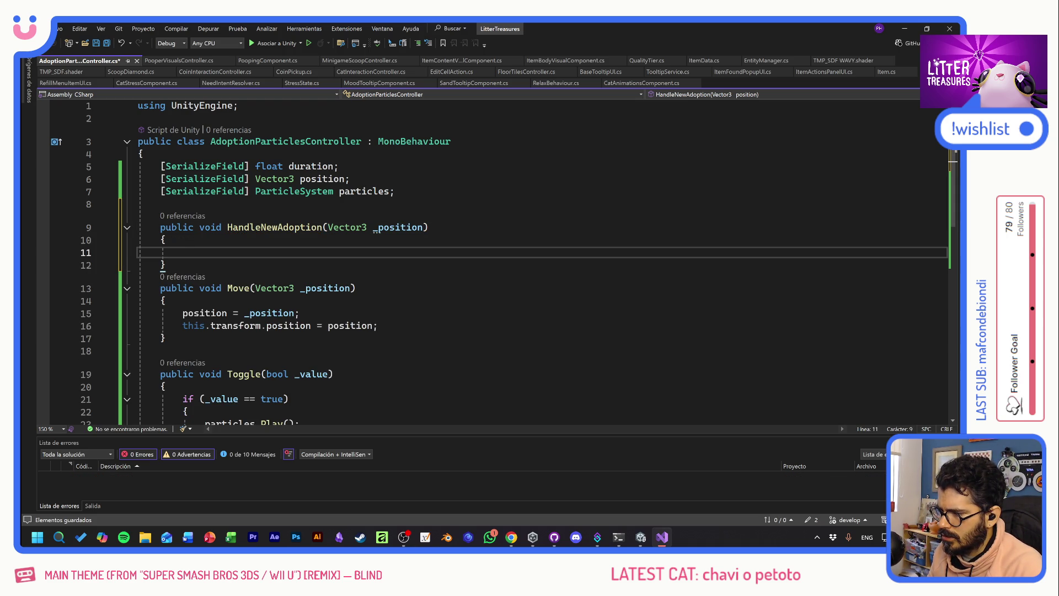
double_click(238, 288)
key("ctrl+c")
- Call Move with _position as its argument inside HandleNewAdoption
left_click(183, 252)
key("ctrl+v")
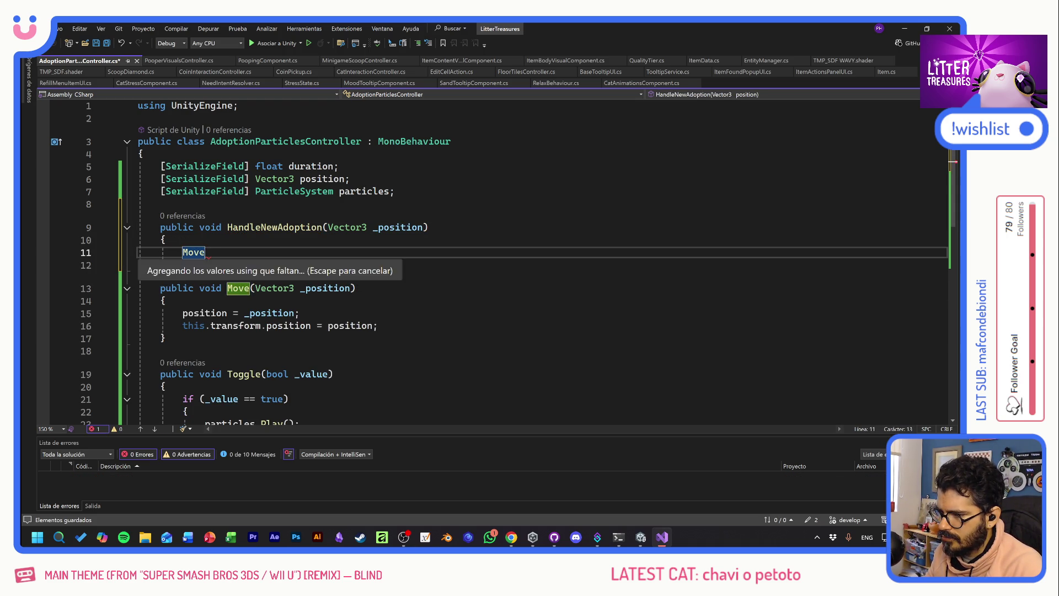
double_click(399, 227)
left_click(205, 252)
type("(")
key("Tab")
- Insert Toggle(false); before the Move call and end Move(_position) with a semicolon
key("Escape")
key("Up")
key("Return")
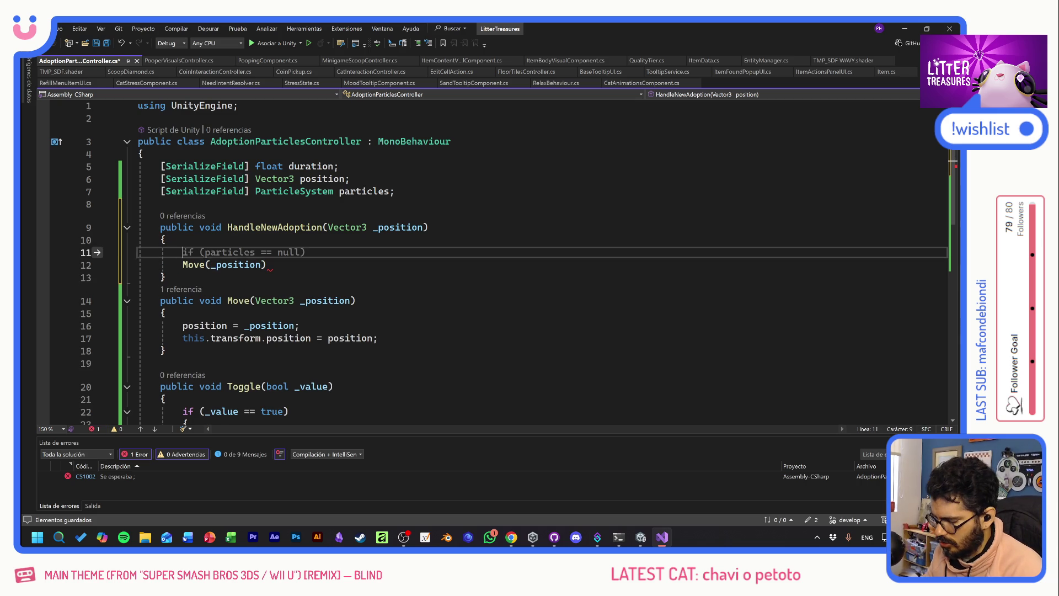
type("Toggle")
key("Escape")
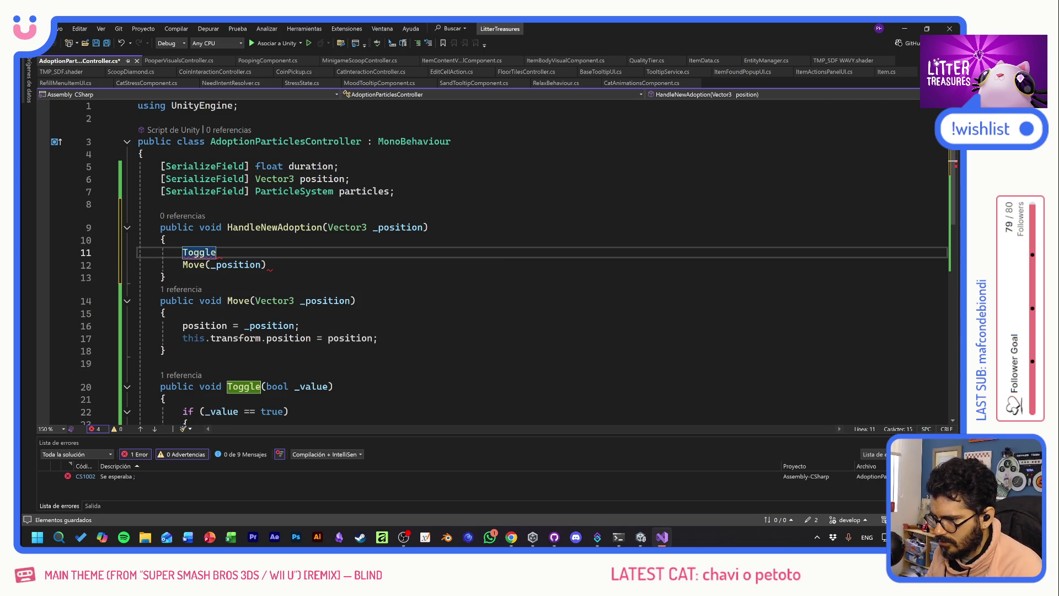
type("(")
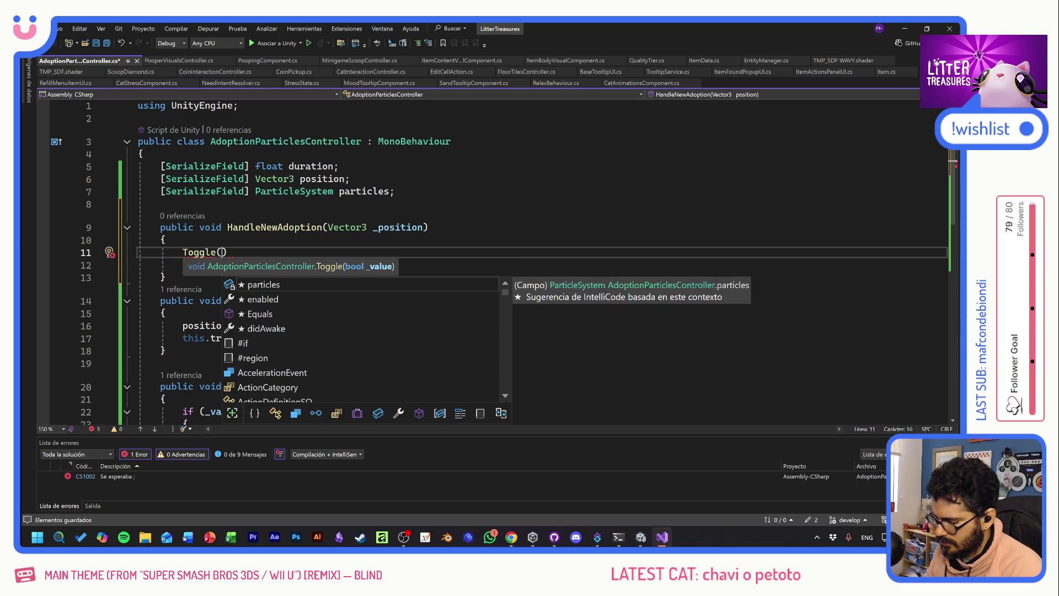
type("false);")
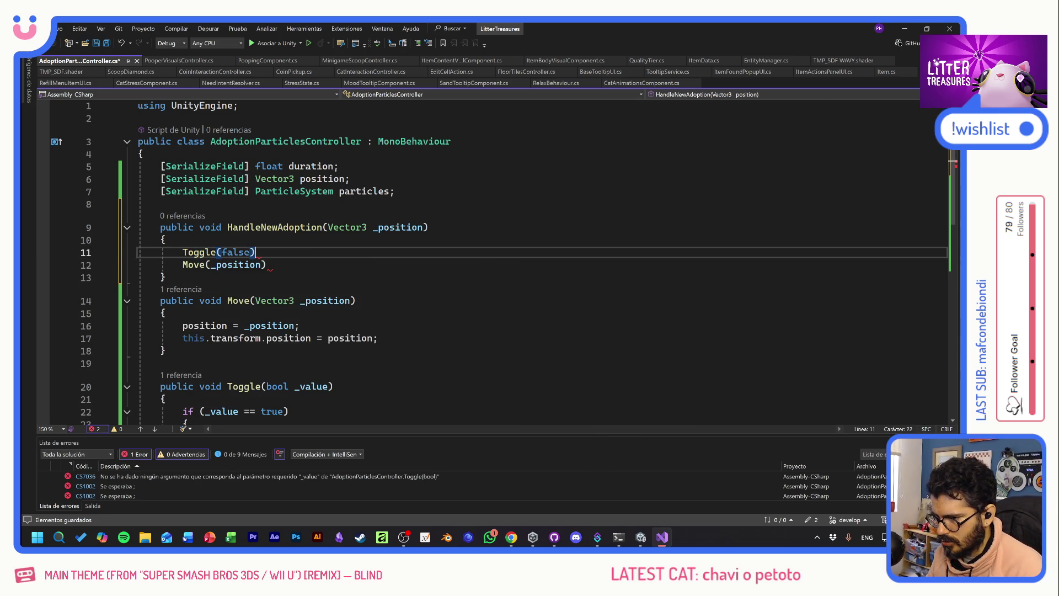
left_click(266, 265)
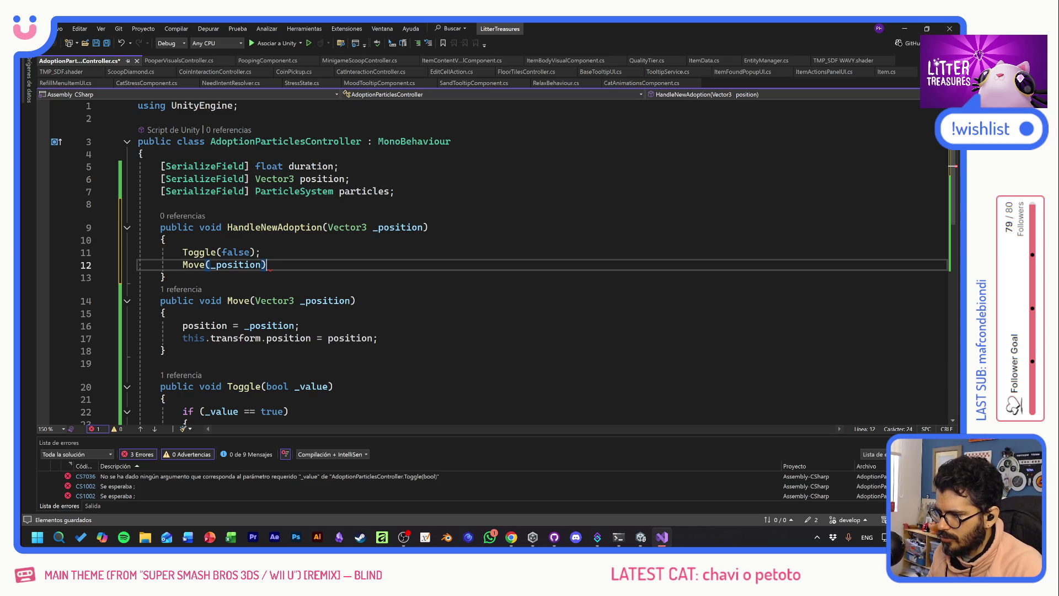
type(";")
key("Return")
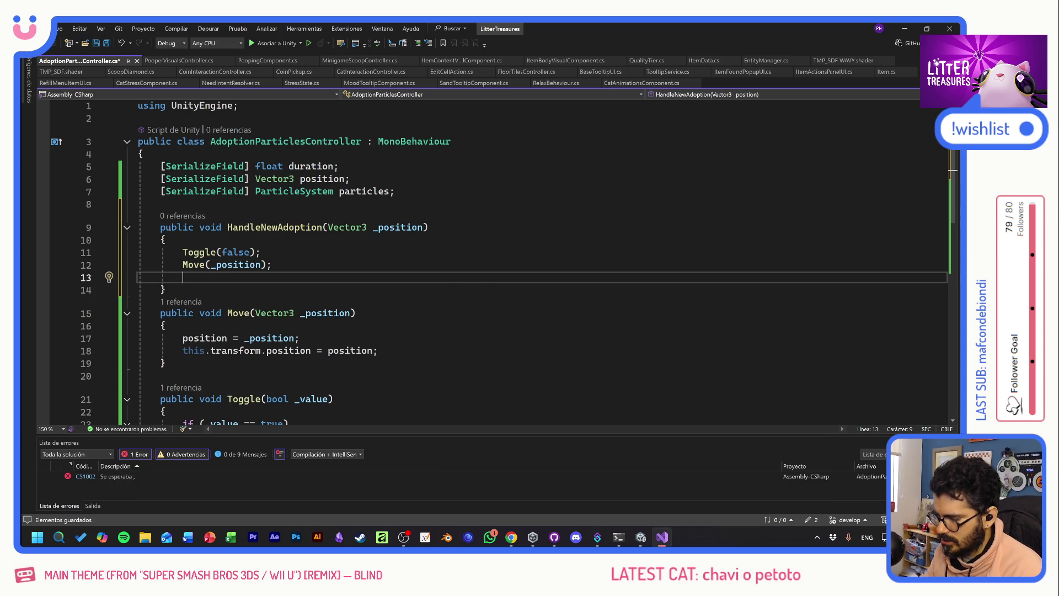
- Add blank lines after the Move call and below HandleNewAdoption for more code
type("T")
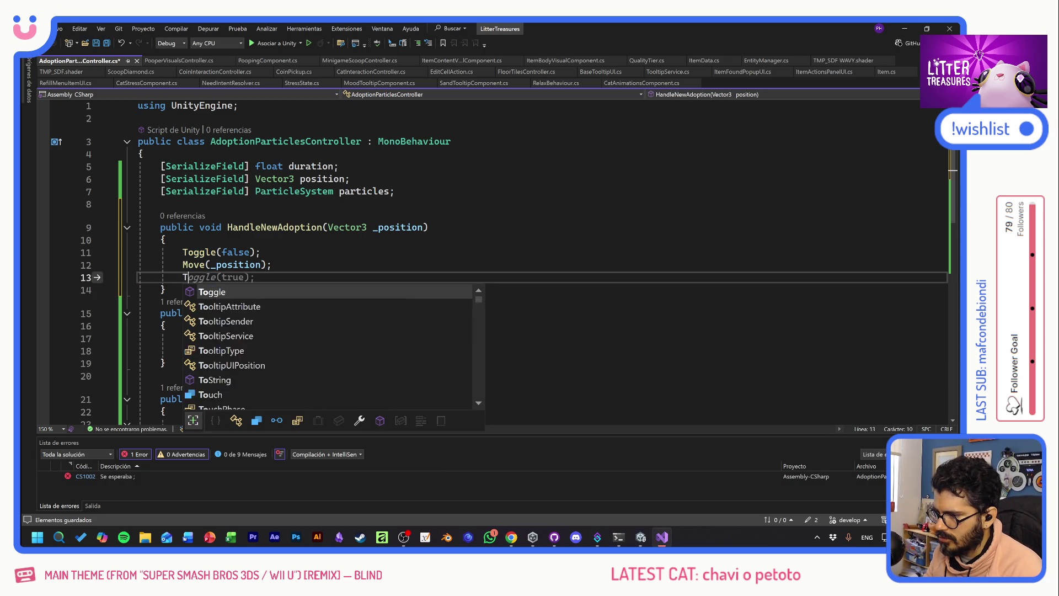
key("BackSpace")
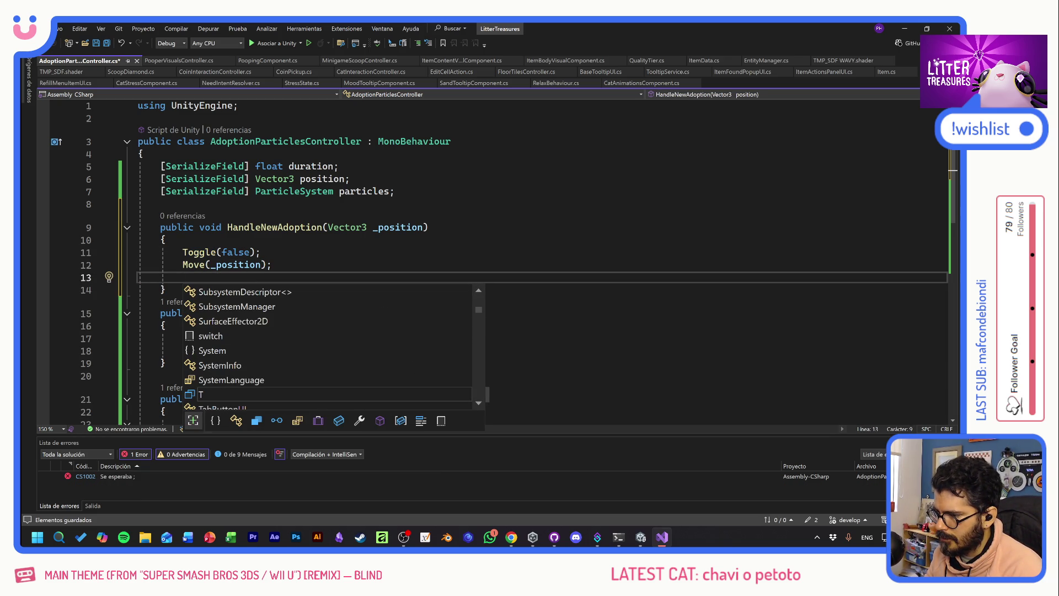
scroll(496, 259, "down", 1)
key("Escape")
key("Down")
key("Return")
key("Return")
key("Up")
key("Return")
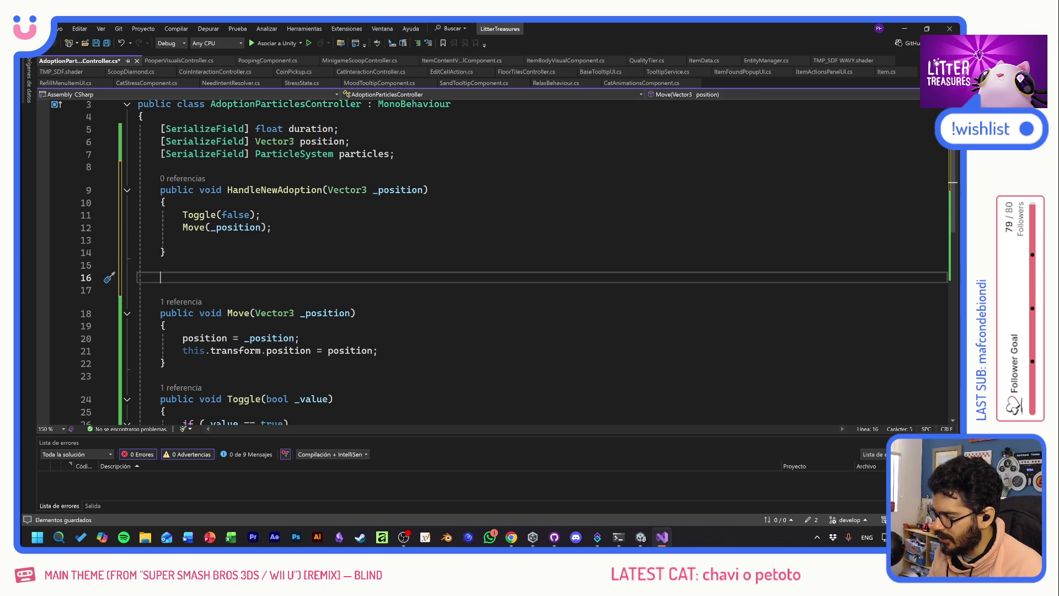
key("Up")
key("Up")
key("Up")
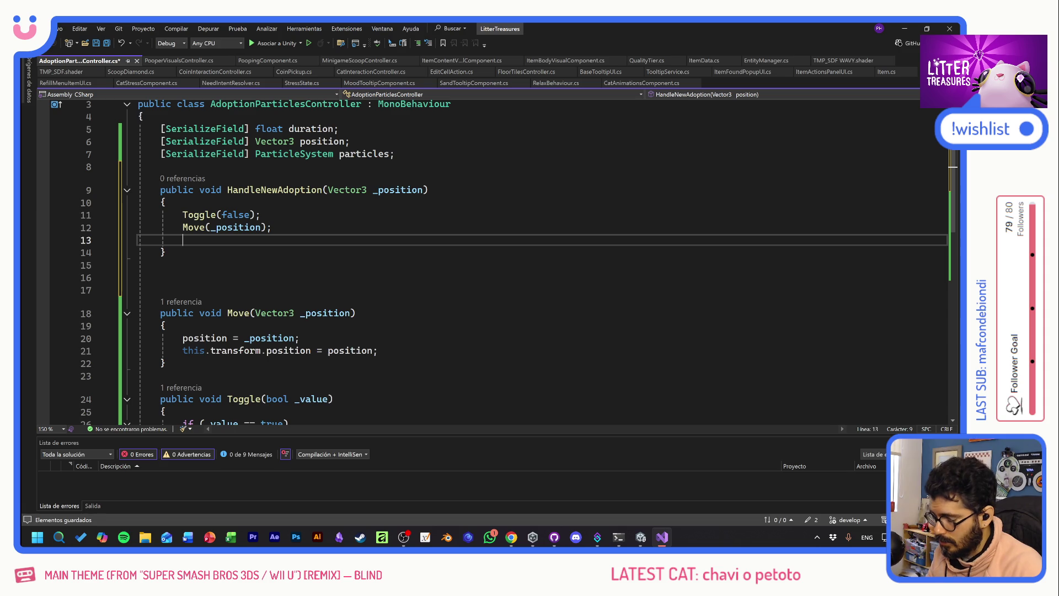
- Call StartTimer(duration); after Move in HandleNewAdoption
type("StartTimer()")
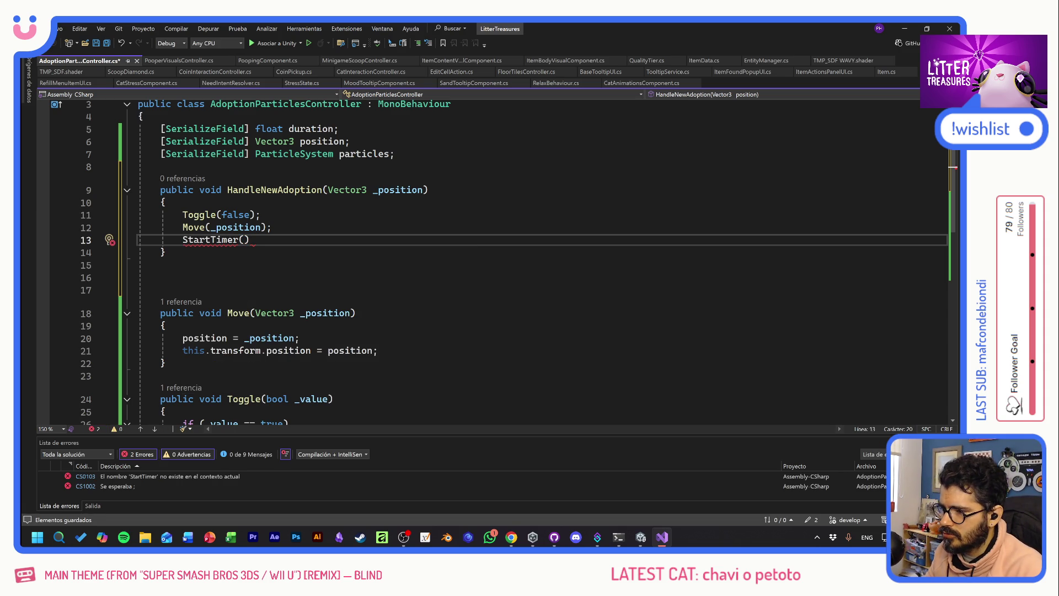
double_click(310, 129)
left_click(243, 239)
key("ctrl+v")
key("End")
type(";")
key("Return")
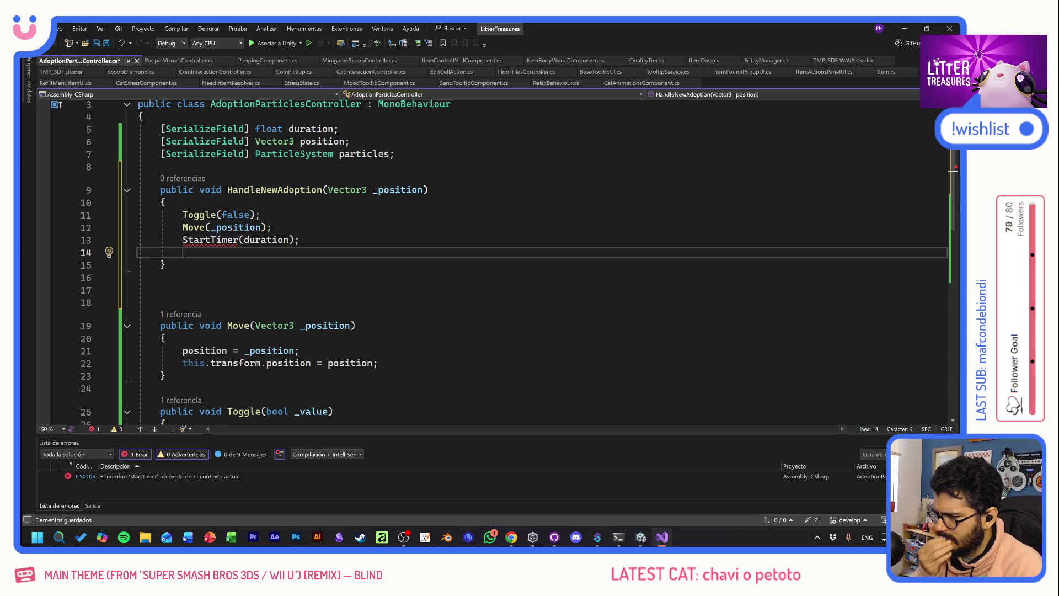
- Briefly start a [SerializeField] line below the particles field, remove it, and open Find
key("Down")
key("Down")
key("Down")
key("Up")
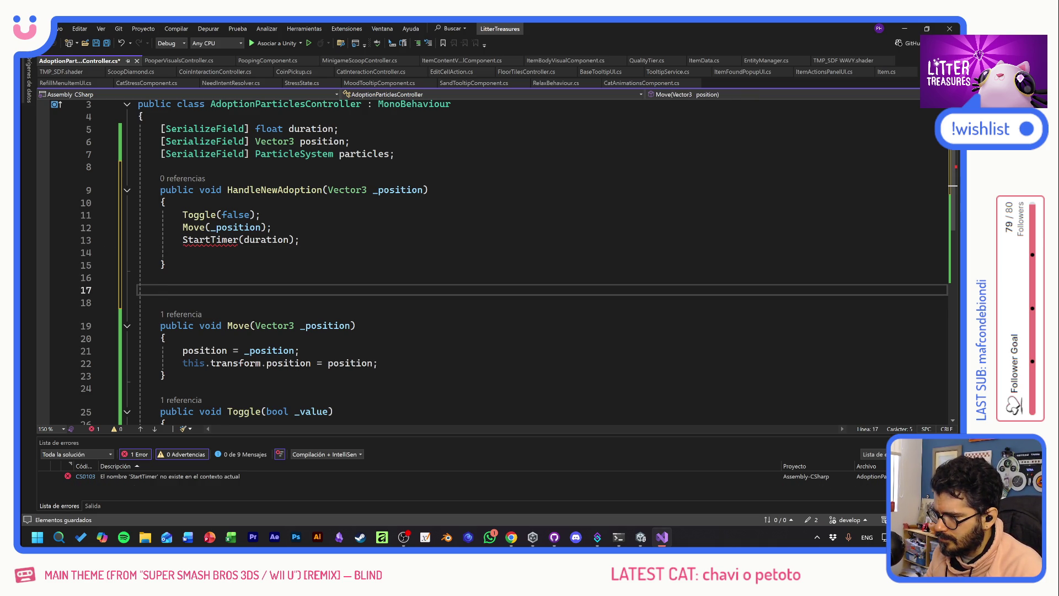
left_click(395, 154)
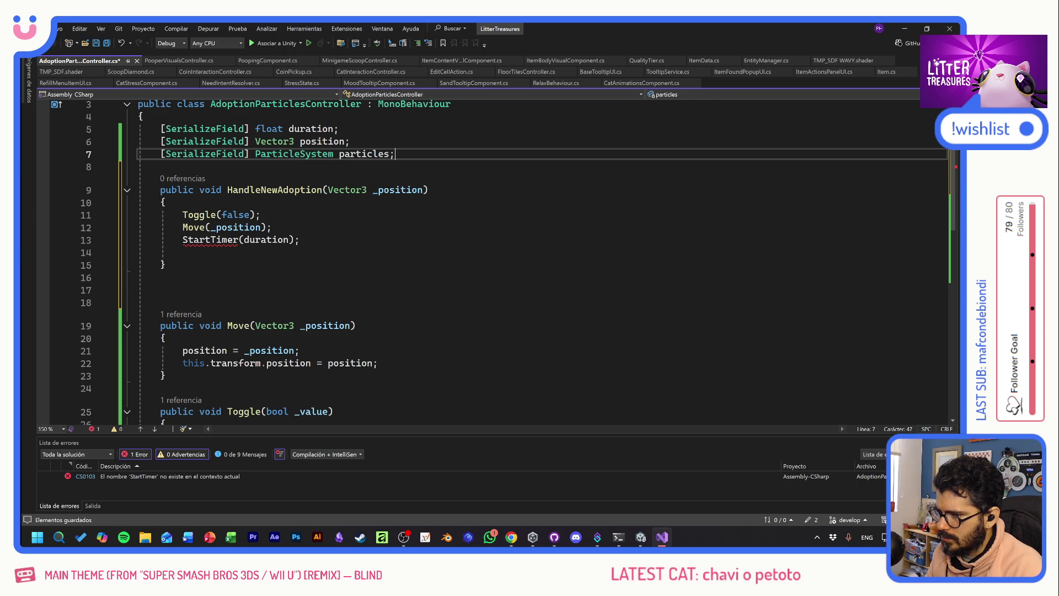
key("Return")
type("[Ser")
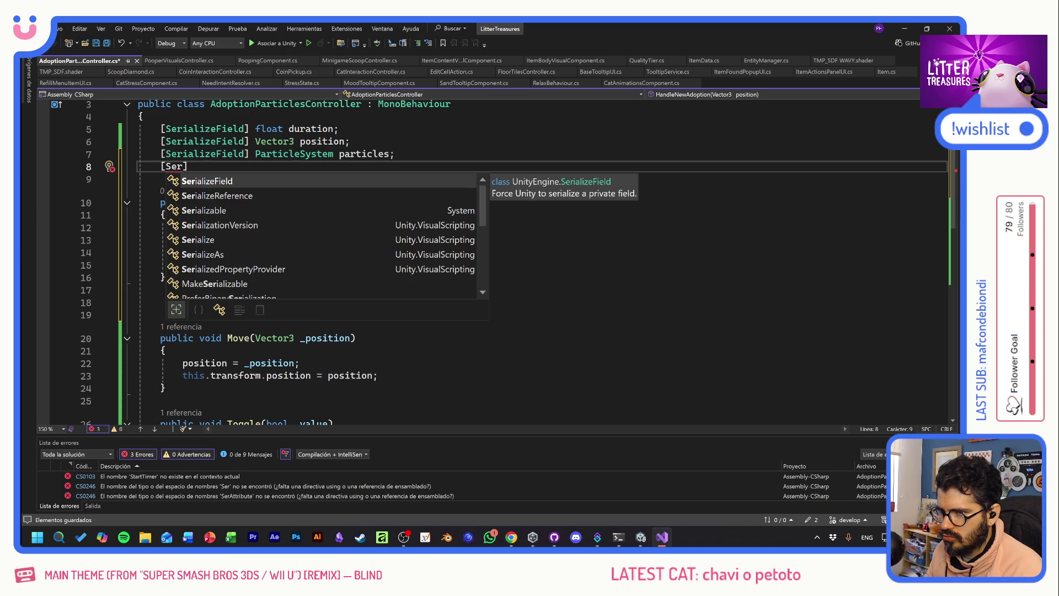
key("BackSpace")
key("BackSpace")
key("BackSpace")
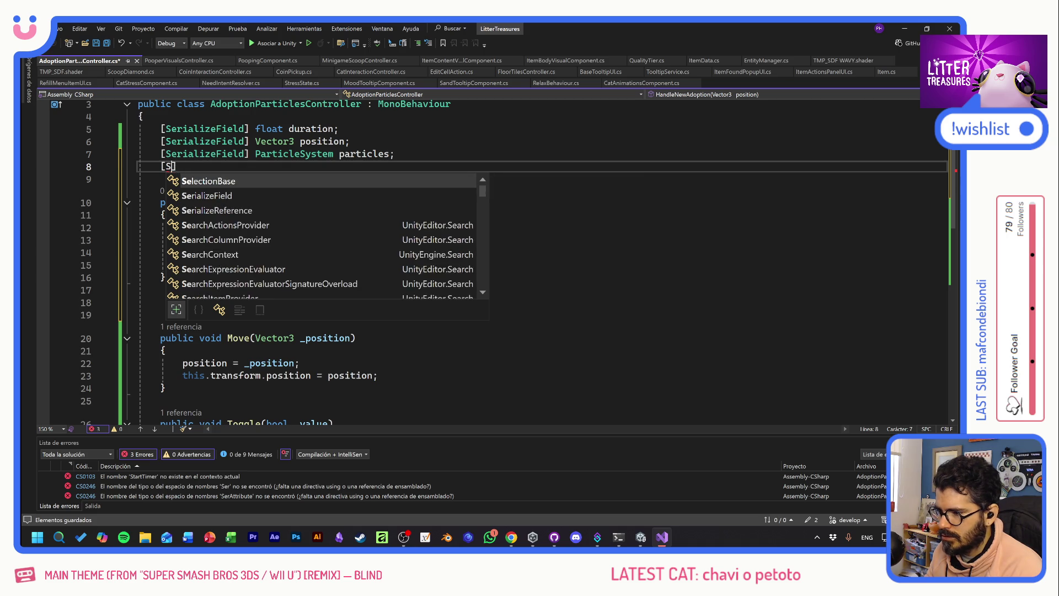
key("BackSpace")
left_click(161, 303)
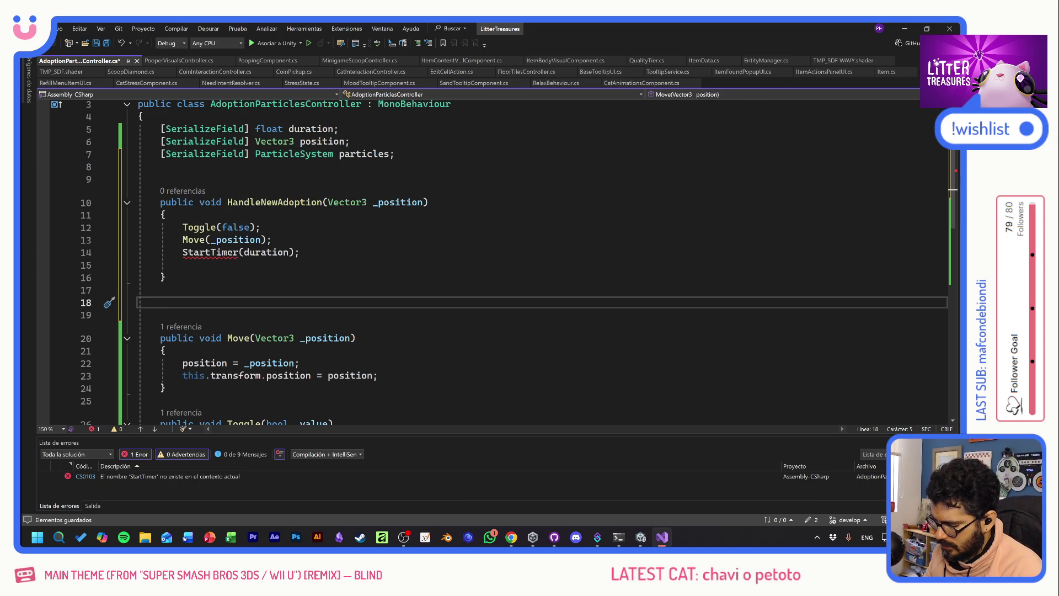
key("ctrl+f")
- Search the project for 'coroutine' and go to the HoldPopup definition in ItemFoundPopupUI.cs
type("co")
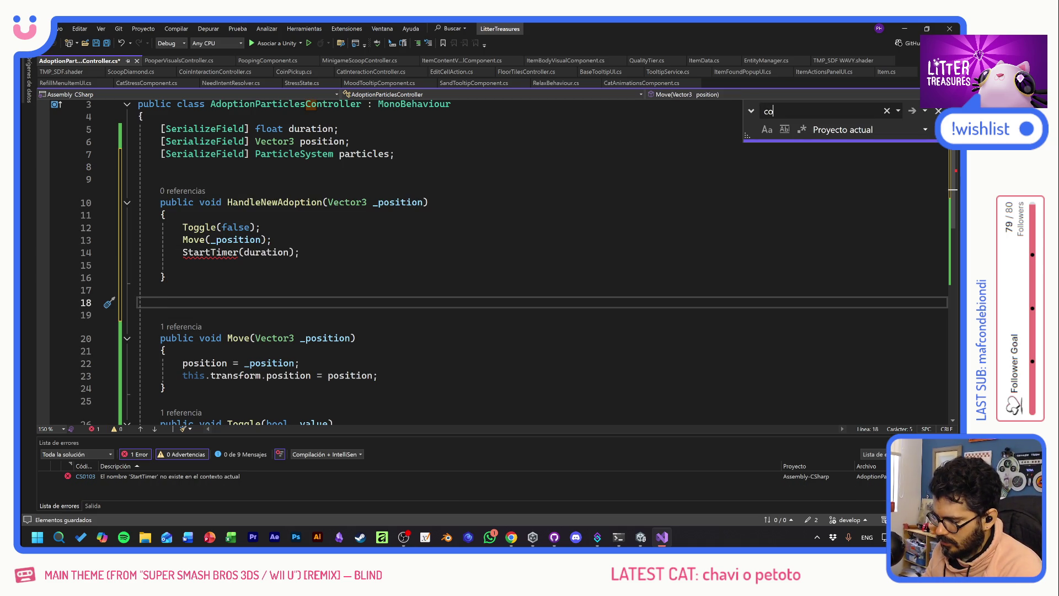
type("routine")
key("Return")
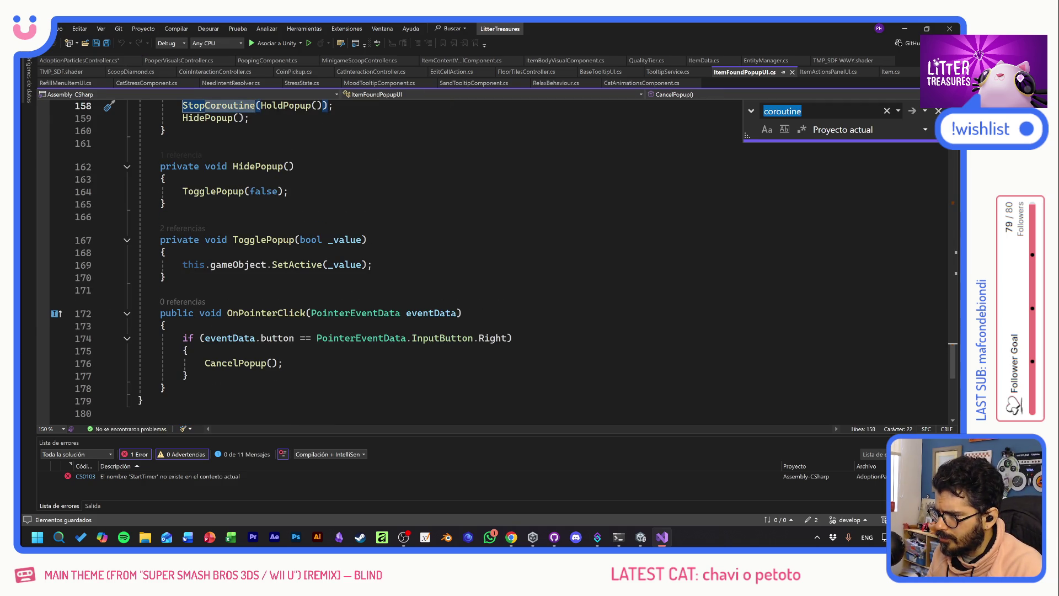
scroll(275, 340, "up", 5)
scroll(270, 331, "up", 6)
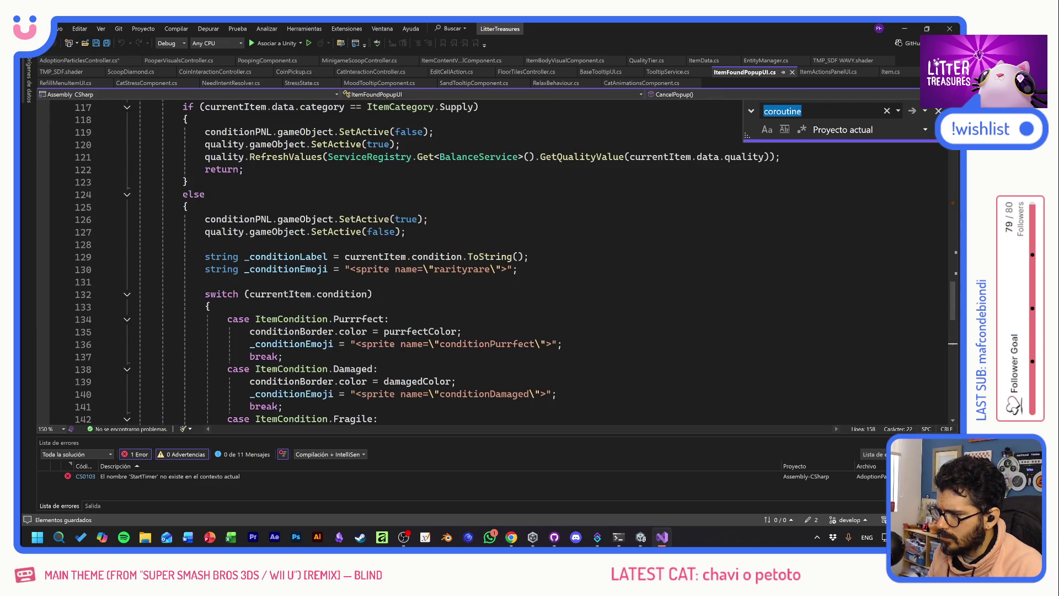
scroll(270, 331, "down", 5)
key("Down")
key("F12")
- Copy the HoldPopup coroutine into AdoptionParticlesController.cs below HandleNewAdoption
key("Up")
key("Up")
left_click_drag(301, 311, 138, 261)
key("ctrl+c")
left_click(80, 61)
key("ctrl+v")
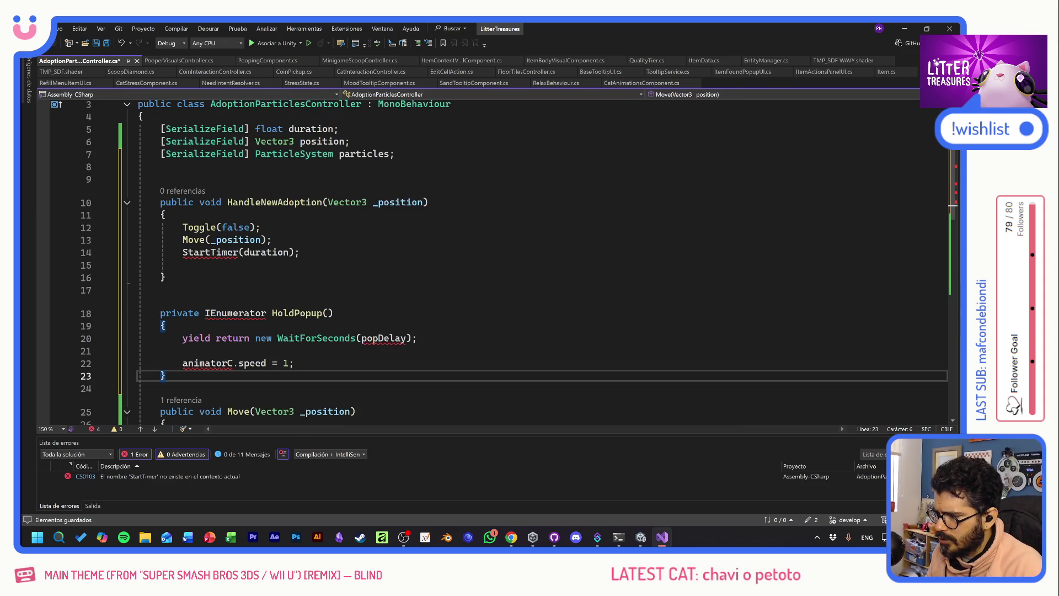
double_click(209, 252)
- Rename the pasted coroutine to StartTimer and make it wait for duration instead of popDelay
key("ctrl+c")
double_click(297, 312)
key("ctrl+v")
left_click(160, 289)
double_click(266, 252)
key("ctrl+c")
double_click(385, 338)
key("ctrl+v")
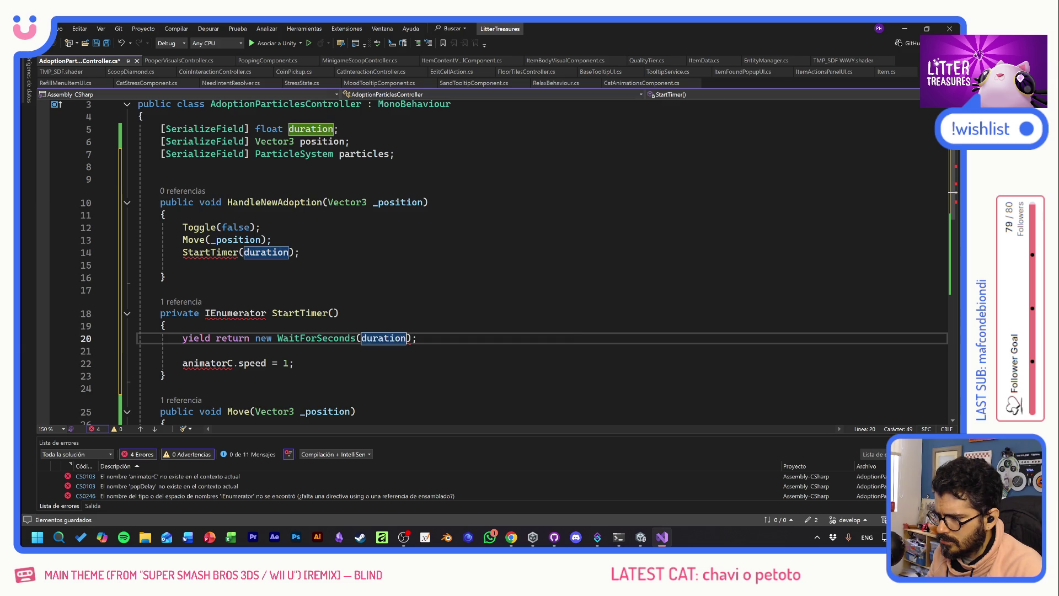
- Remove the argument from the StartTimer call and add the using System.Collections import
double_click(267, 252)
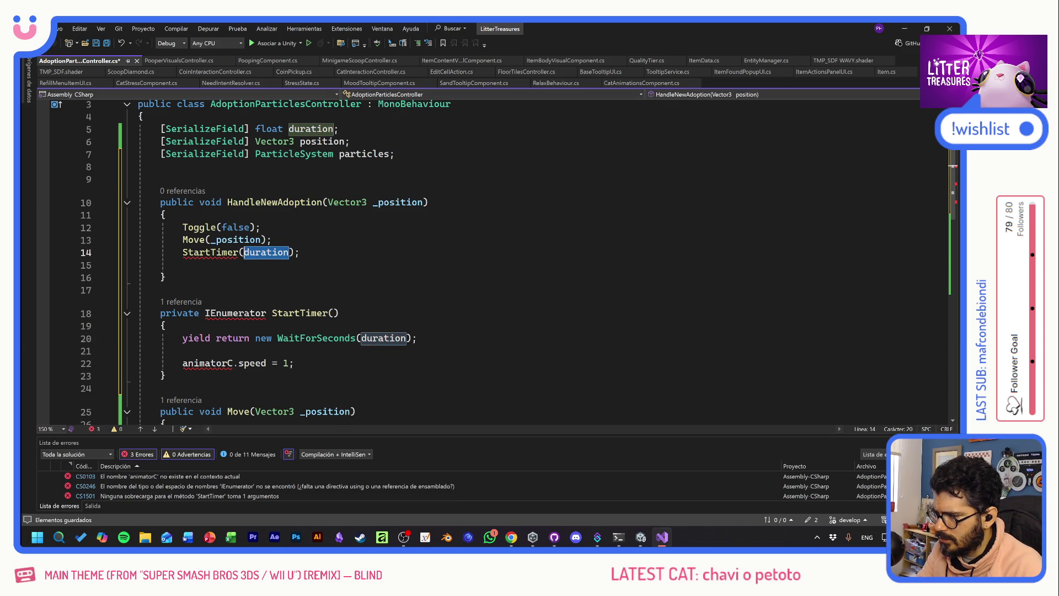
key("Delete")
left_click(166, 325)
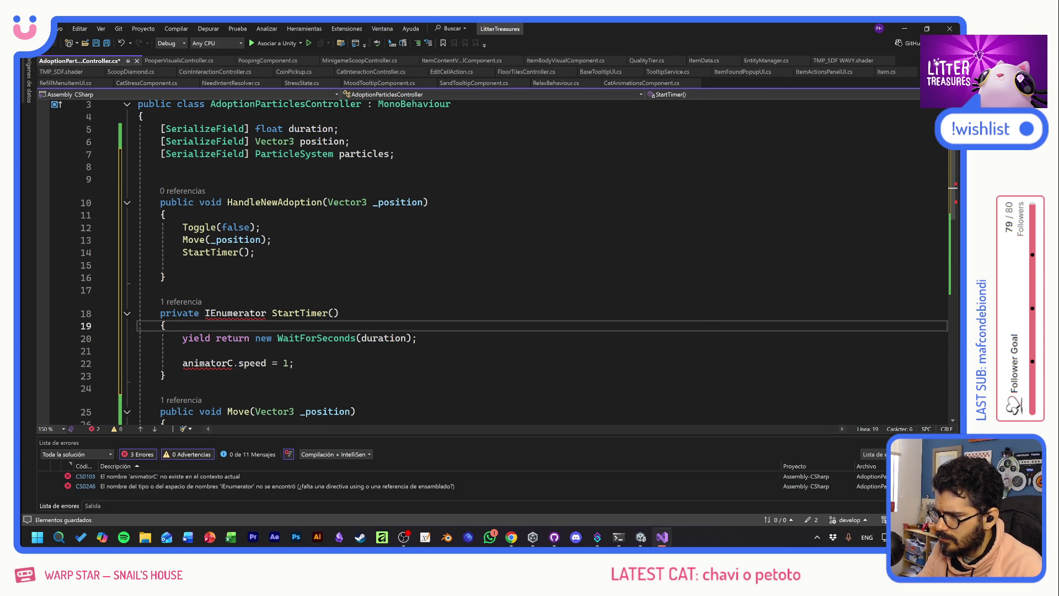
right_click(237, 312)
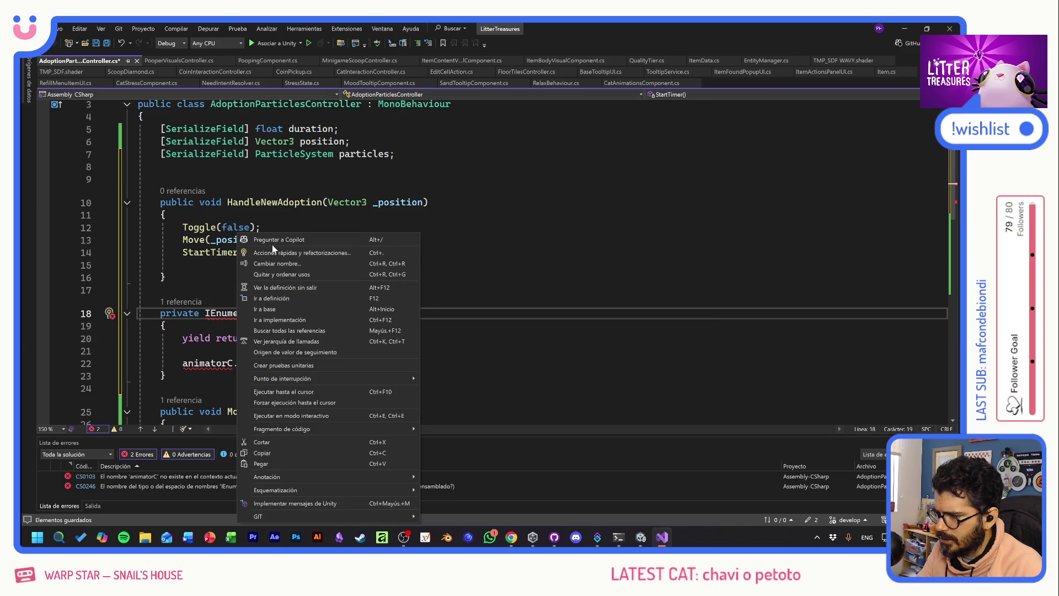
left_click(275, 254)
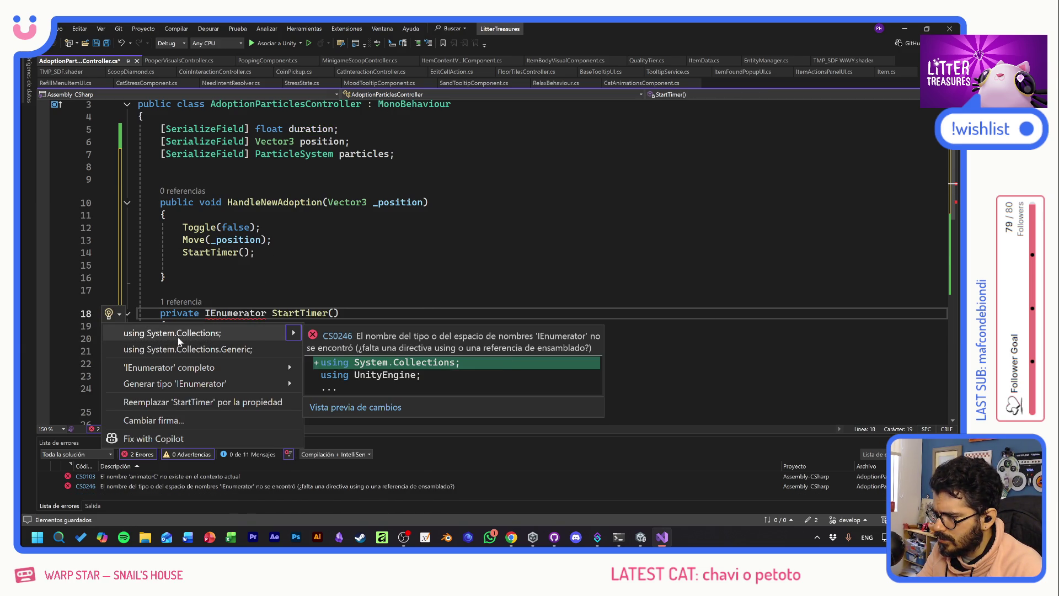
left_click(178, 337)
- Delete the animatorC.speed line from the StartTimer coroutine
left_click(308, 338)
left_click(241, 363)
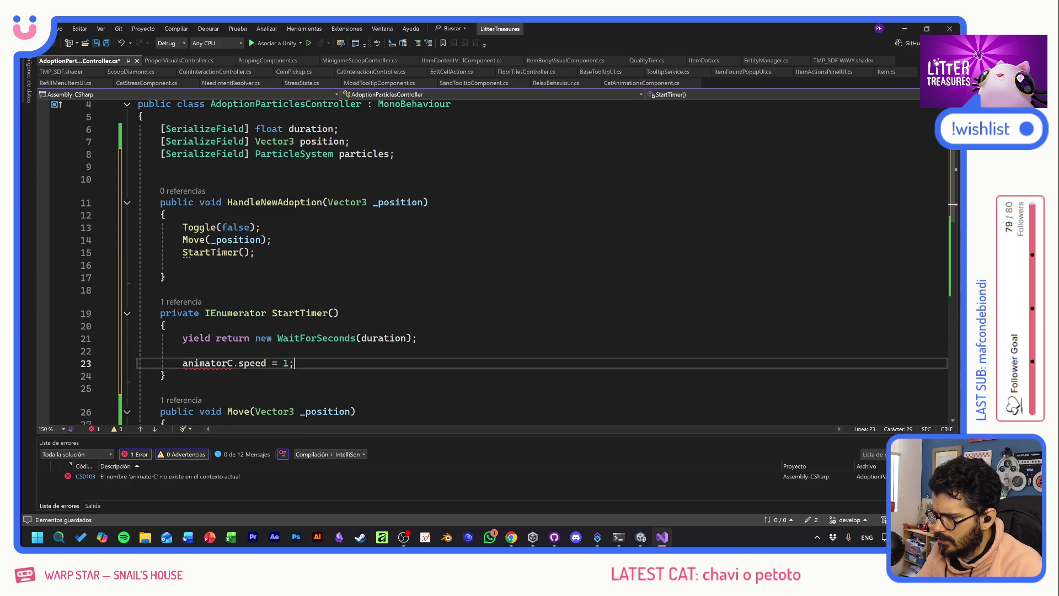
key("shift+Up")
key("Delete")
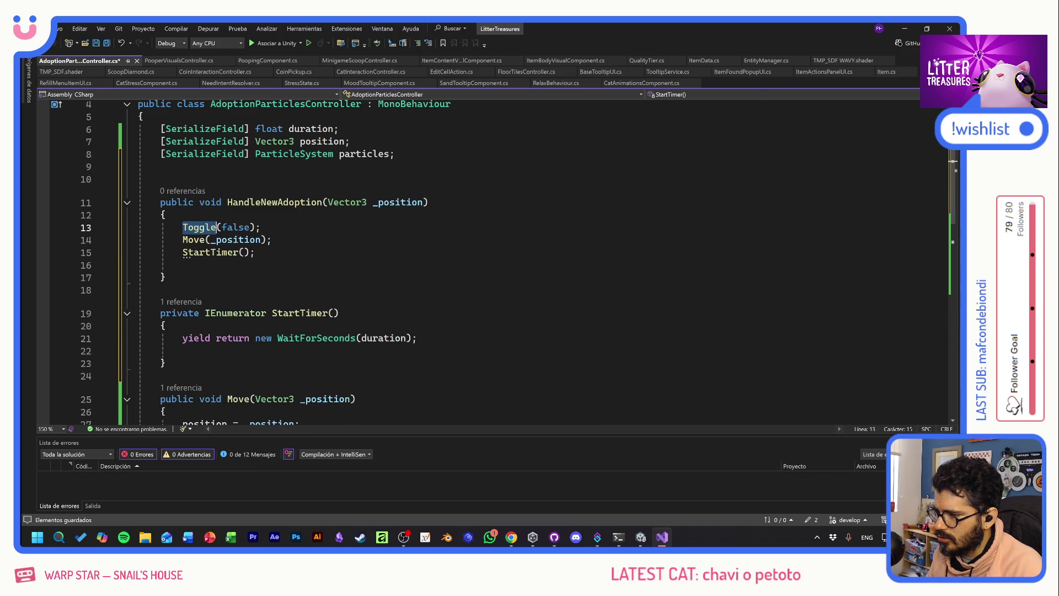
- Add Toggle(false) after StartTimer's wait and Toggle(true) after the Move call
type("Toggle")
type("(false")
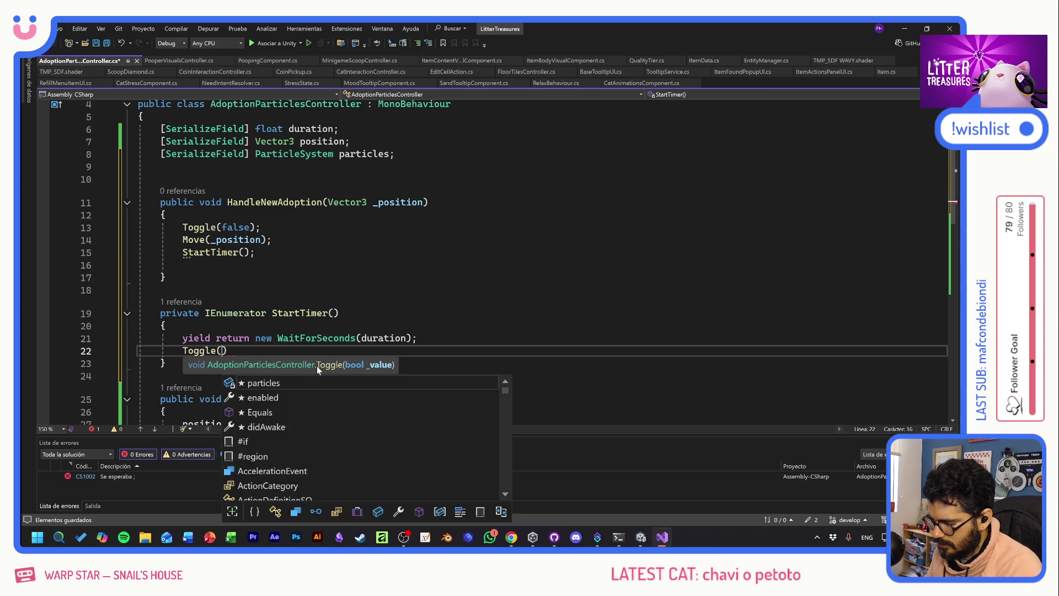
type(");")
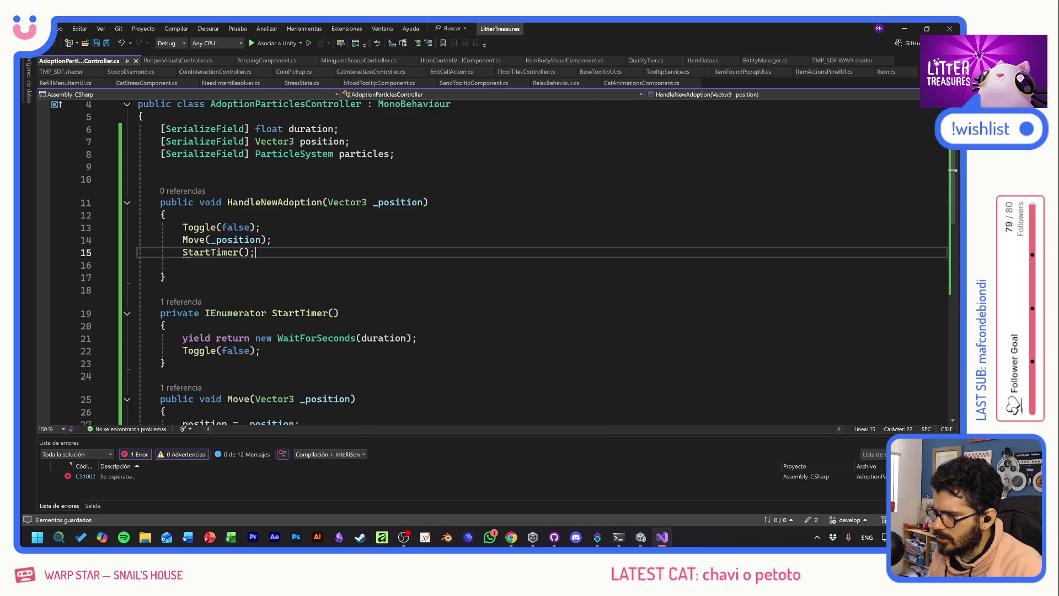
left_click(272, 239)
key("Return")
key("ctrl+v")
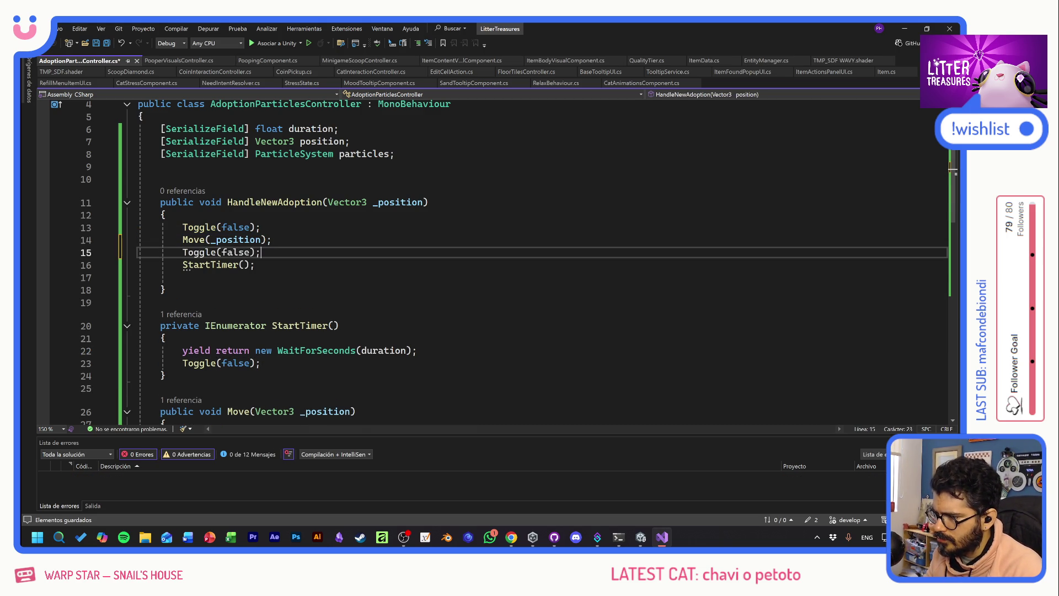
key("ctrl+Left")
key("ctrl+Left")
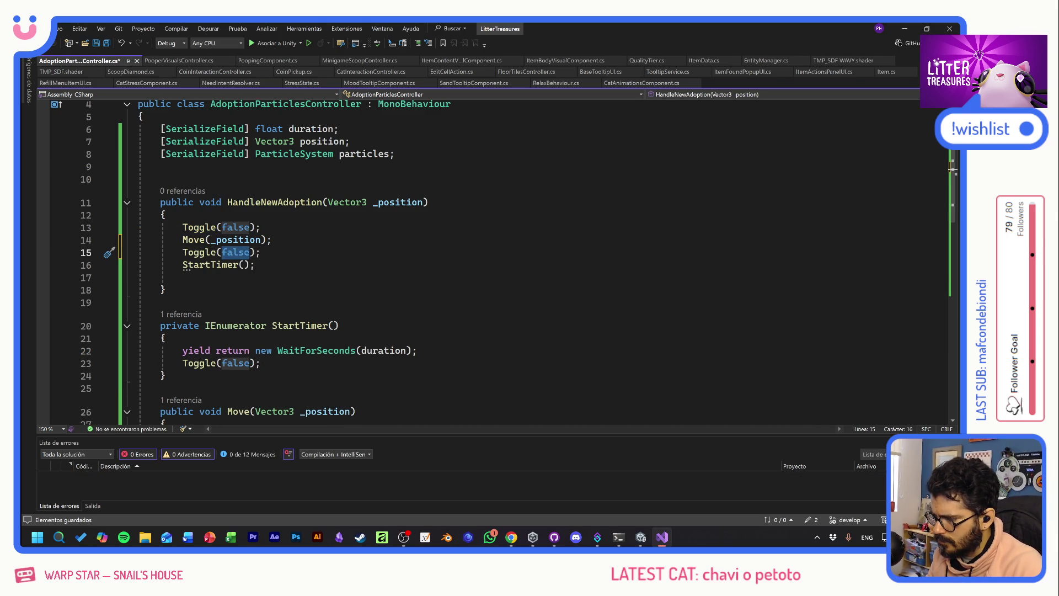
double_click(226, 253)
type("true")
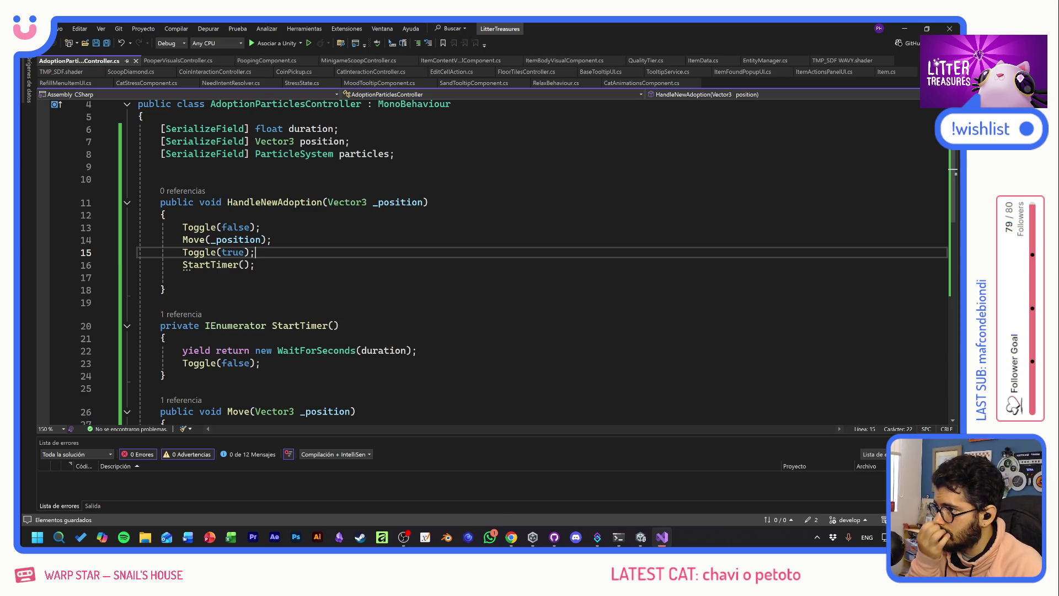
- Review the finished AdoptionParticlesController script and return to the Unity editor
left_click(261, 227)
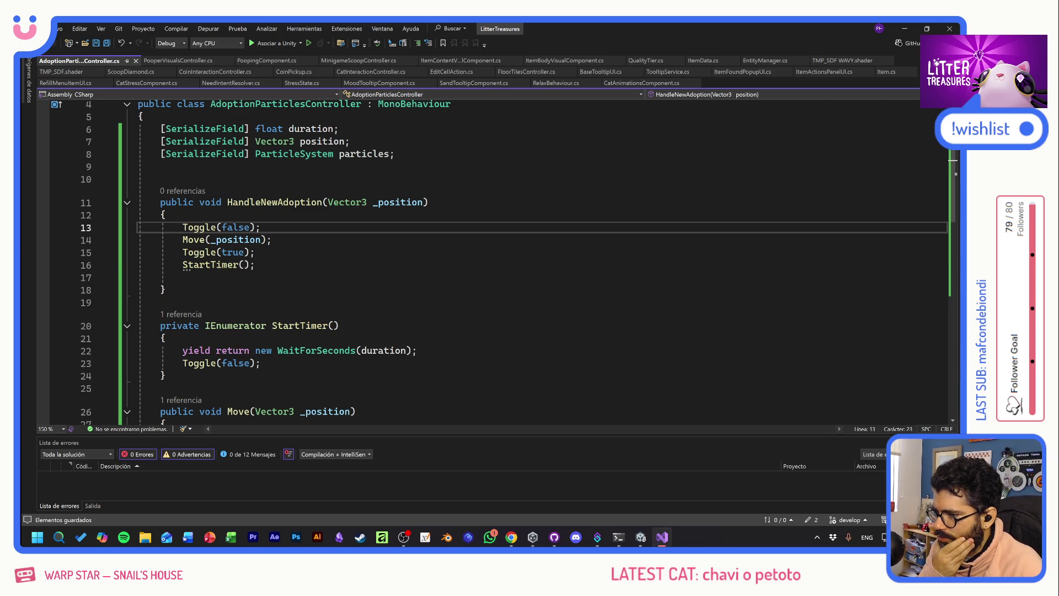
left_click(273, 239)
left_click(256, 253)
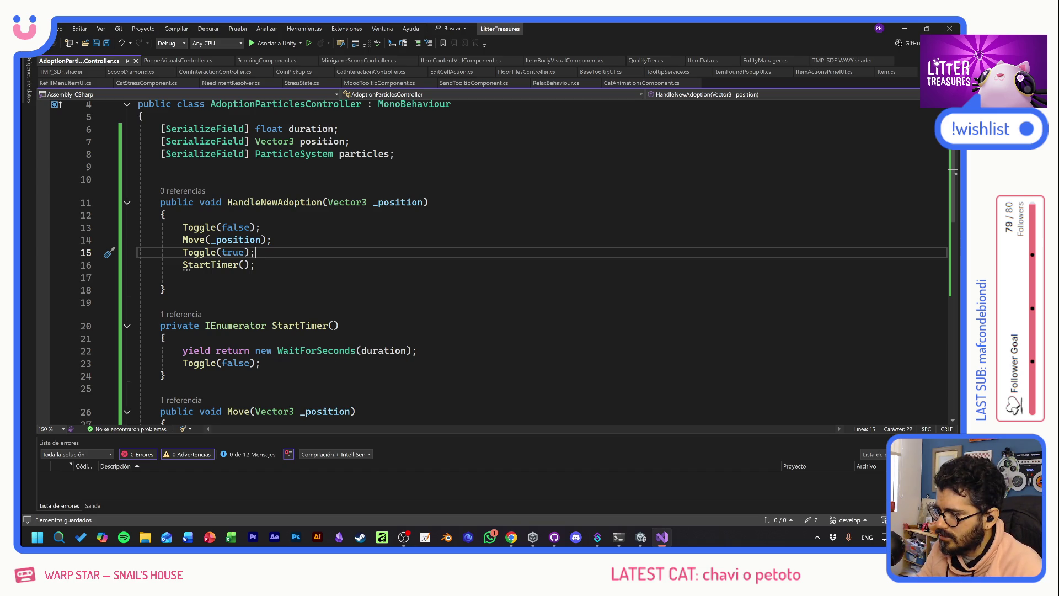
scroll(497, 262, "down", 6)
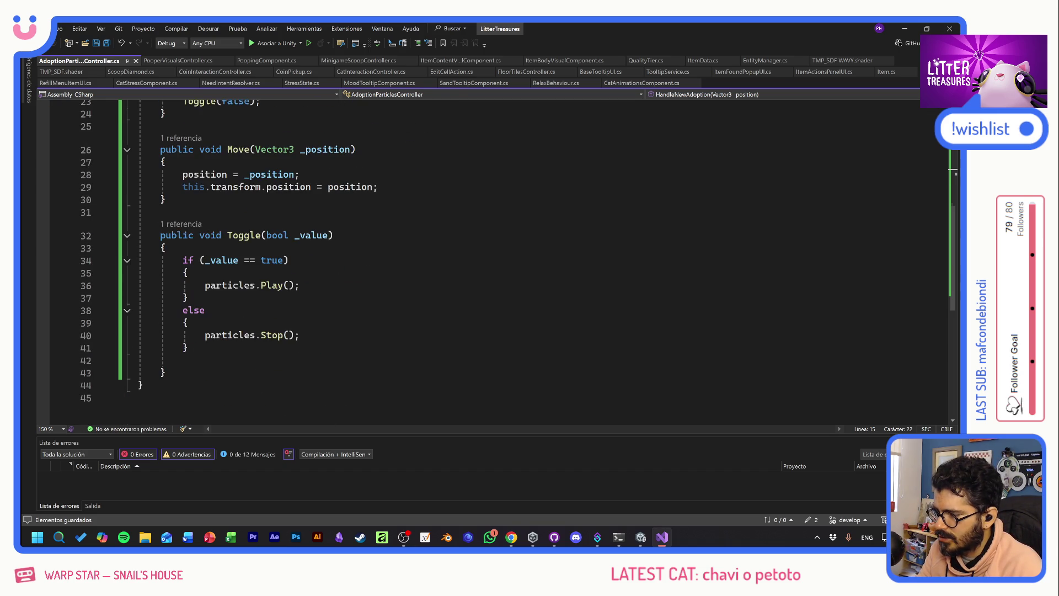
scroll(496, 262, "up", 7)
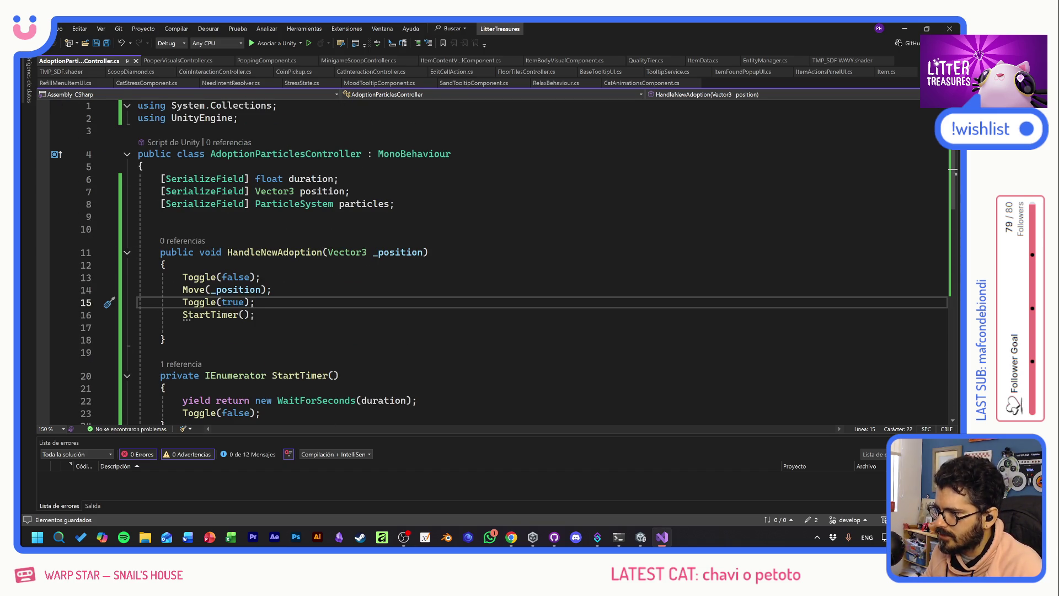
key("alt+Tab")
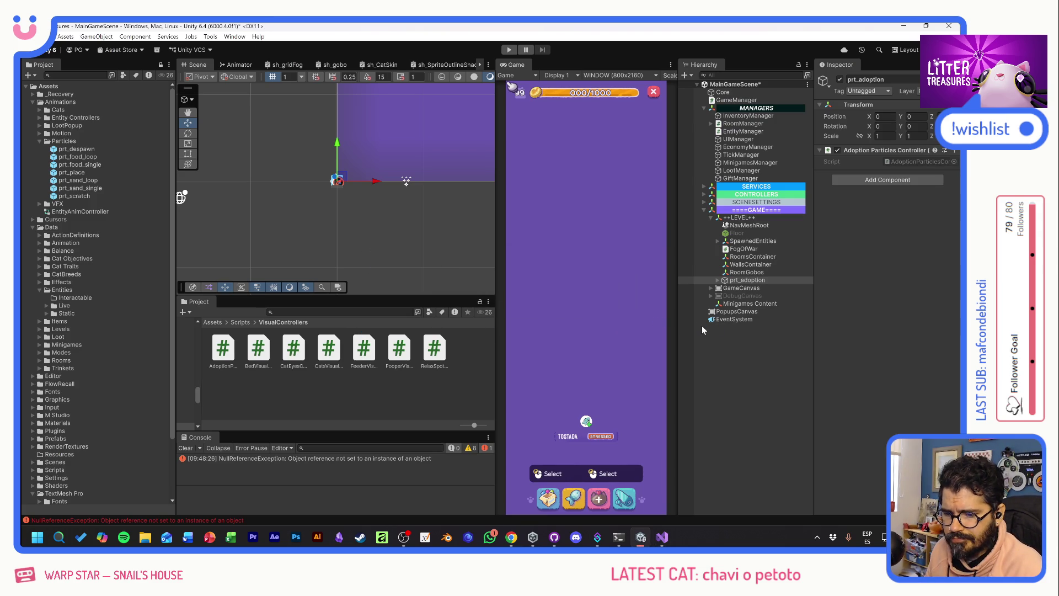
- Create an empty child object under ++LEVEL++ named GlobalParticles
right_click(740, 219)
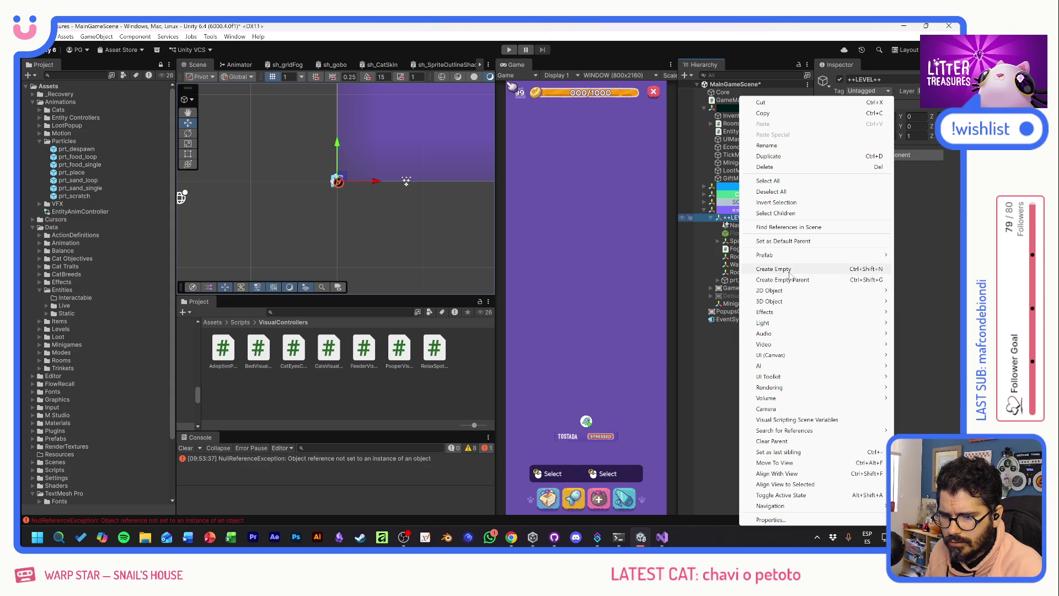
left_click(778, 268)
type("Global")
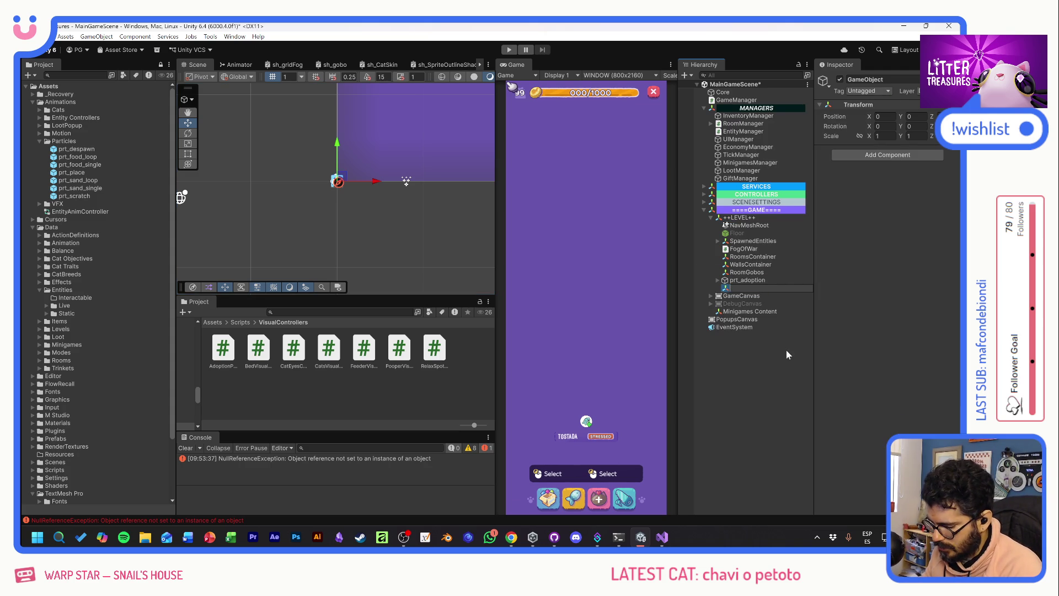
type("Pa")
key("Caps_Lock")
type("RTICLES")
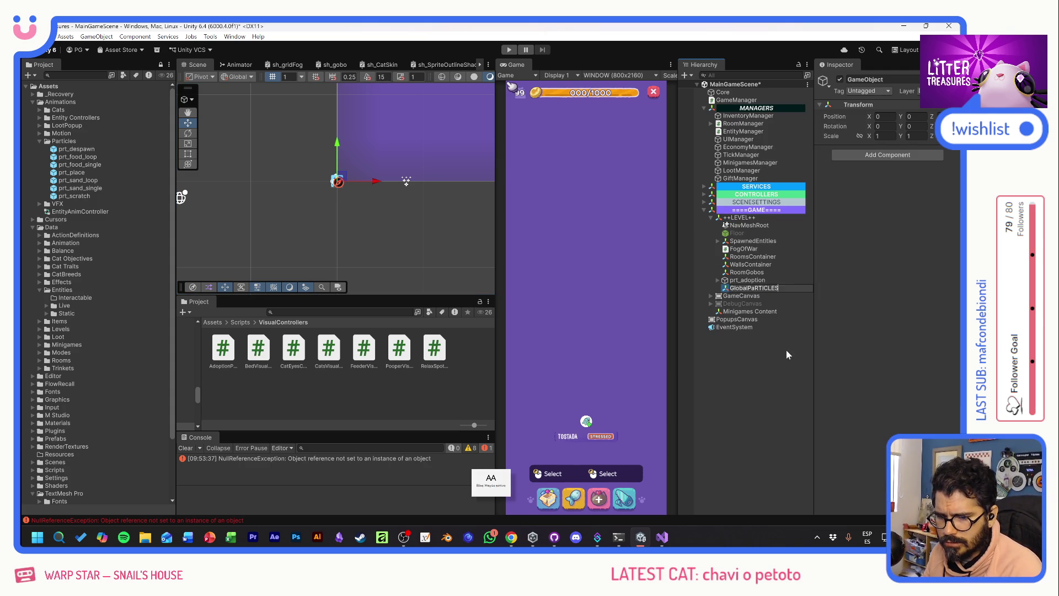
key("BackSpace")
key("BackSpace")
key("BackSpace")
key("Caps_Lock")
type("artcl")
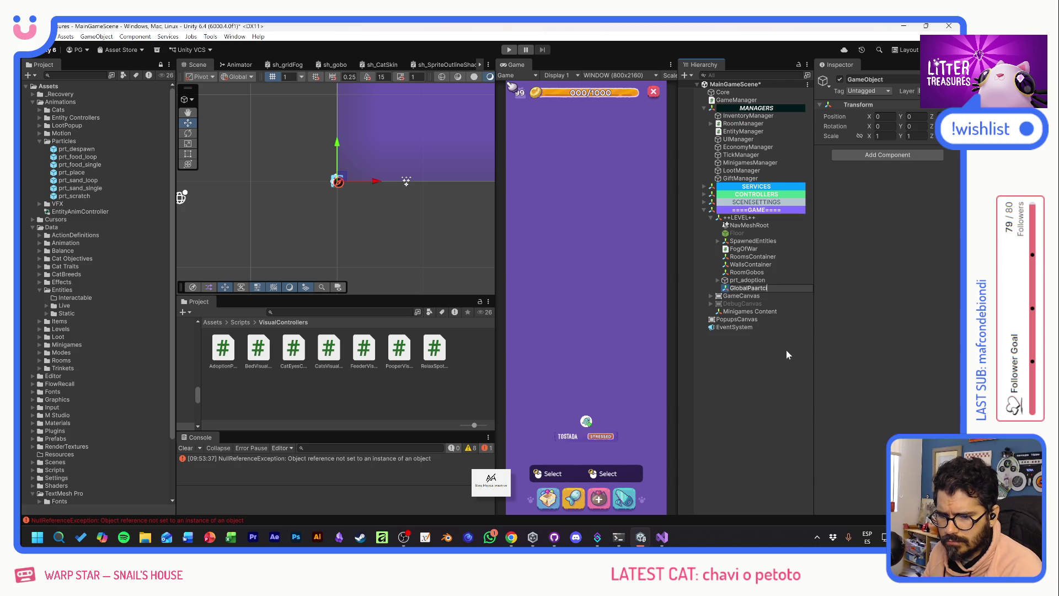
key("BackSpace")
key("BackSpace")
key("BackSpace")
type("rticles")
key("Return")
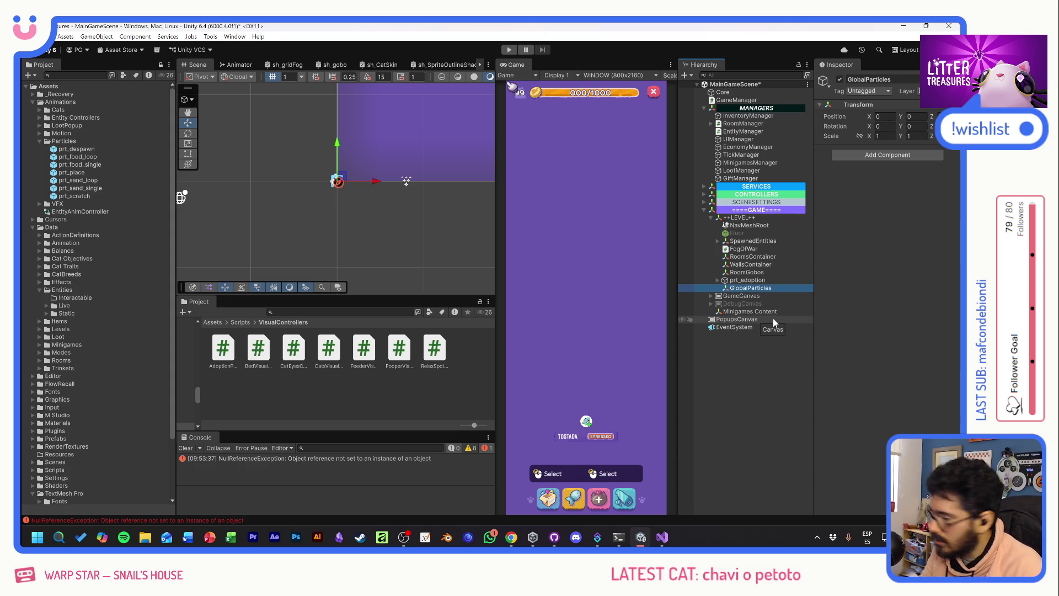
- Parent prt_adoption under GlobalParticles and link its Particles child to the controller's Particles field
left_click(746, 281)
left_click_drag(737, 292, 739, 288)
left_click(749, 281)
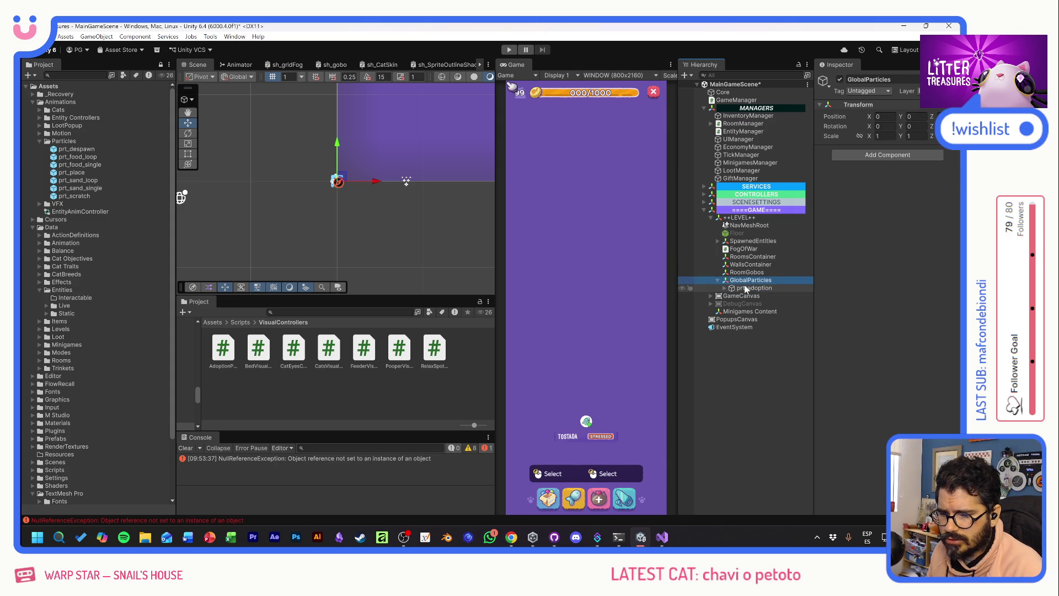
left_click(742, 287)
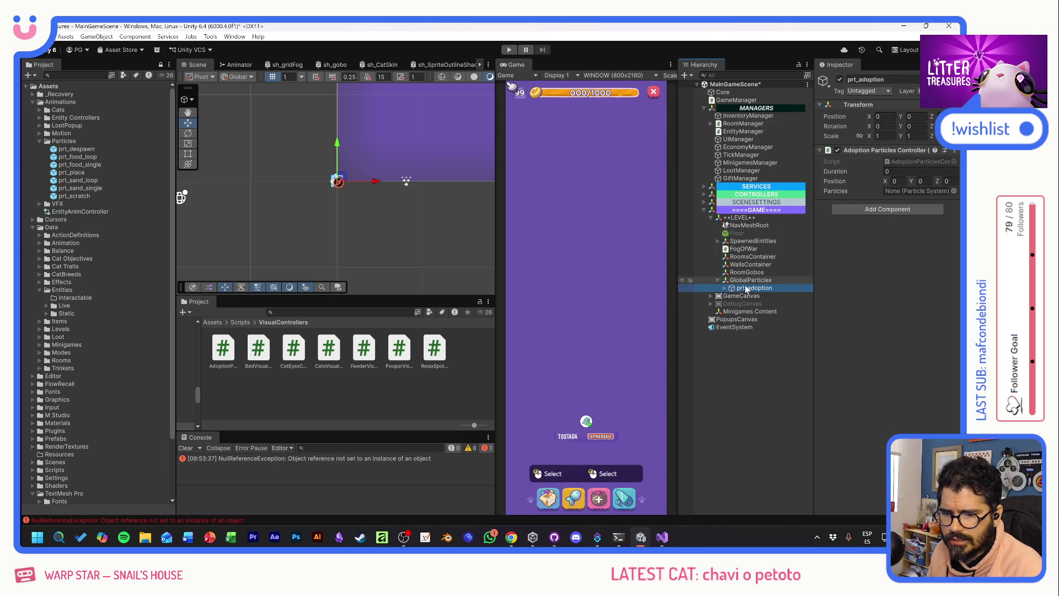
left_click(724, 288)
left_click_drag(761, 304, 889, 194)
- Set the Adoption Particles Controller Duration to 2 and save the scene
left_click(887, 171)
type("2")
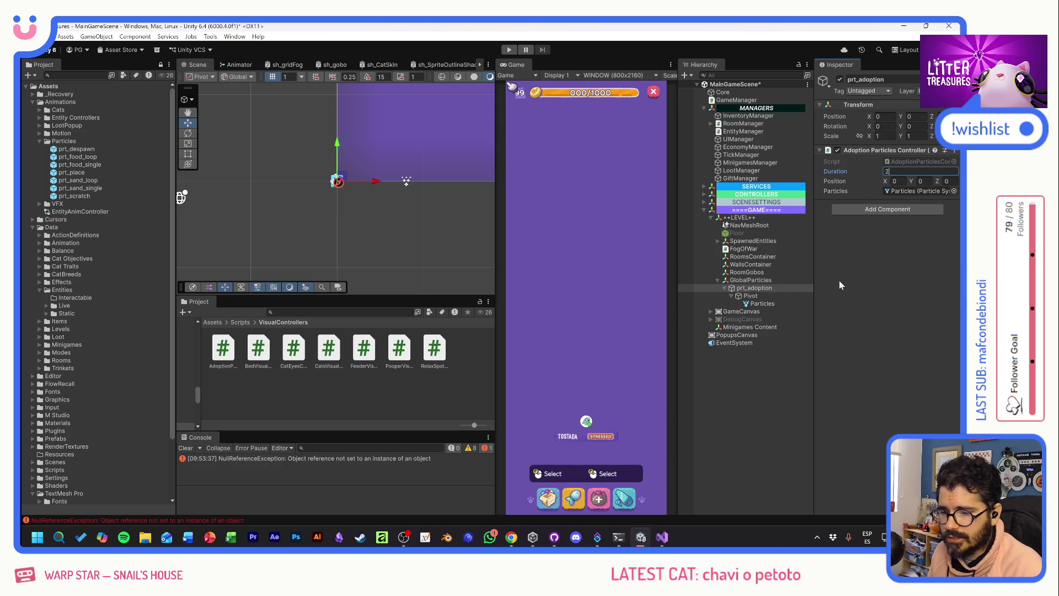
key("ctrl+s")
left_click(763, 366)
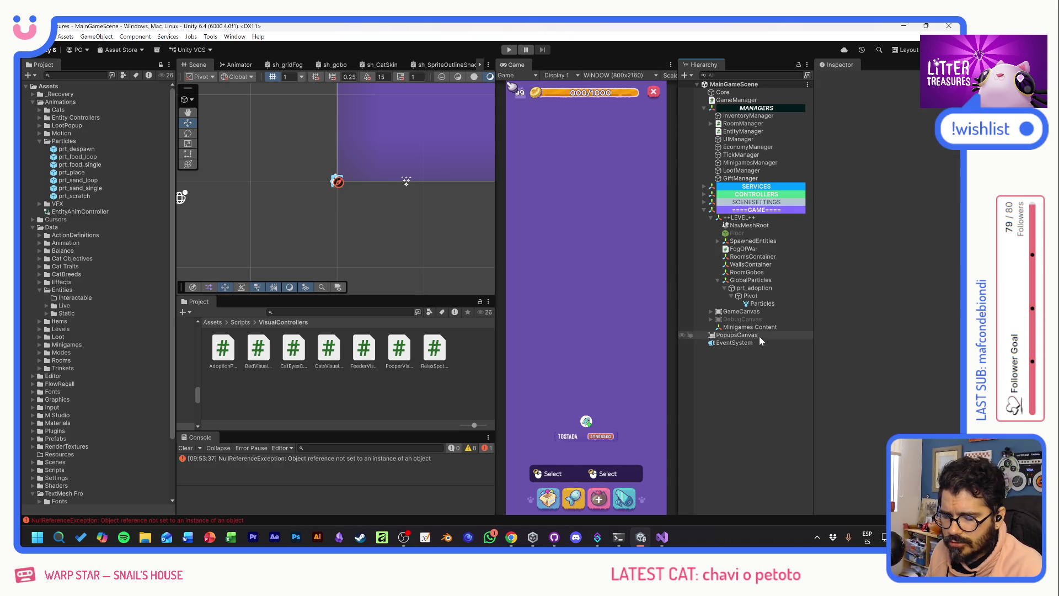
- Open the AdoptionService script from the AdoptionService object under SERVICES
left_click(704, 186)
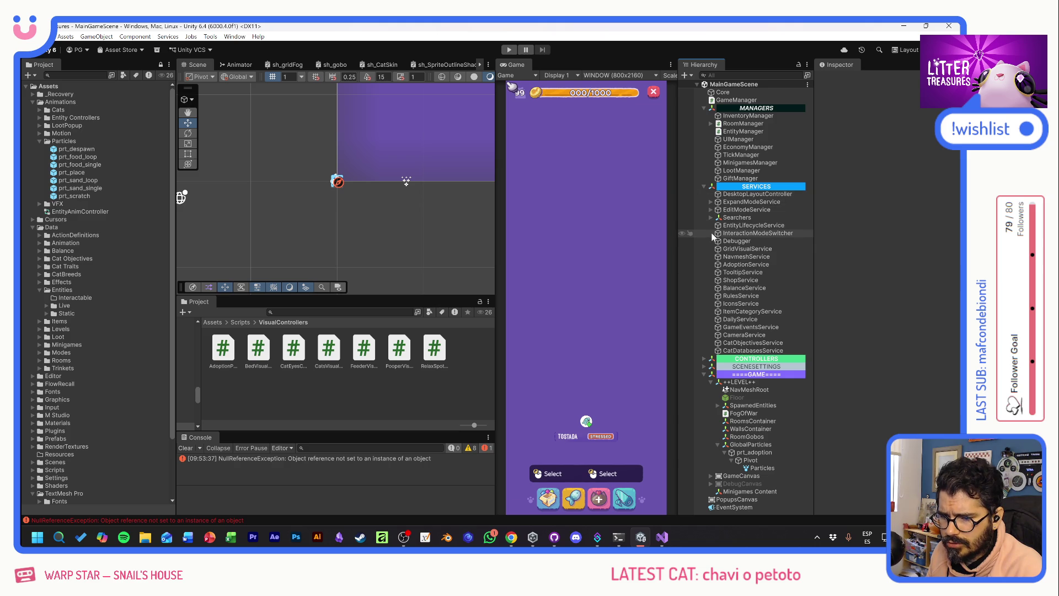
left_click(728, 264)
left_click(900, 160)
double_click(900, 159)
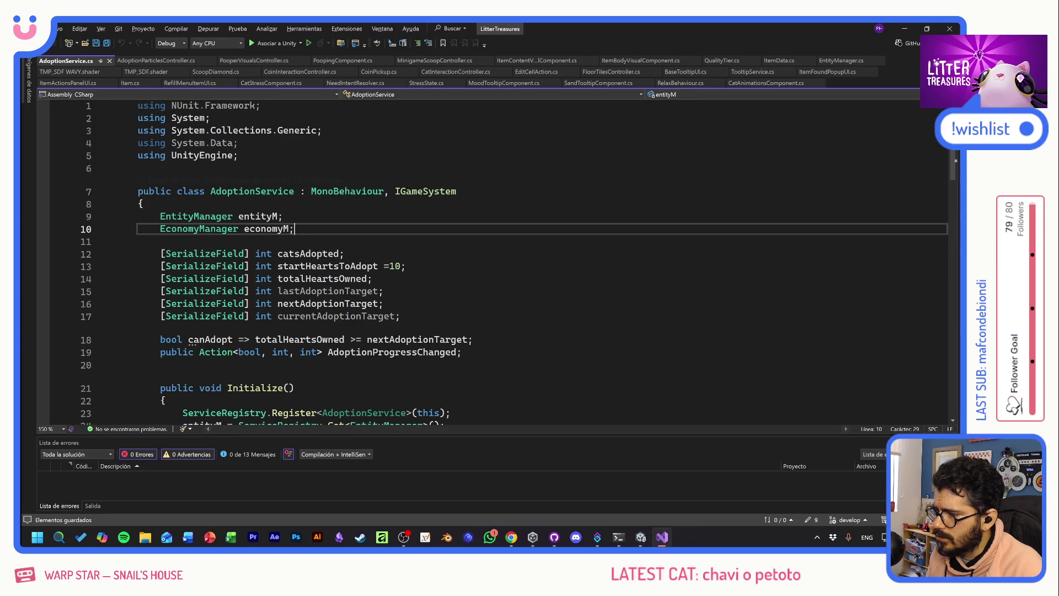
- Add a blank line after the economyM field and read through AdoptionService's adoption logic
key("Return")
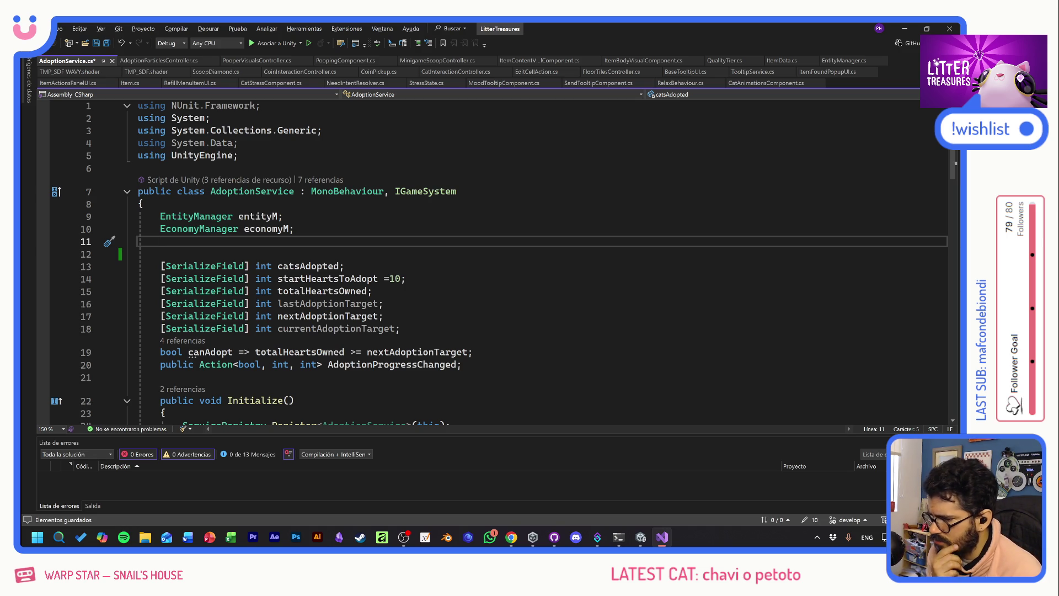
mouse_move(386, 366)
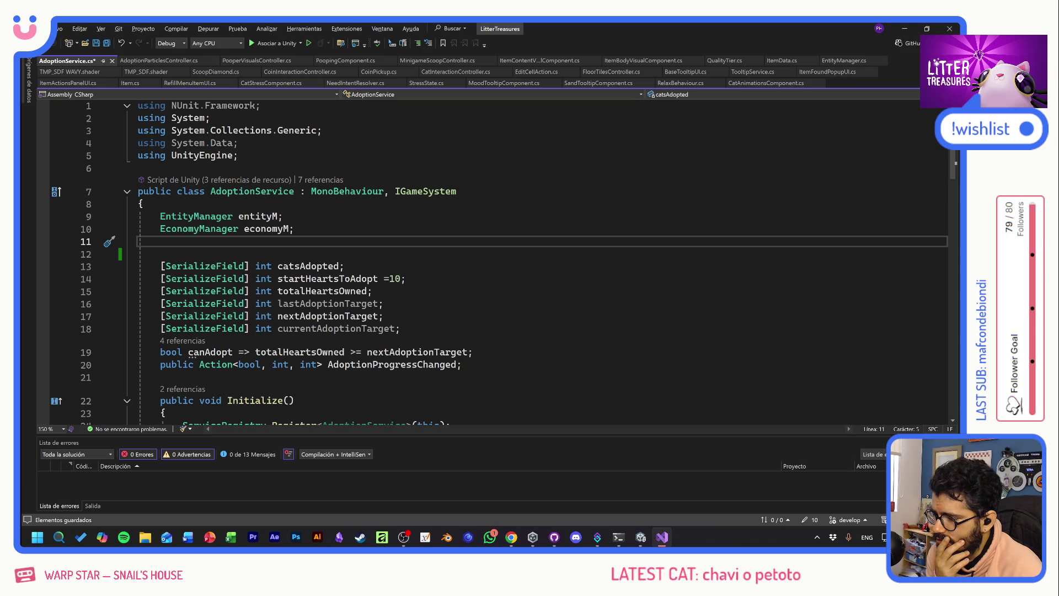
mouse_move(436, 353)
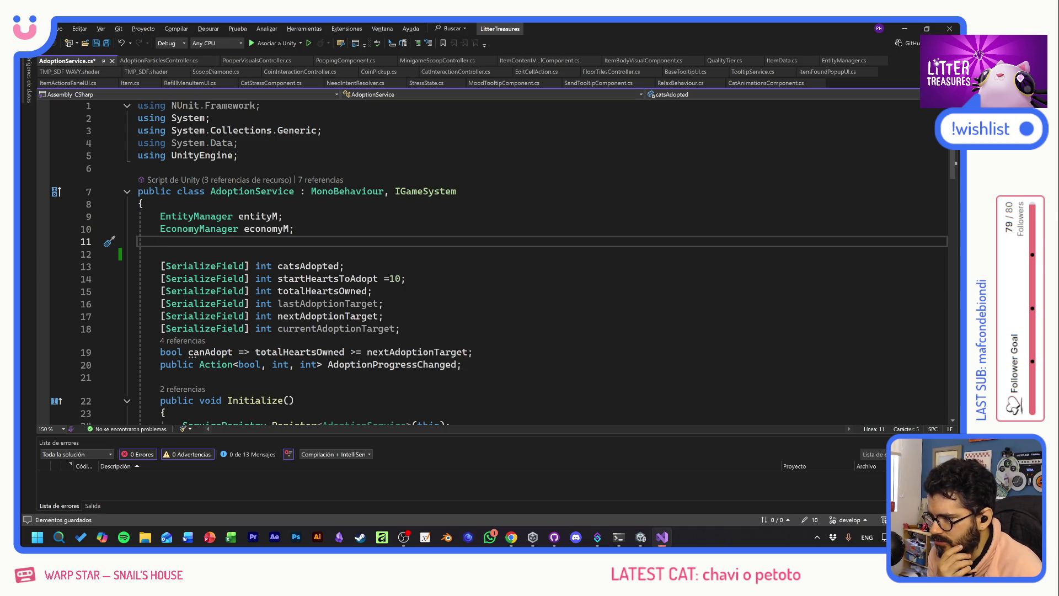
scroll(551, 325, "down", 6)
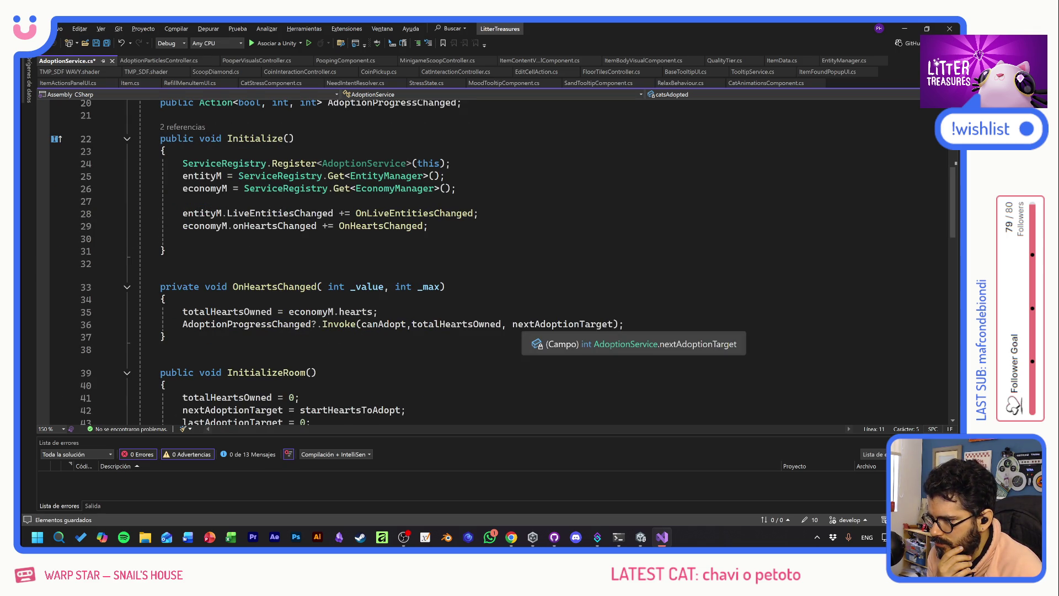
scroll(551, 326, "down", 3)
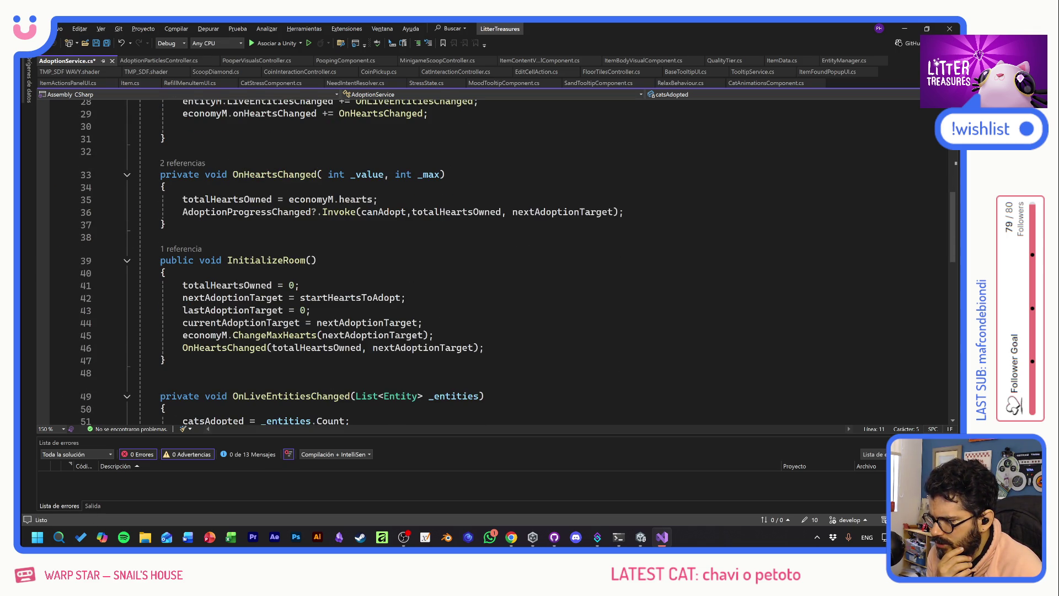
scroll(551, 325, "down", 3)
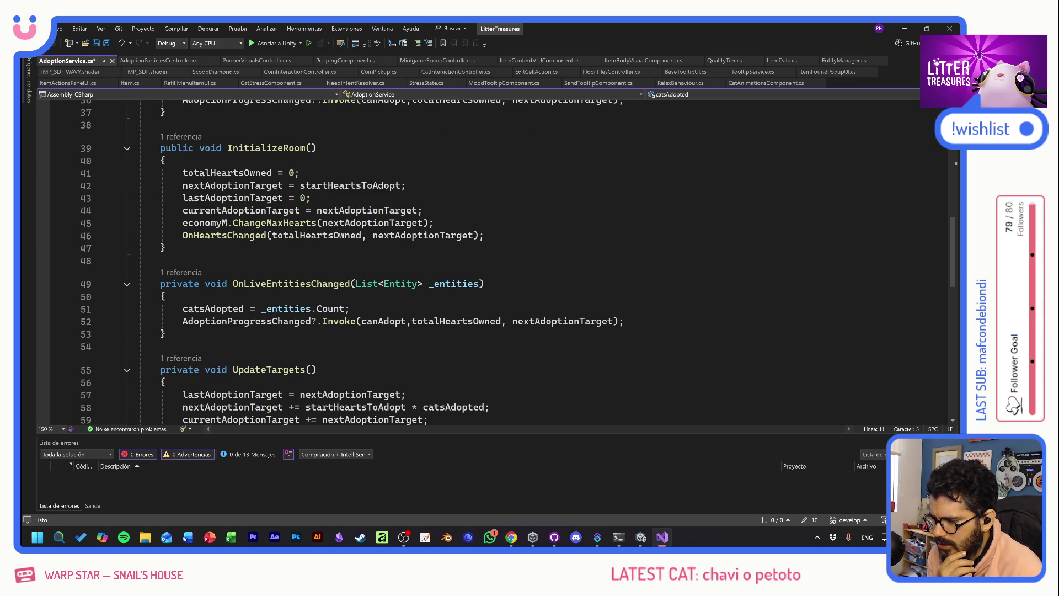
scroll(551, 322, "down", 4)
scroll(309, 309, "down", 2)
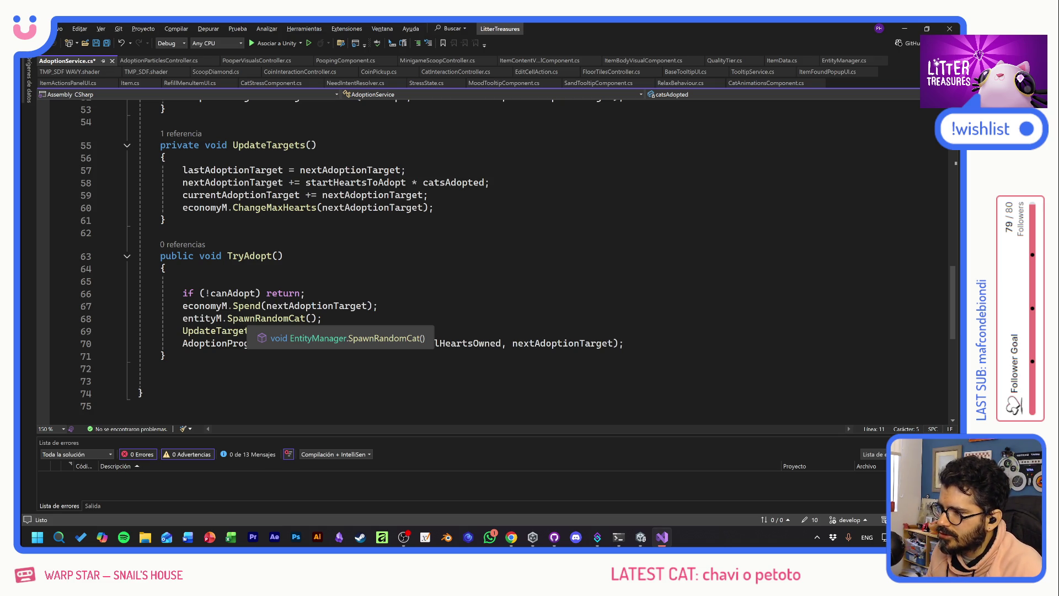
- Go to SpawnRandomCat's definition in EntityManager and place the caret at the end of line 68
left_click(253, 319, "ctrl")
left_click(166, 323)
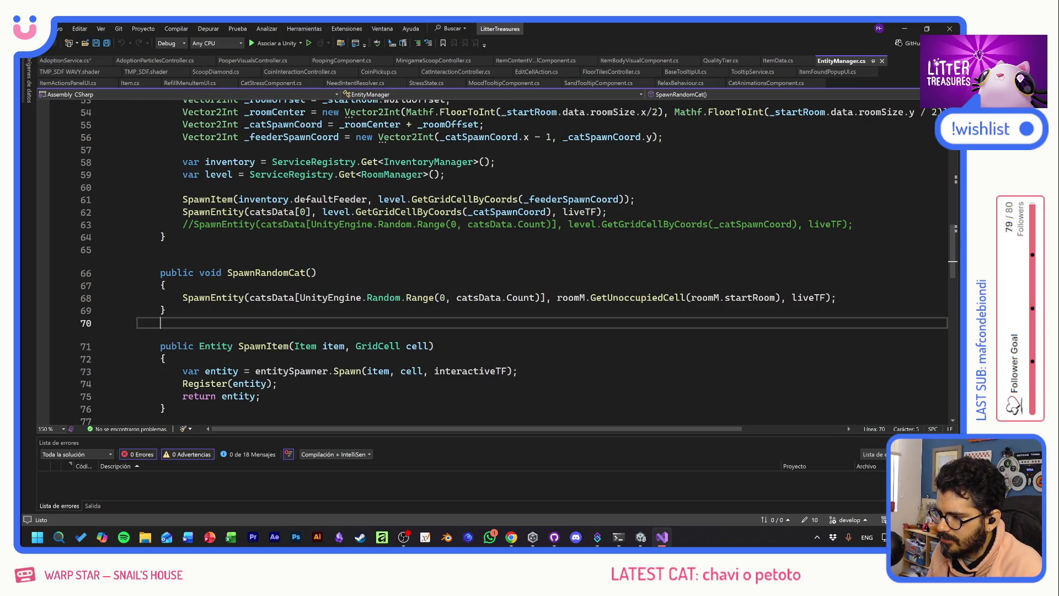
left_click(836, 298)
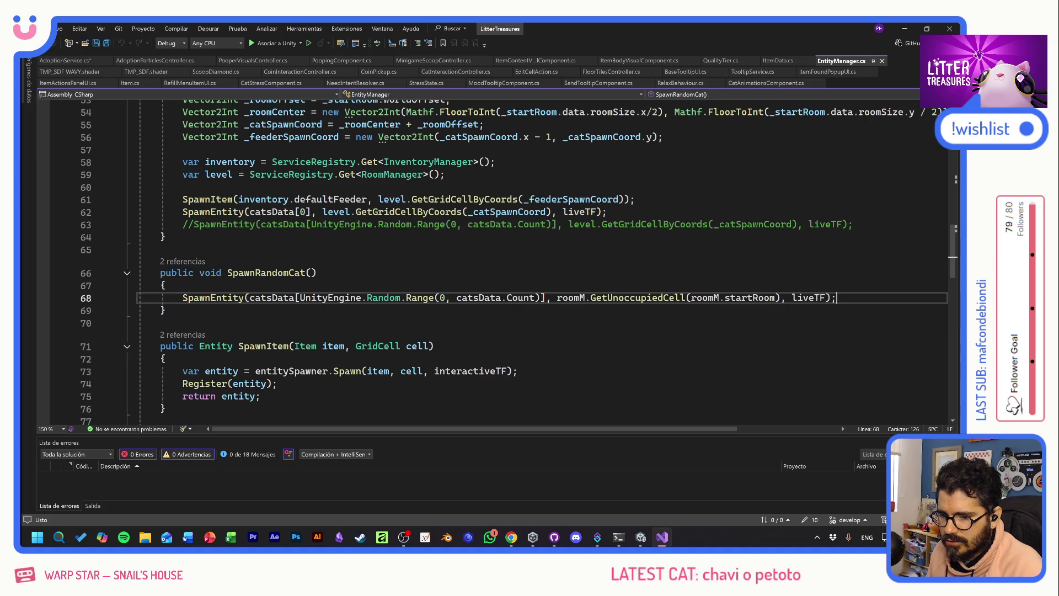
- Add an empty line in SpawnRandomCat and duplicate the entitySpawner field line onto line 10
key("Return")
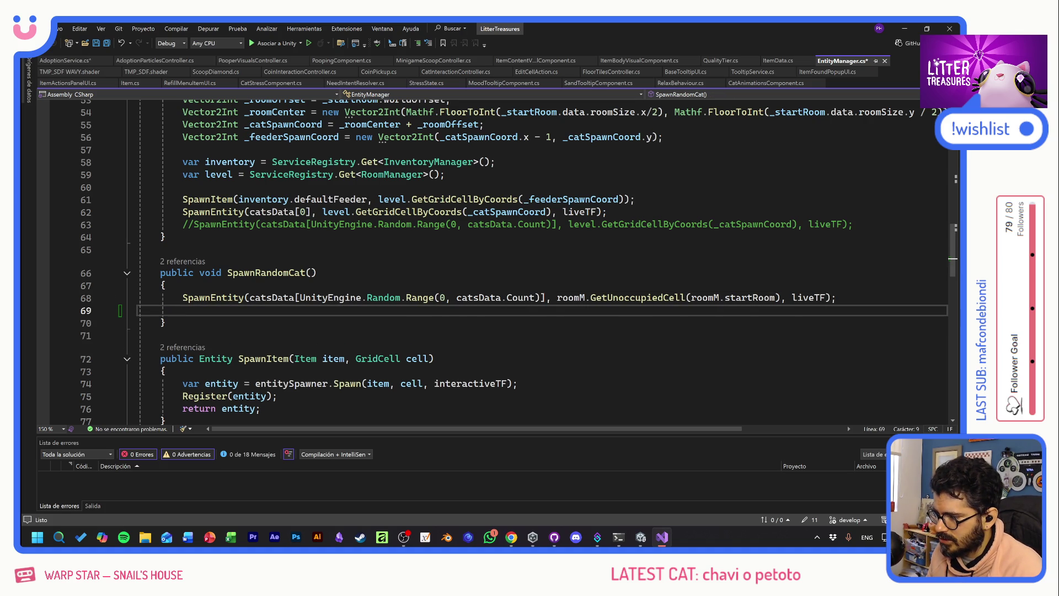
scroll(491, 259, "up", 17)
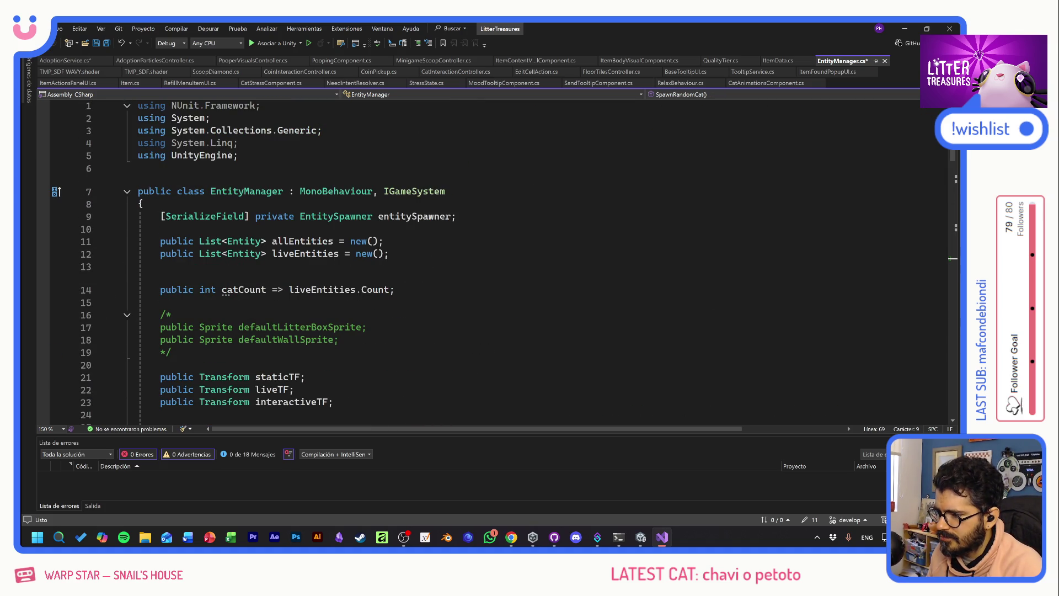
left_click(455, 216)
key("shift+Home")
key("shift+Home")
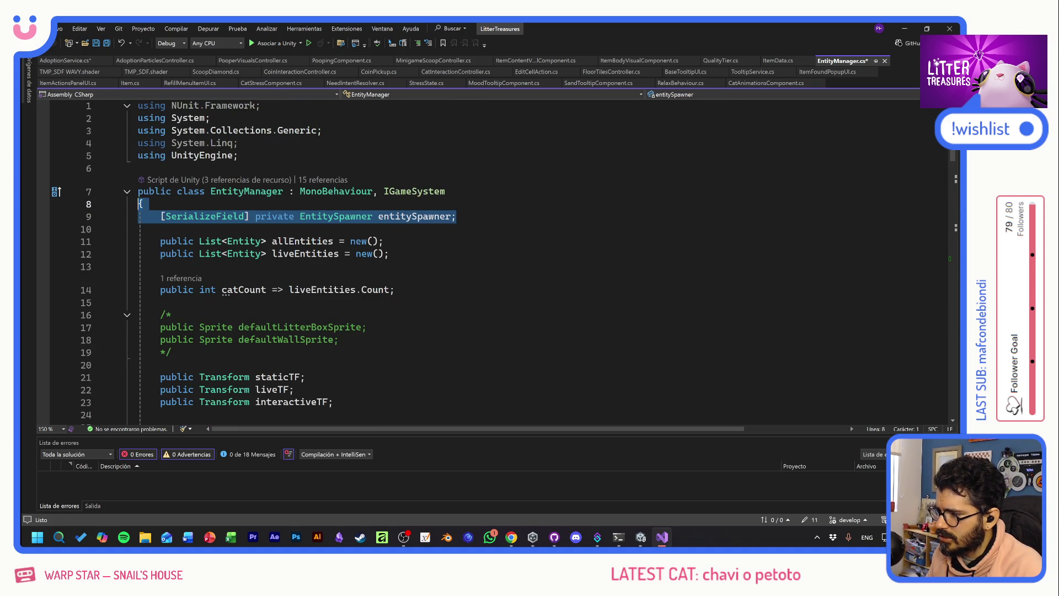
key("ctrl+c")
key("Down")
key("ctrl+v")
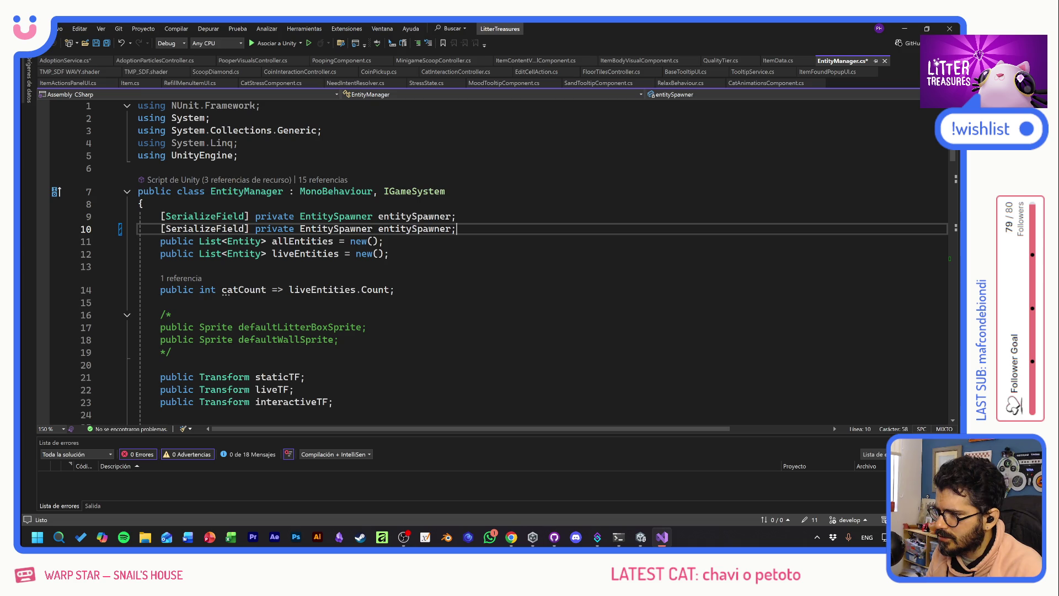
- Change the duplicated field to an AdoptionParticlesController named adoptParticles
double_click(335, 228)
type("Adoption")
key("Tab")
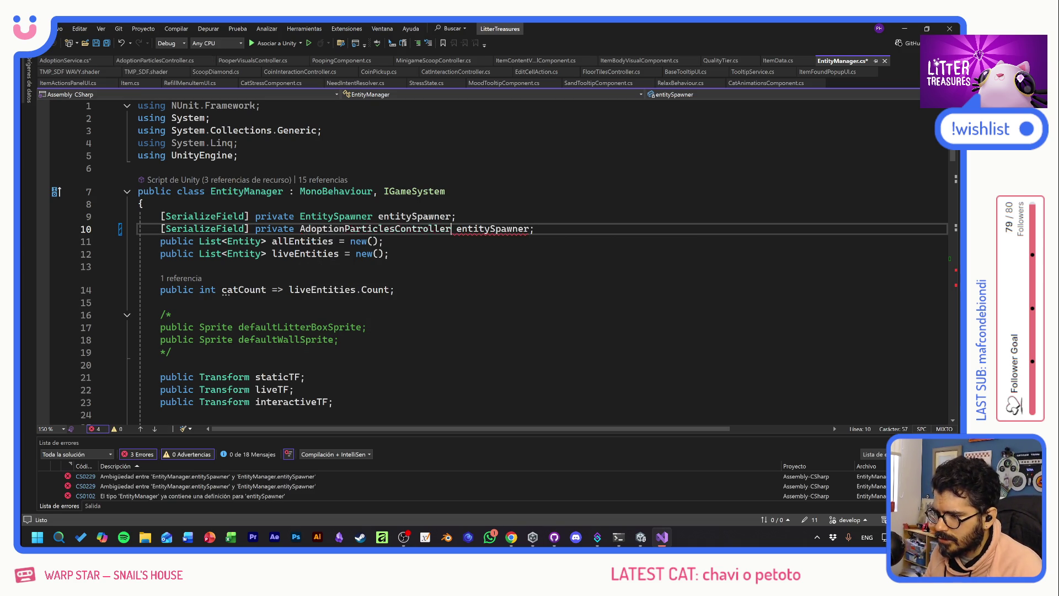
double_click(492, 229)
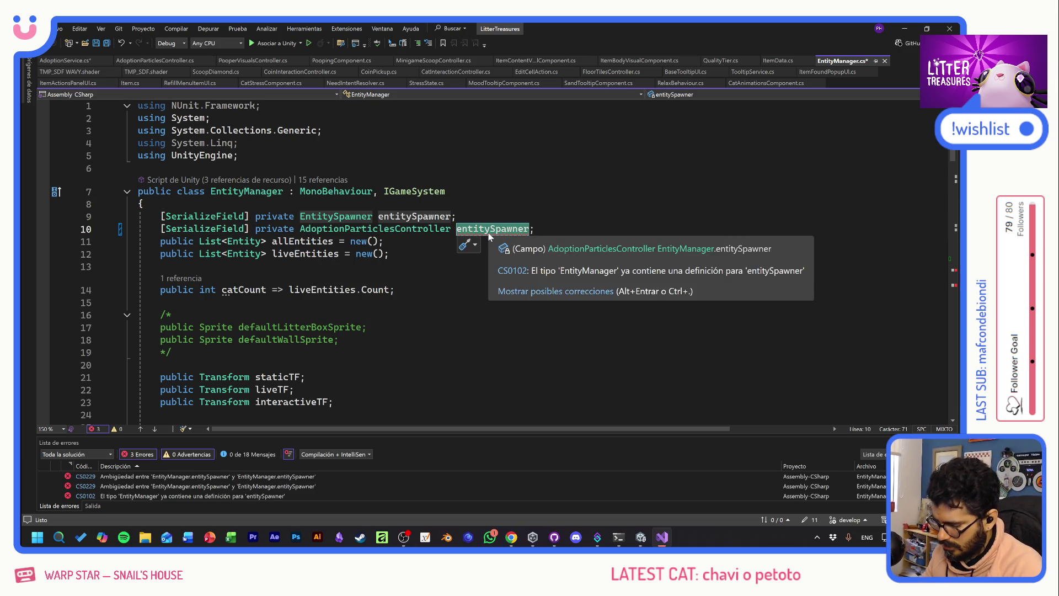
type("adoptParticles")
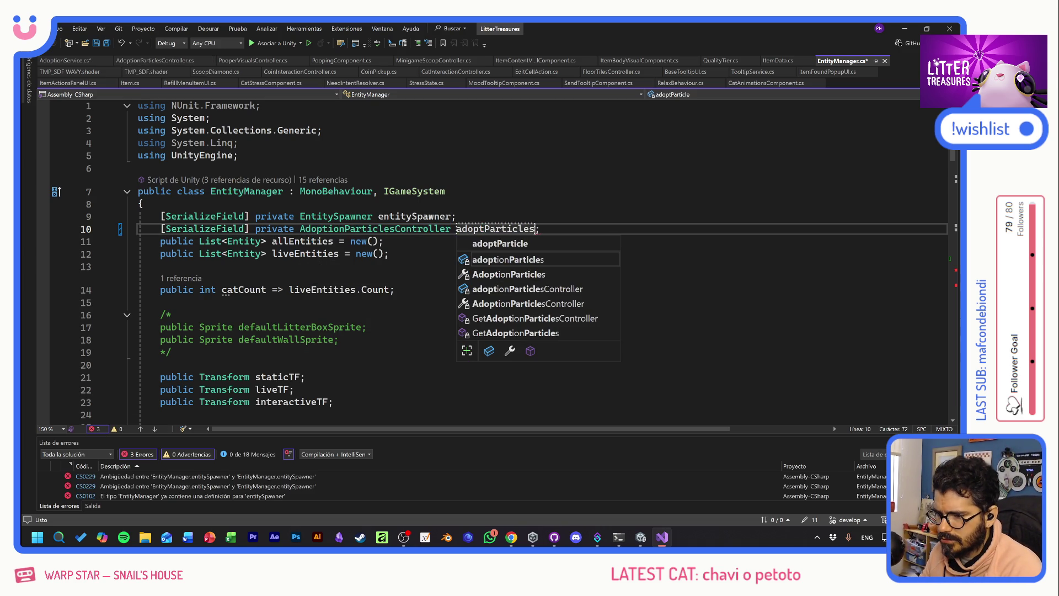
key("Escape")
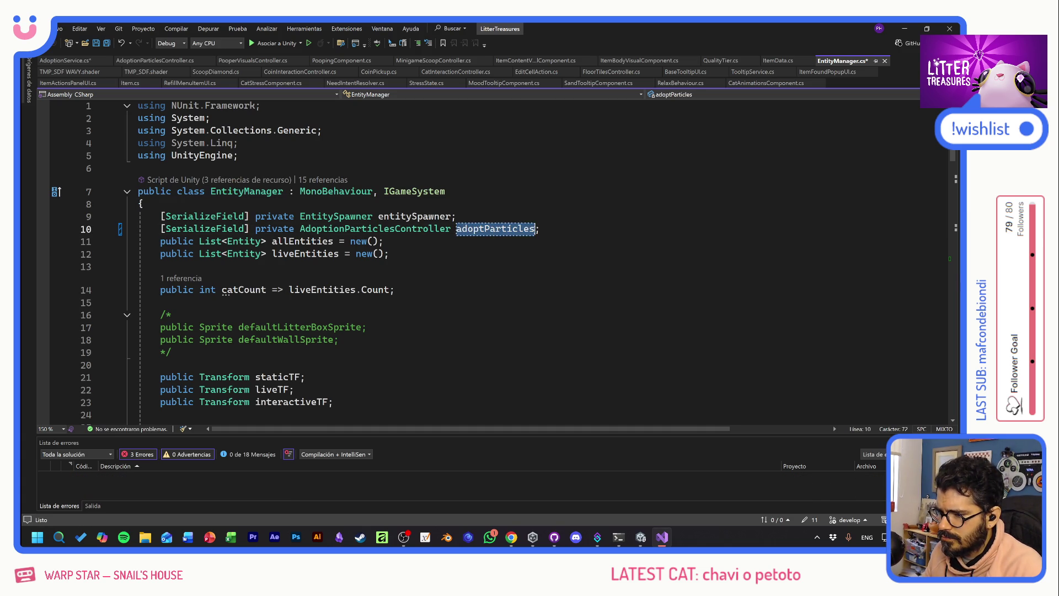
scroll(491, 259, "down", 10)
scroll(491, 259, "down", 5)
left_click(182, 336)
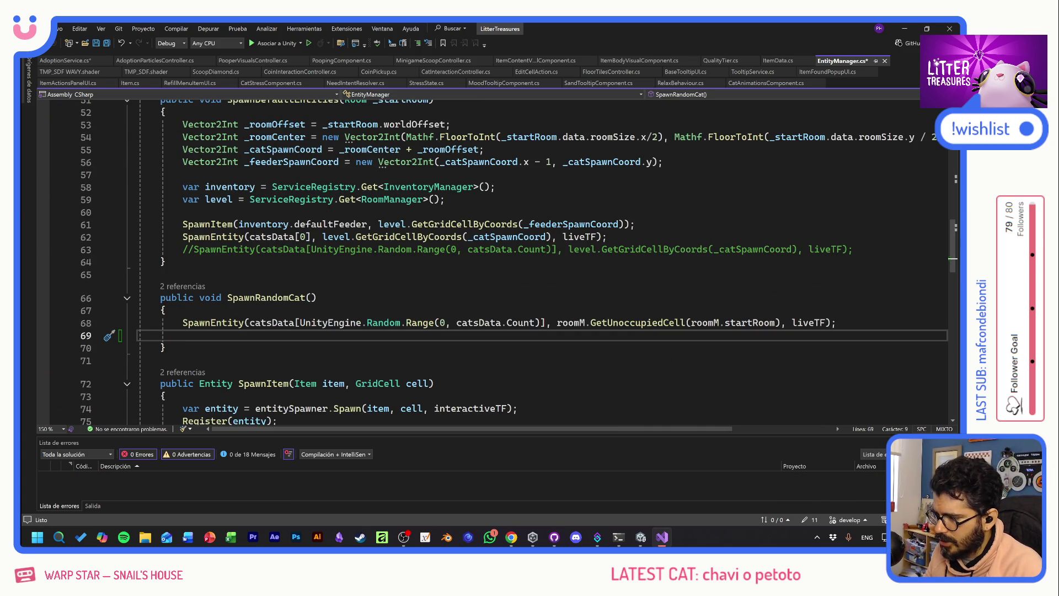
- Add an adoptParticles.HandleNewAdoption call and store the SpawnEntity result in 'Entity _newCat'
type("adoptParticles")
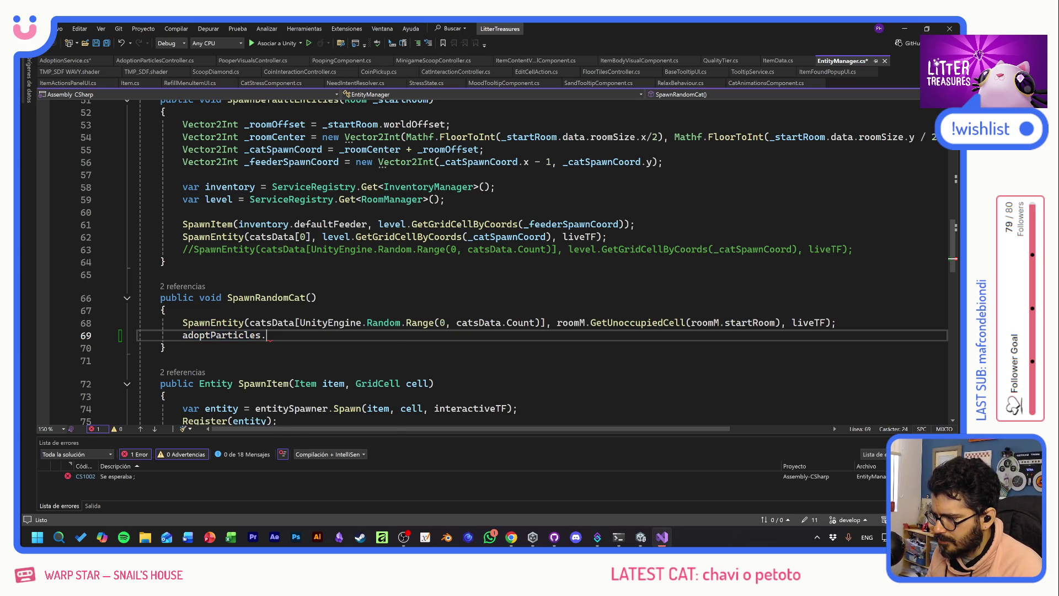
type(".")
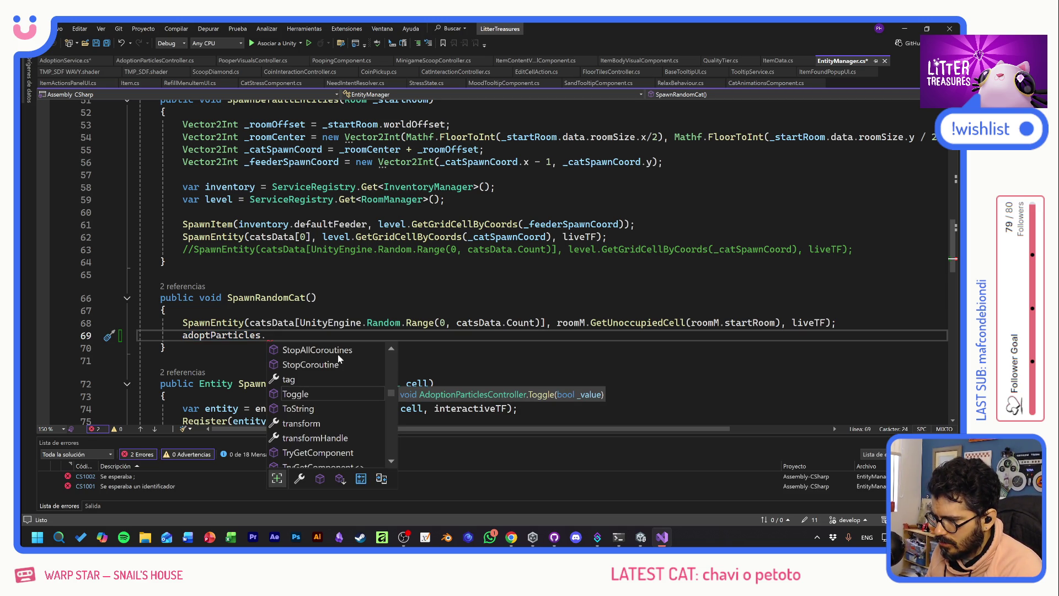
type("Hand")
key("Tab")
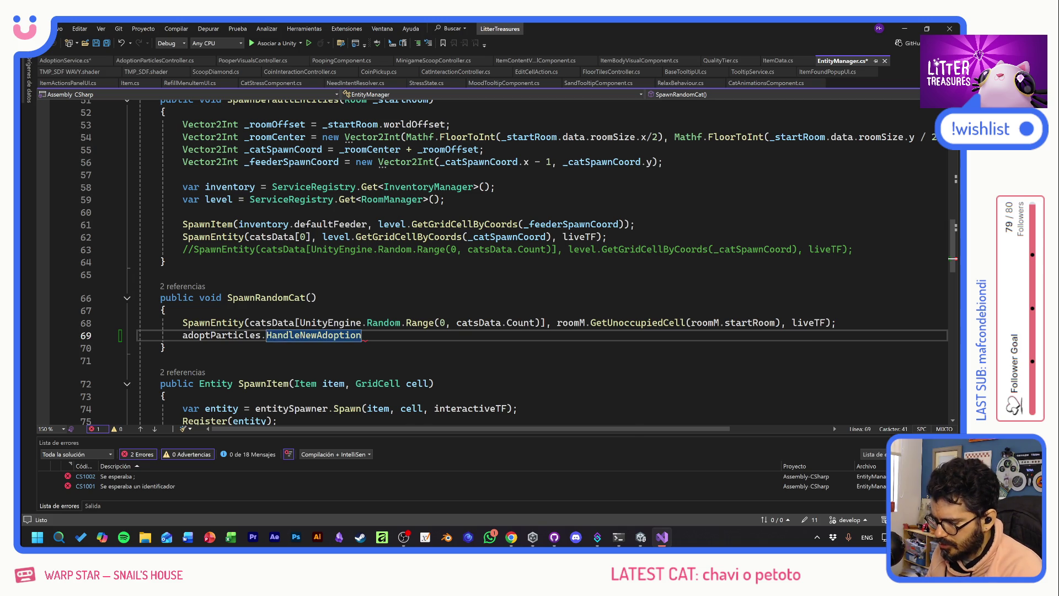
type("(")
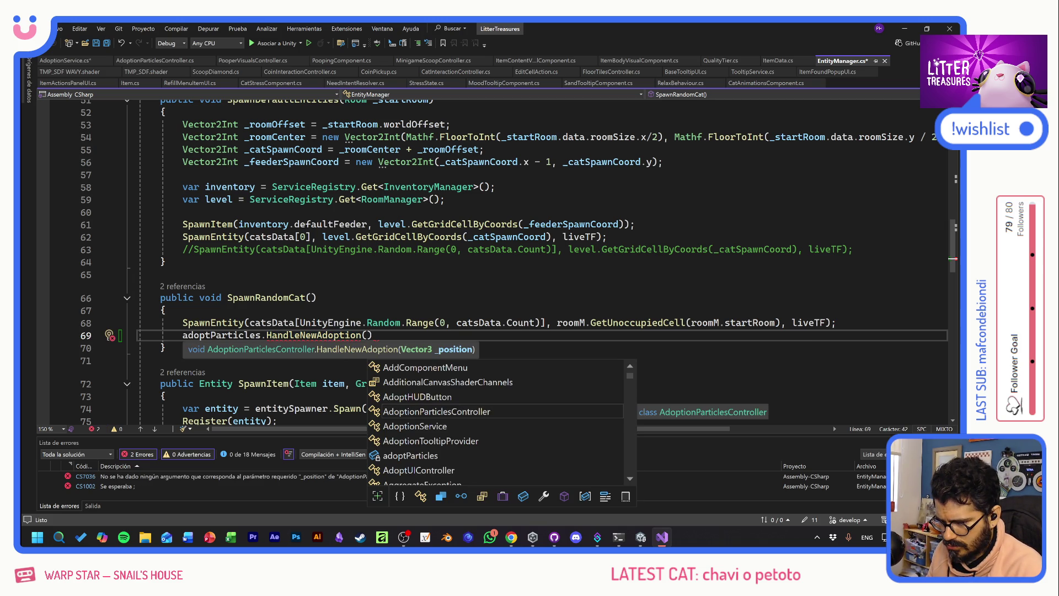
left_click(316, 298)
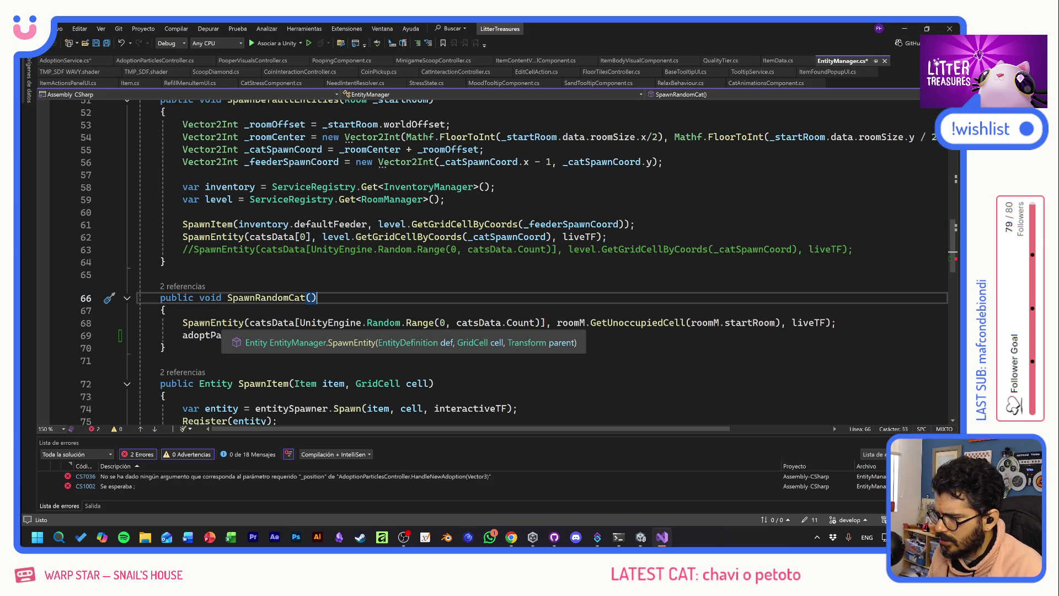
scroll(209, 322, "down", 4)
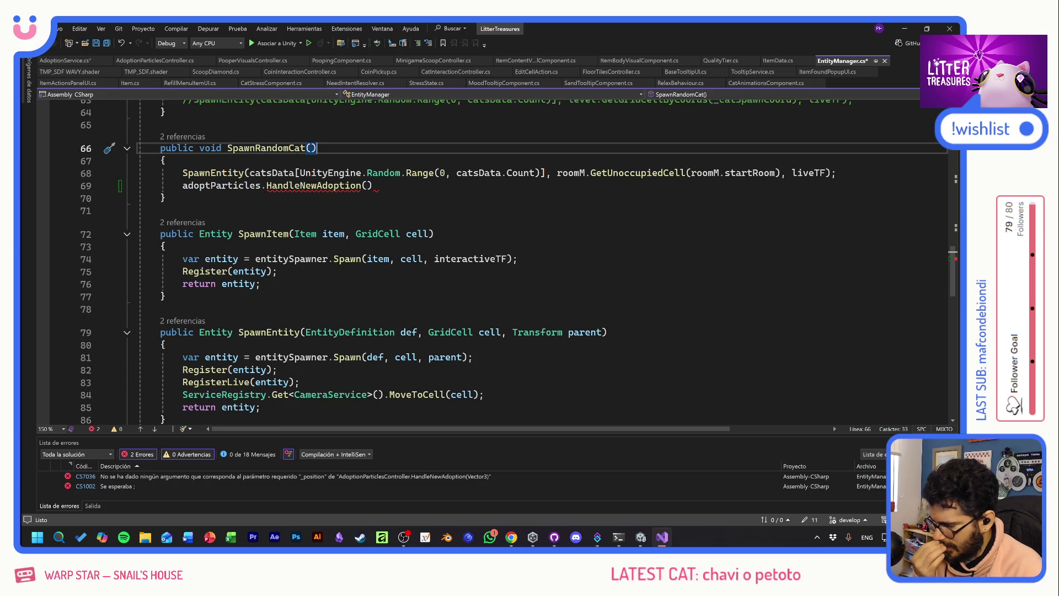
left_click(182, 173)
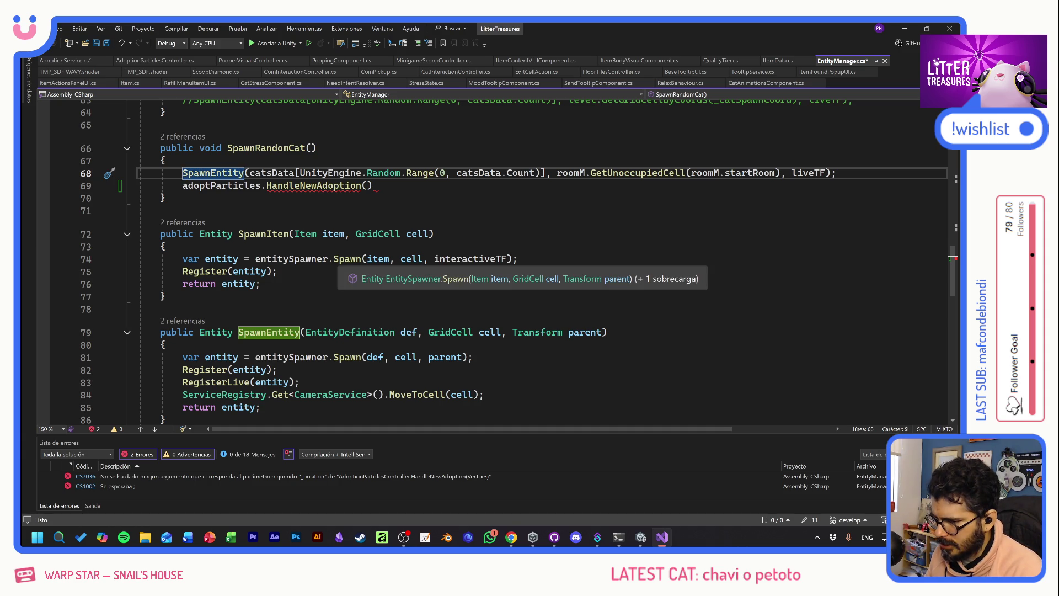
type("Ent")
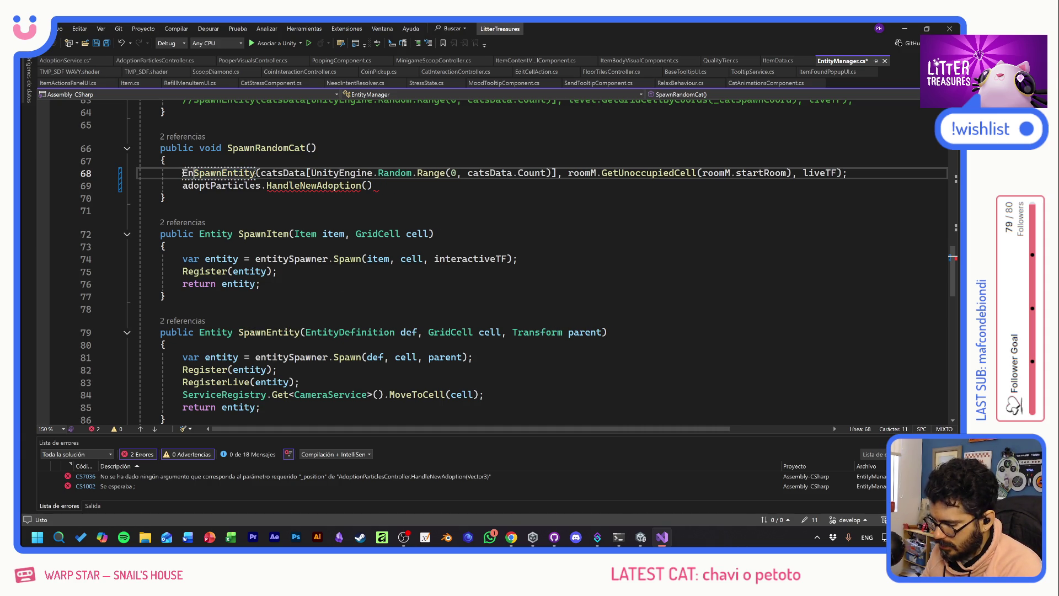
type("ity ")
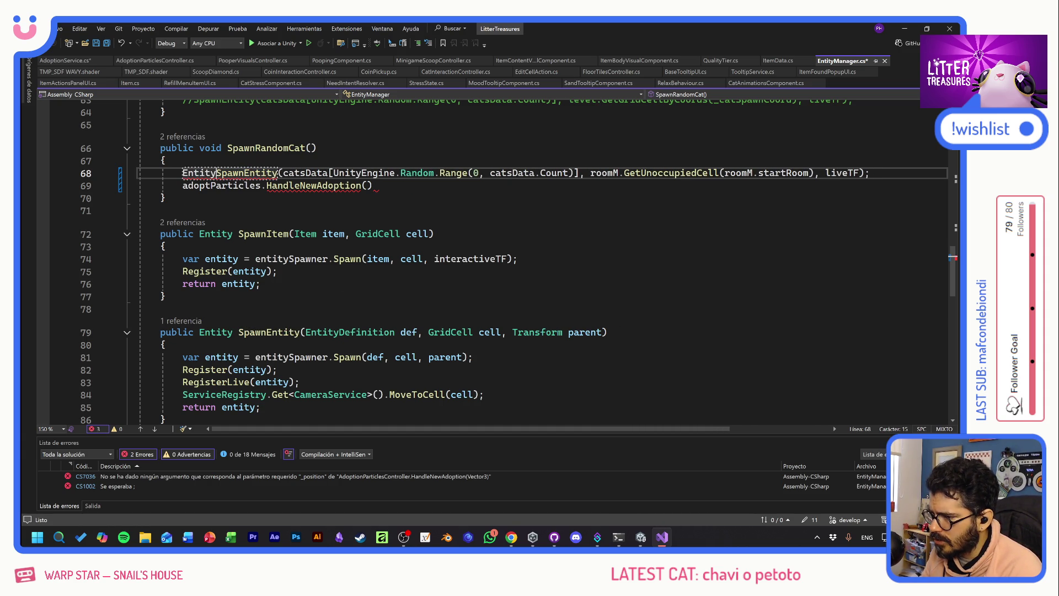
type("_newCat =")
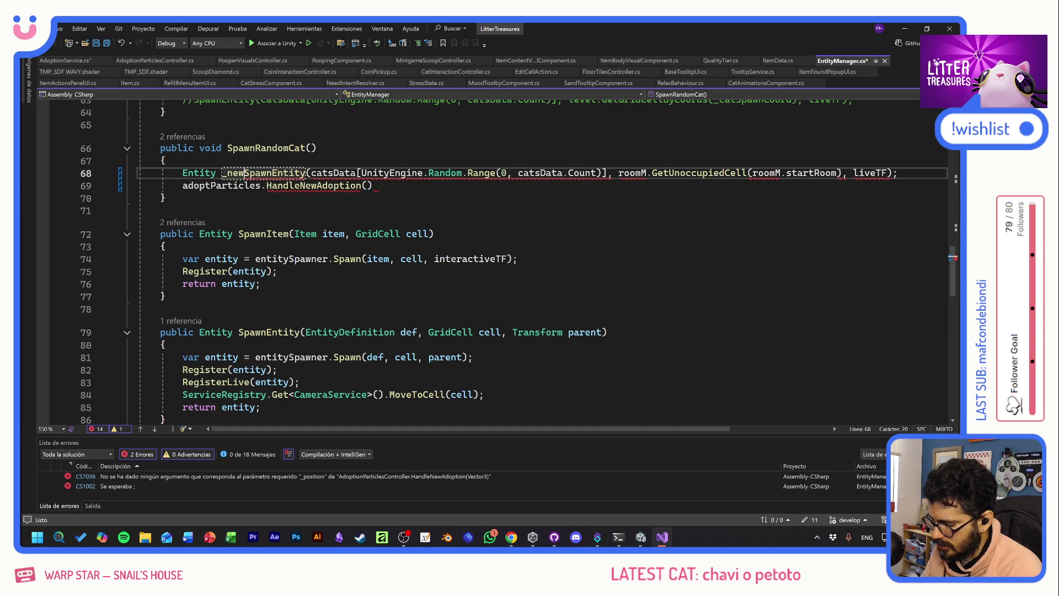
key("ctrl+s")
- Pass _newCat.transform.position to HandleNewAdoption, save EntityManager, and return to Unity
left_click(261, 172)
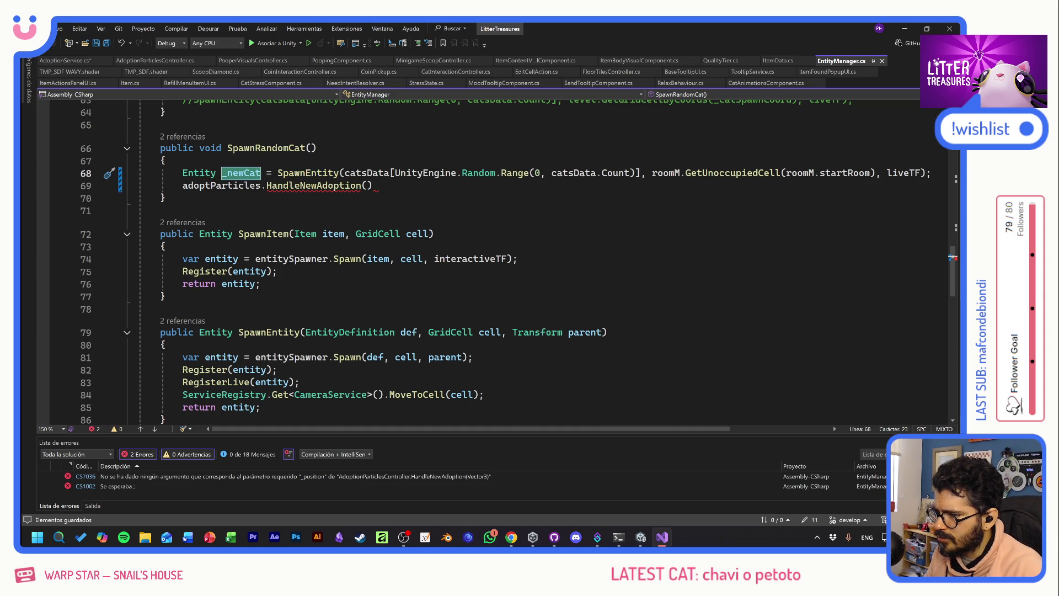
left_click(368, 186)
type("_newCat.tr")
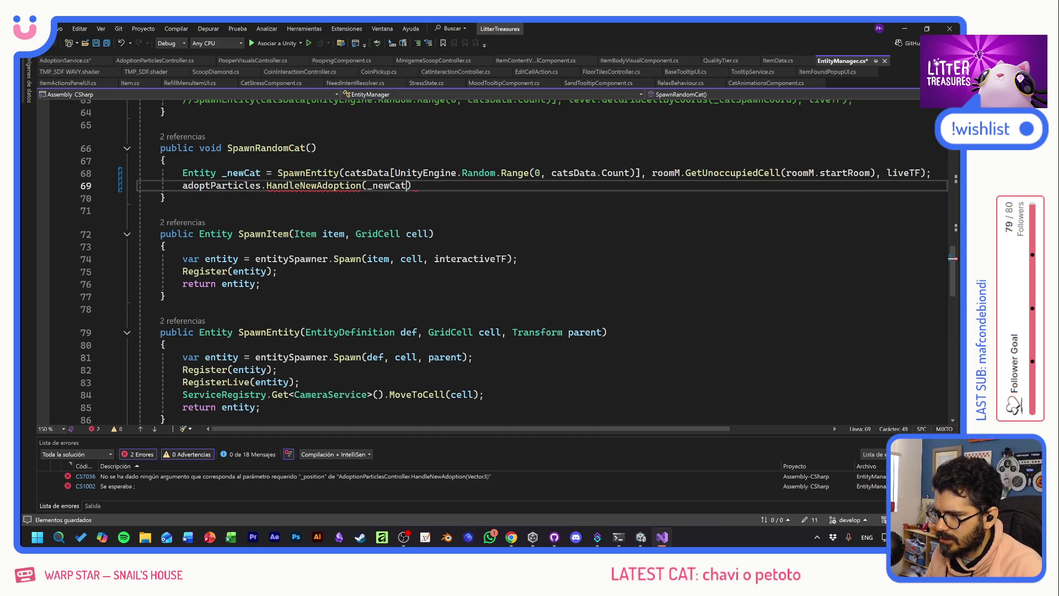
key("Tab")
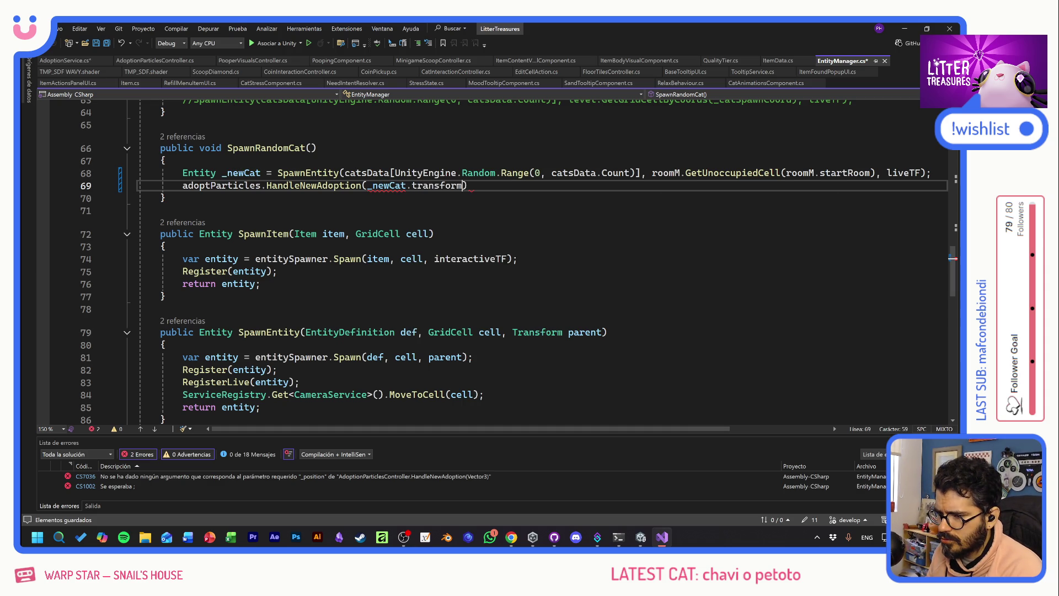
type(".")
type("position)")
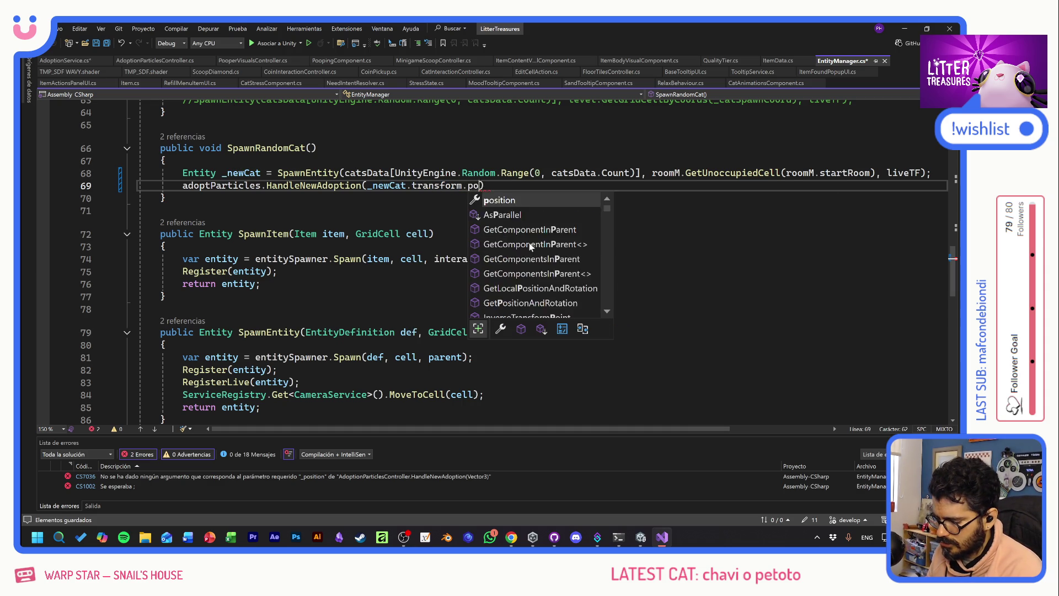
type(";")
key("ctrl+s")
key("alt+Tab")
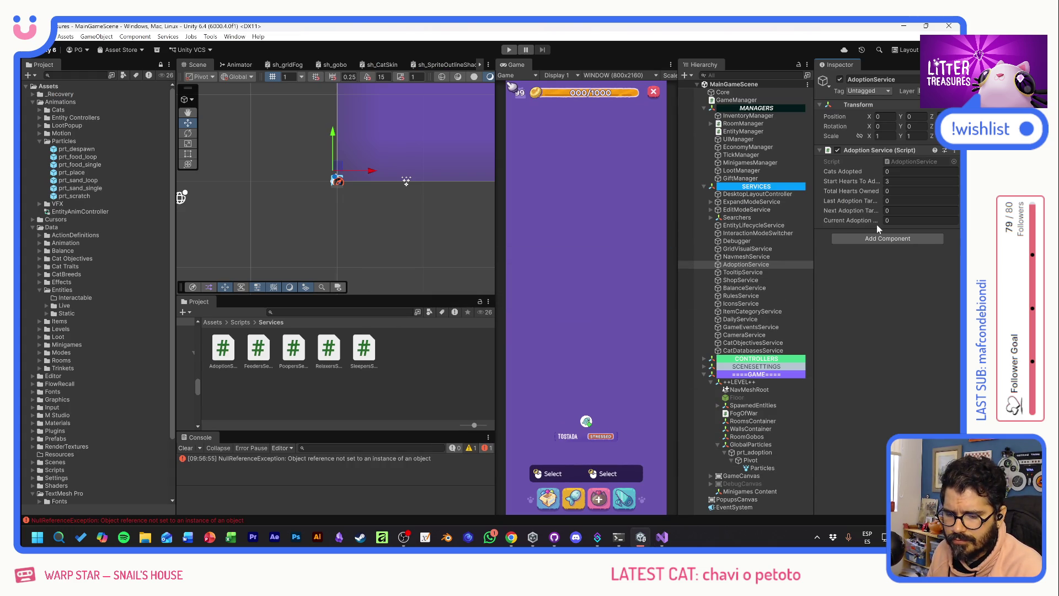
- Open AdoptionService.cs from the Inspector, save it, and return to Unity to recompile
double_click(897, 164)
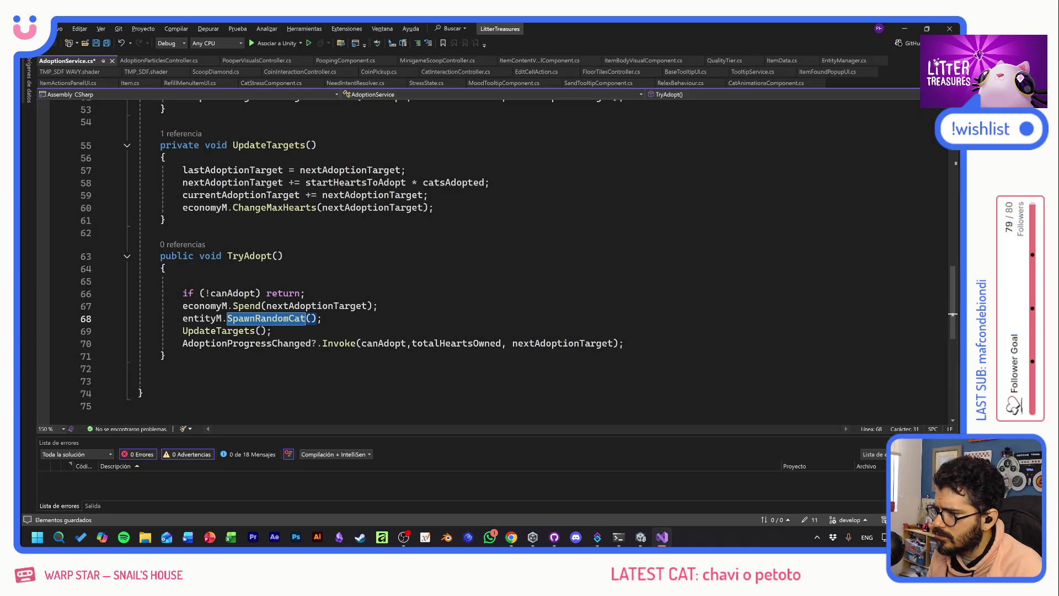
scroll(386, 259, "up", 15)
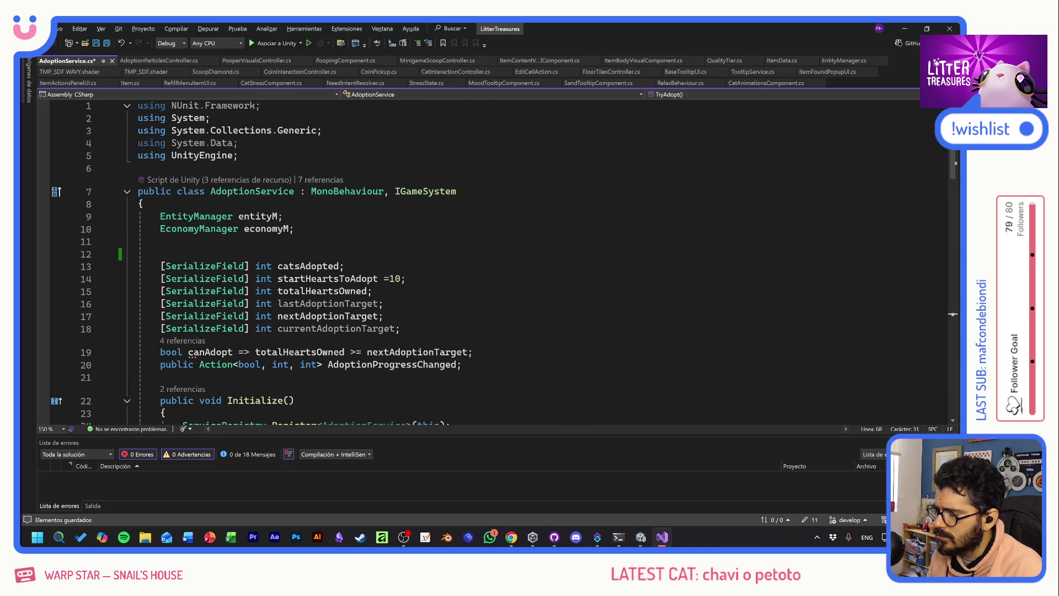
key("ctrl+s")
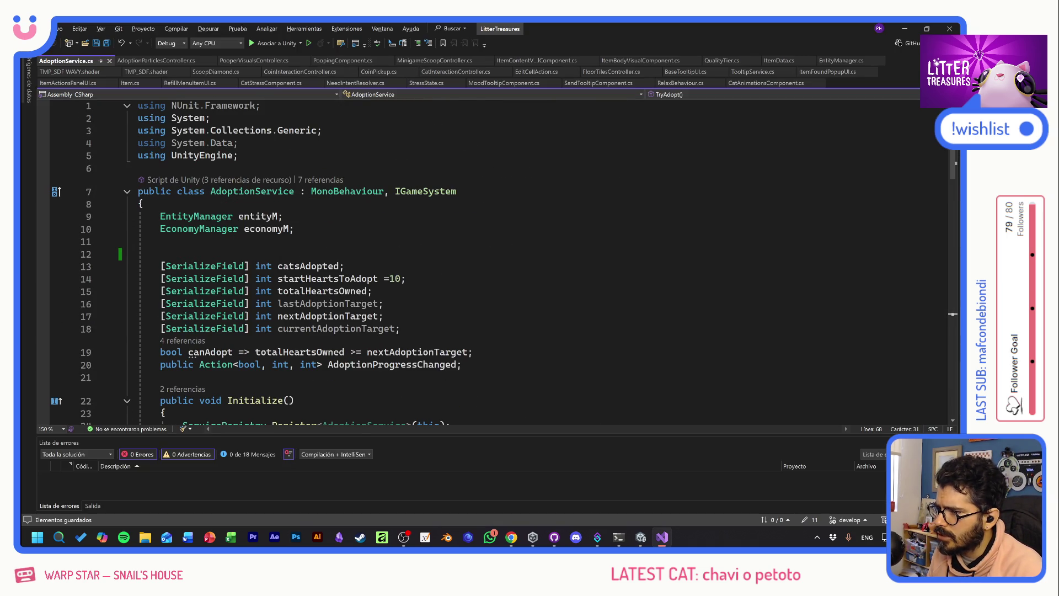
key("alt+Tab")
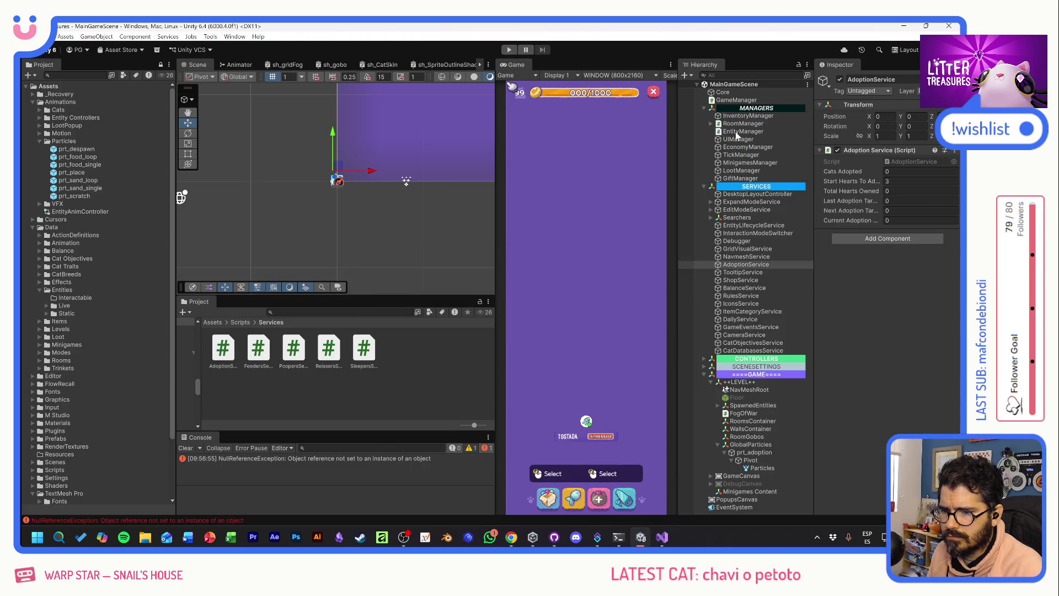
- Assign prt_adoption to the EntityManager's Adopt Particles field
left_click(739, 132)
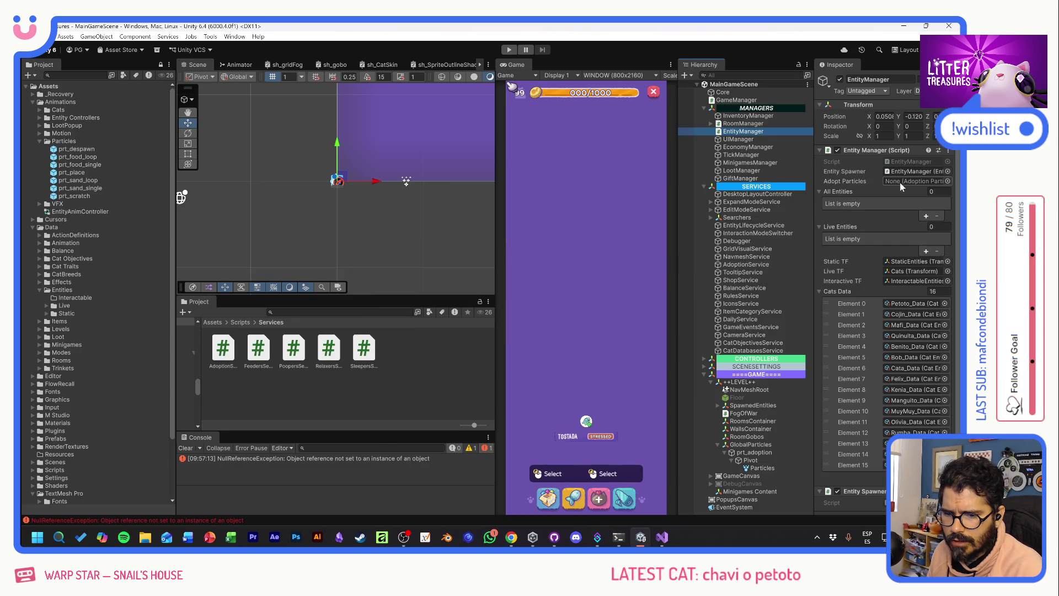
left_click(763, 468)
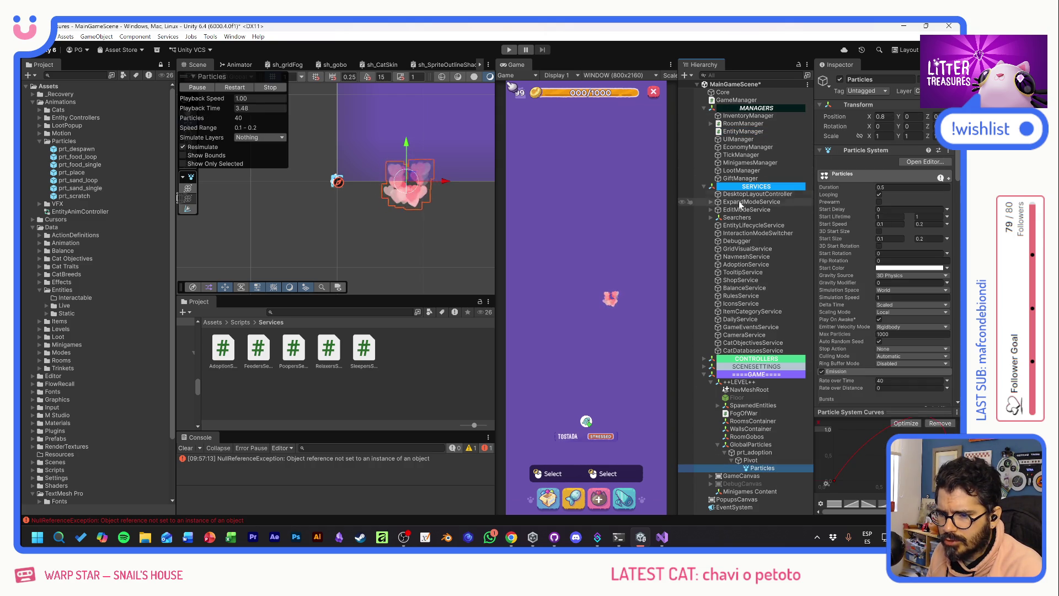
left_click(742, 132)
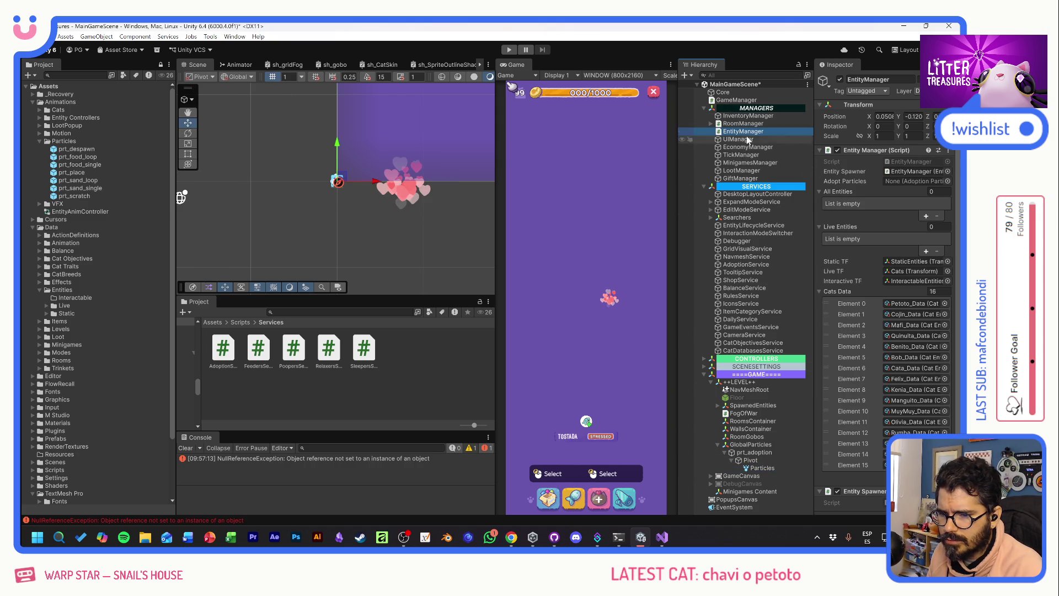
left_click_drag(754, 452, 898, 181)
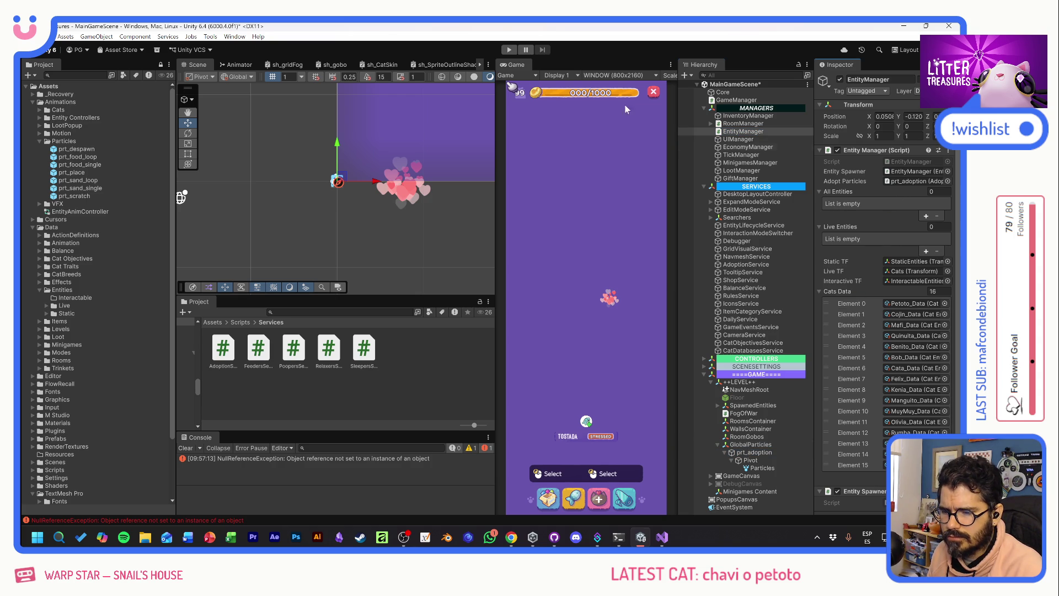
- Turn off Play On Awake on prt_adoption's Particles and start Play mode
left_click(754, 453)
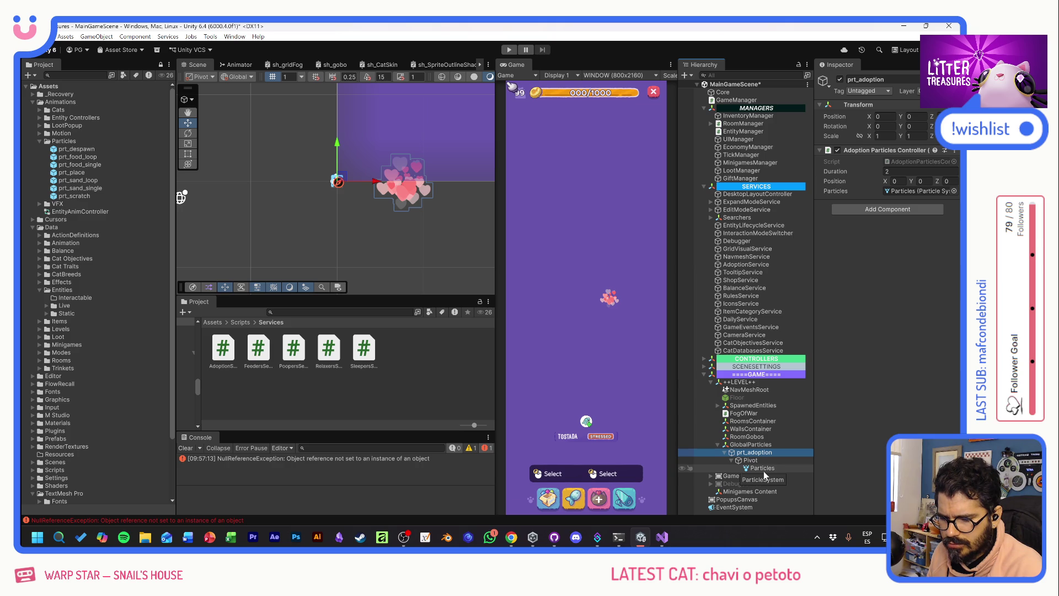
left_click(758, 468)
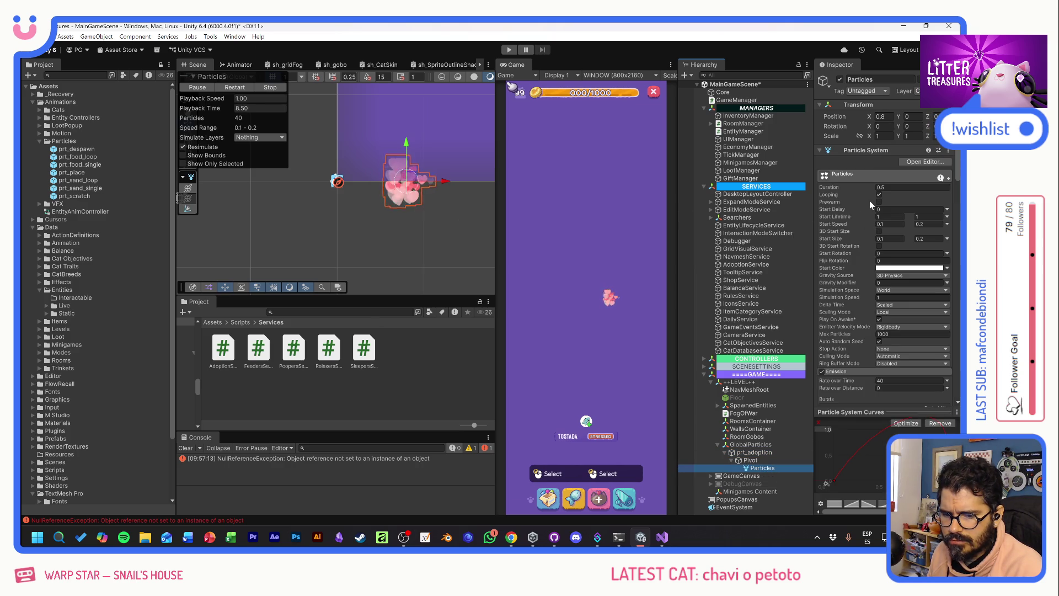
left_click(861, 320)
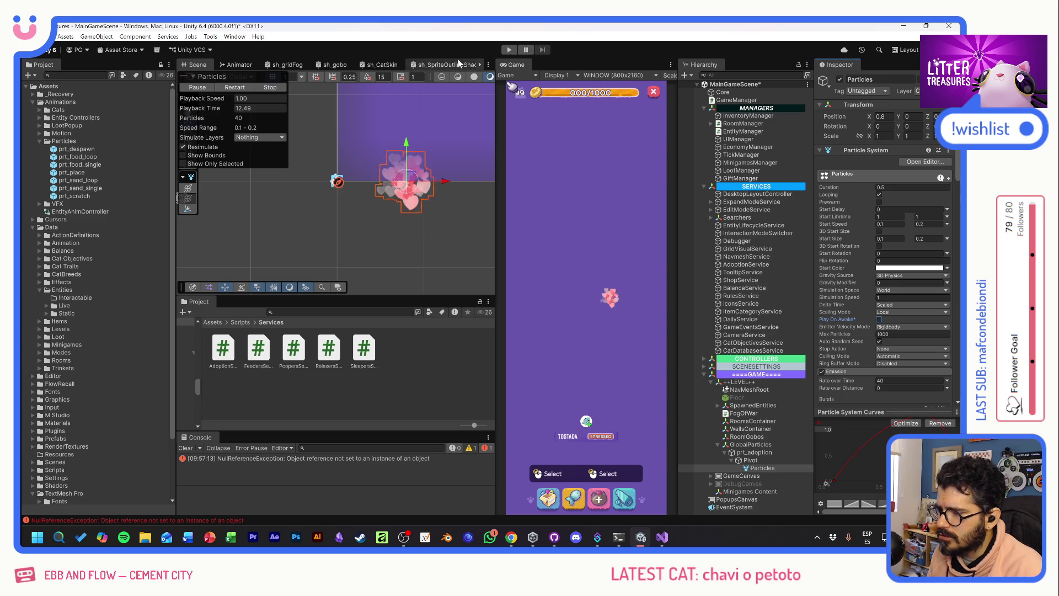
left_click(510, 49)
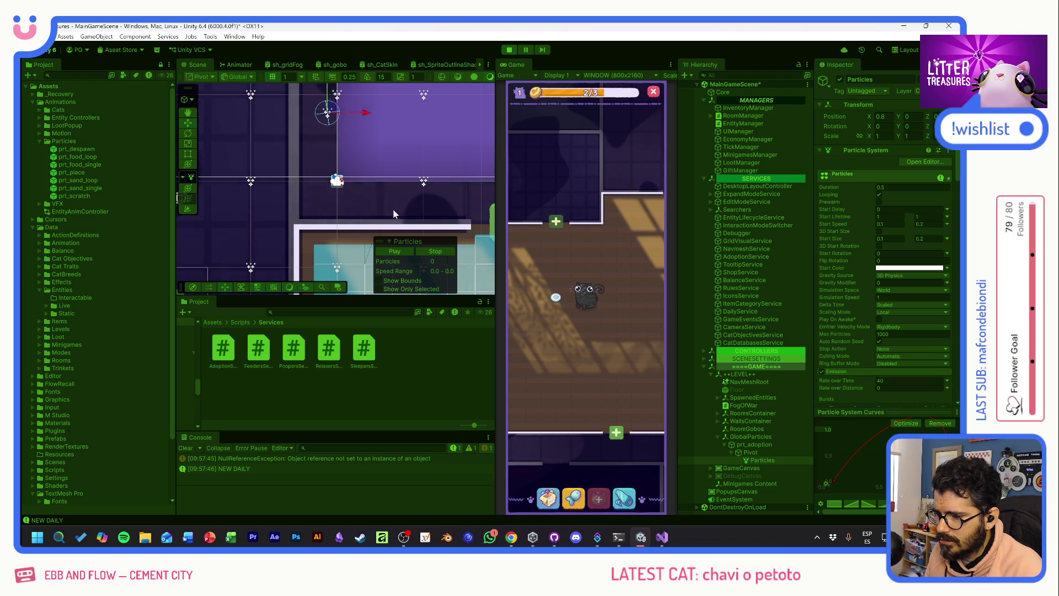
- Zoom out the Scene view and inspect prt_adoption's Adoption Particles Controller during play
scroll(393, 209, "down", 4)
scroll(396, 207, "down", 4)
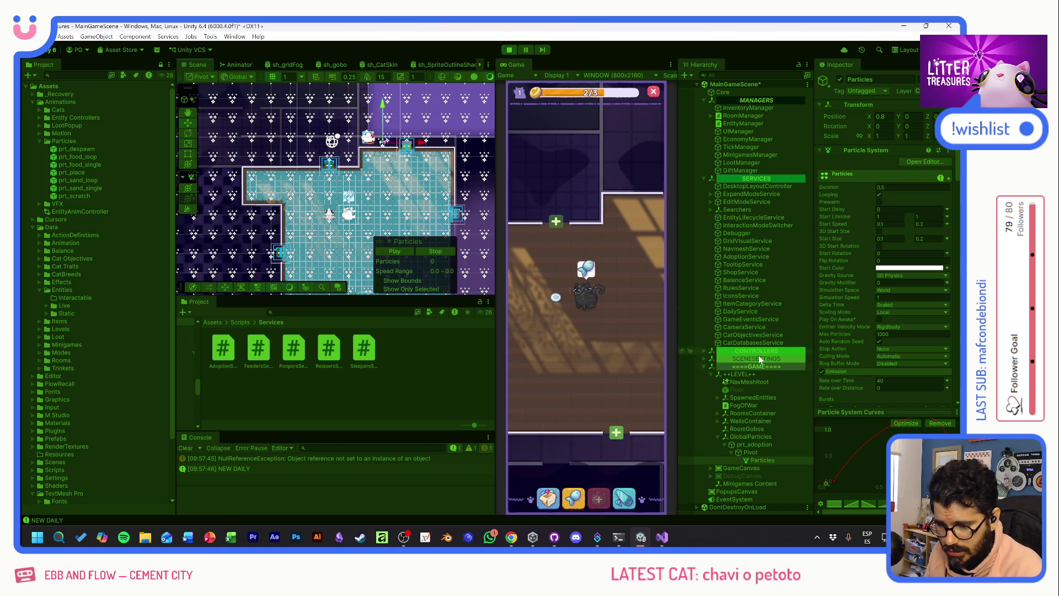
left_click(750, 444)
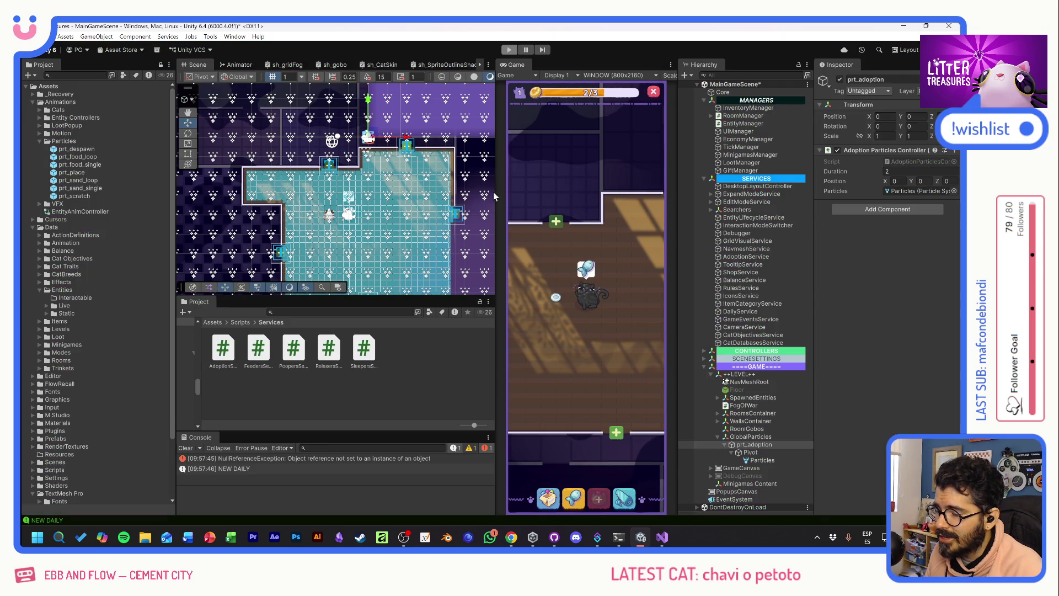
key("alt+Tab")
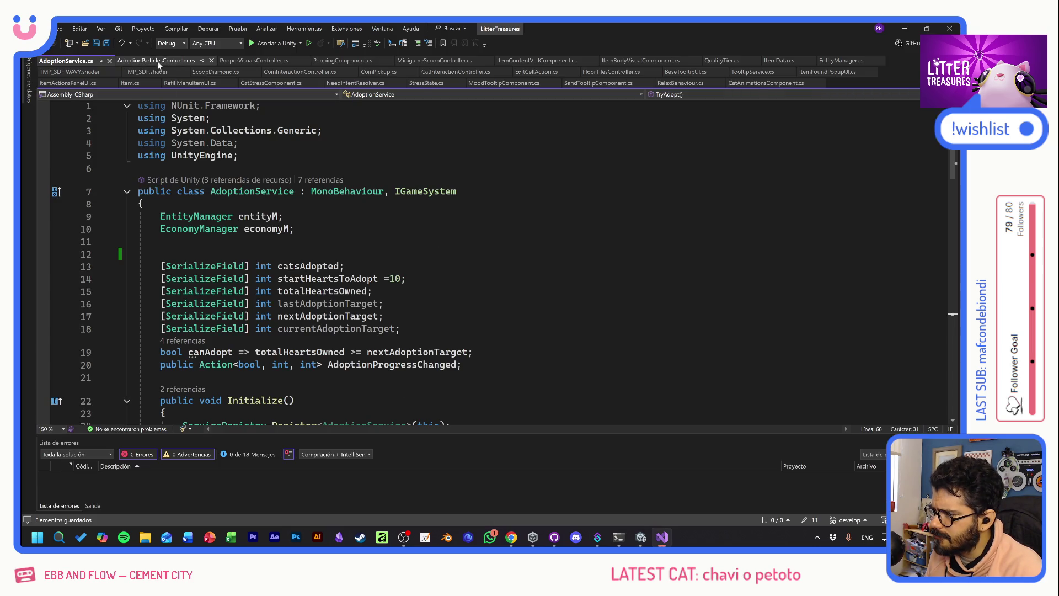
- Open AdoptionParticlesController and trace HandleNewAdoption's call from EntityManager via CodeLens
left_click(158, 63)
left_click(289, 252)
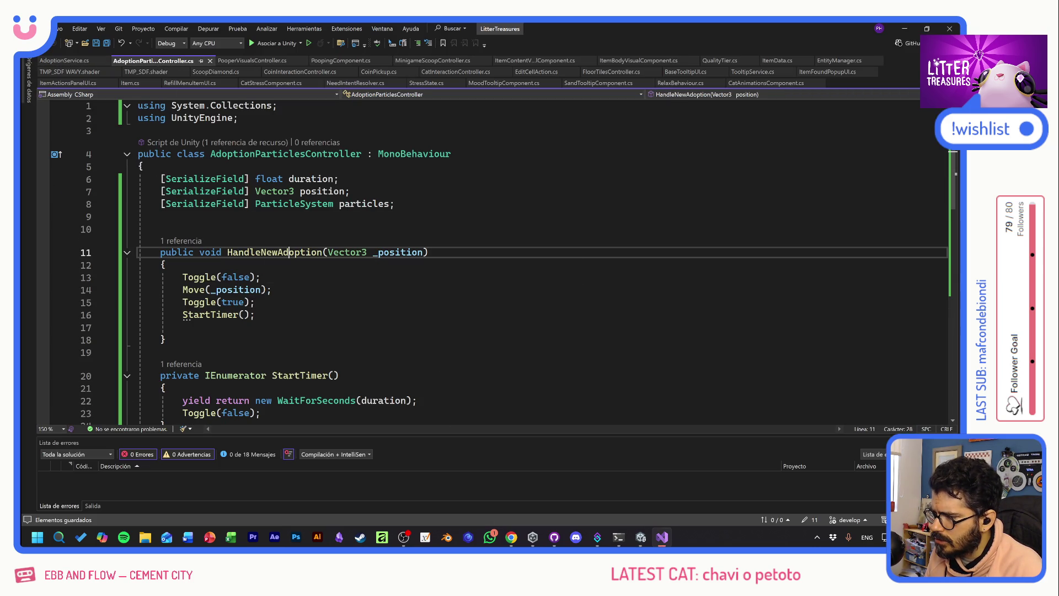
left_click(180, 241)
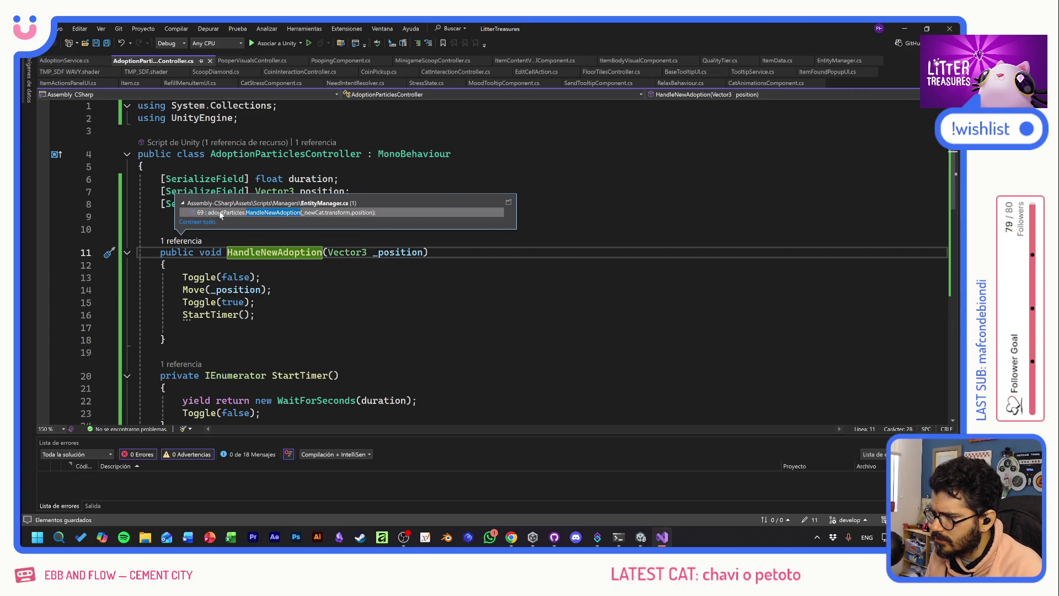
double_click(220, 213)
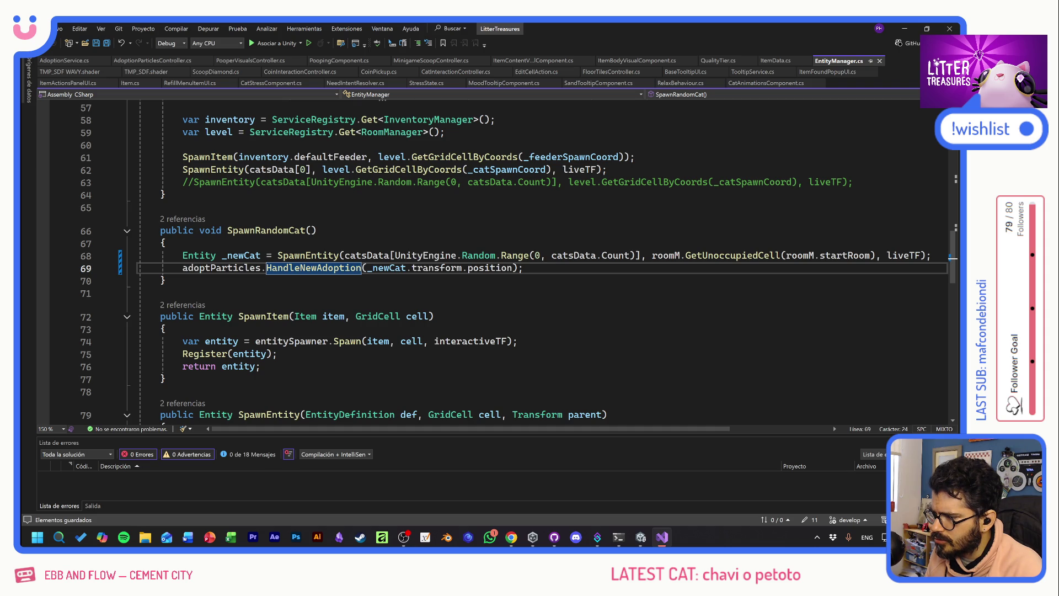
left_click(260, 267)
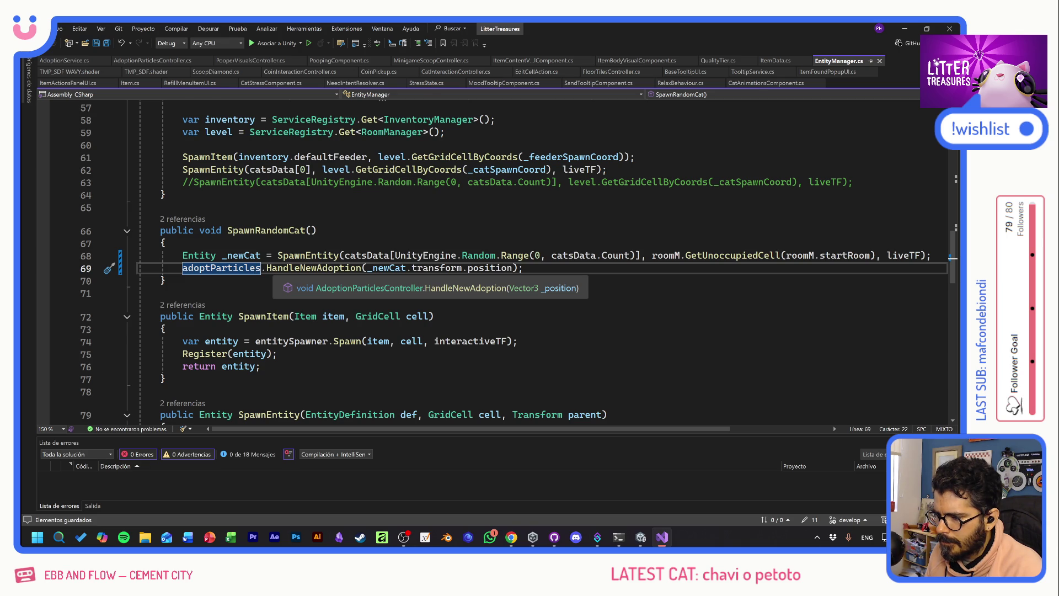
left_click(308, 267, "ctrl")
- Add Debug.Log(_position) at the top of HandleNewAdoption, save, and return to Unity
key("Down")
key("Return")
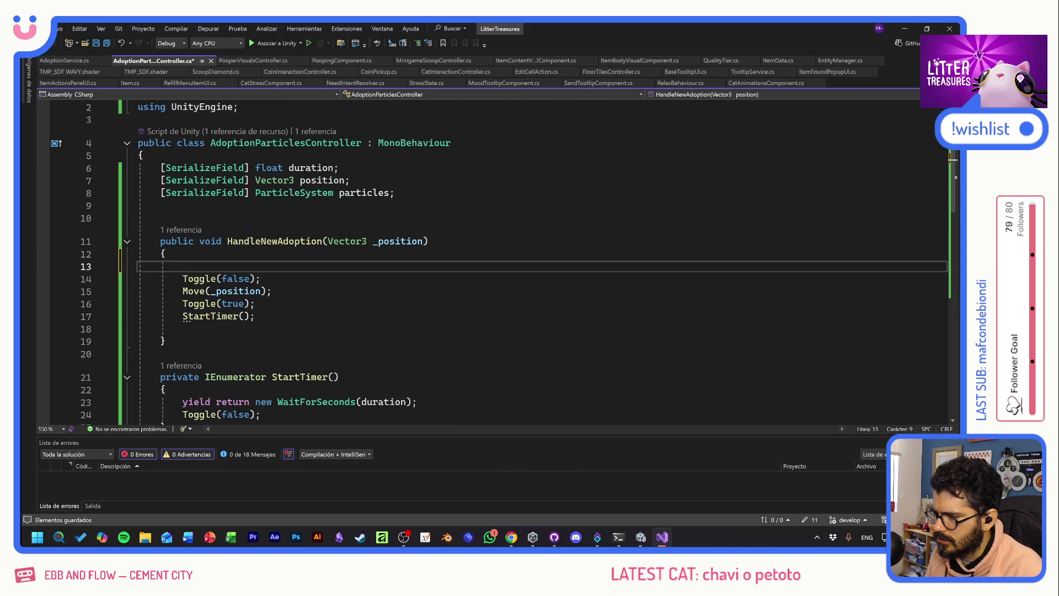
left_click(397, 241)
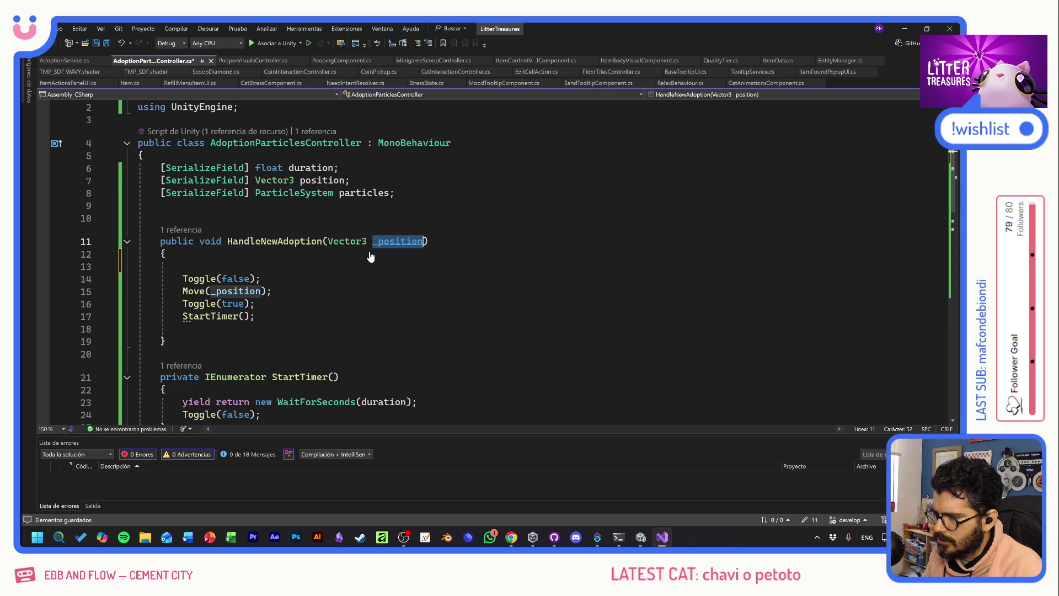
left_click(286, 267)
type("Debug")
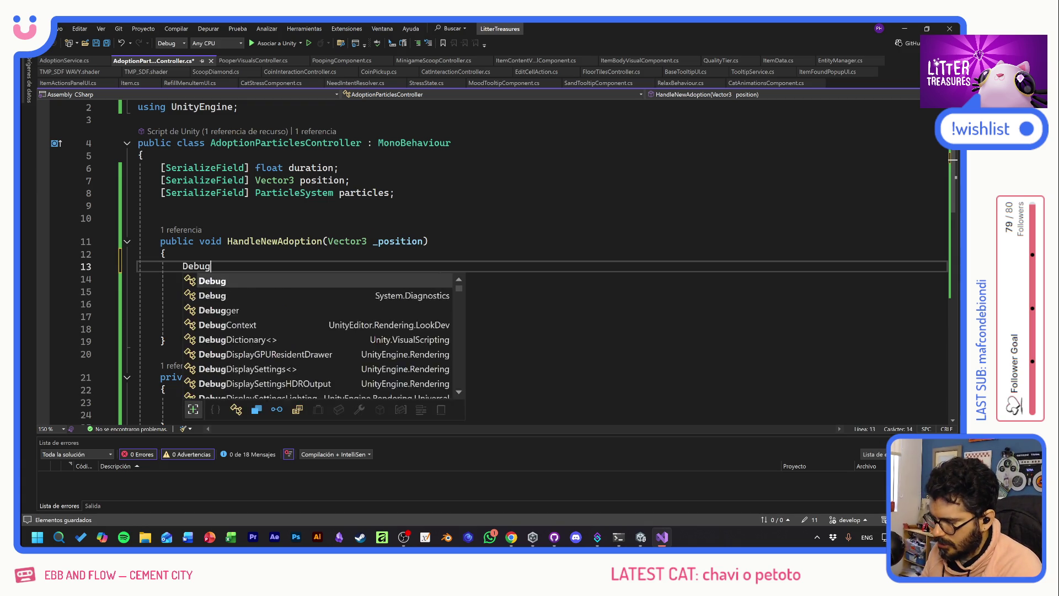
type(".Log(_position")
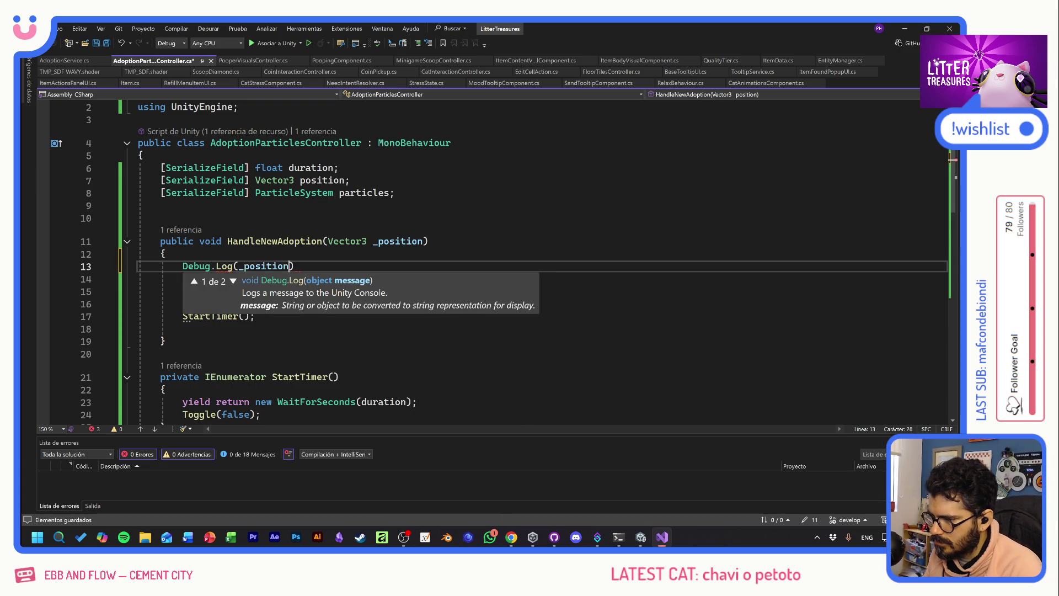
type(")")
key("ctrl+s")
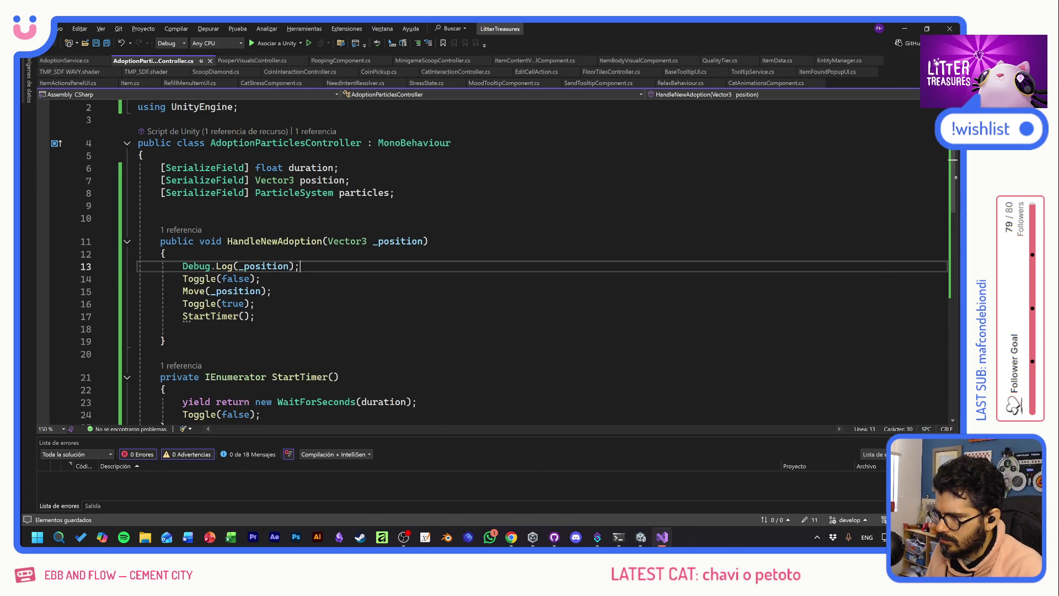
key("alt+Tab")
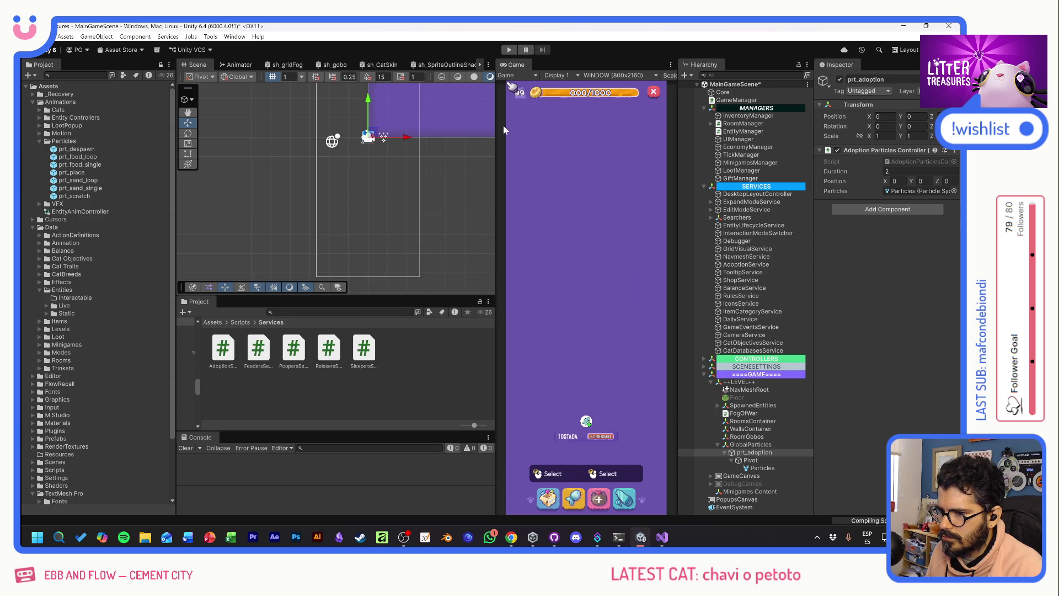
- Play-test the game, inspect the NullReferenceException in the Console, then stop Play mode
left_click(510, 51)
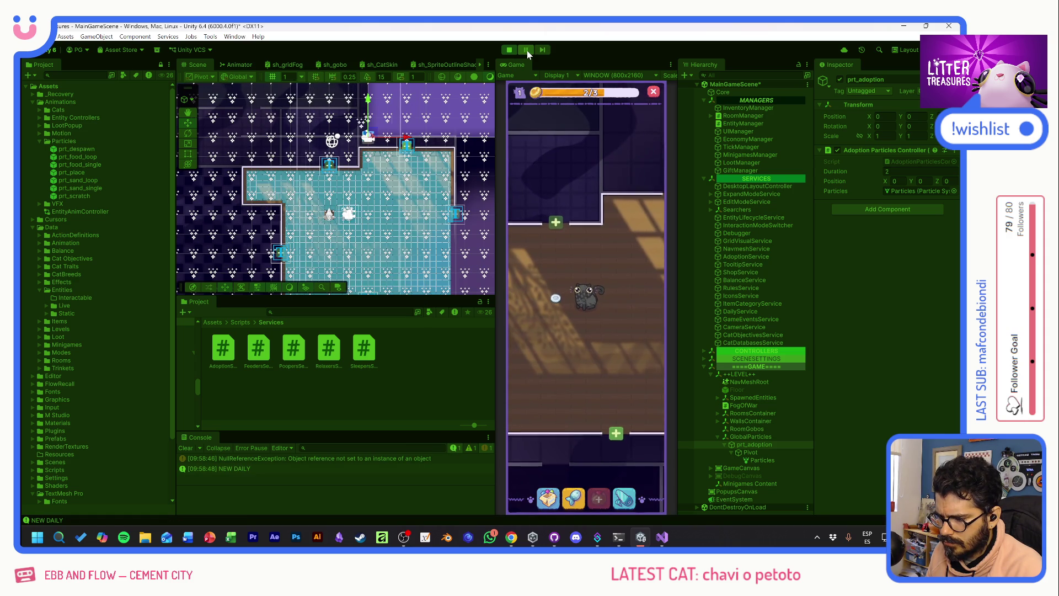
left_click(370, 459)
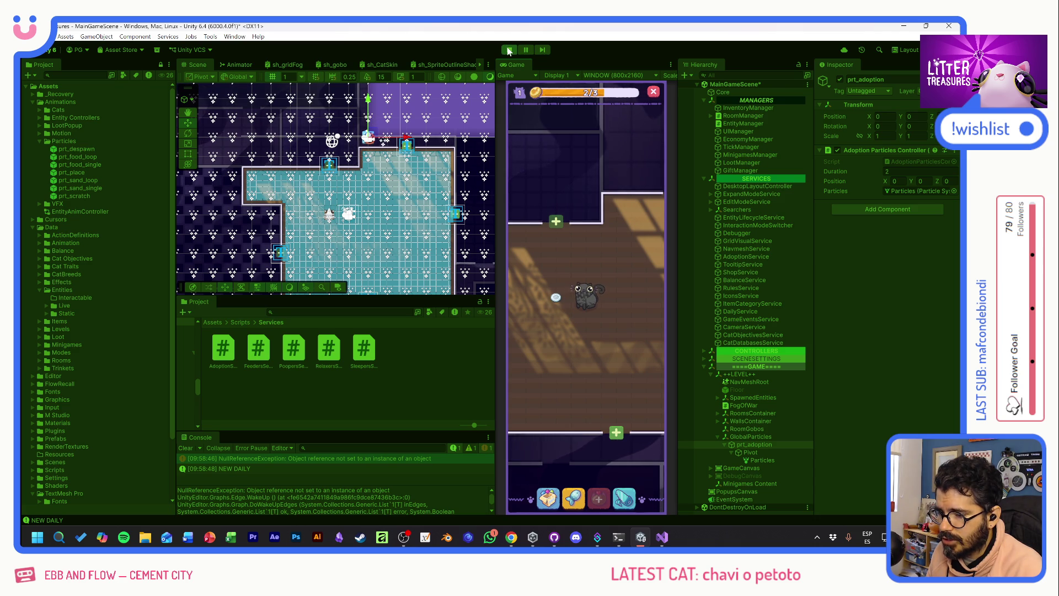
mouse_move(586, 300)
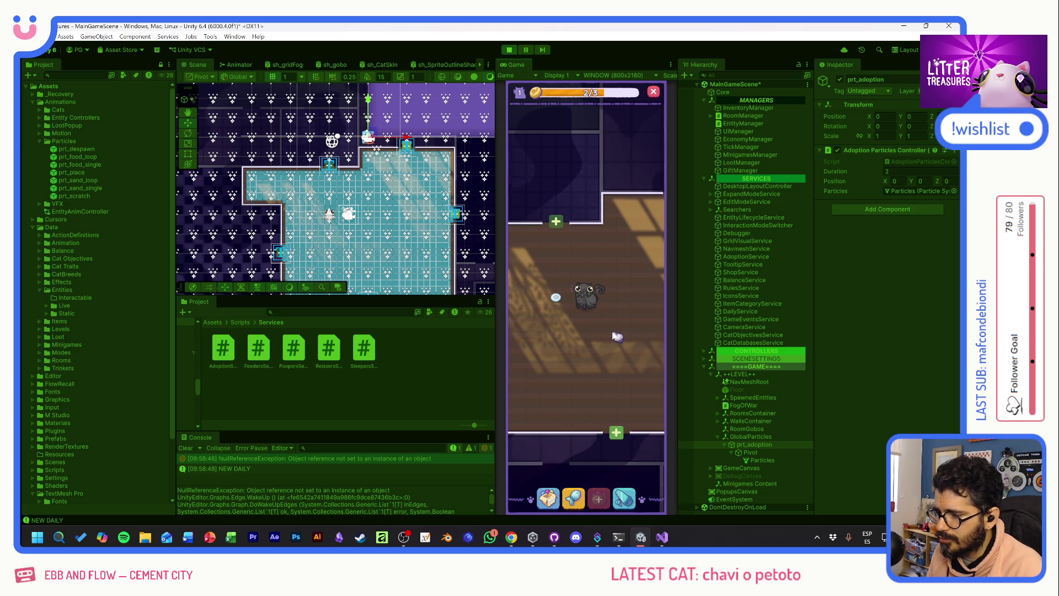
key("ctrl+p")
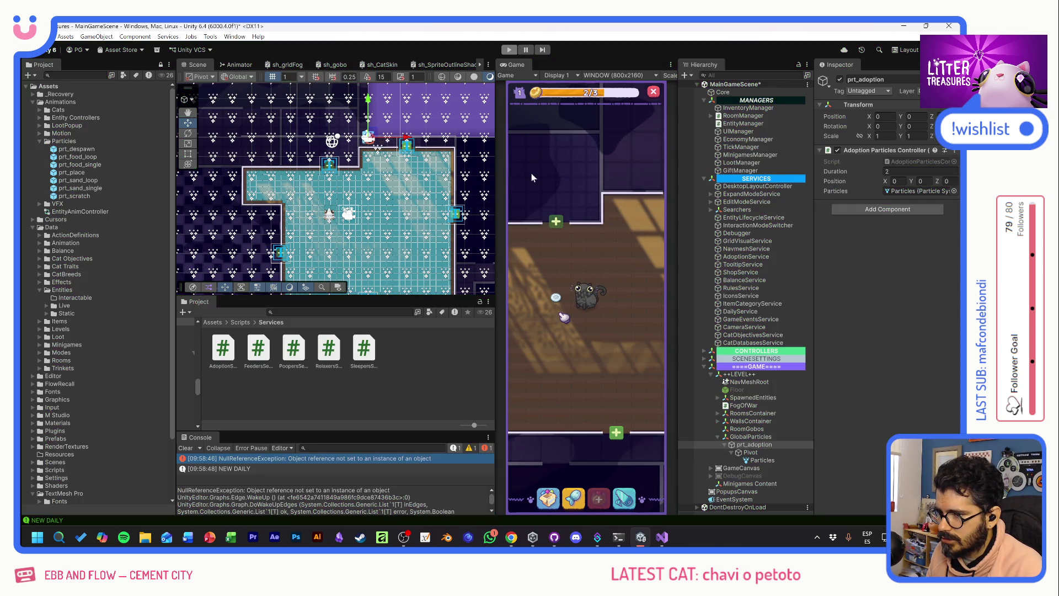
key("alt+Tab")
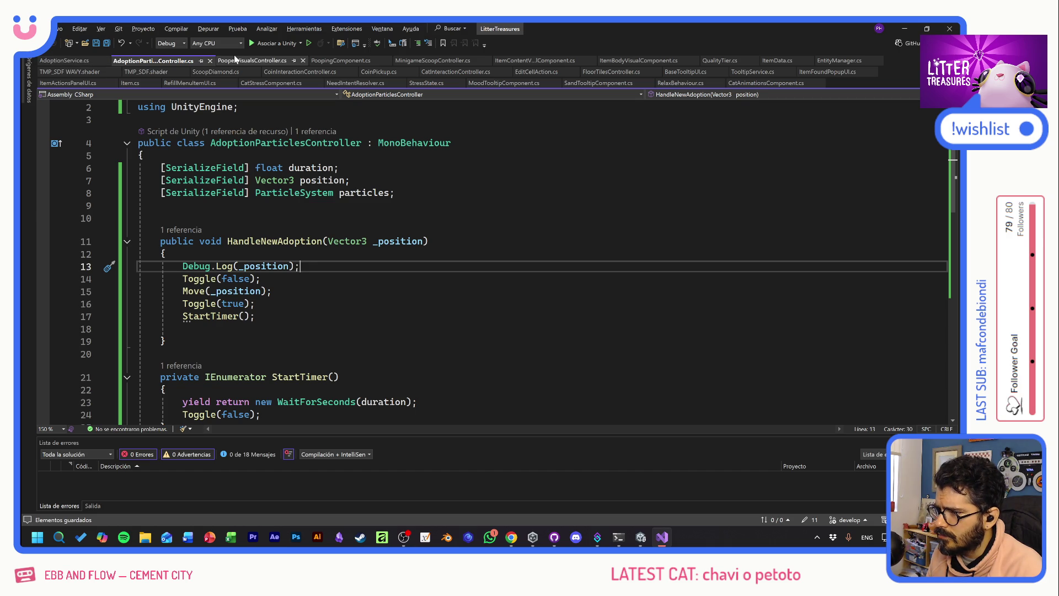
- Copy the adoptParticles.HandleNewAdoption call into SpawnDefaultEntities below the starting-cat spawn on line 62
left_click(184, 229)
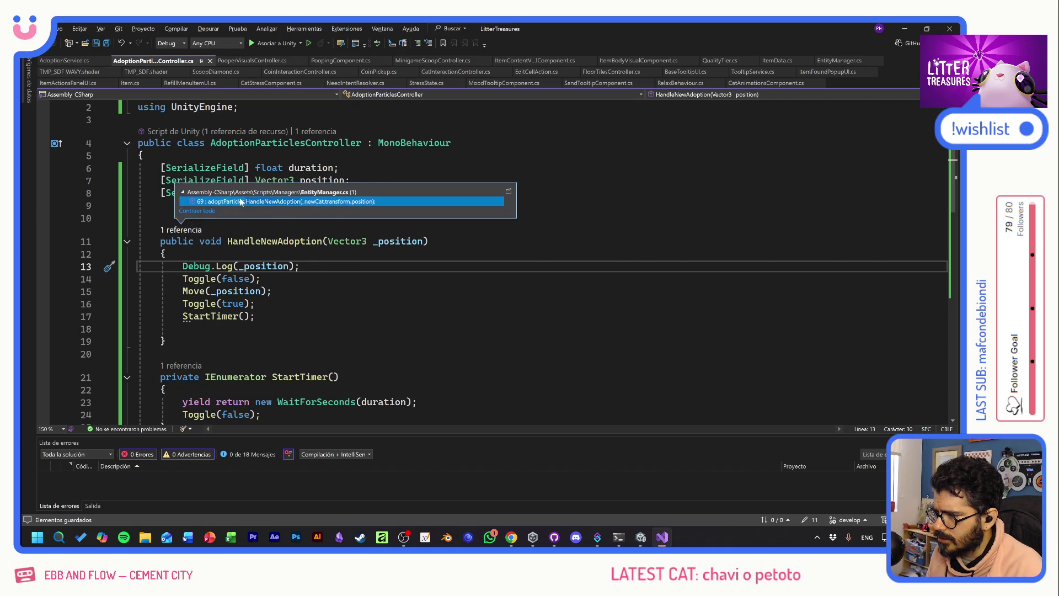
double_click(239, 198)
scroll(496, 265, "up", 2)
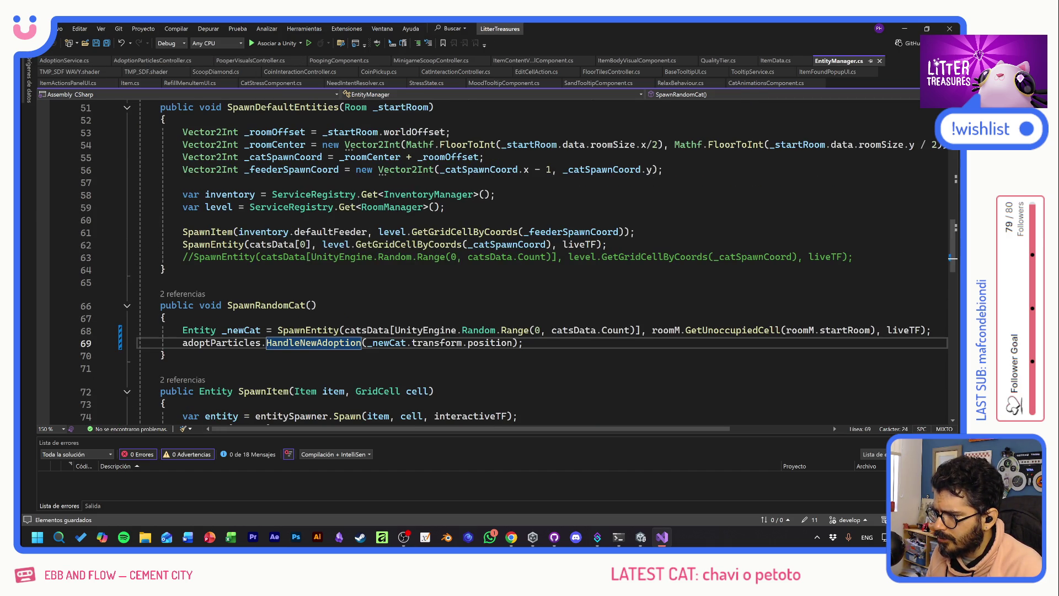
left_click_drag(182, 245, 363, 244)
left_click(428, 244)
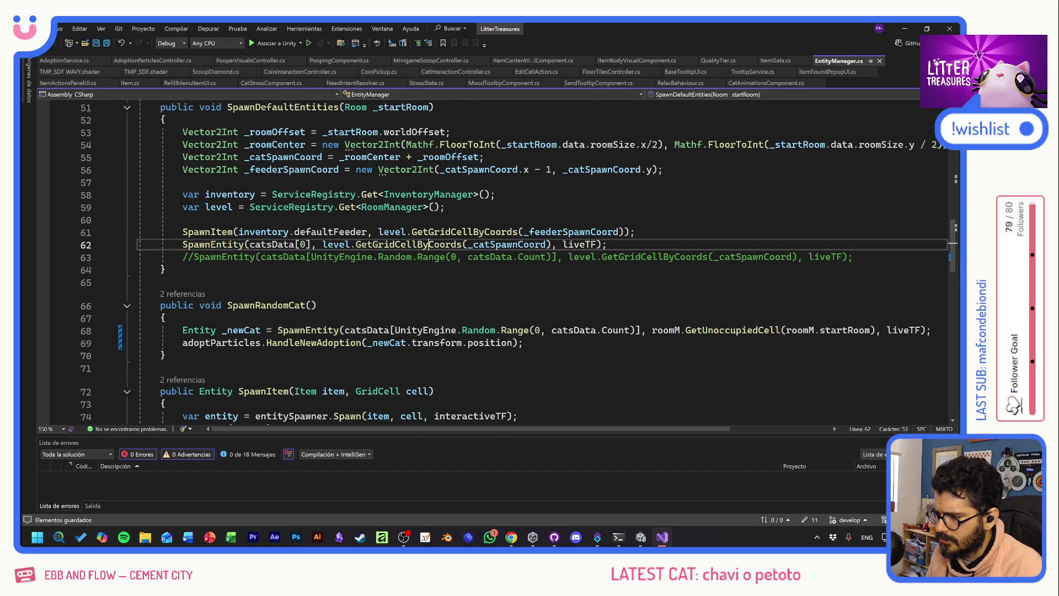
left_click_drag(523, 343, 183, 342)
key("ctrl+c")
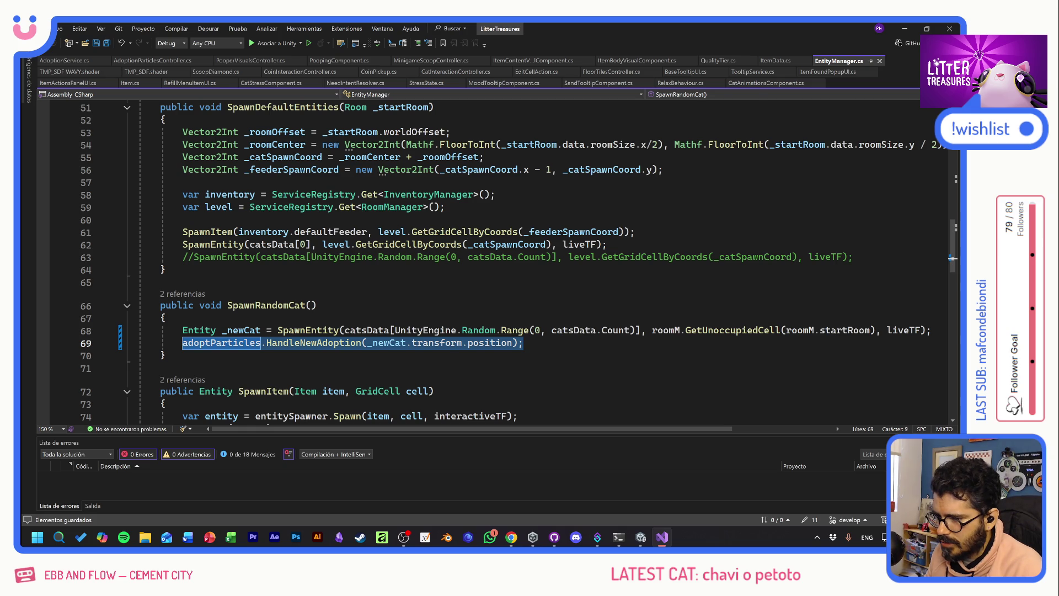
left_click(612, 245)
key("Return")
key("ctrl+v")
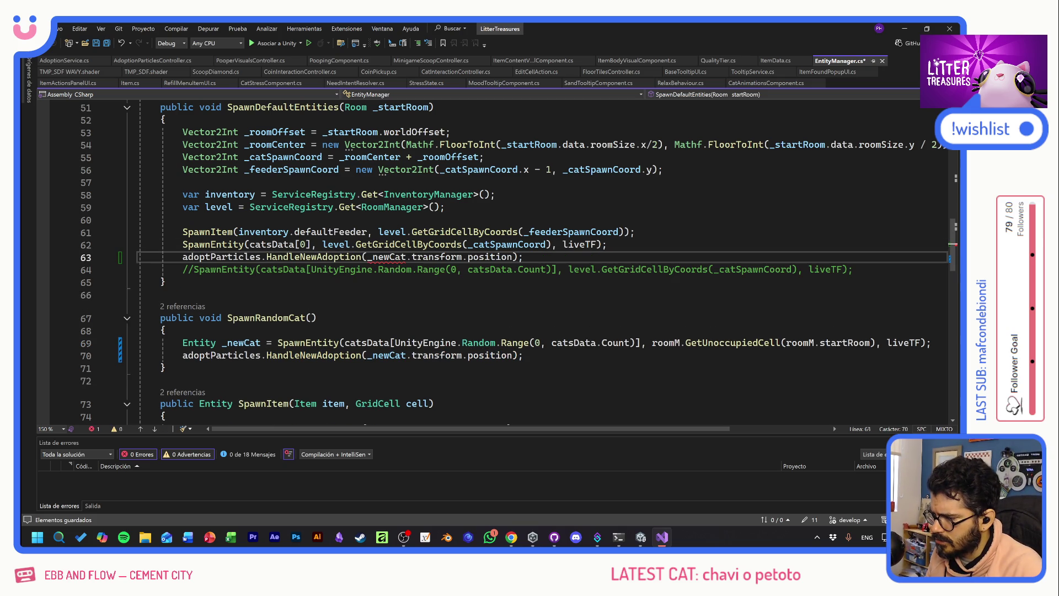
- Store the starting cat as 'Entity _startCat', save, and pass _startCat to the pasted particle call
left_click(182, 244)
type("Entity")
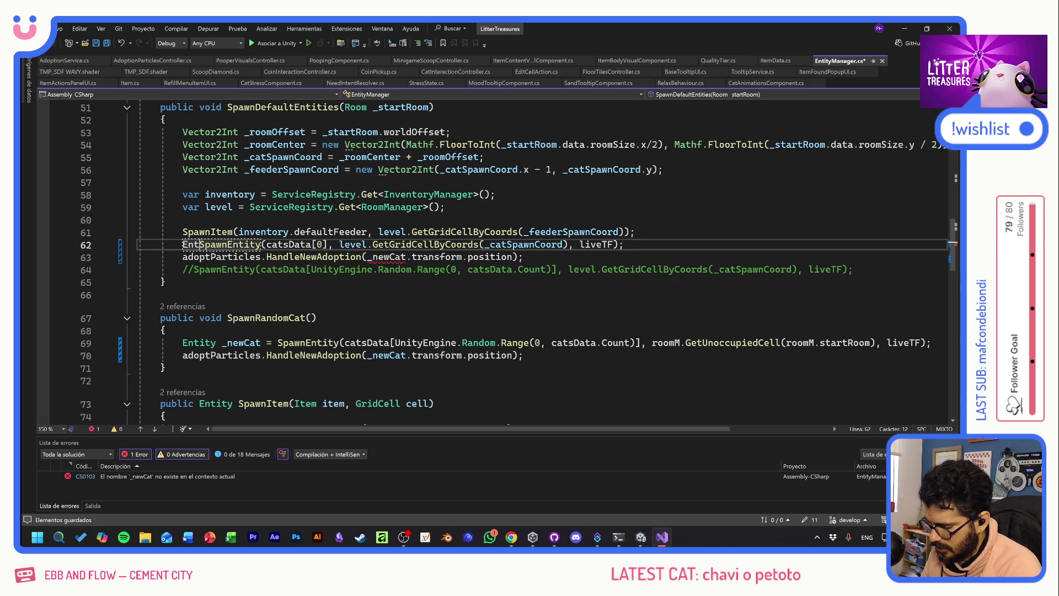
type(" _startCat")
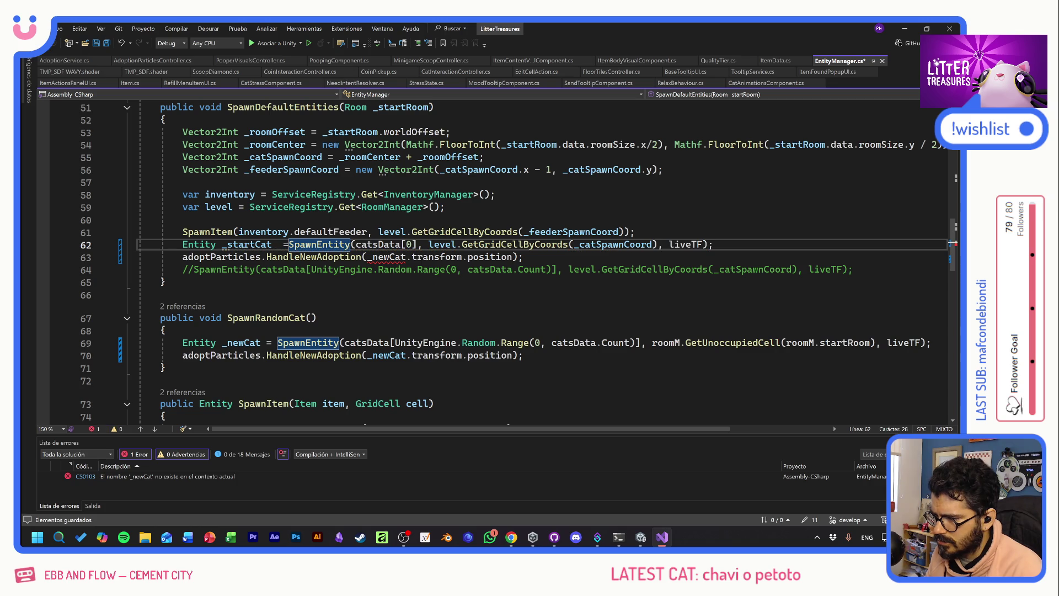
type(" =")
key("ctrl+s")
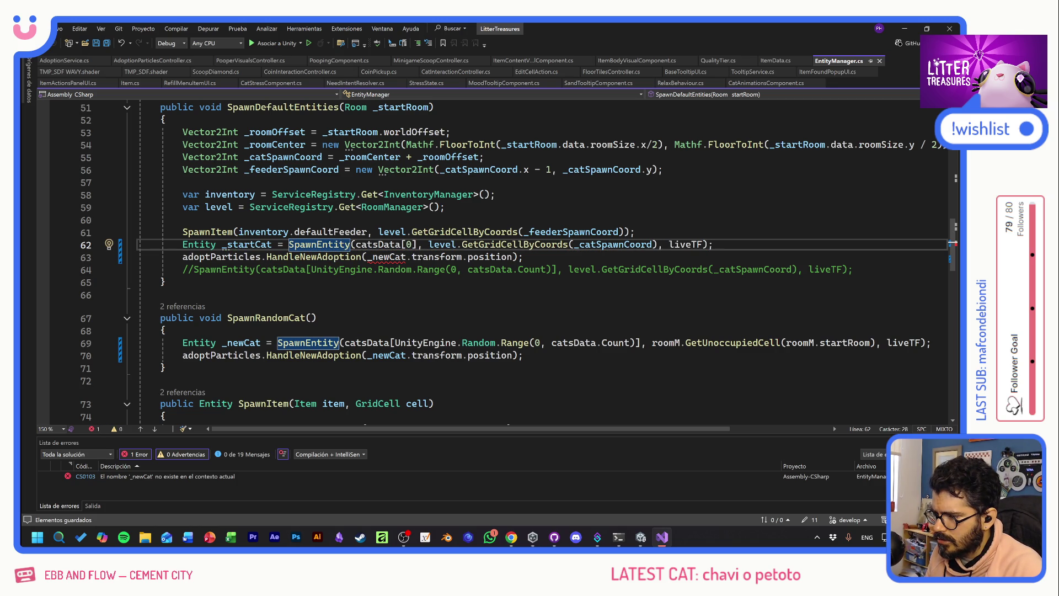
left_click(272, 245)
double_click(386, 257)
key("ctrl+v")
key("alt+Tab")
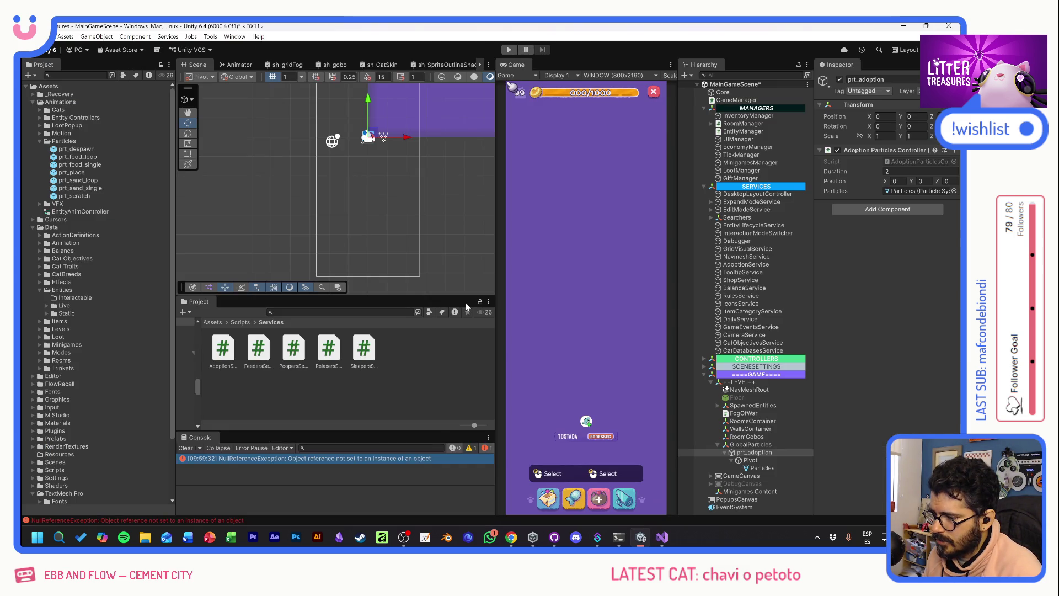
- Play-test the game to watch the heart particles burst on the starting cat, then stop
left_click(509, 50)
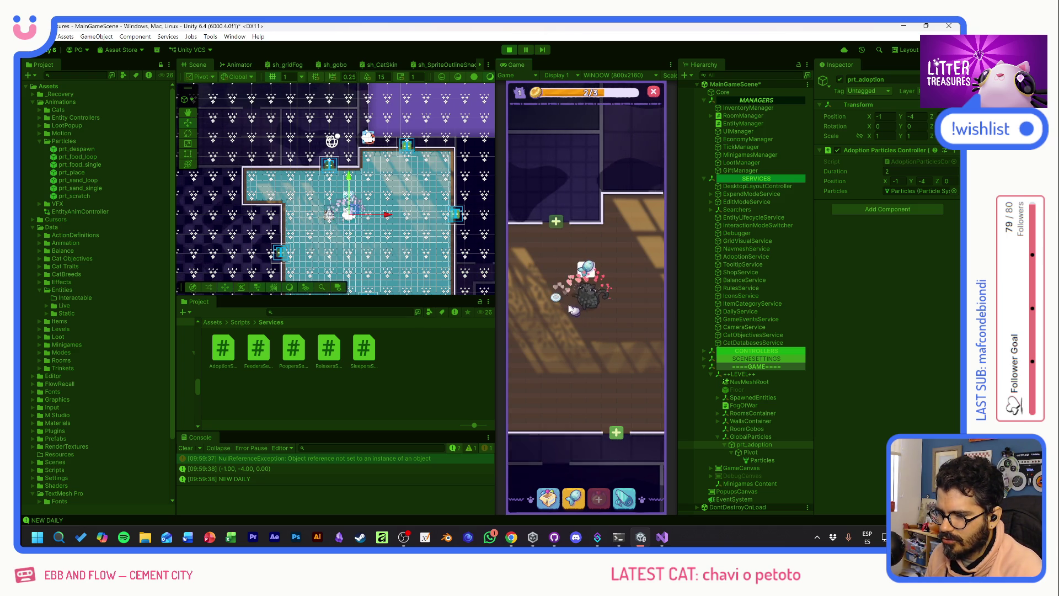
left_click(507, 50)
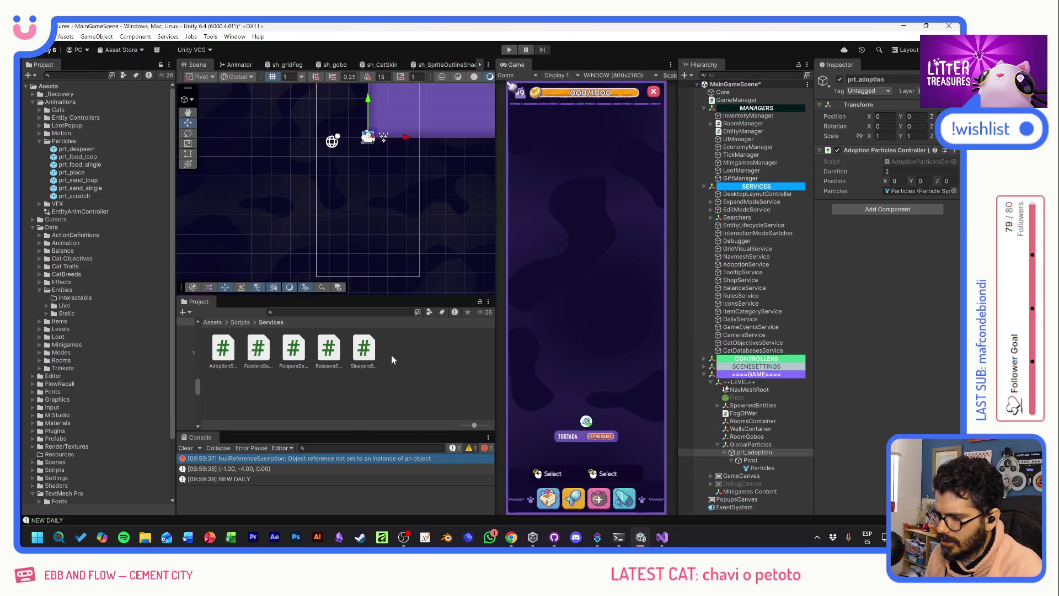
key("alt+Tab")
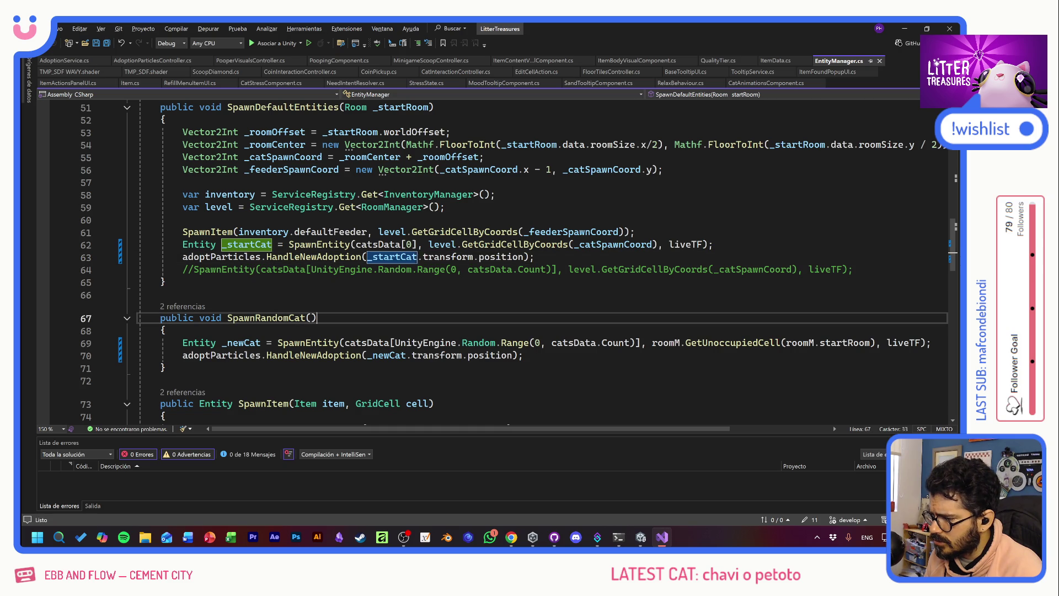
- In the adoption particles controller, wrap the StartTimer call in StartCoroutine and save
left_click(316, 317)
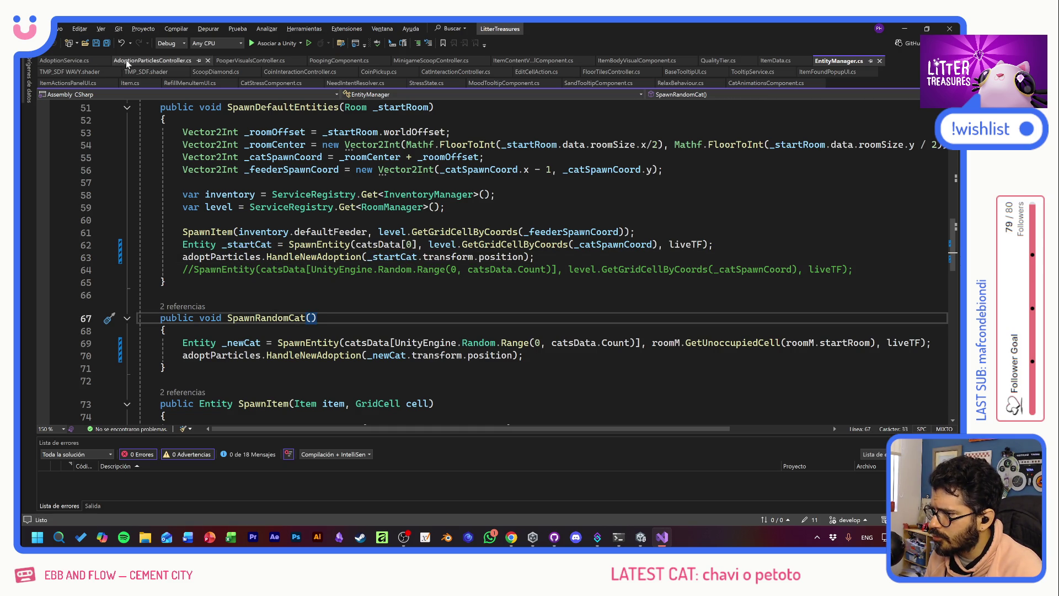
left_click(154, 61)
left_click(161, 218)
scroll(518, 262, "down", 3)
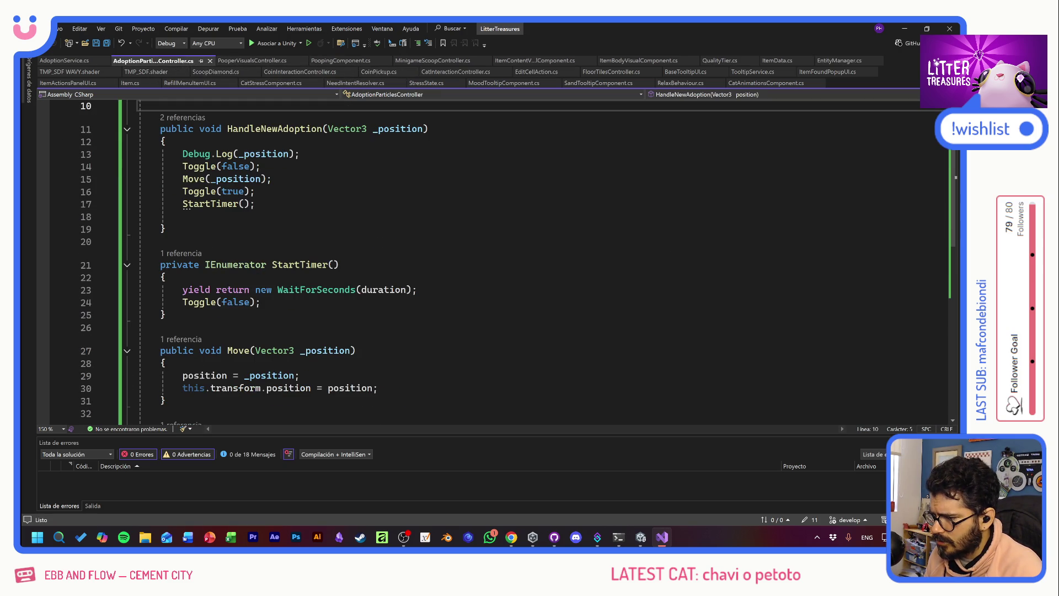
left_click(183, 203)
type("StartC")
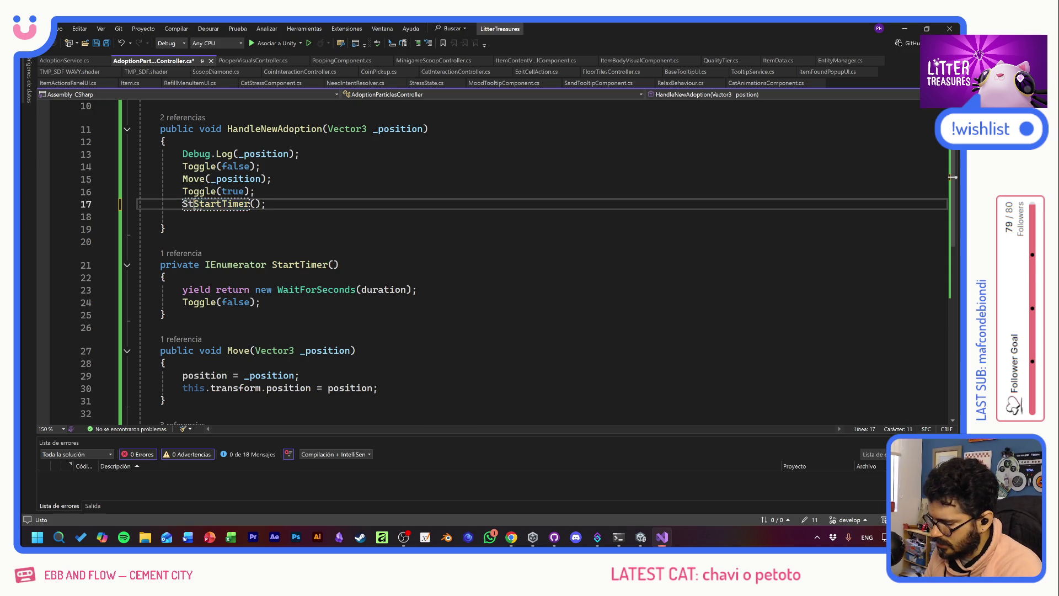
type("oroutine(")
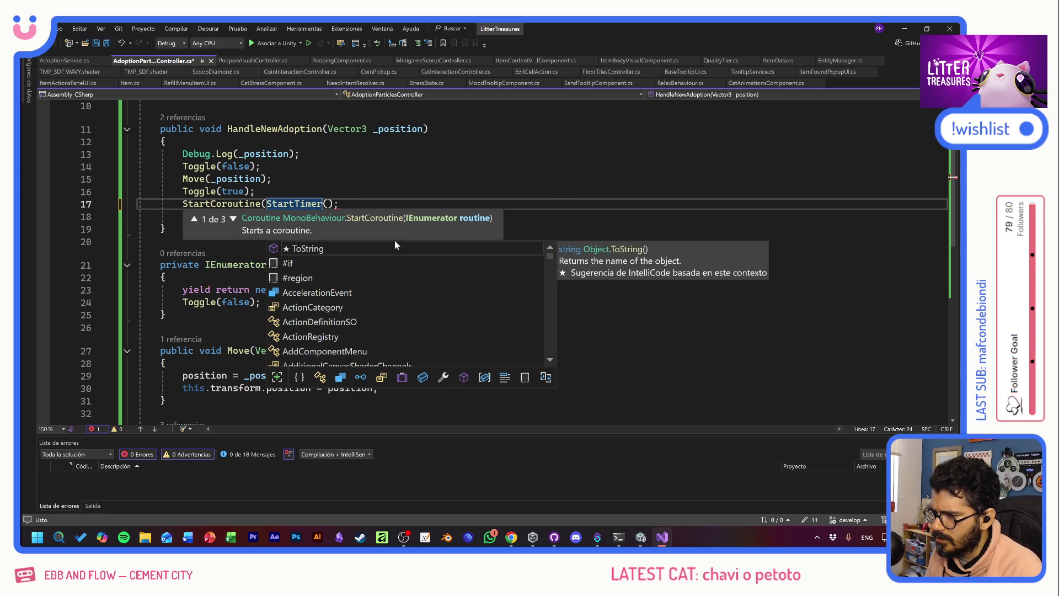
key("ctrl+Right")
key("Delete")
key("Right")
key("ctrl+s")
- Add the missing () so the call reads StartCoroutine(StartTimer()) and save again
mouse_move(297, 205)
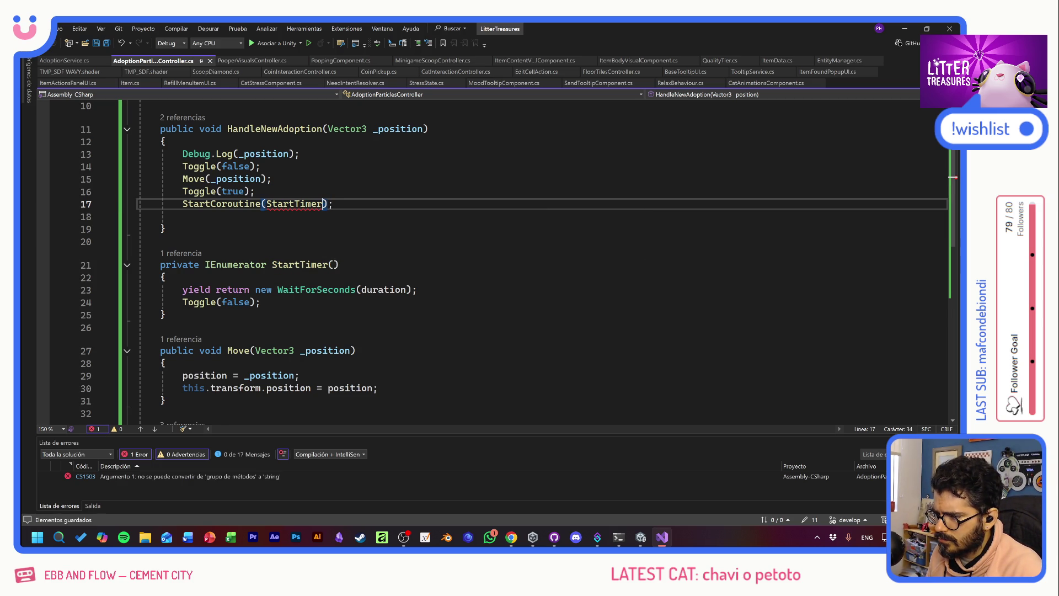
key("Left")
type("(")
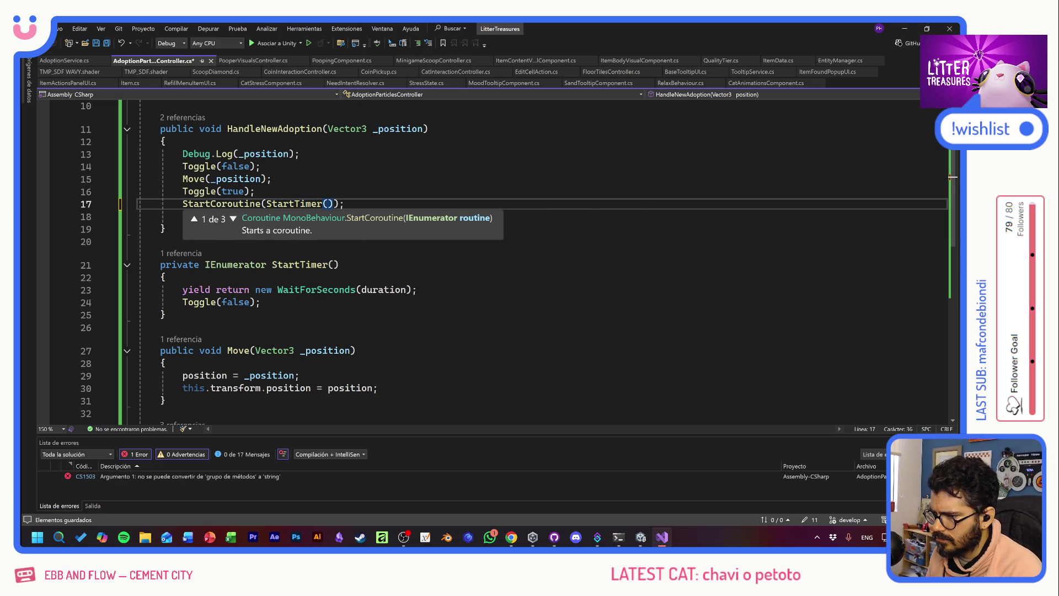
left_click(255, 191)
key("ctrl+s")
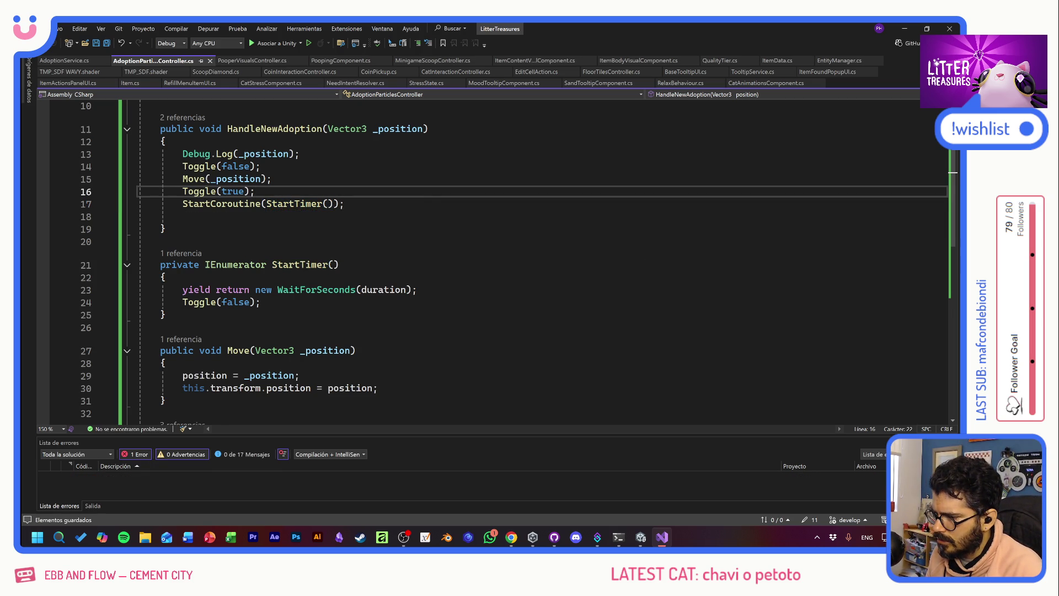
- Review the Toggle(false) line and the end of the StartTimer coroutine
left_click(160, 327)
left_click(375, 289)
key("Down")
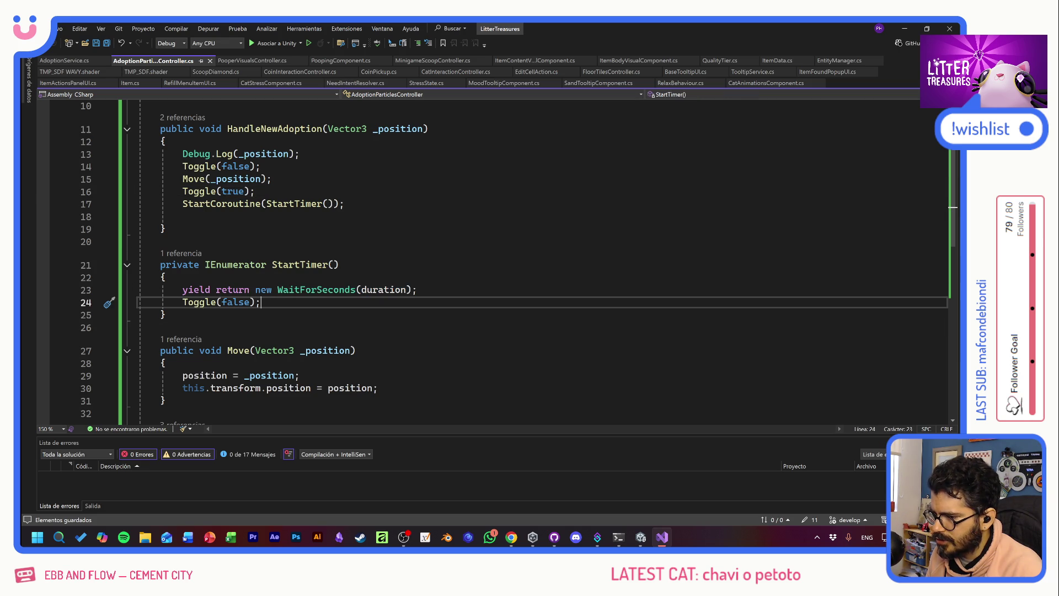
left_click(165, 315)
scroll(166, 314, "down", 4)
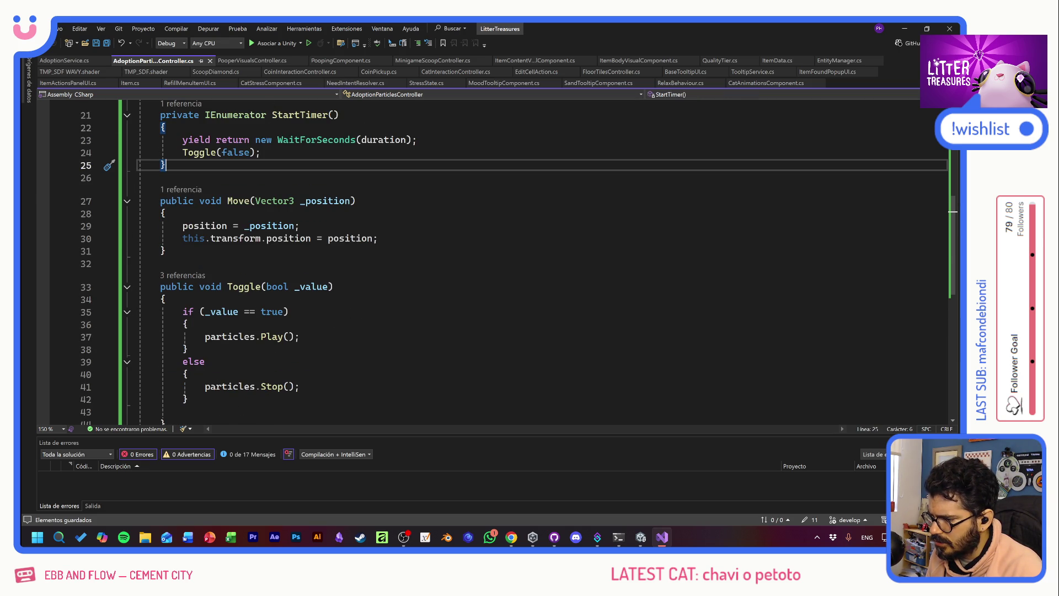
scroll(400, 232, "up", 6)
key("alt+Tab")
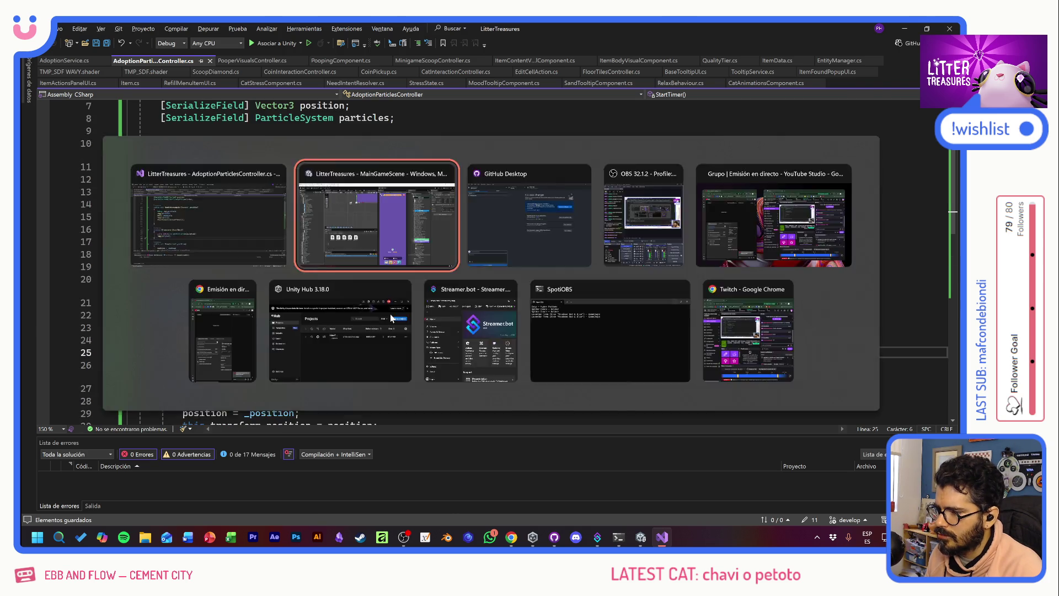
- Start play mode and place the Thin Sand Box from the inventory in the room
left_click(509, 49)
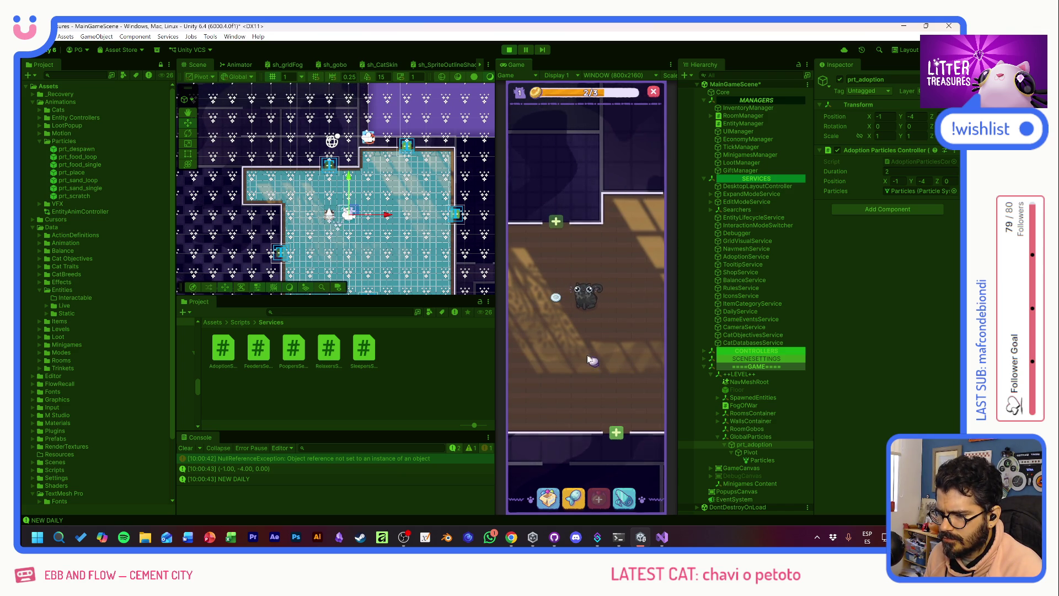
left_click(549, 496)
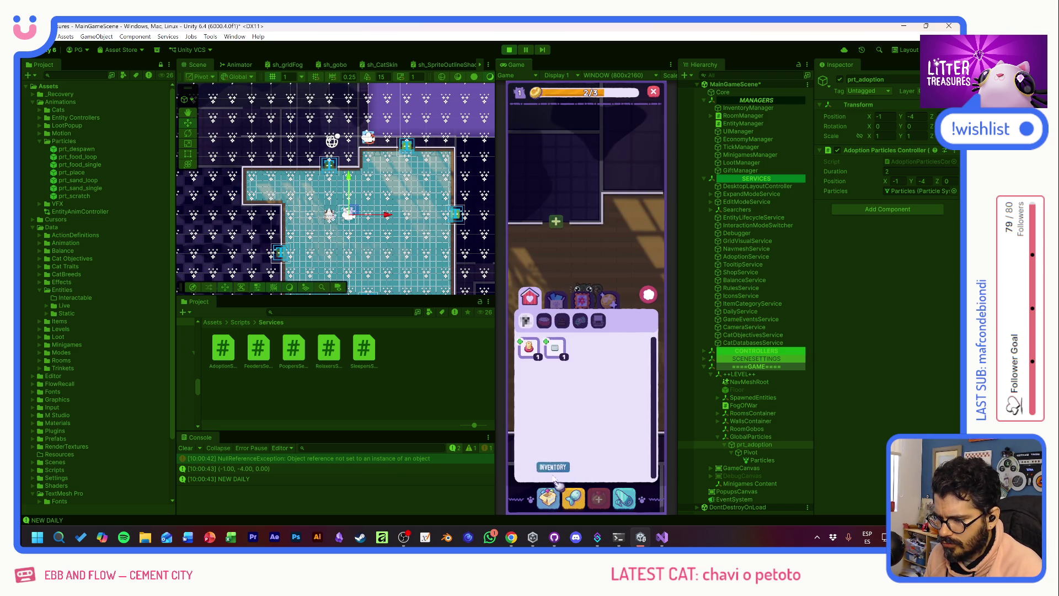
left_click(553, 348)
left_click(548, 252)
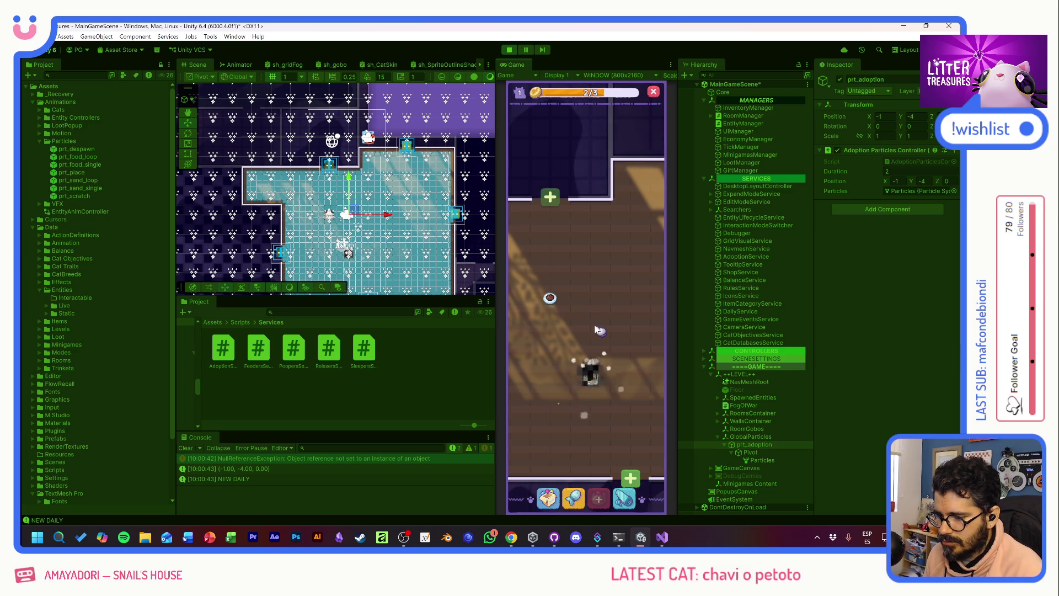
- Advance the level so a cat gets adopted with hearts, then stop playing
scroll(601, 306, "down", 2)
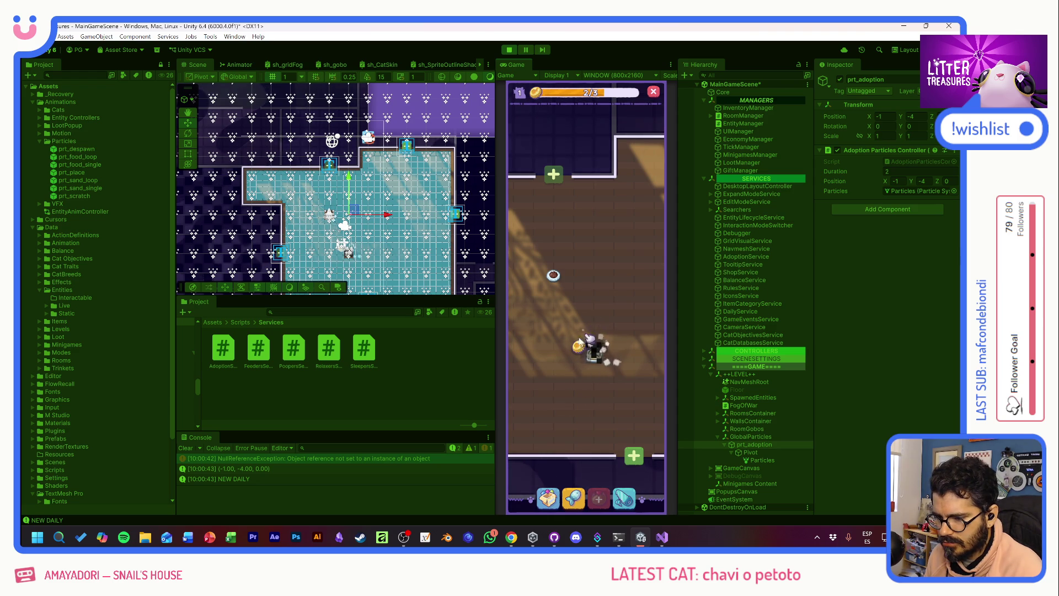
left_click(603, 494)
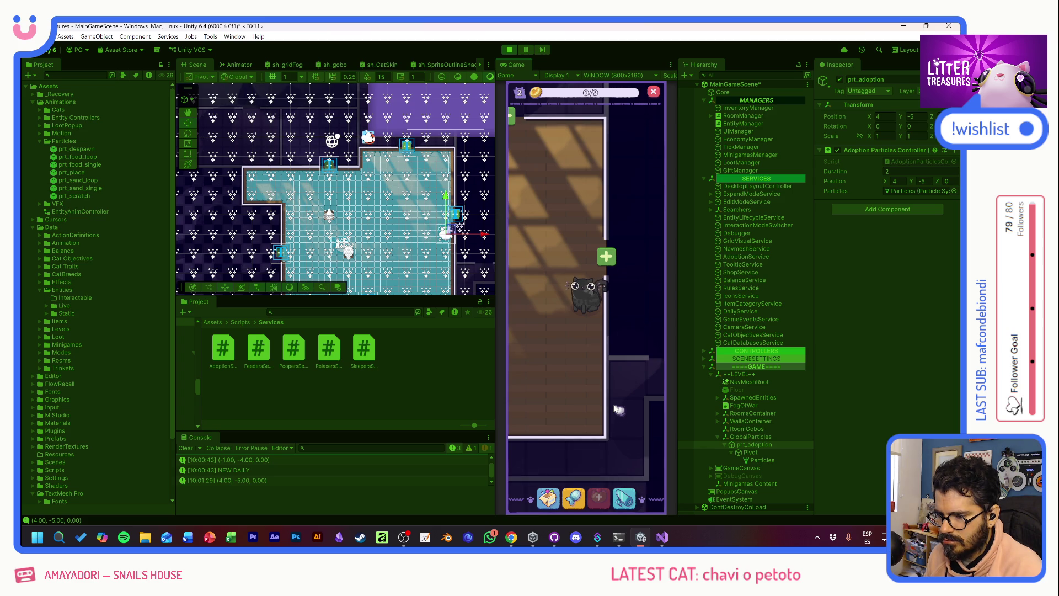
left_click(508, 50)
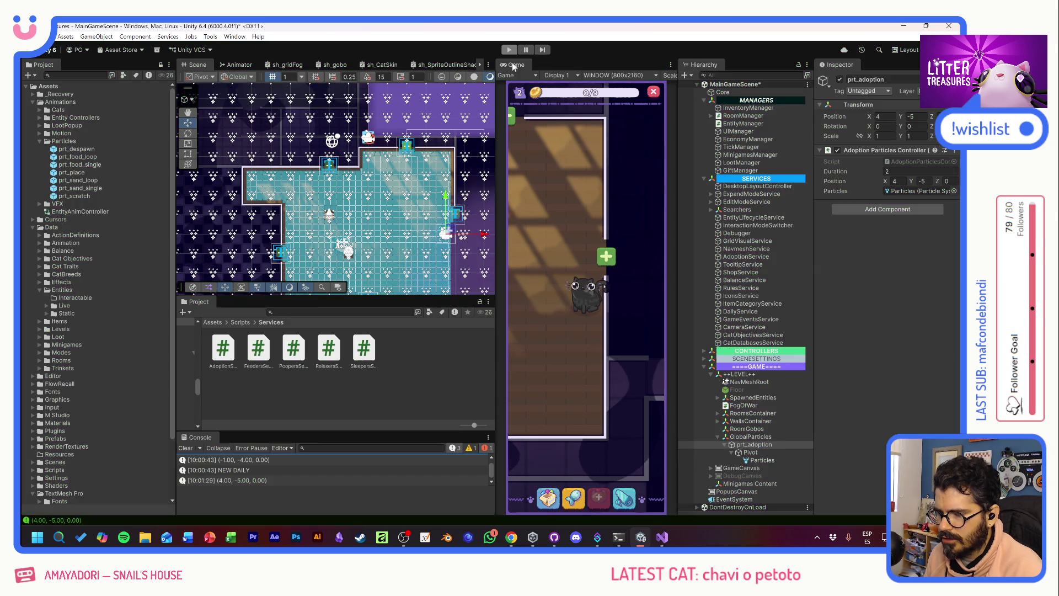
key("alt+Tab")
left_click(165, 314)
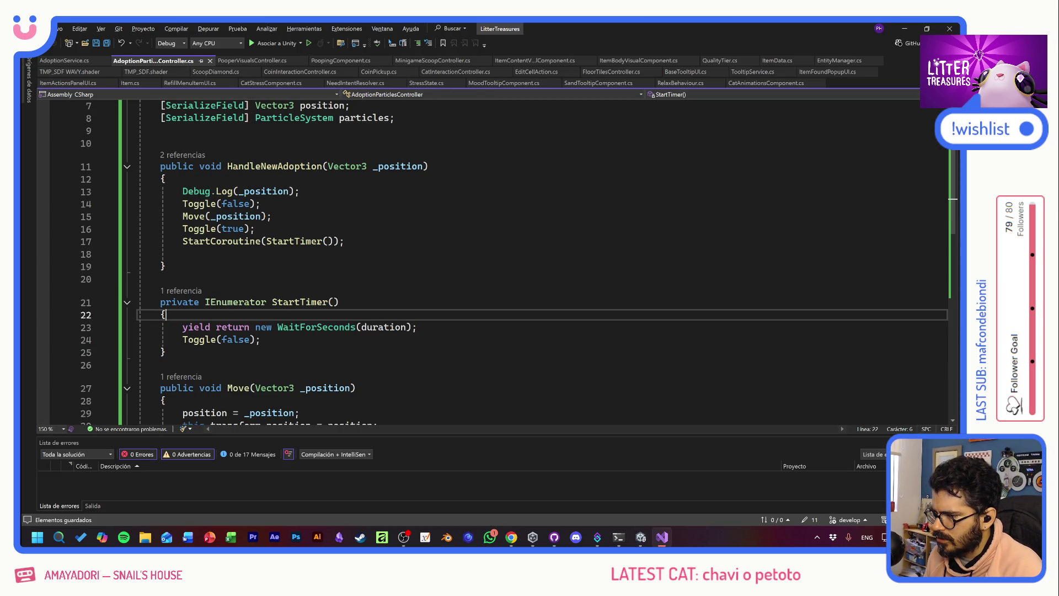
key("alt+Tab")
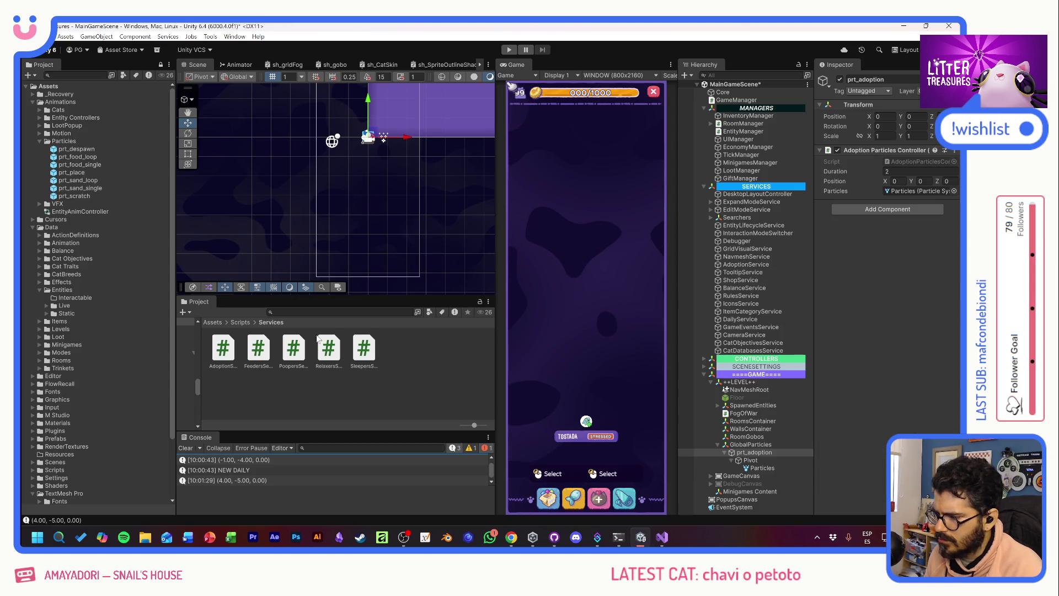
- Set the Pivot's Rotate GO Controller Speed to -400
left_click(761, 467)
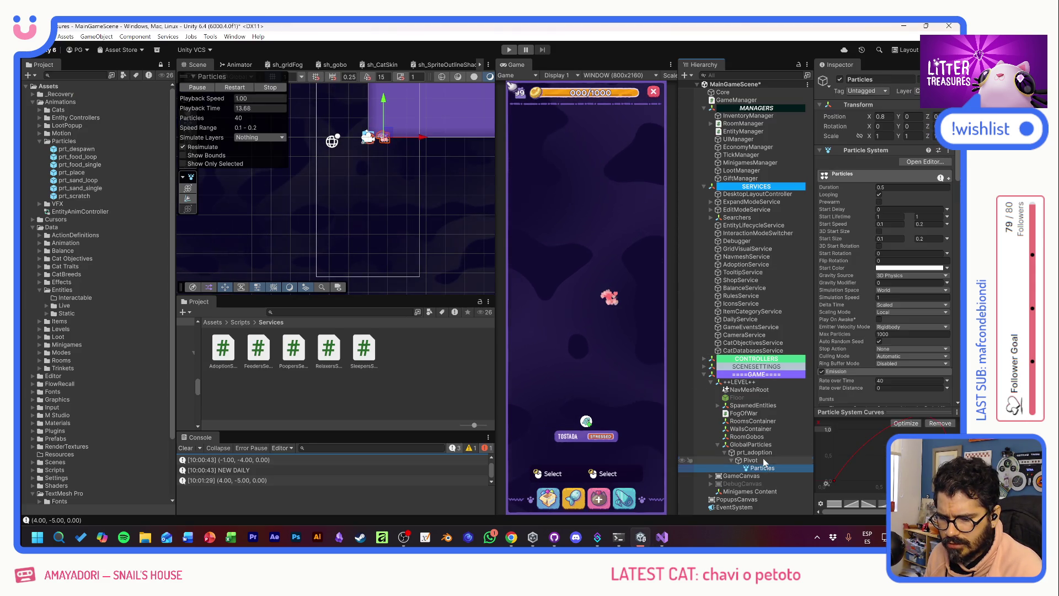
left_click(750, 460)
left_click(920, 171)
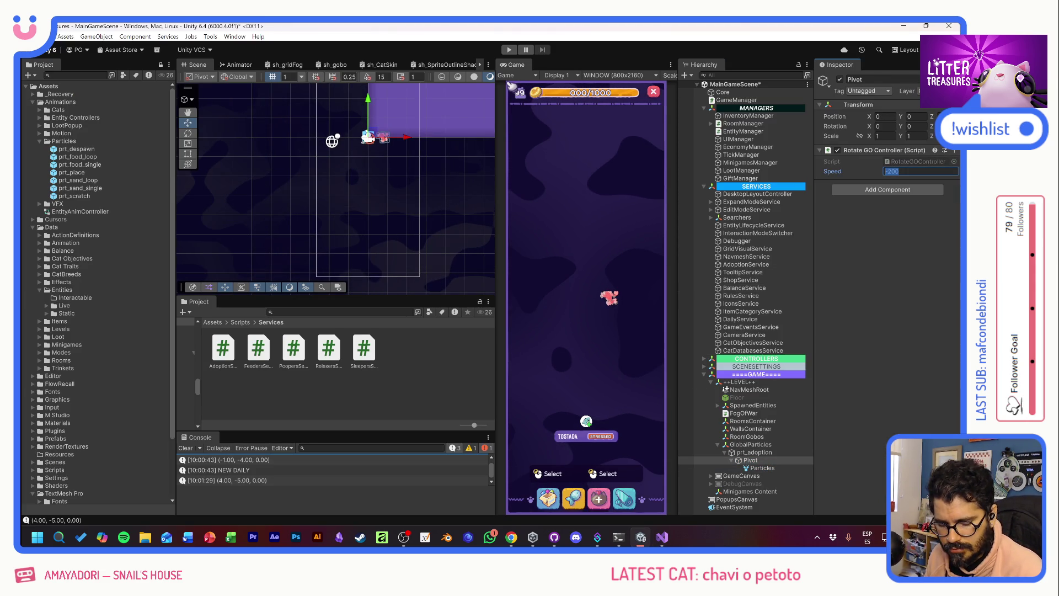
type("-400")
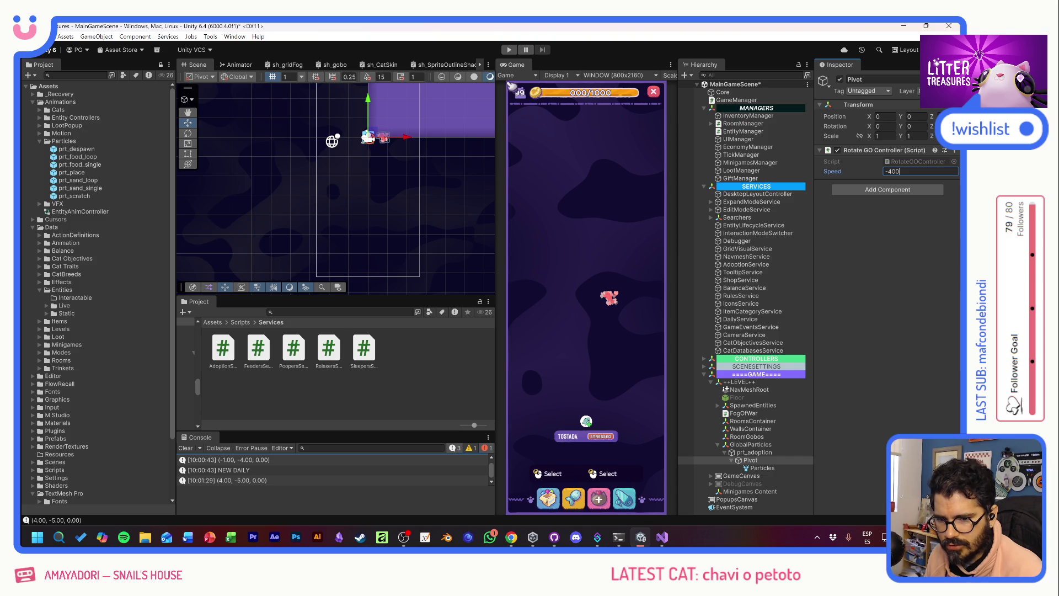
key("Return")
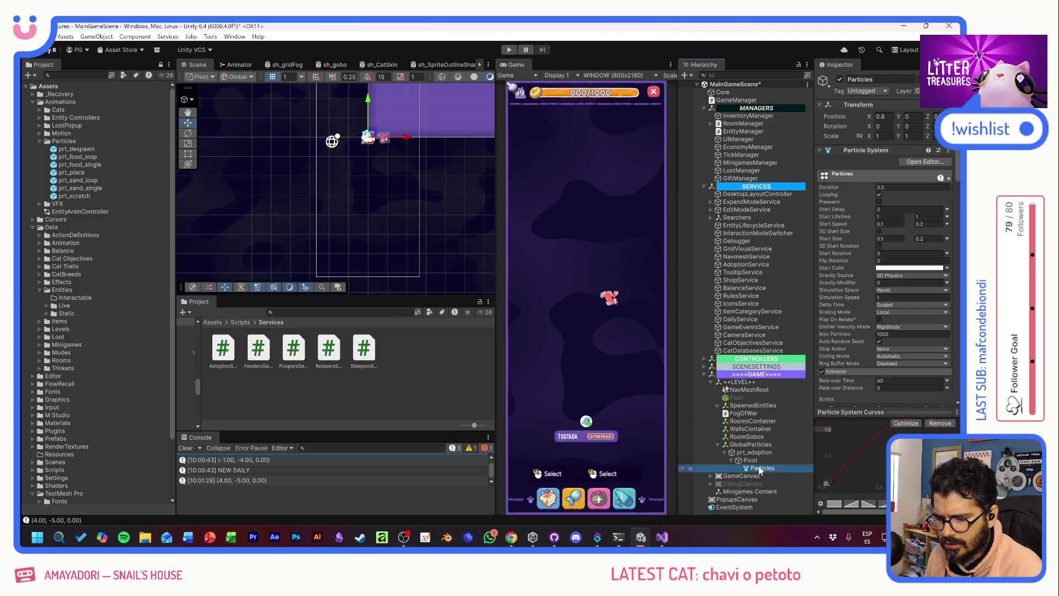
- Open RotateGOController.cs and start a new line below the speed field
left_click(754, 452)
left_click(761, 460)
double_click(902, 162)
left_click(322, 166)
key("Return")
- Add a bool isRotating field to RotateGOController and save
key("Tab")
type("[SerializeField] float rotation;")
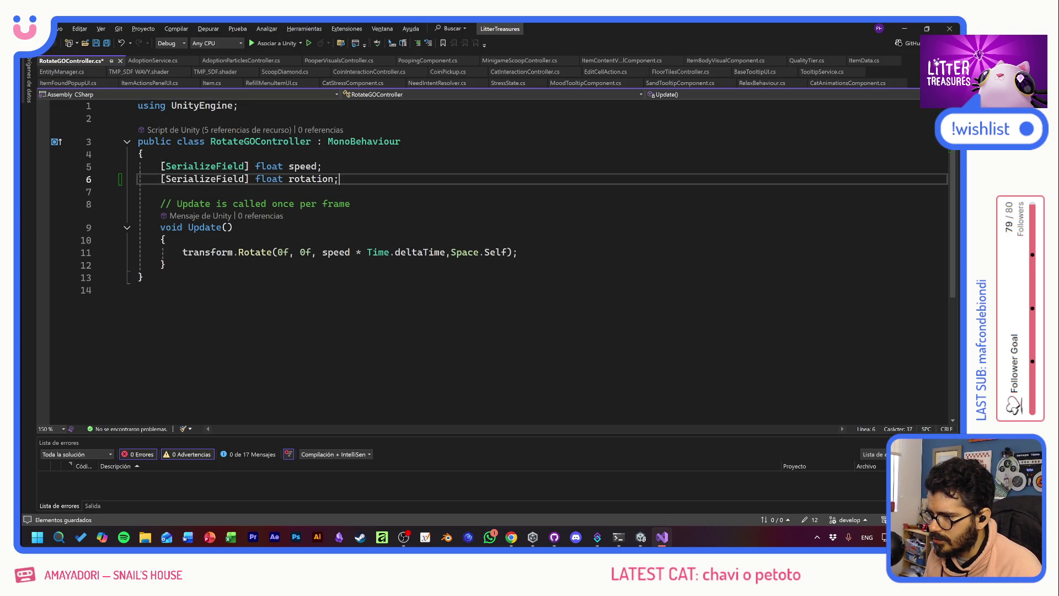
double_click(272, 179)
type("bool")
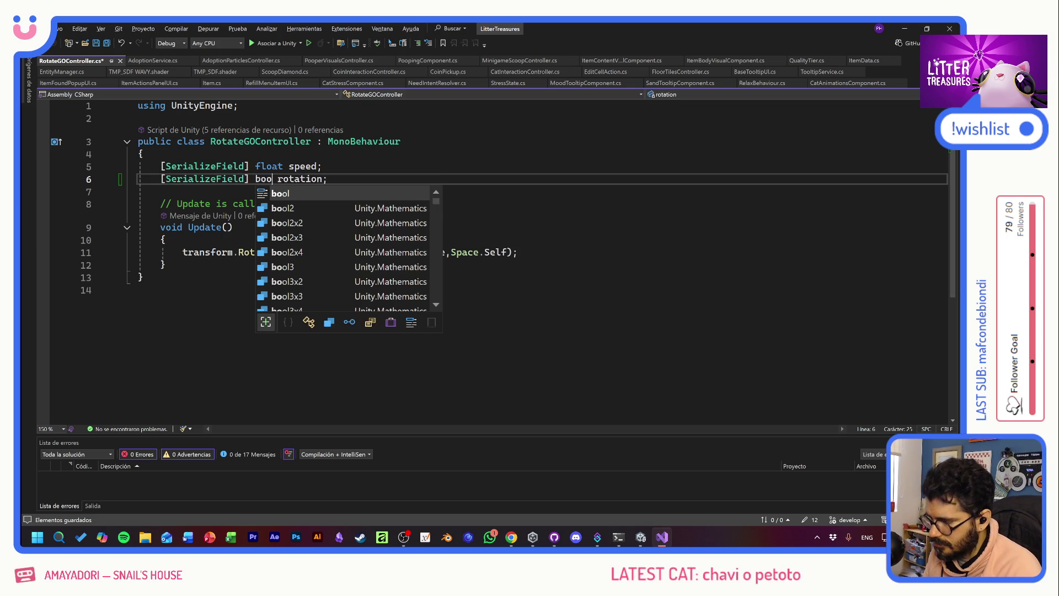
double_click(318, 181)
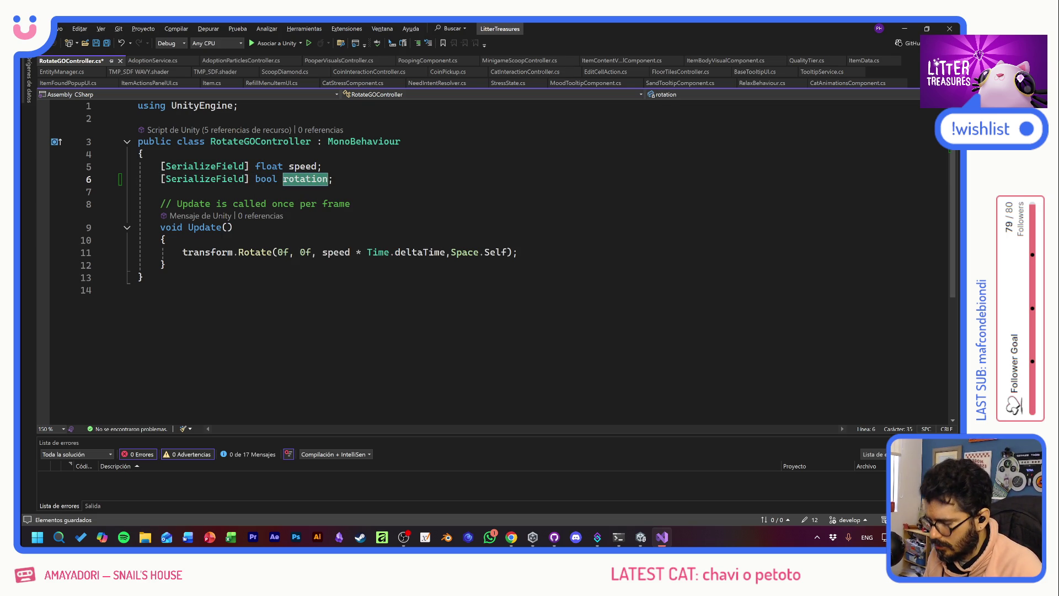
type("is")
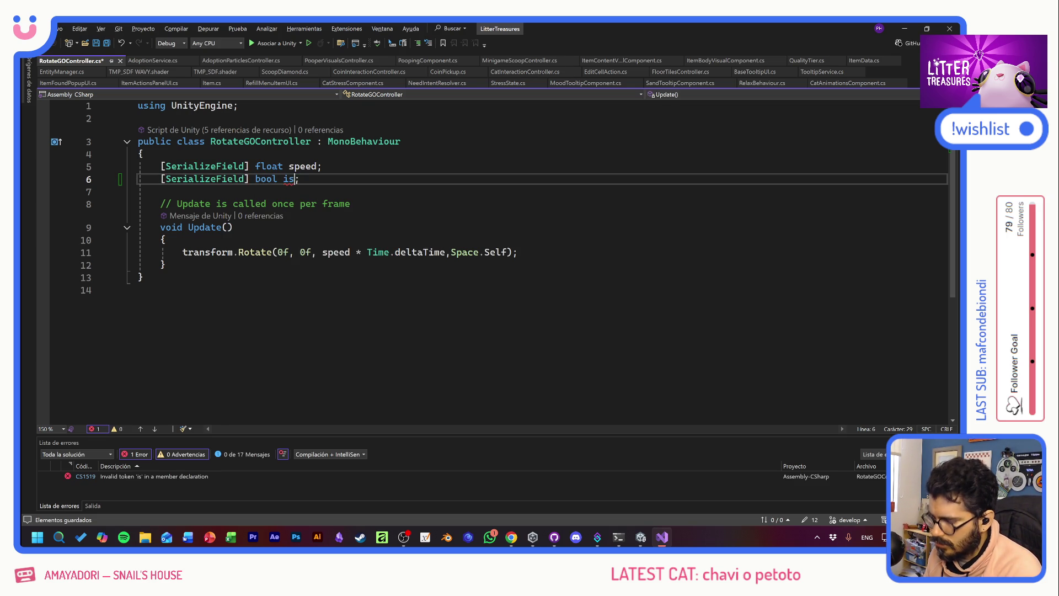
type("Rotating")
key("ctrl+s")
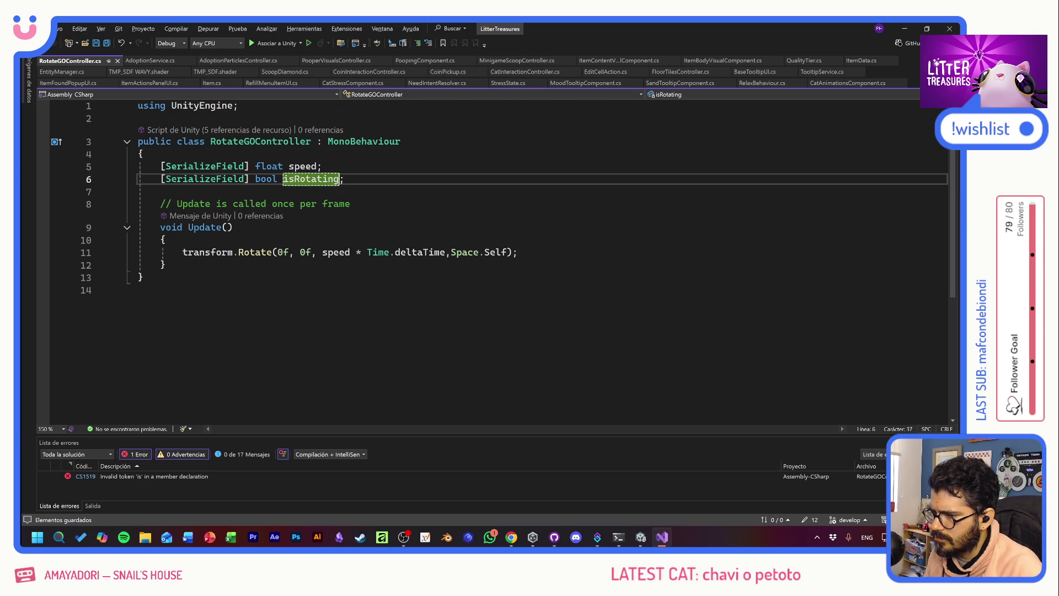
- Make Update return early with if (!isRotating) return;
left_click(329, 204)
left_click(329, 179)
left_click(168, 239)
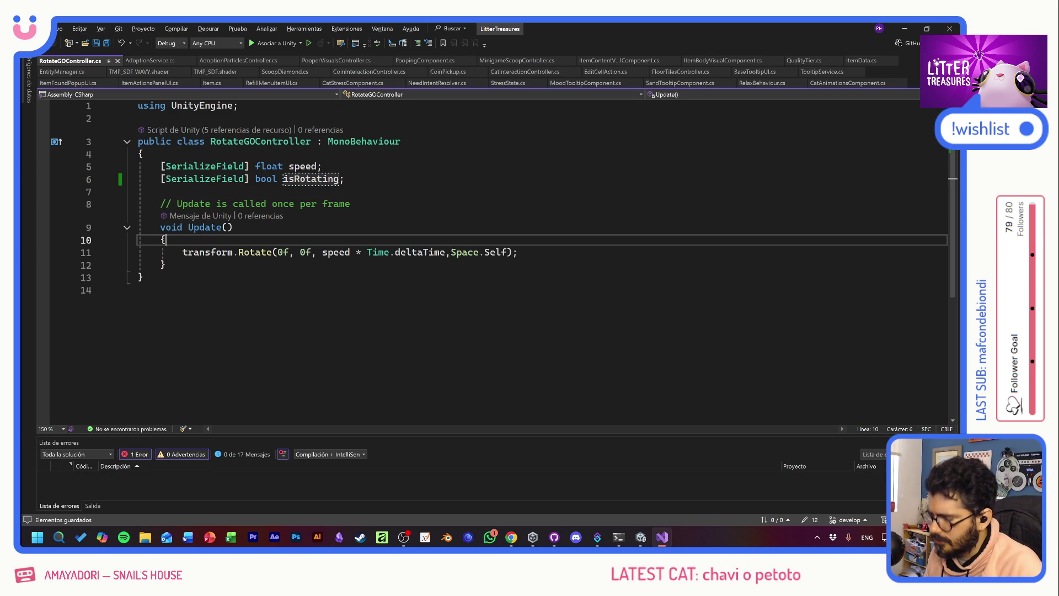
type("if(")
key("Tab")
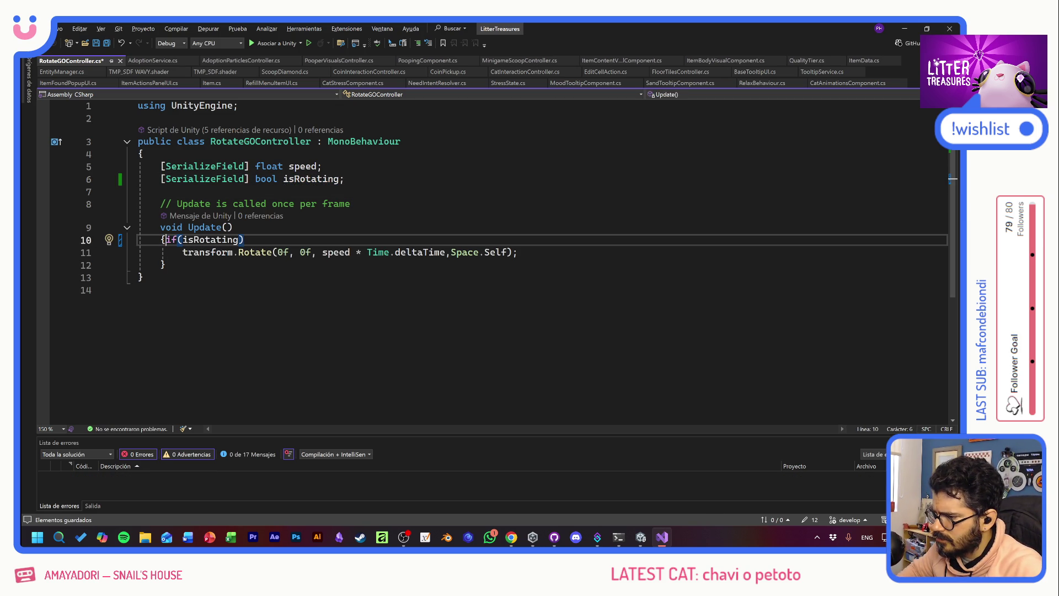
key("Tab")
key("Return")
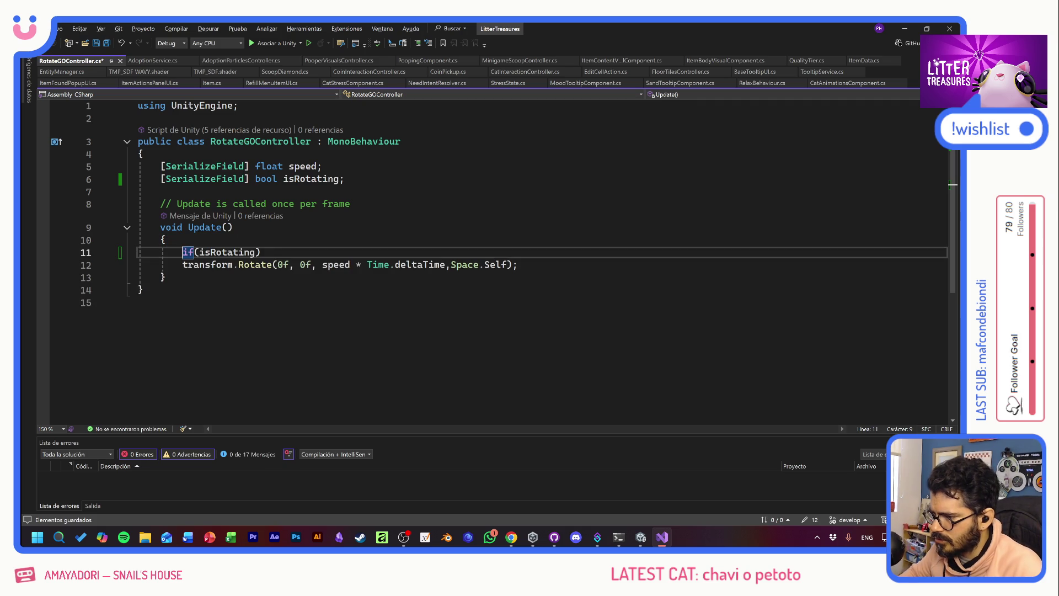
type("!")
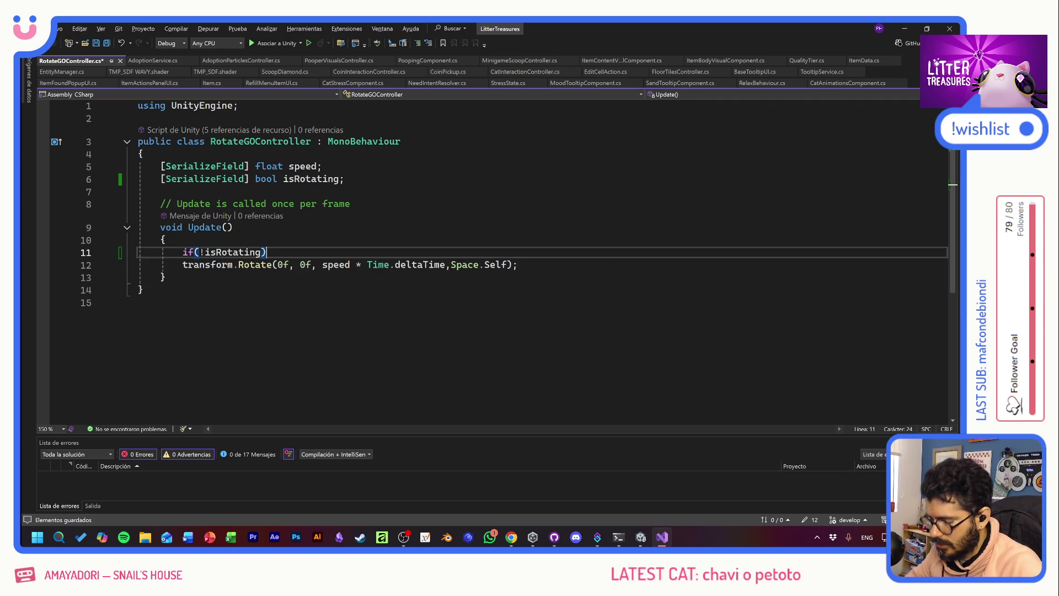
type("eturn;")
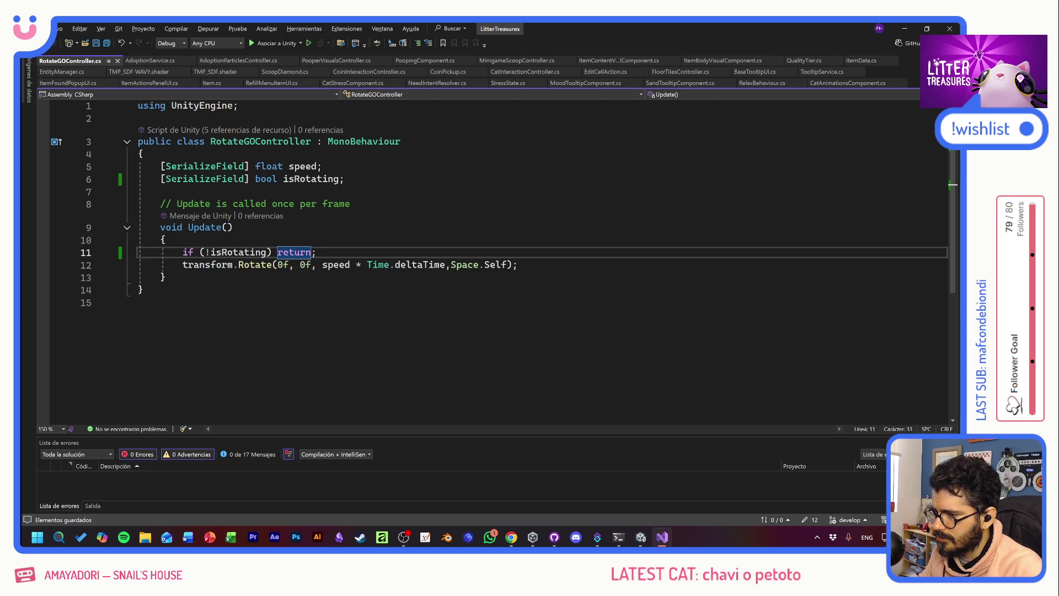
- Add a public void Toggle(bool _value) method that sets isRotating = _value
left_click(233, 227)
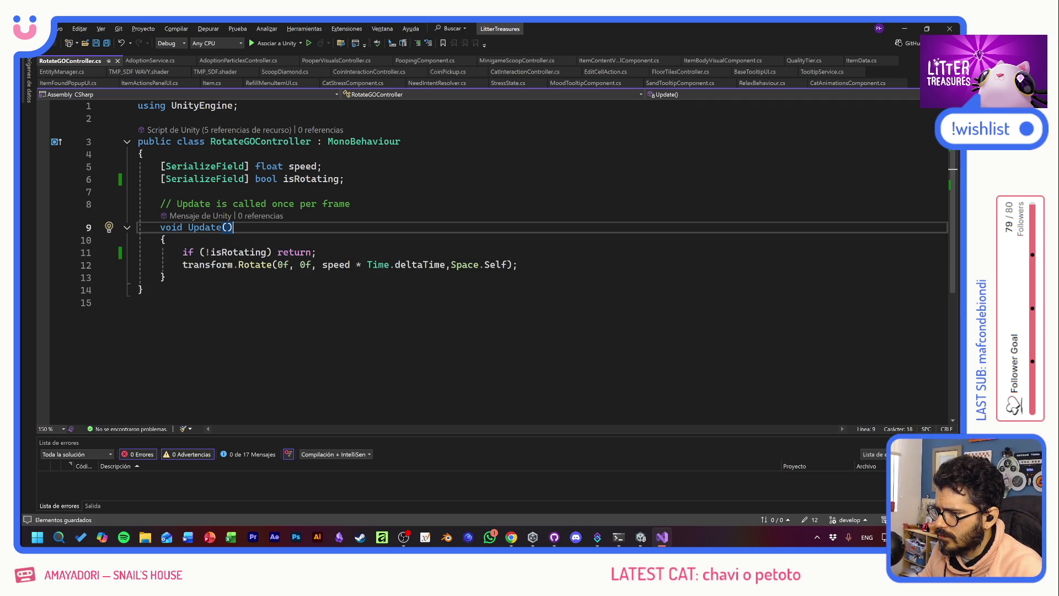
key("Up")
key("Down")
key("Down")
key("Down")
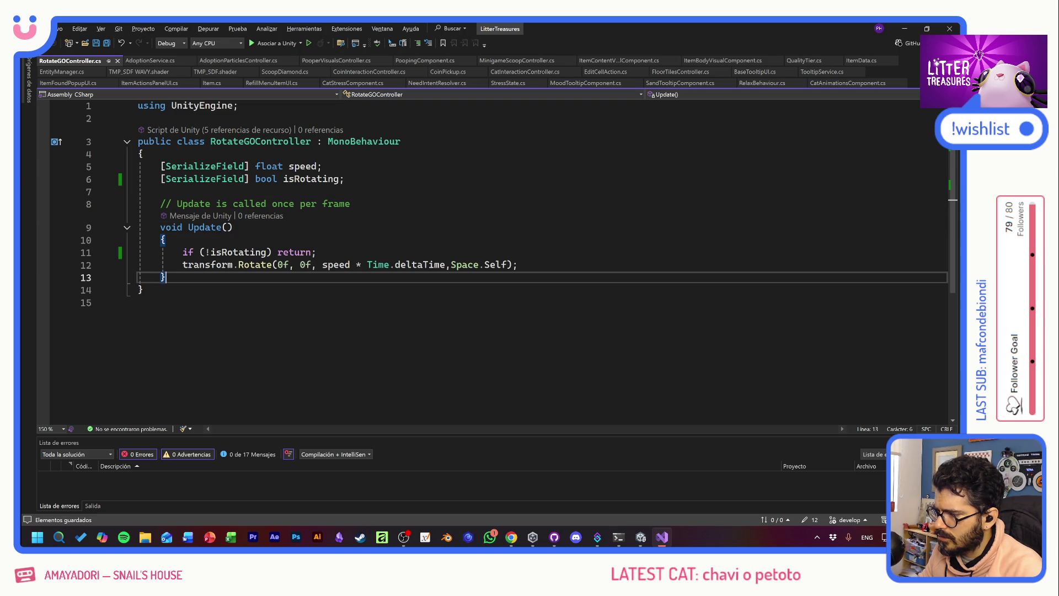
key("Return")
key("Return")
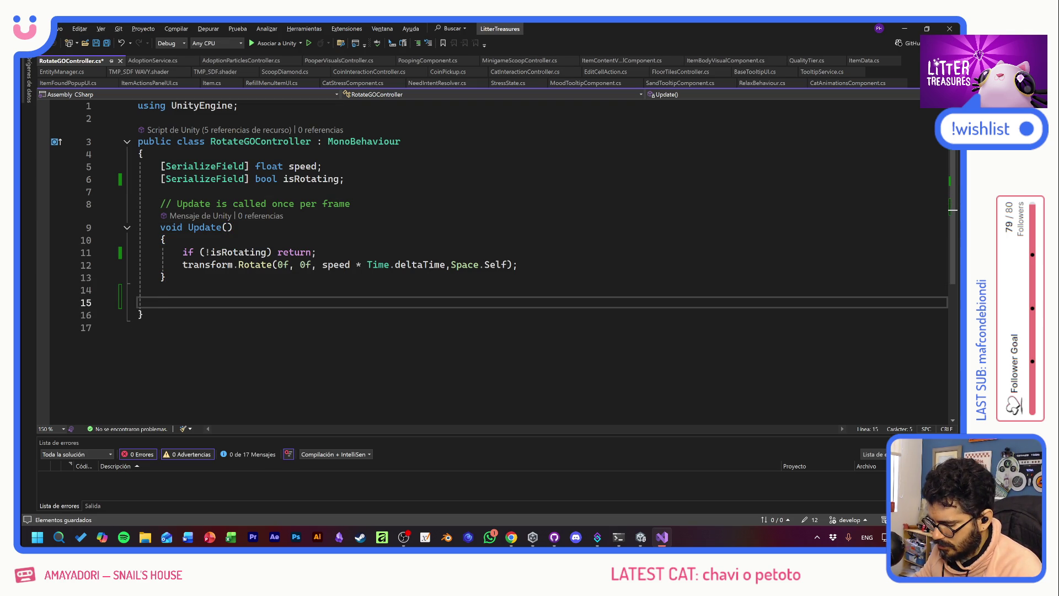
type("public void ")
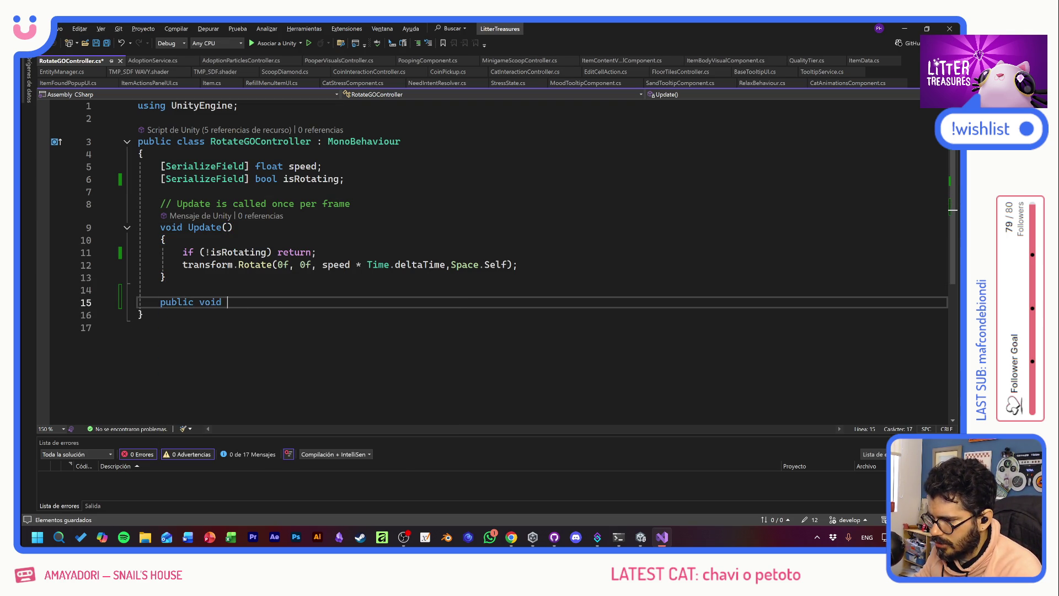
type("Toggle(bool value")
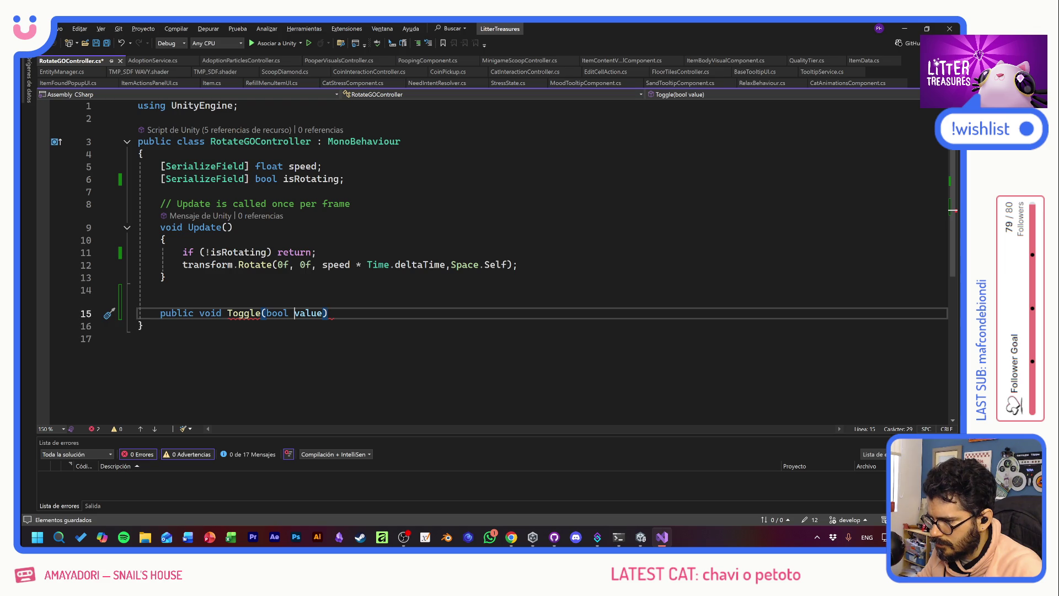
left_click(294, 313)
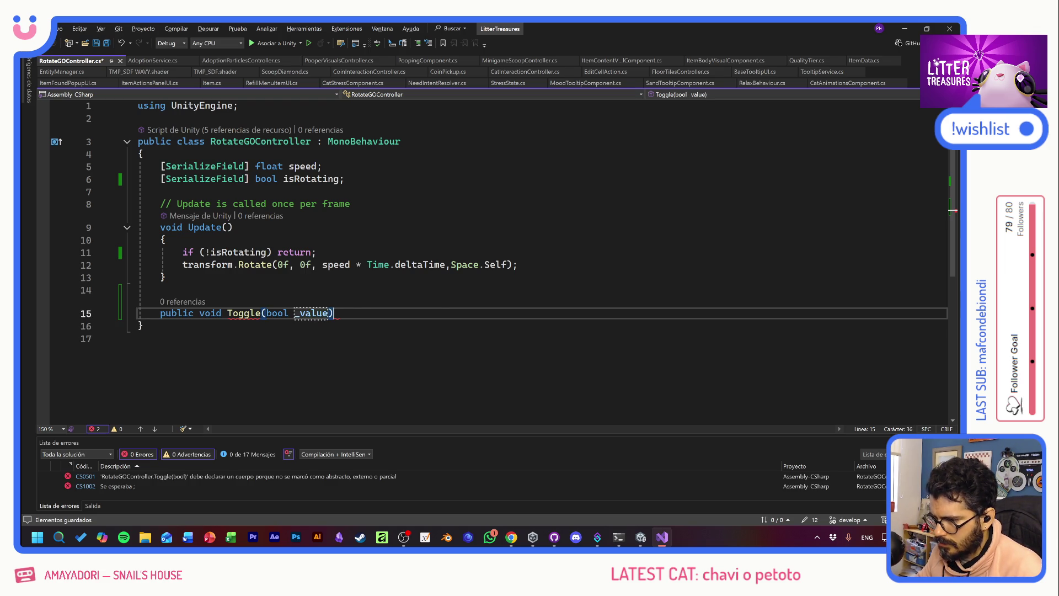
type("{")
key("Return")
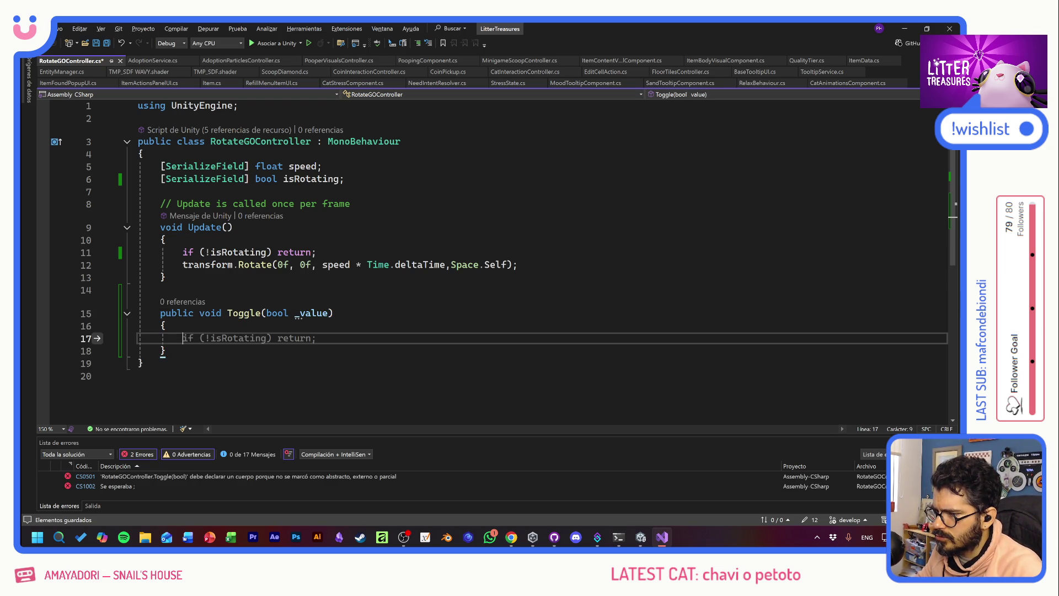
double_click(311, 179)
key("ctrl+c")
left_click(183, 337)
key("ctrl+v")
type("= va")
key("BackSpace")
key("BackSpace")
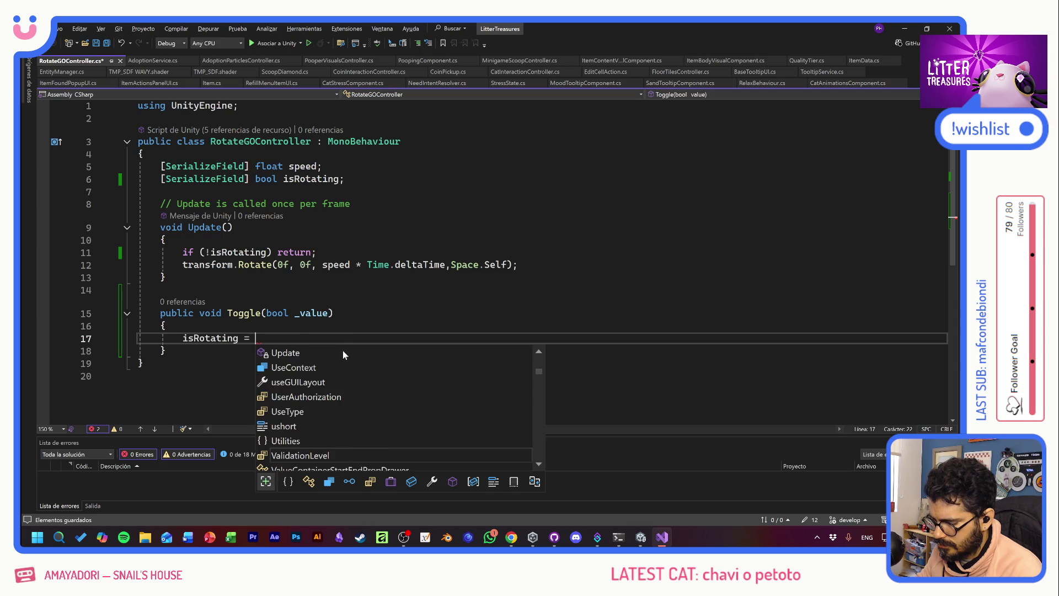
type("_value;")
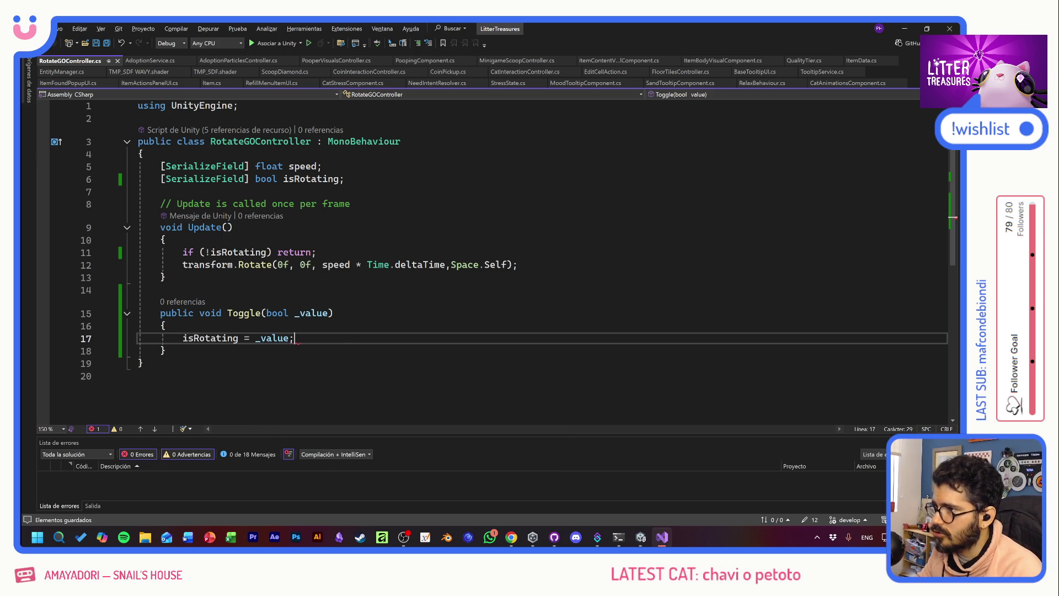
- Remove [SerializeField] from isRotating, default it to true, and save
left_click(351, 204)
left_click(339, 178)
left_click_drag(160, 179, 254, 179)
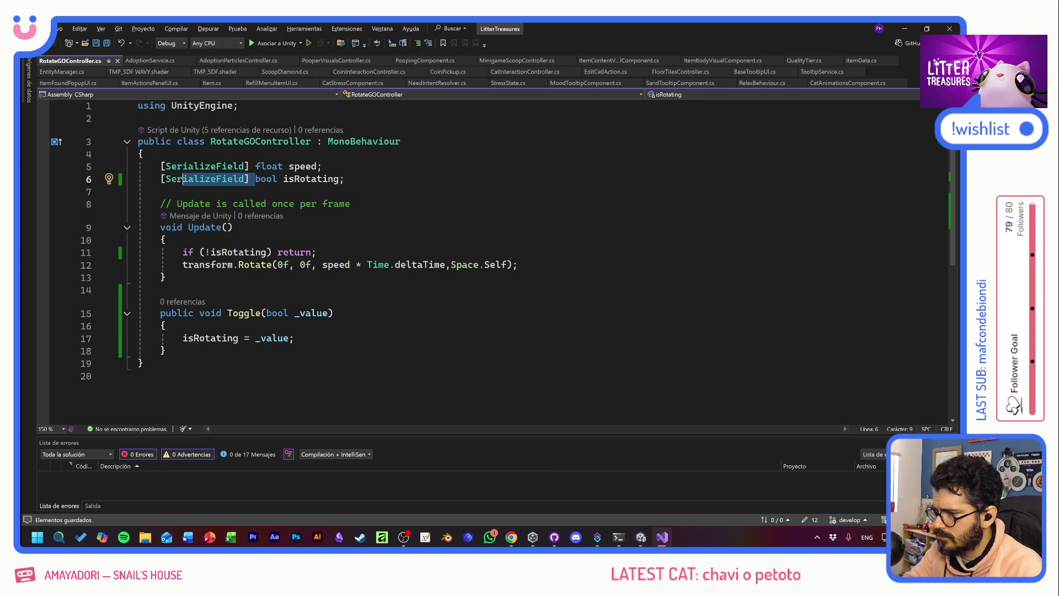
key("Delete")
type("= true;")
key("ctrl+s")
left_click(342, 191)
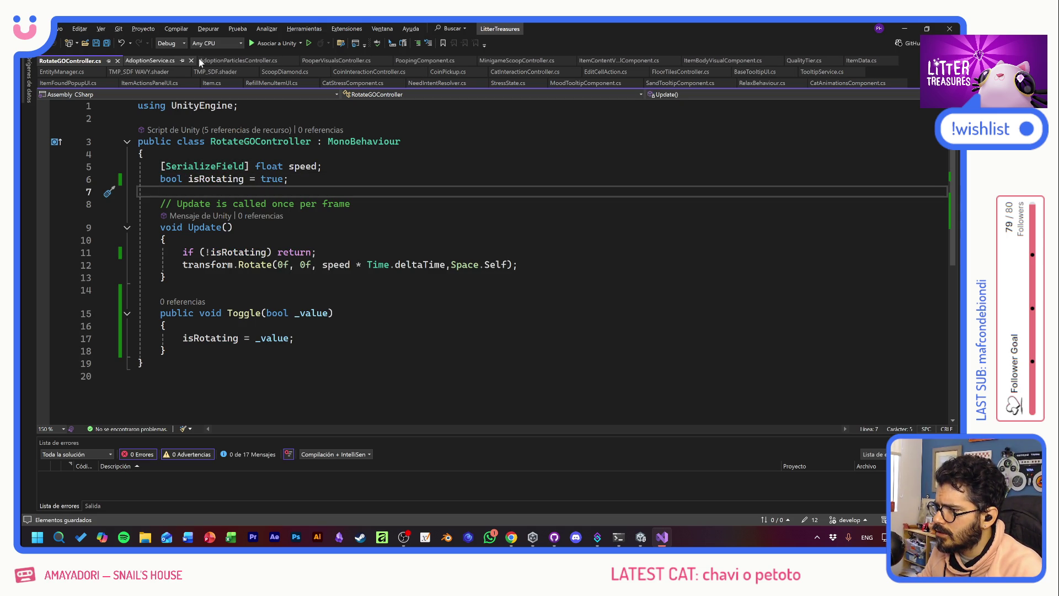
left_click(221, 61)
- Add a [SerializeField] RotateGOController rotationC field below the particles field
left_click(322, 241)
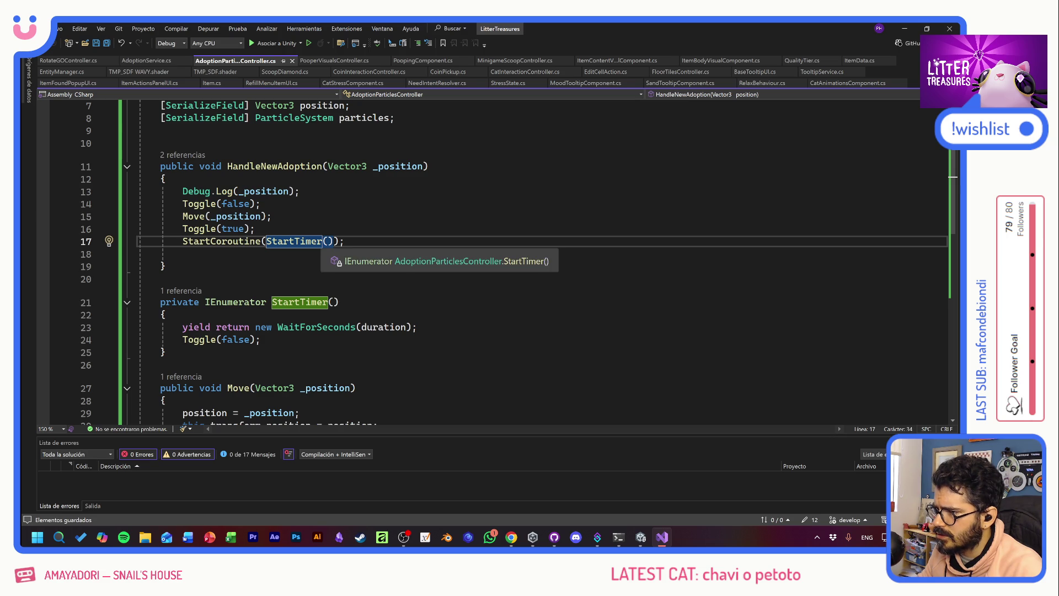
scroll(322, 246, "up", 2)
left_click(390, 203)
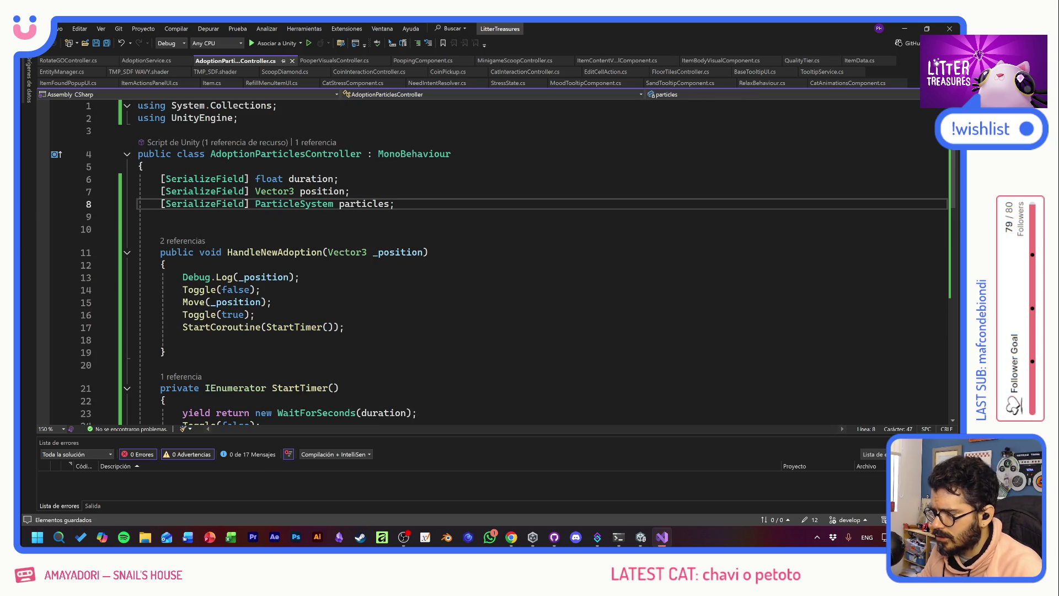
key("Return")
key("Tab")
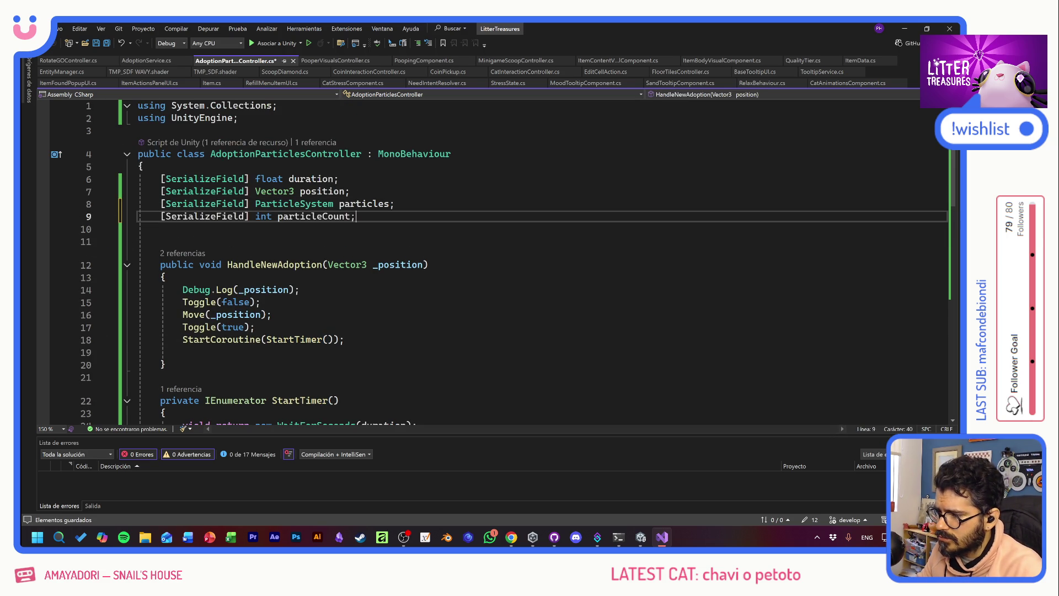
double_click(263, 216)
type("Game")
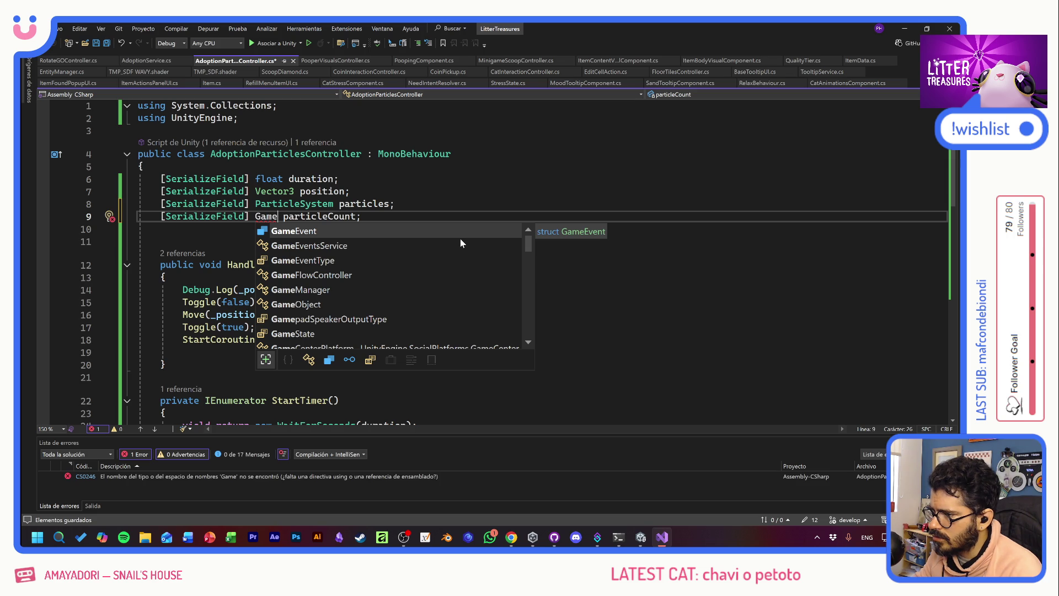
key("BackSpace")
key("BackSpace")
key("BackSpace")
type("Rotat")
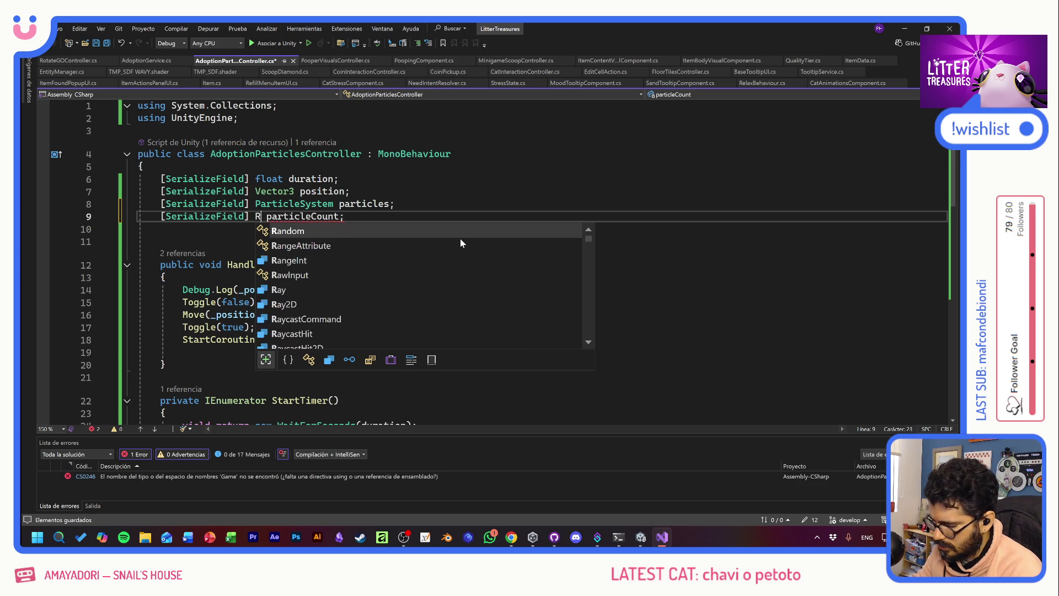
key("Tab")
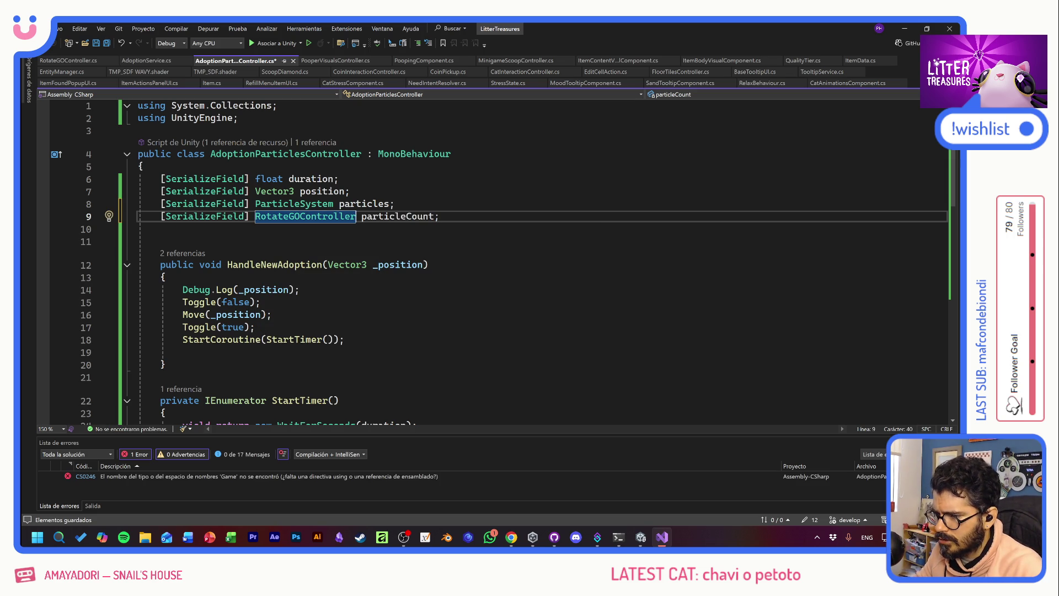
double_click(397, 215)
type("rotationC")
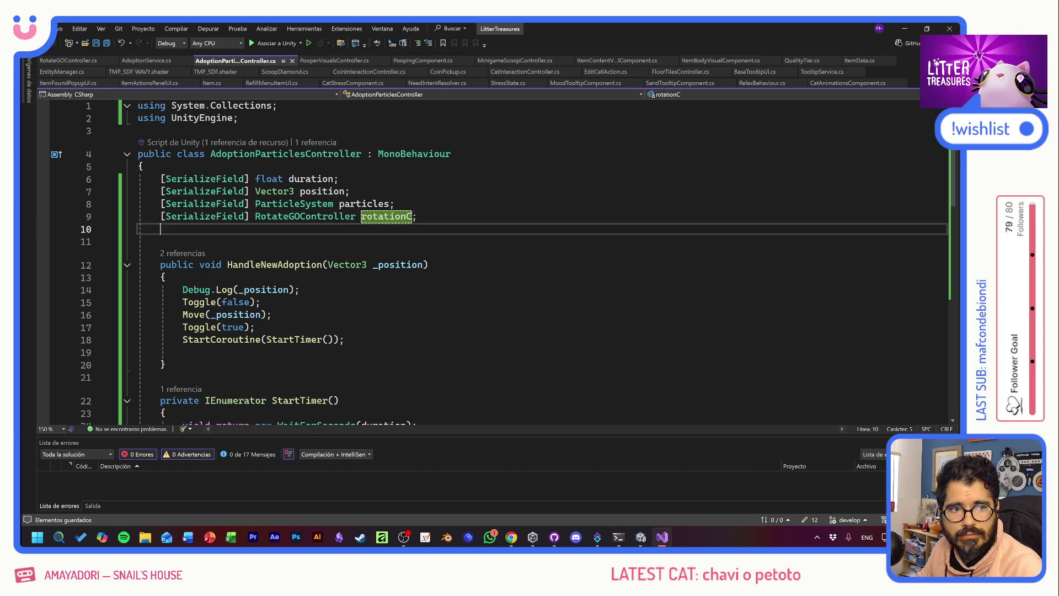
- Insert rotationC.Toggle(_value); into the Toggle method and save
scroll(497, 259, "down", 6)
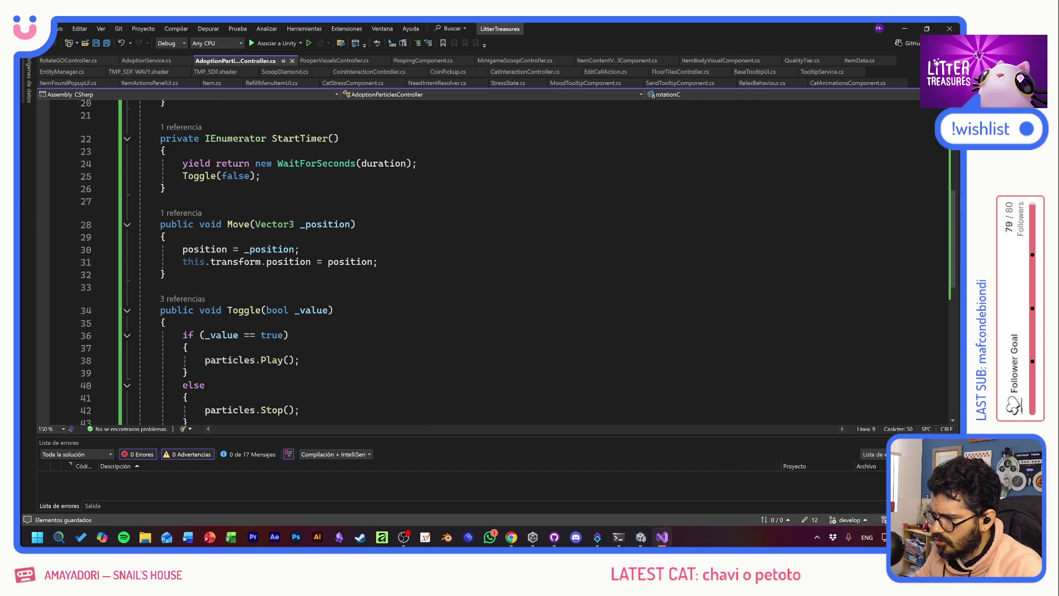
scroll(497, 260, "down", 3)
scroll(496, 259, "up", 2)
left_click(188, 310)
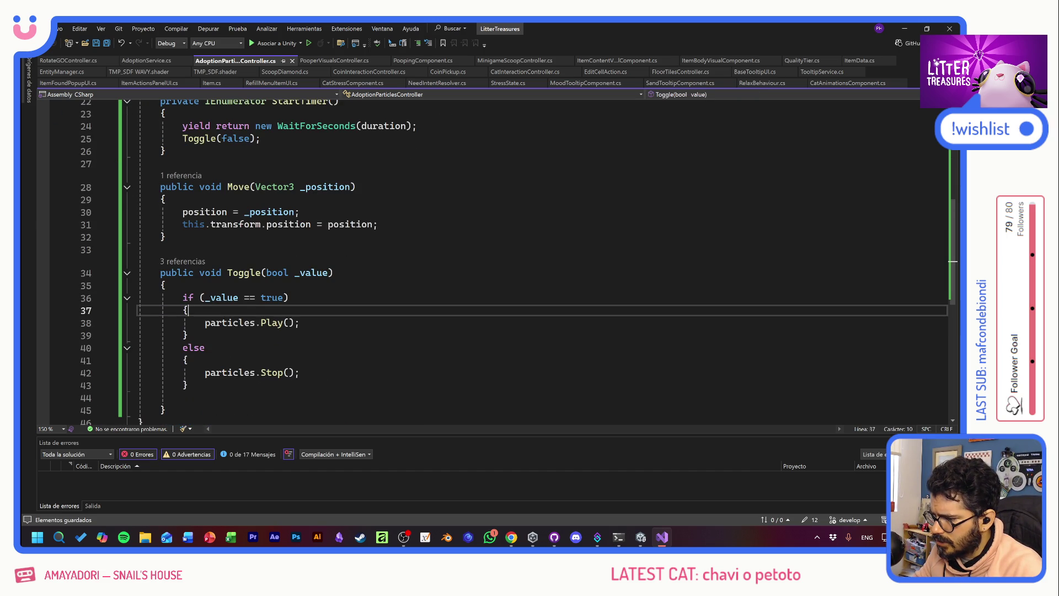
key("Return")
type("rotationC.")
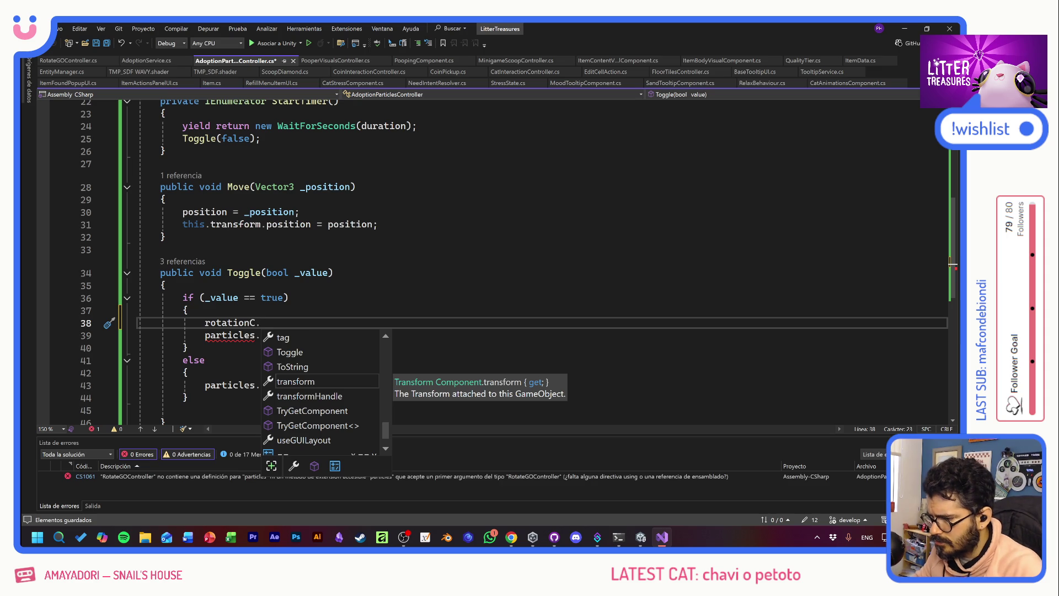
double_click(295, 352)
type("(")
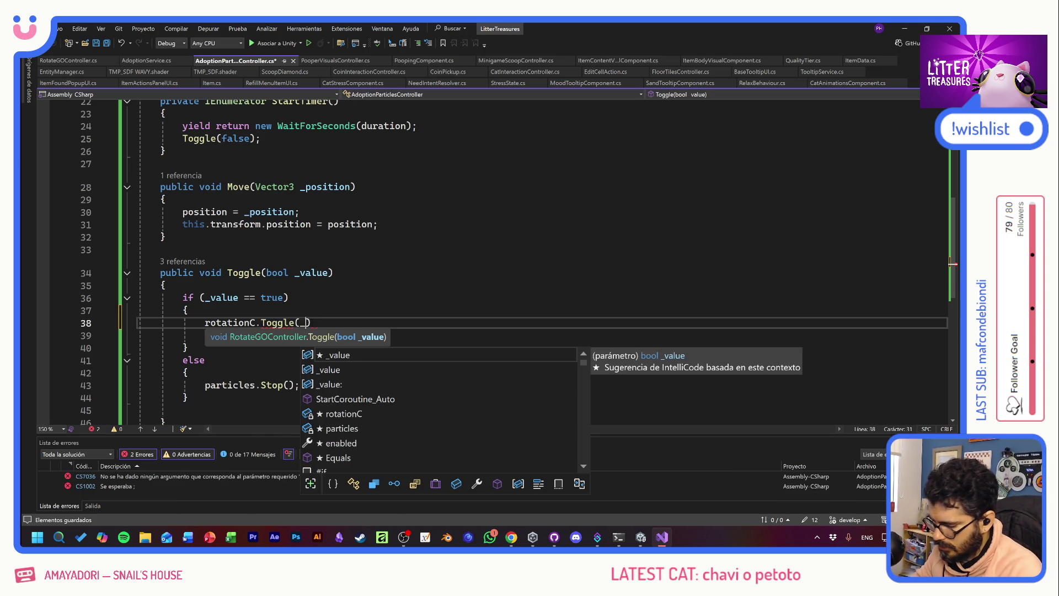
type("_value)")
key("ctrl+s")
- Move the rotationC.Toggle(_value) line above the if statement at the start of Toggle
key("shift+Home")
key("shift+Home")
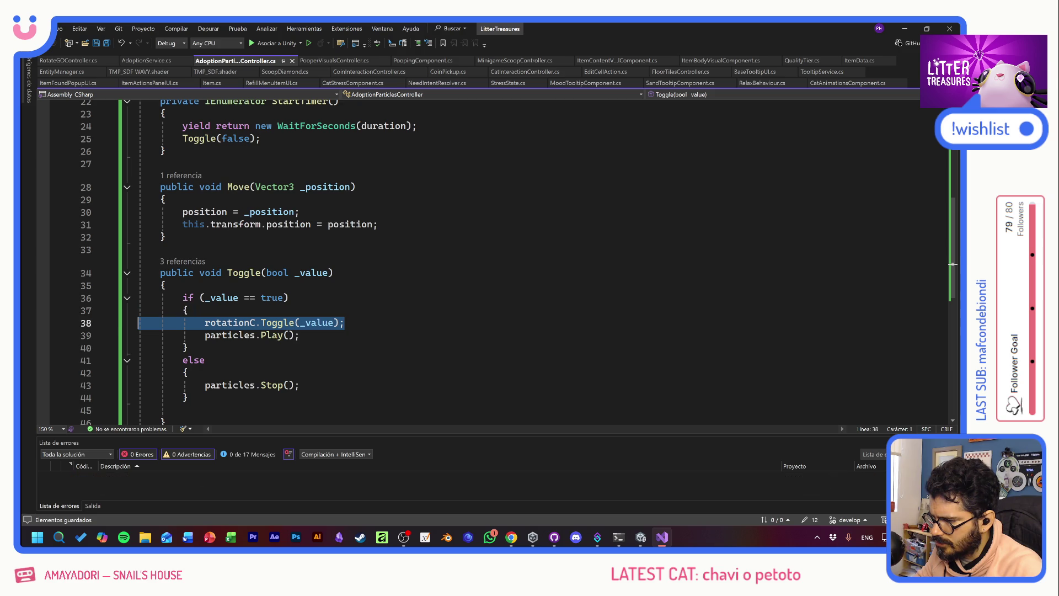
key("ctrl+x")
key("Up")
key("Up")
key("Up")
key("End")
key("Return")
key("ctrl+v")
left_click(204, 335)
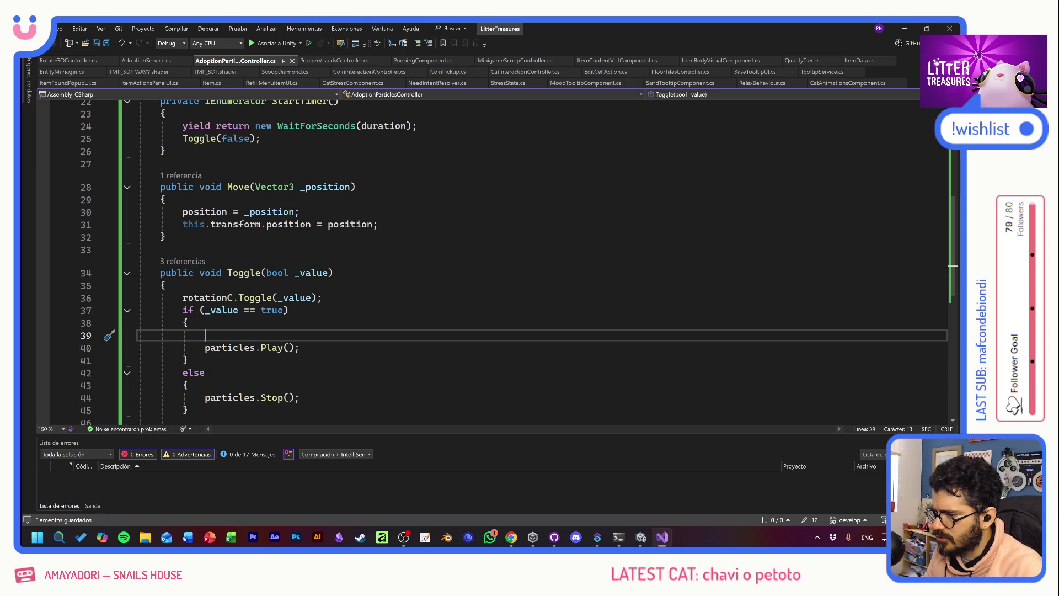
scroll(496, 259, "up", 7)
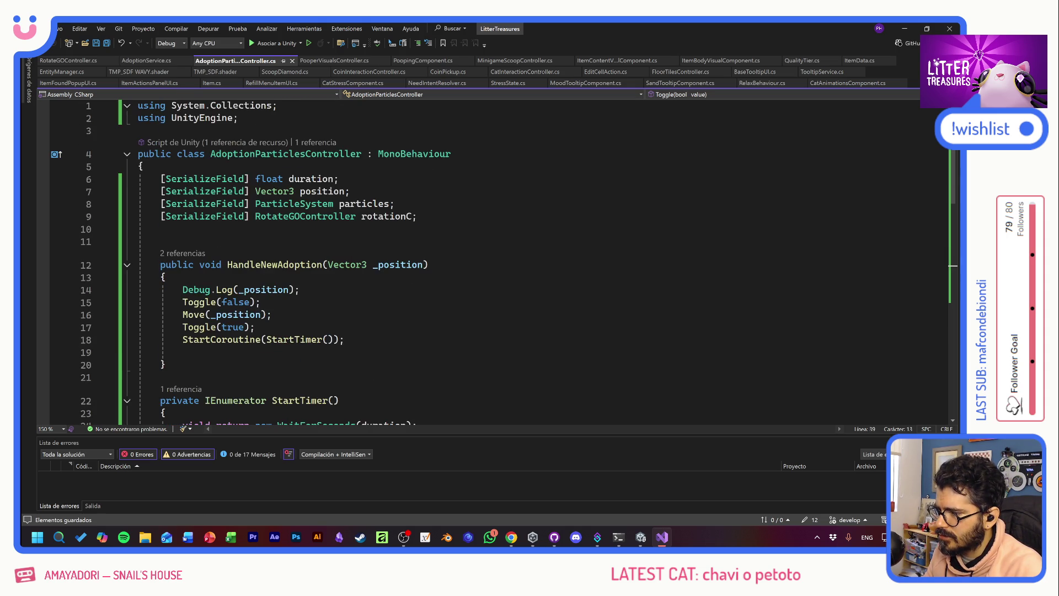
key("alt+Tab")
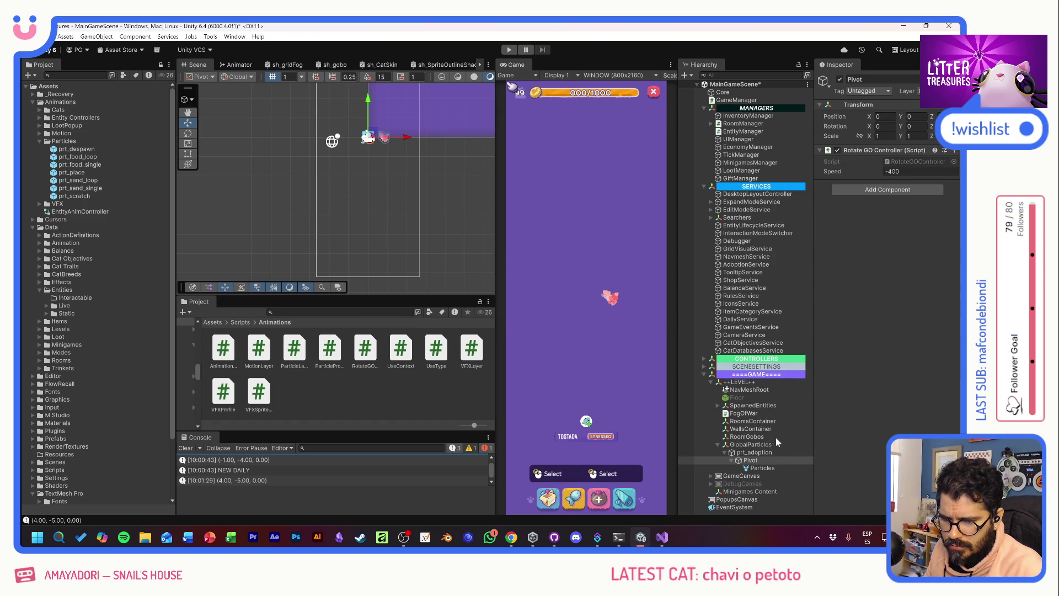
- Drag Pivot into prt_adoption's Rotation C field, change Duration to 3, and enter play mode
left_click(766, 453)
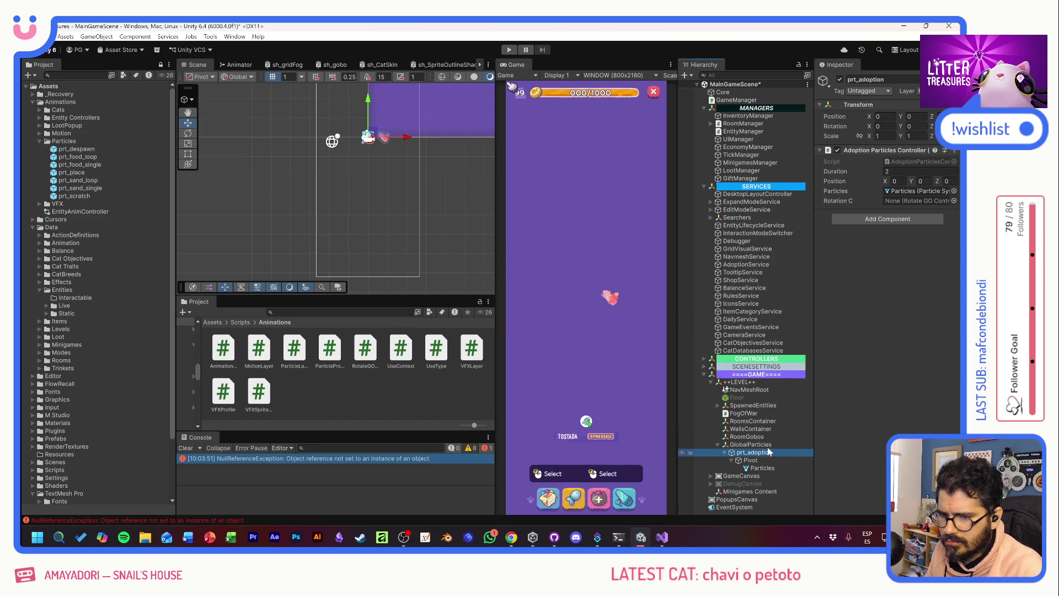
left_click_drag(753, 460, 888, 203)
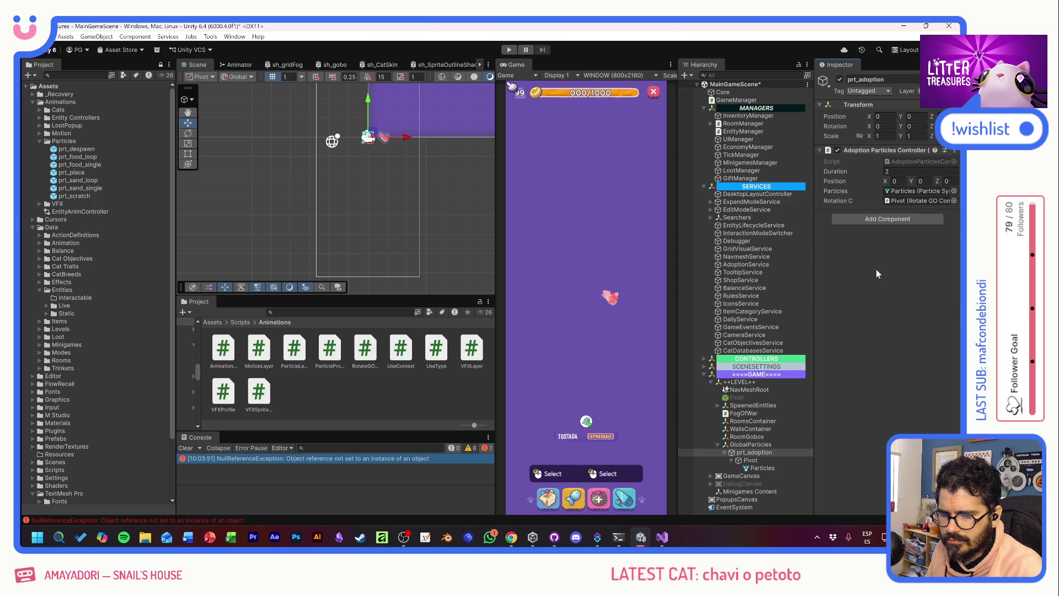
left_click(893, 171)
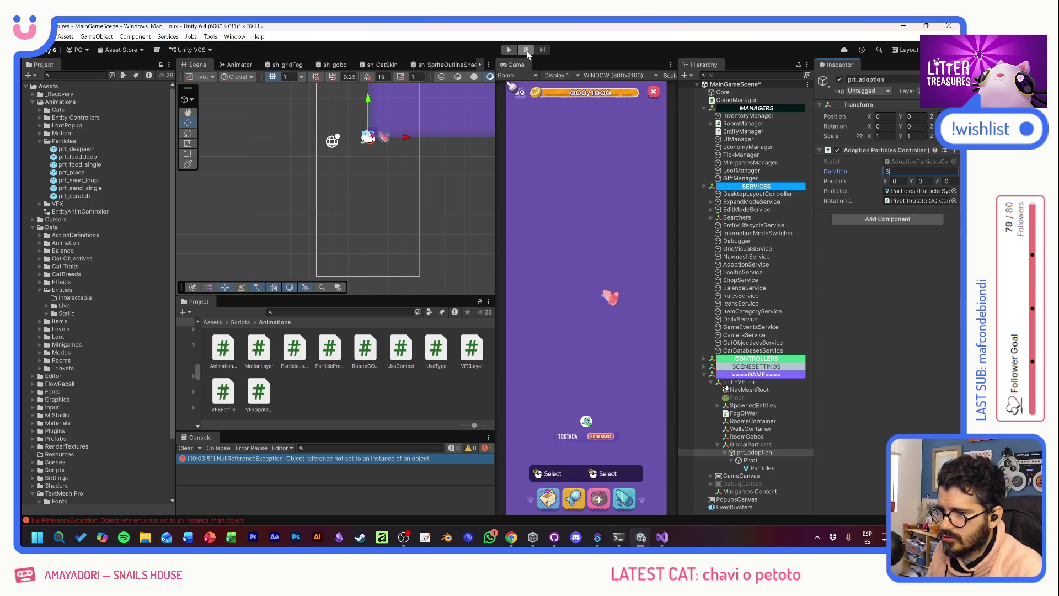
left_click(509, 50)
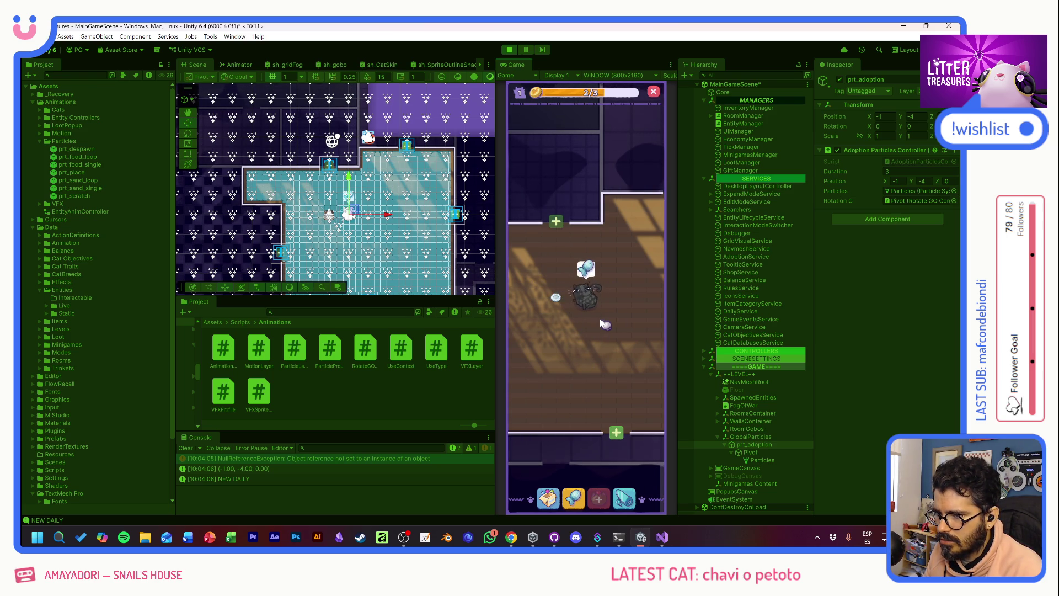
- Adopt the cat via its Click to adopt prompt to see the hearts, then stop playing
mouse_move(558, 300)
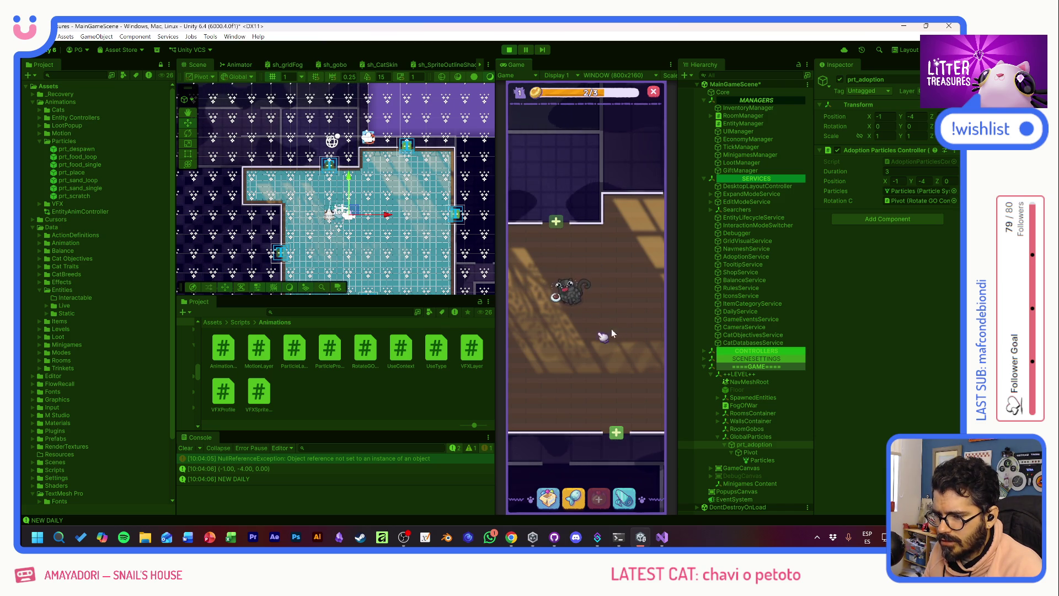
scroll(607, 309, "up", 3)
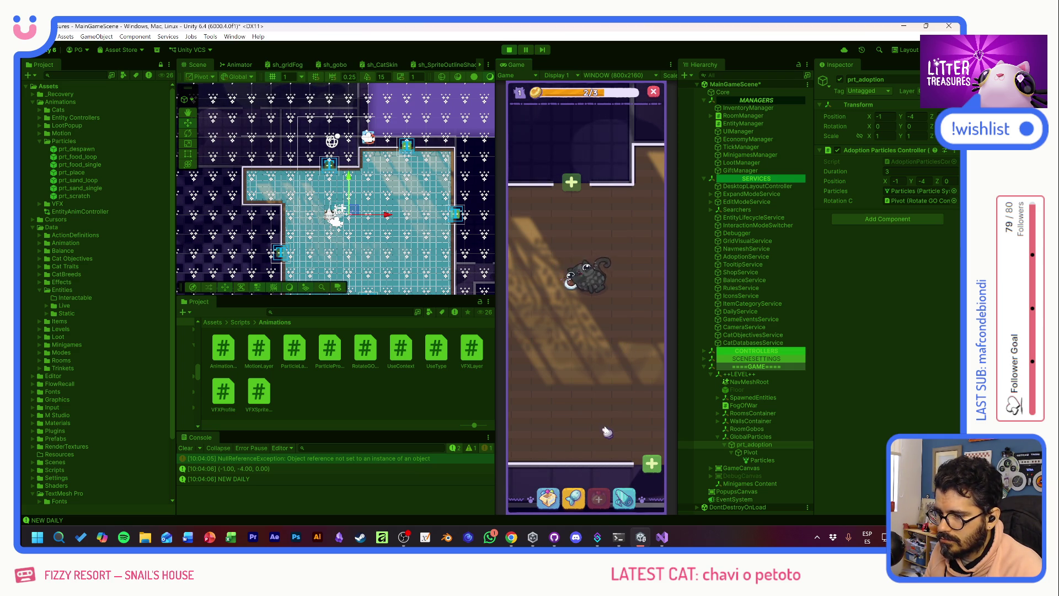
left_click(605, 497)
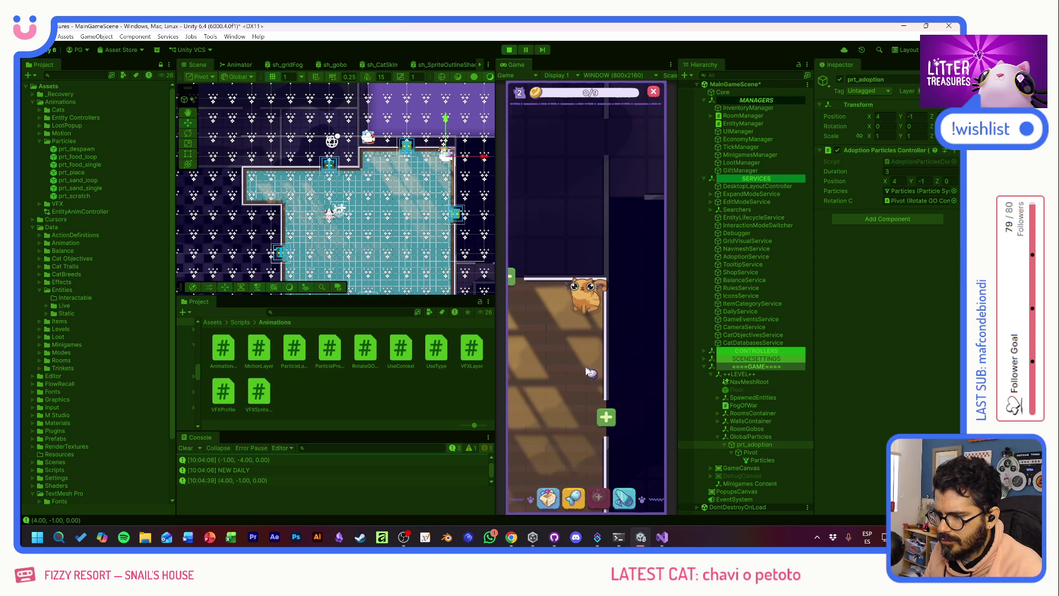
left_click(509, 49)
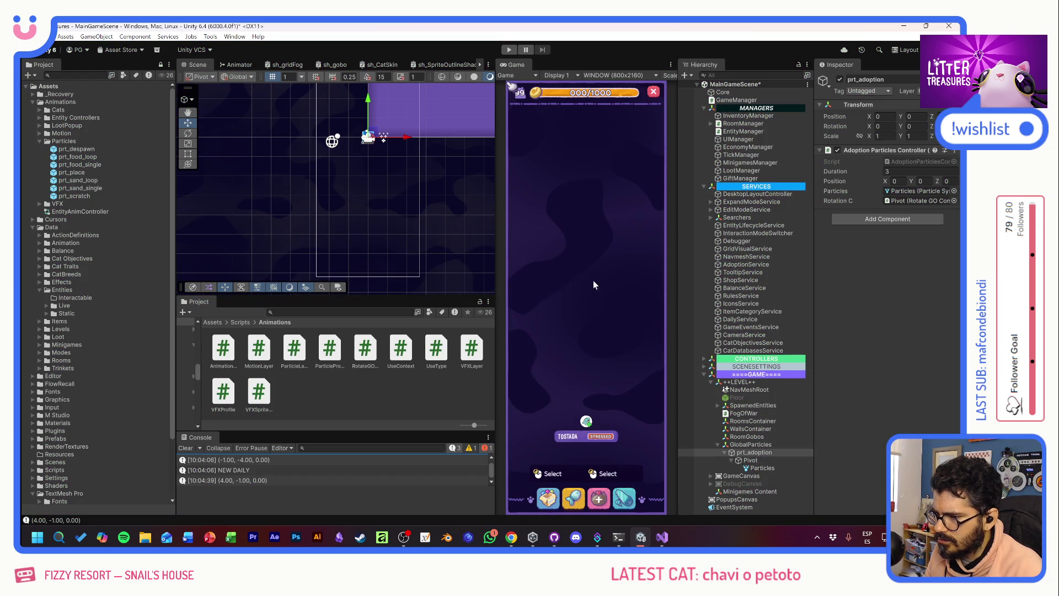
- Move the heart Particles left to X 0.583 in the scene
double_click(733, 452)
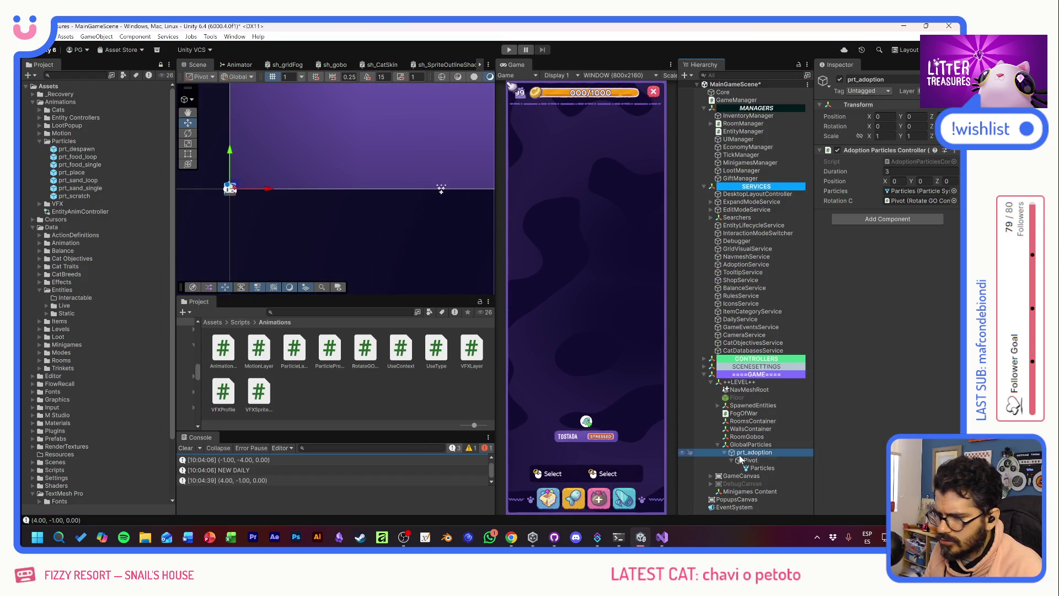
left_click(761, 468)
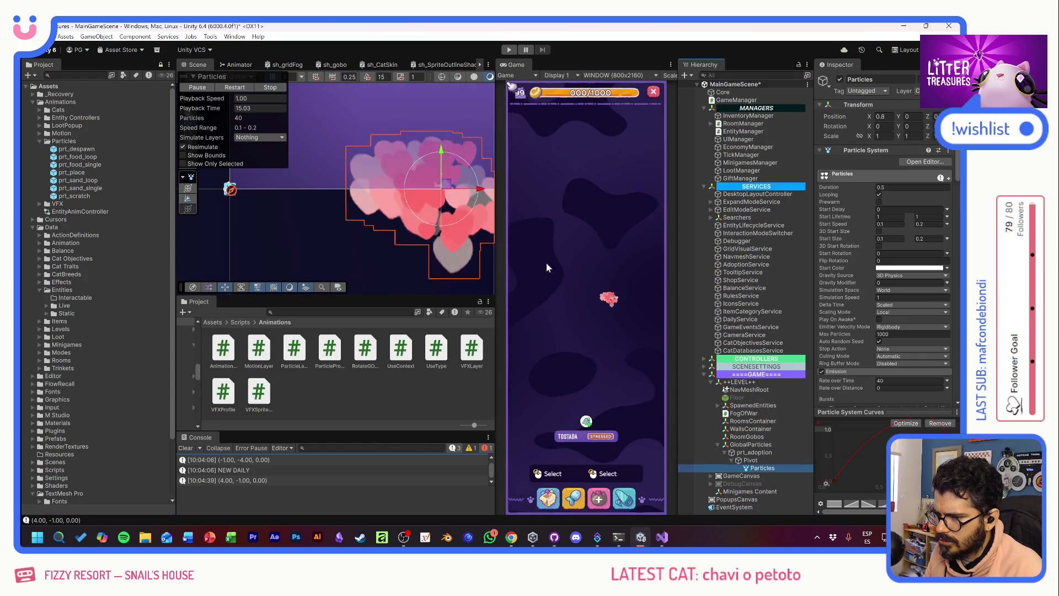
left_click_drag(489, 195, 422, 190)
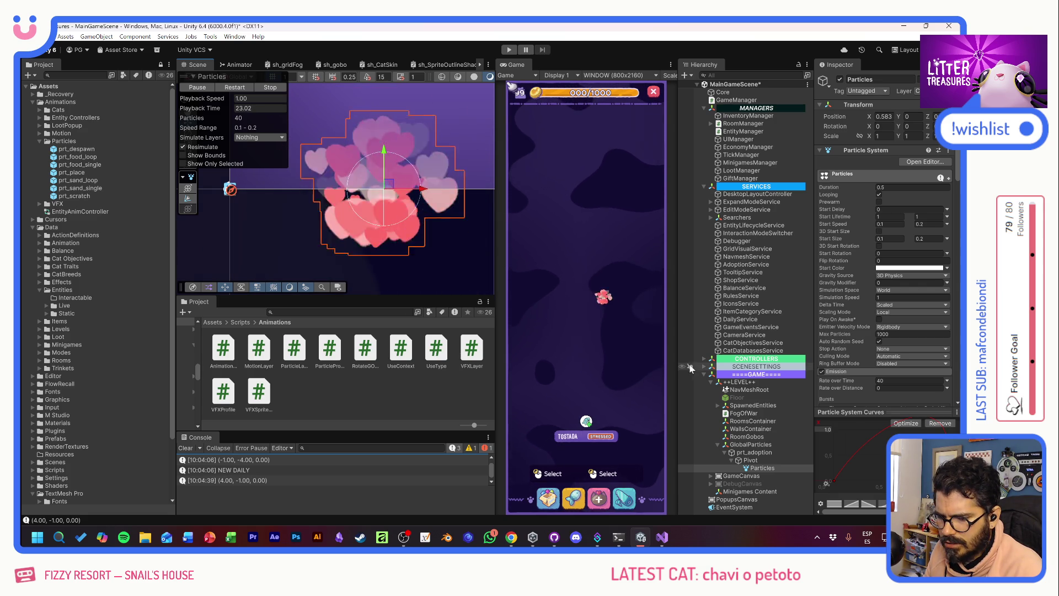
- Lower the starting alpha key of the Color over Lifetime gradient to 147
left_click(767, 453)
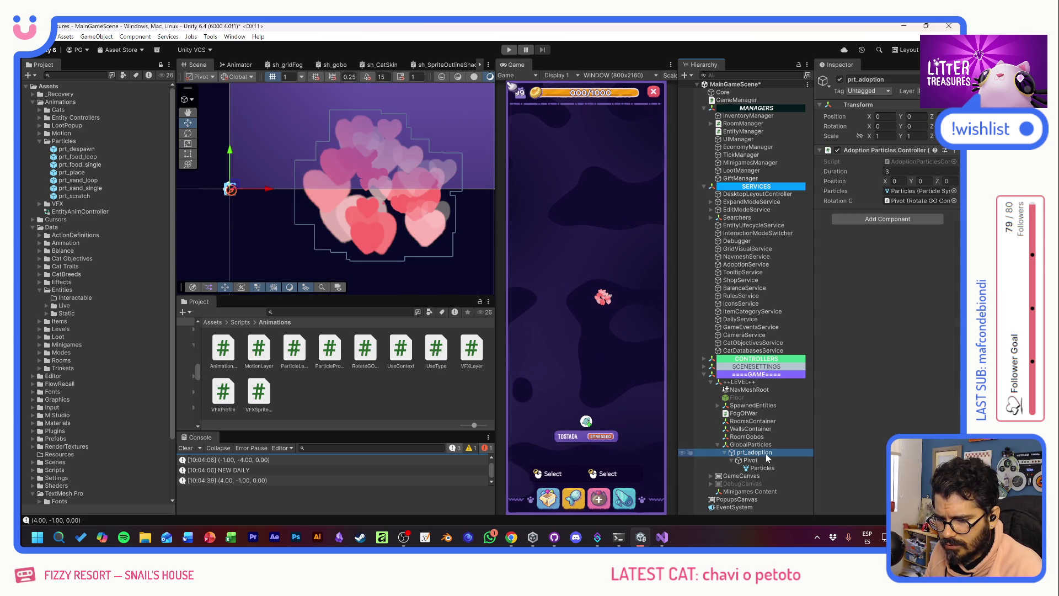
left_click(763, 468)
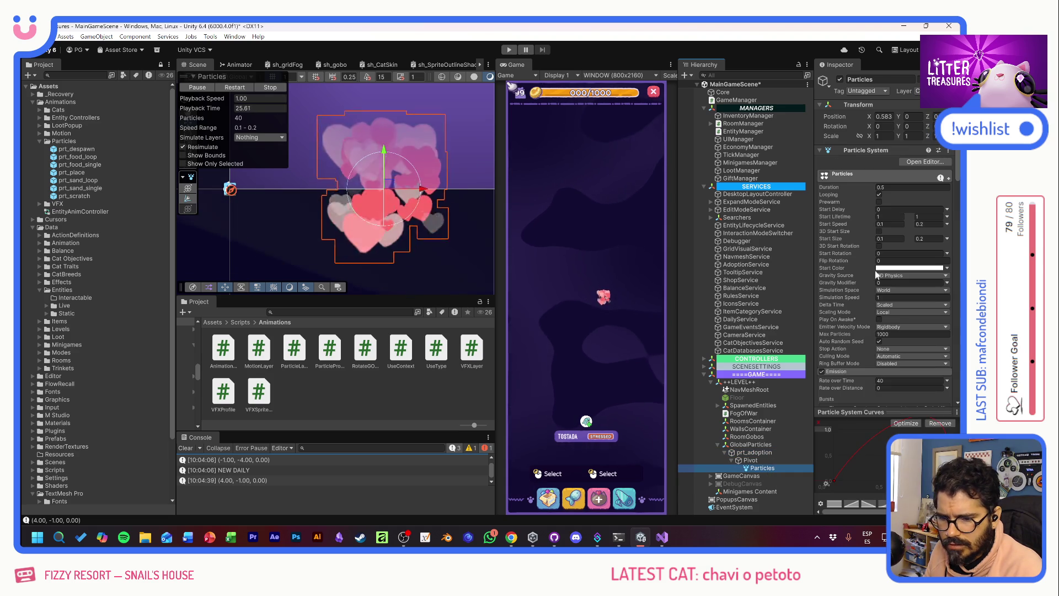
scroll(847, 286, "down", 3)
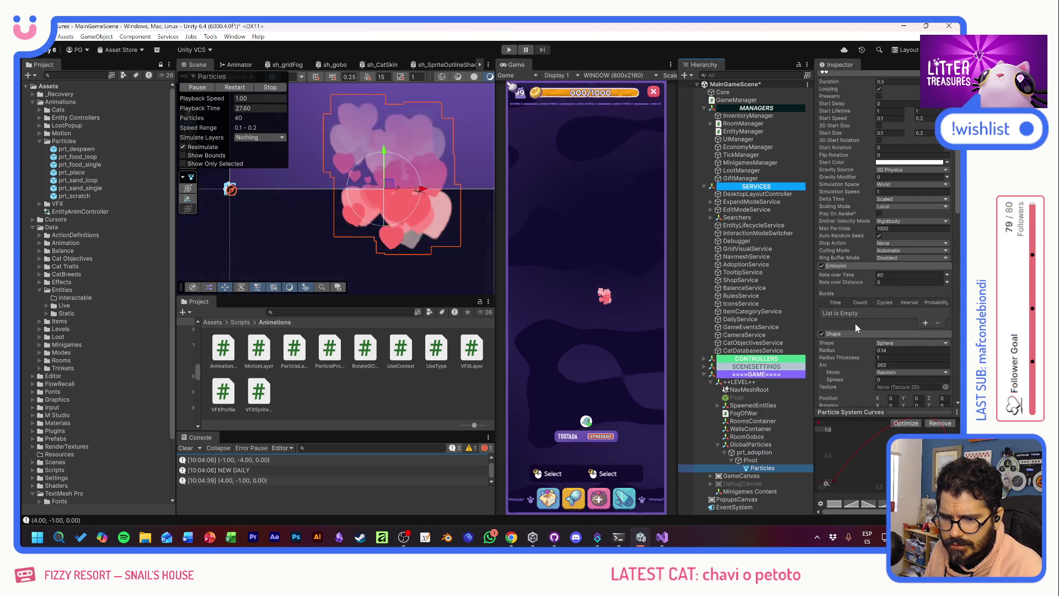
scroll(855, 323, "down", 3)
scroll(856, 327, "down", 3)
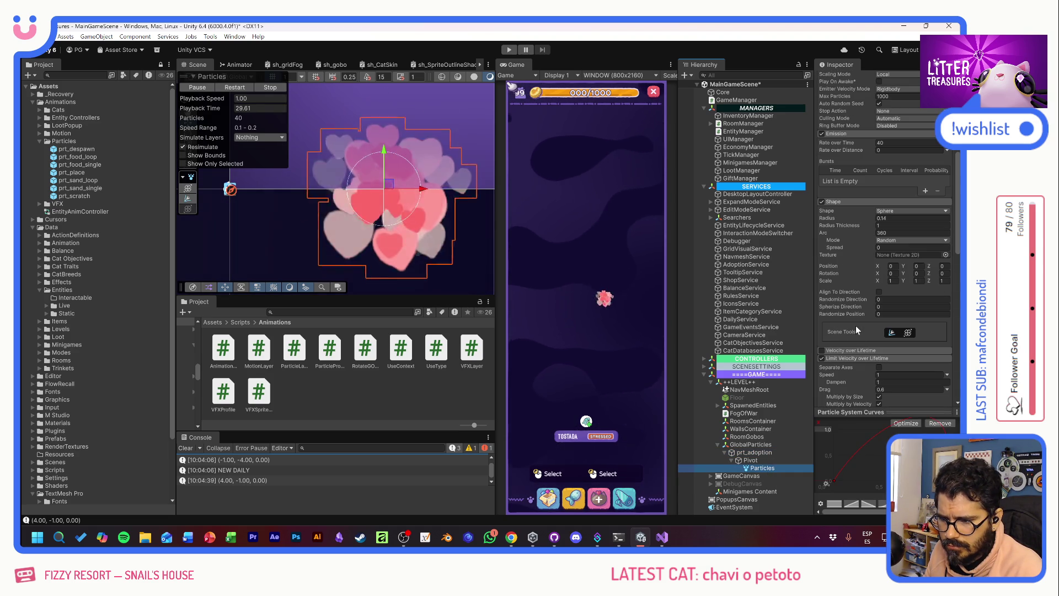
scroll(855, 325, "down", 4)
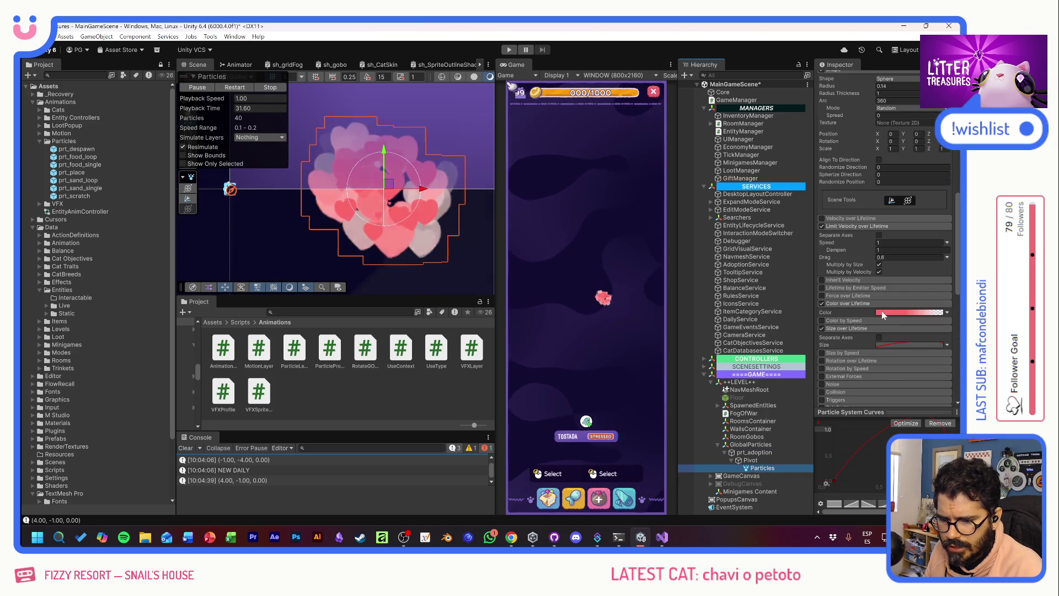
left_click(893, 312)
left_click(643, 275)
left_click_drag(709, 319, 697, 322)
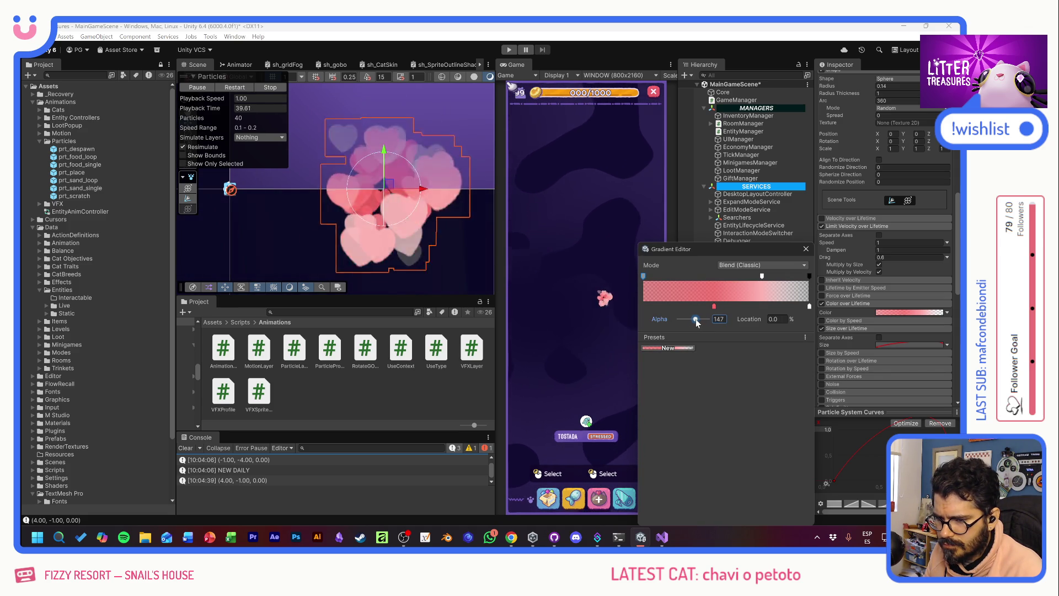
- Move the gradient's middle colour key to 54.6%, close the Gradient Editor, and play-test
left_click(762, 276)
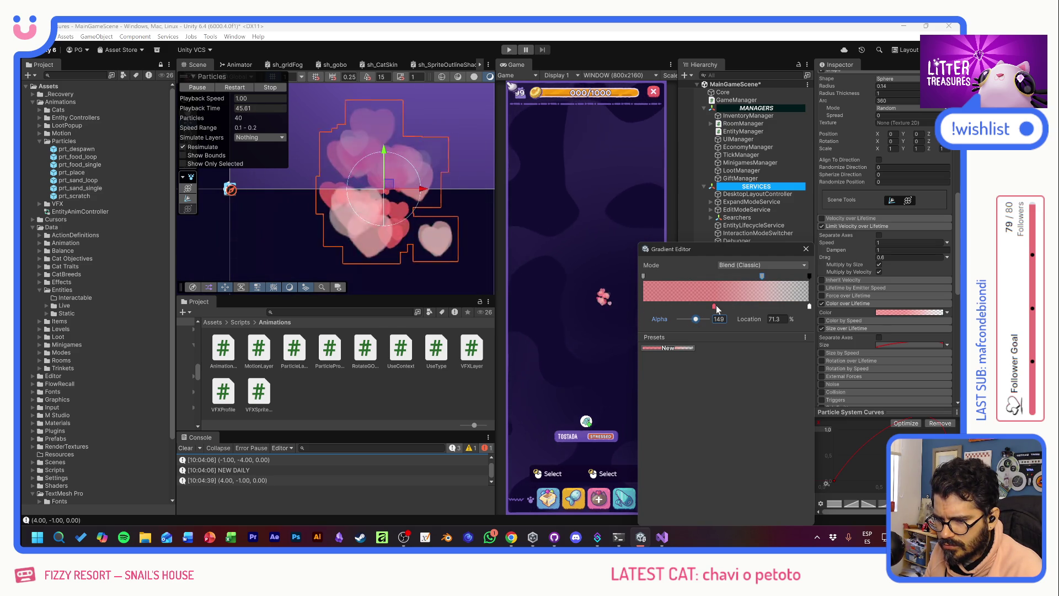
left_click(715, 306)
left_click_drag(718, 309, 735, 309)
left_click(805, 249)
left_click(508, 50)
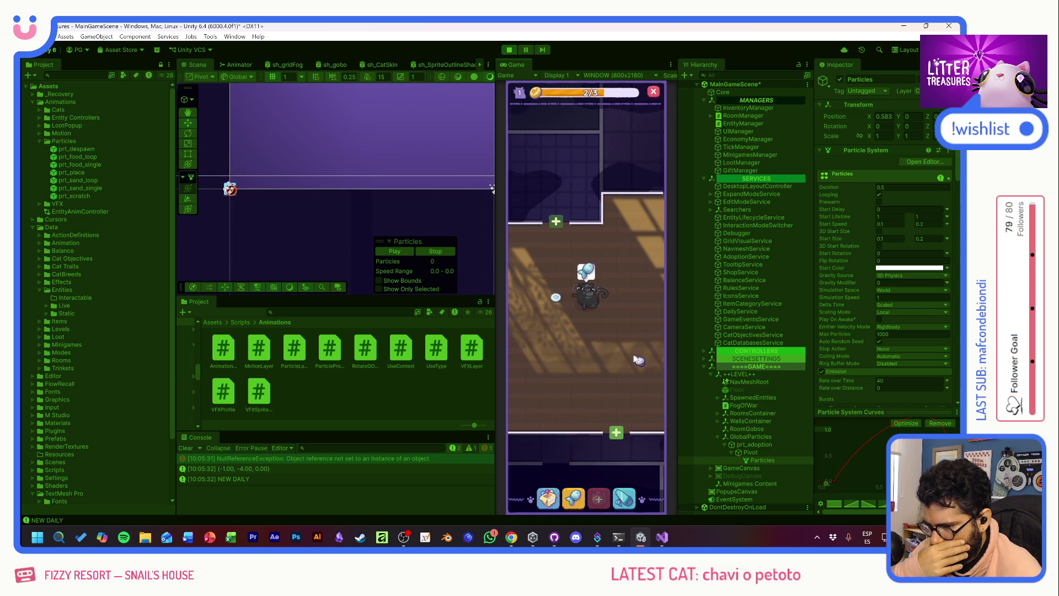
- Stop play mode after watching the adopted cat in its room
left_click(509, 49)
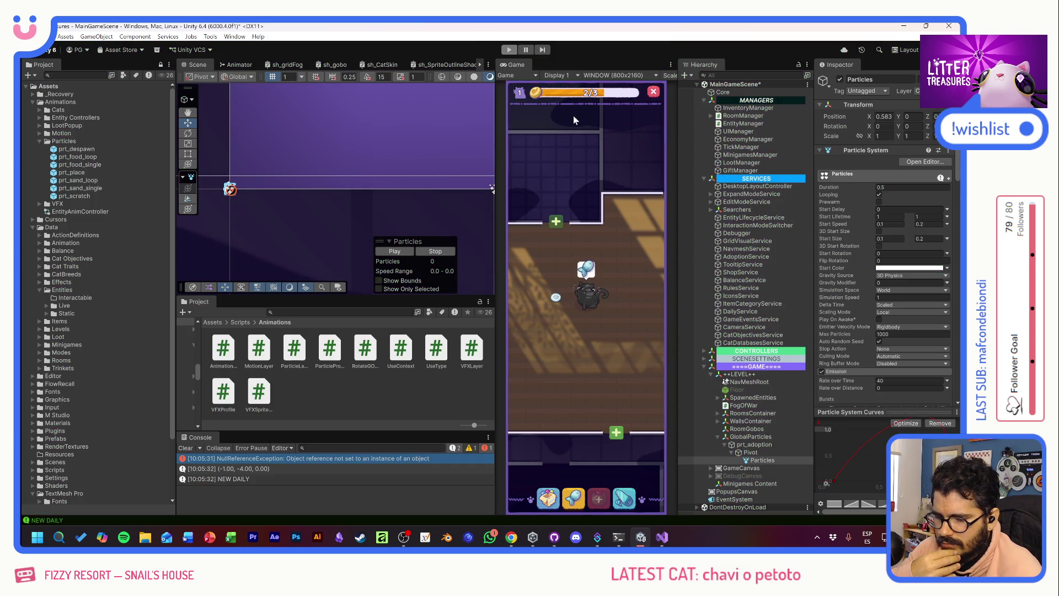
- Set the heart particle system's renderer to the Entity sorting layer, order -100, and replay the game
left_click(754, 452)
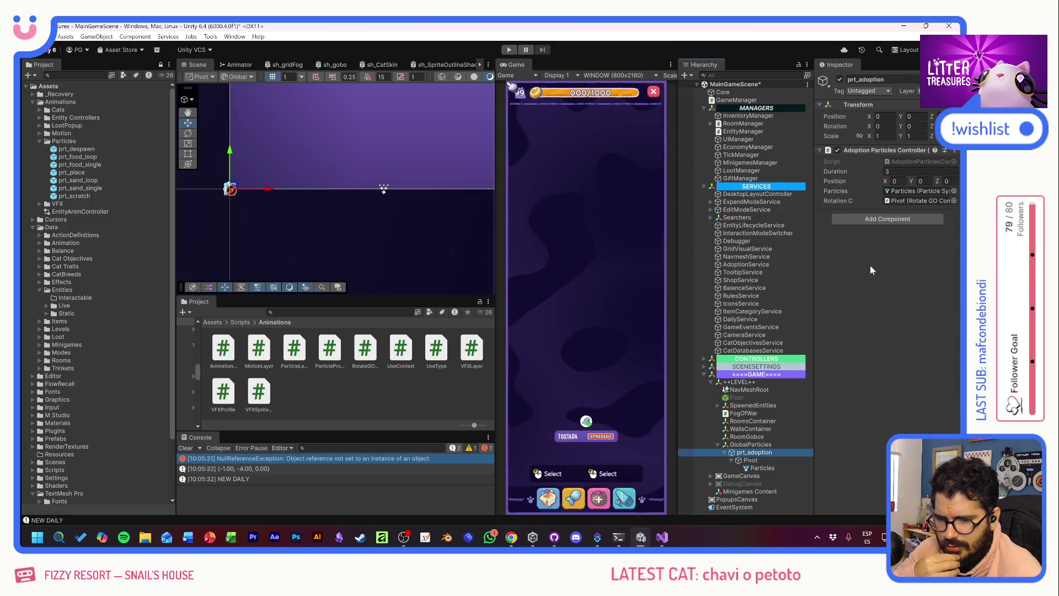
left_click(771, 467)
scroll(856, 338, "down", 3)
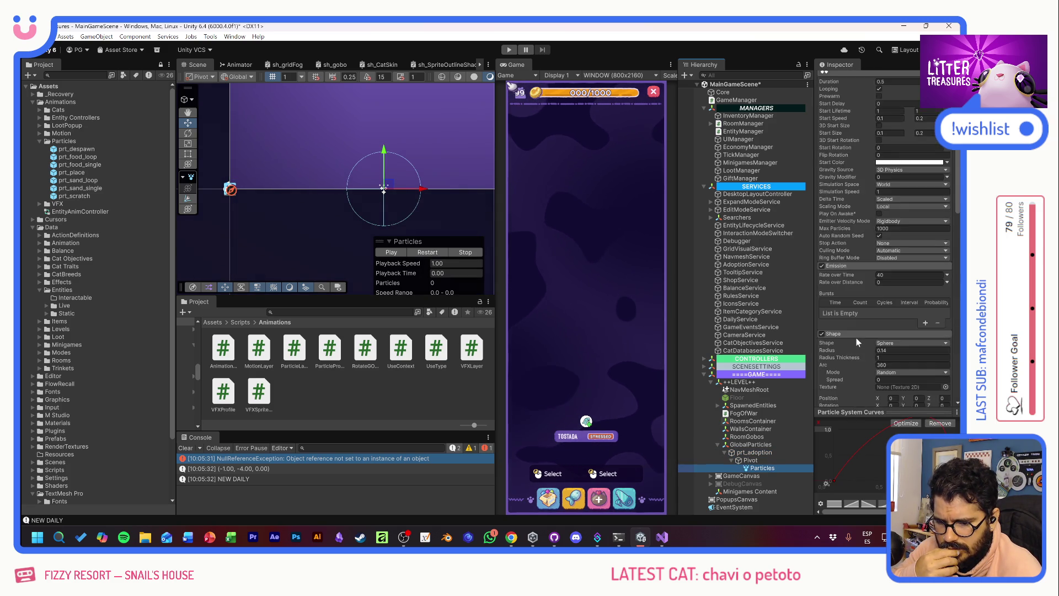
scroll(856, 337, "down", 4)
scroll(856, 309, "down", 6)
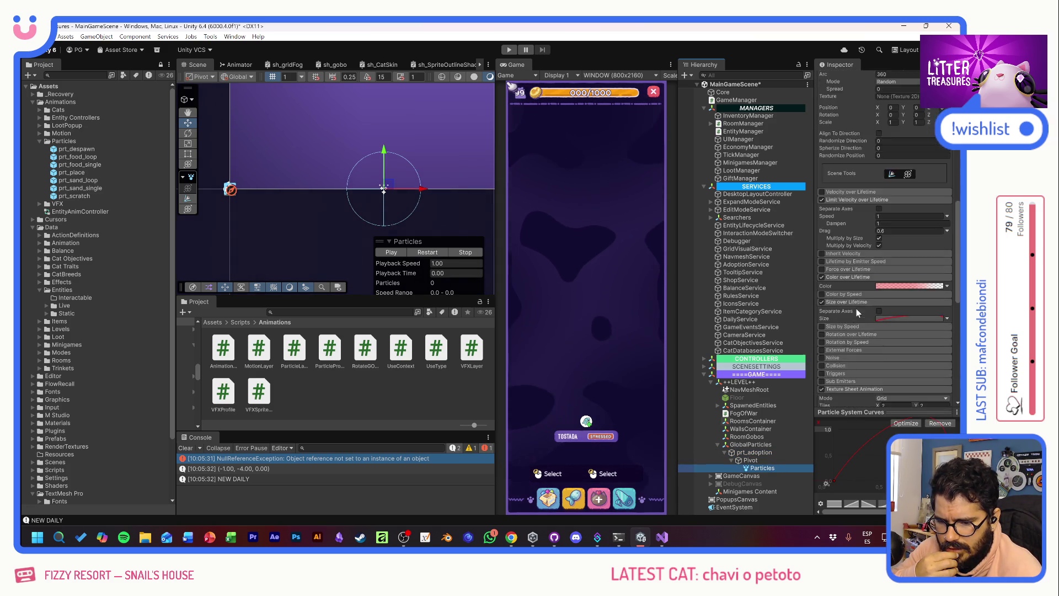
scroll(857, 312, "down", 6)
left_click(905, 316)
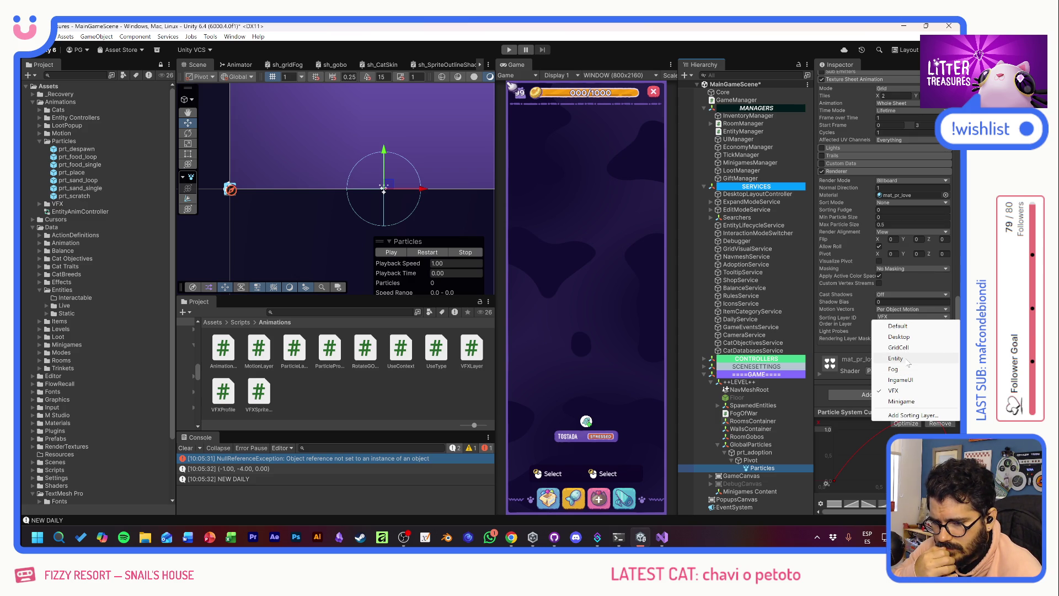
left_click(906, 359)
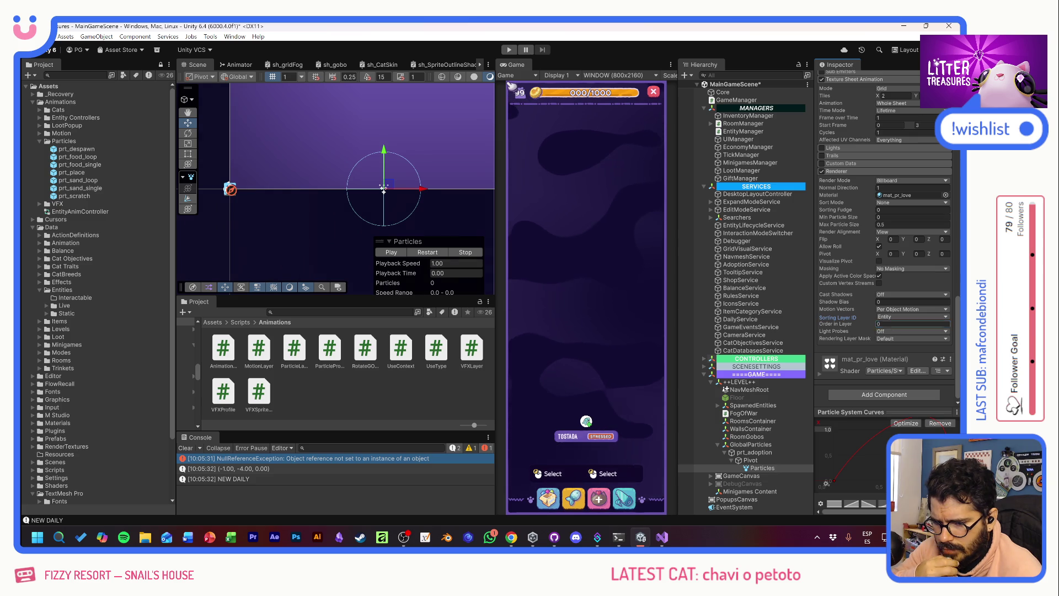
left_click(910, 324)
type("-100")
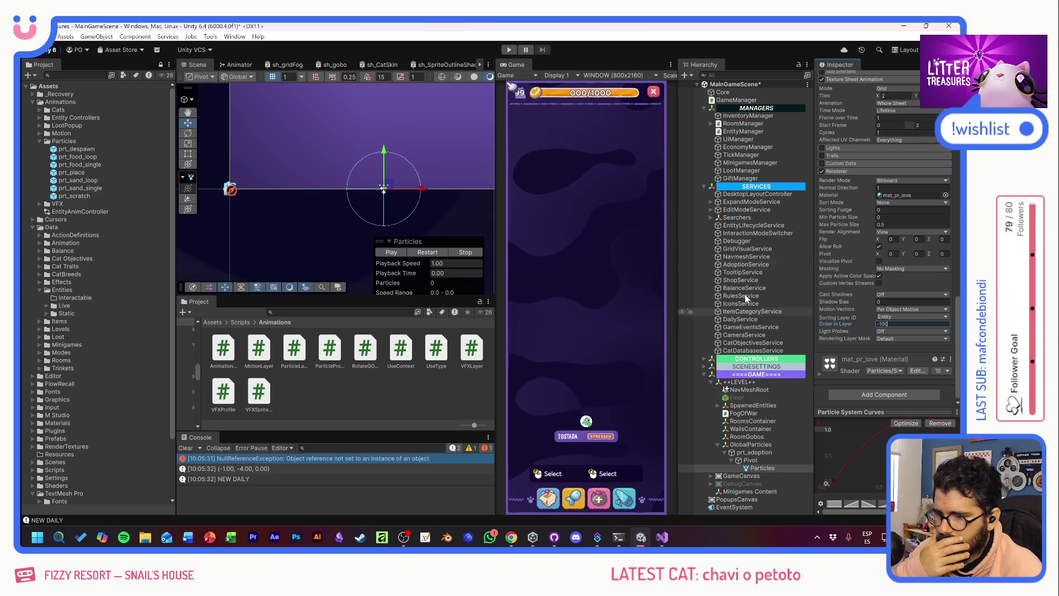
key("Return")
key("ctrl+p")
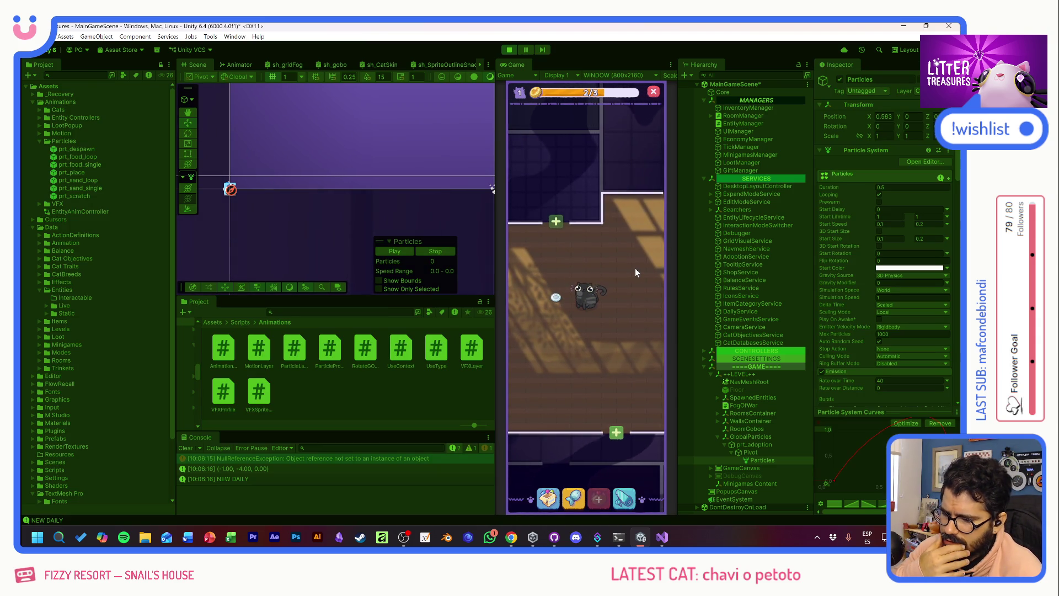
- Open the adopted cat's info card, stop the game, and bring up GitHub Desktop's 12 changed files
left_click(566, 298)
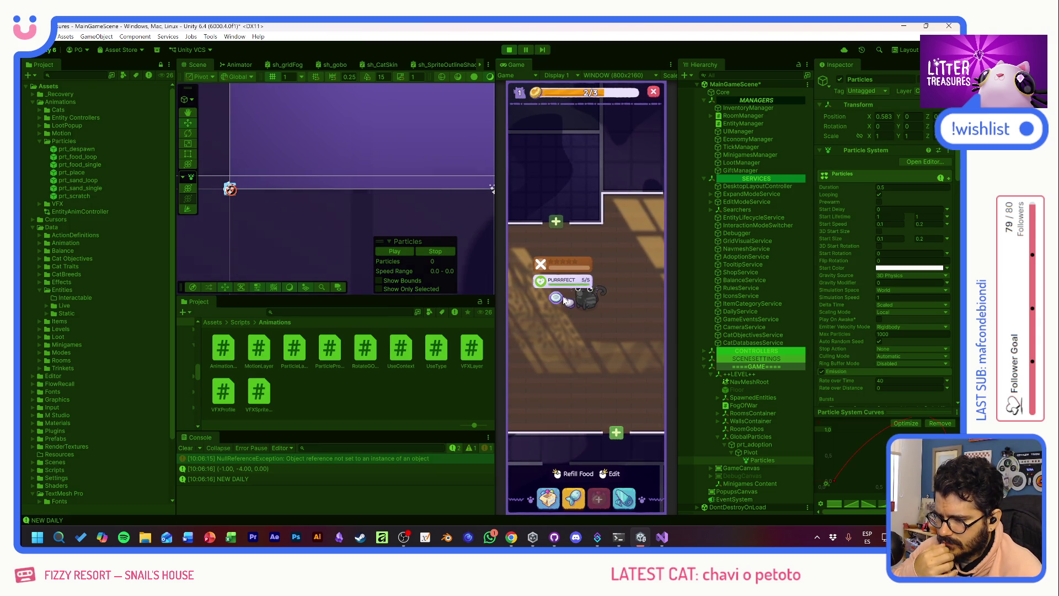
left_click(508, 50)
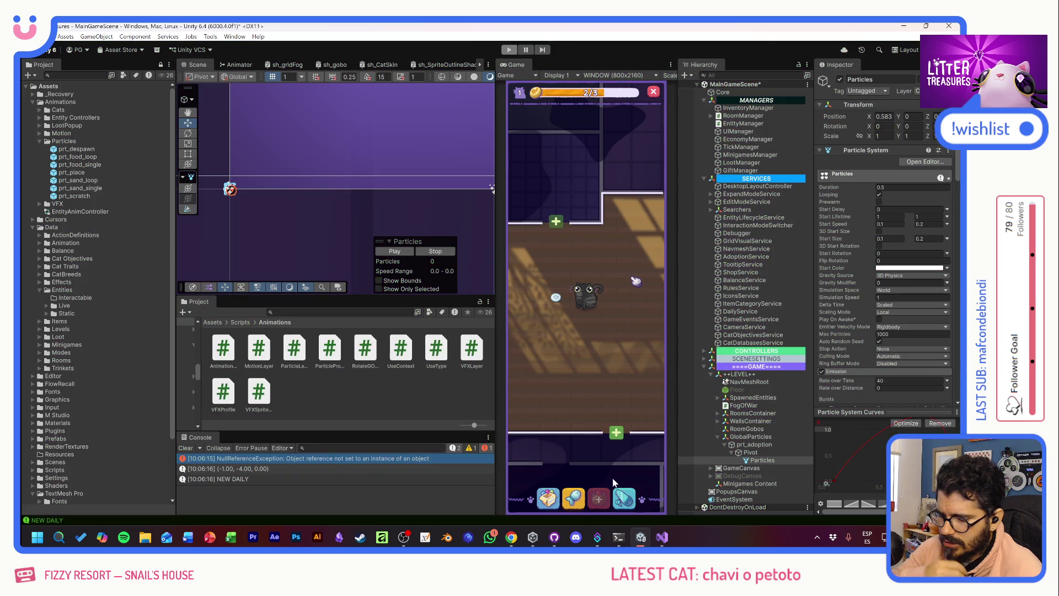
left_click(554, 538)
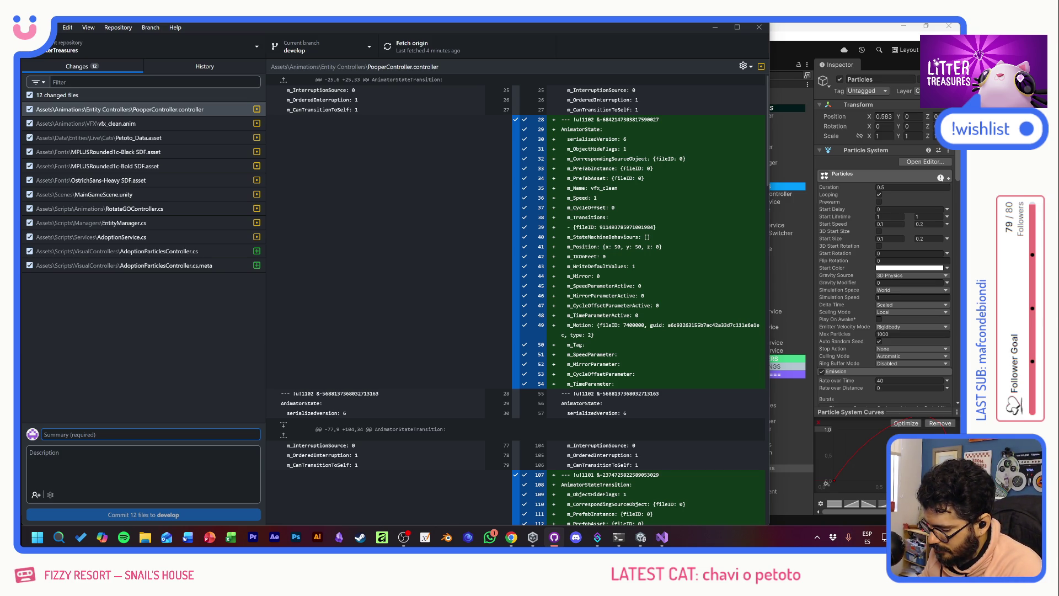
- Commit the 12 changed files to develop with the summary 'Adoption Particles'
type("Adoption Particles")
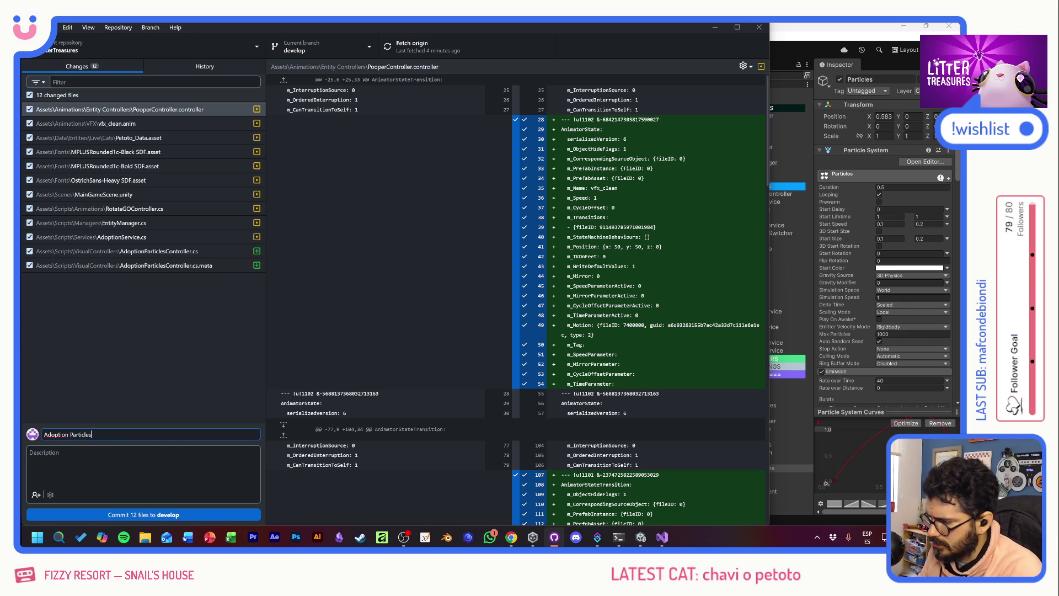
key("ctrl+Return")
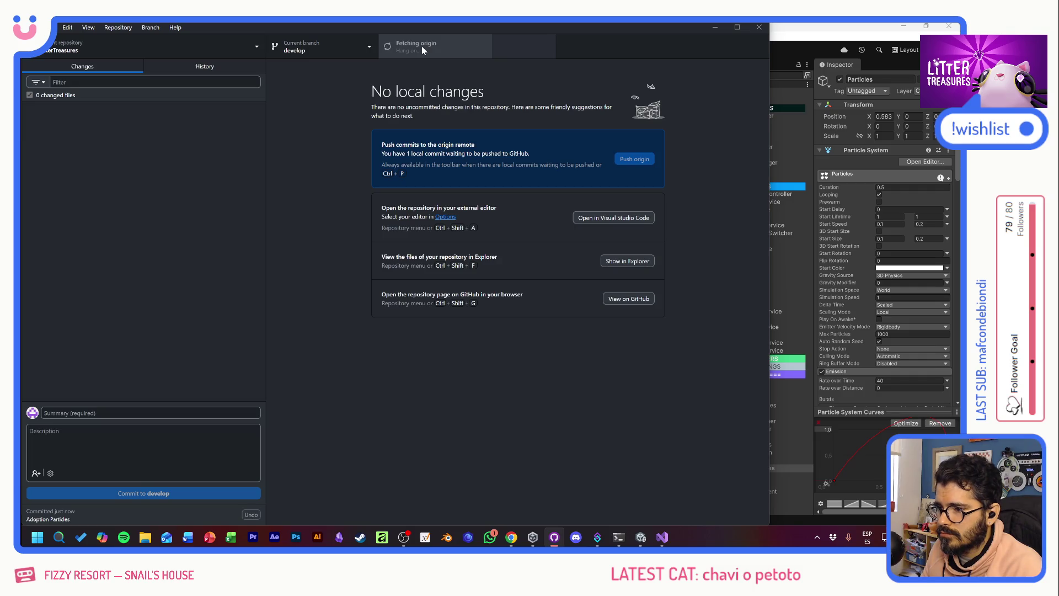
- Close GitHub Desktop, run the game, and give the adopted cat love so hearts appear
left_click(759, 27)
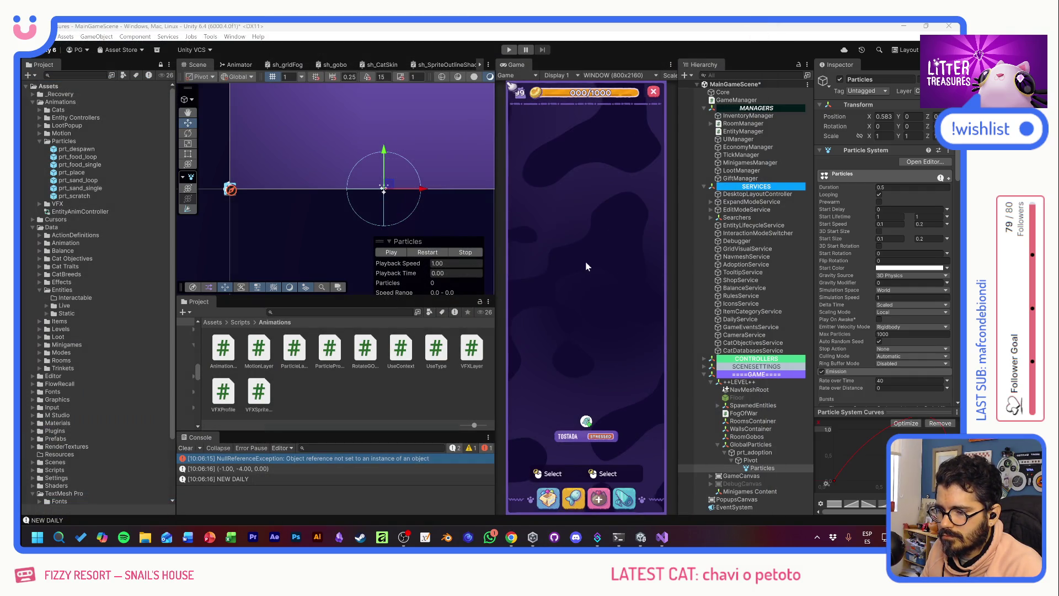
left_click(509, 49)
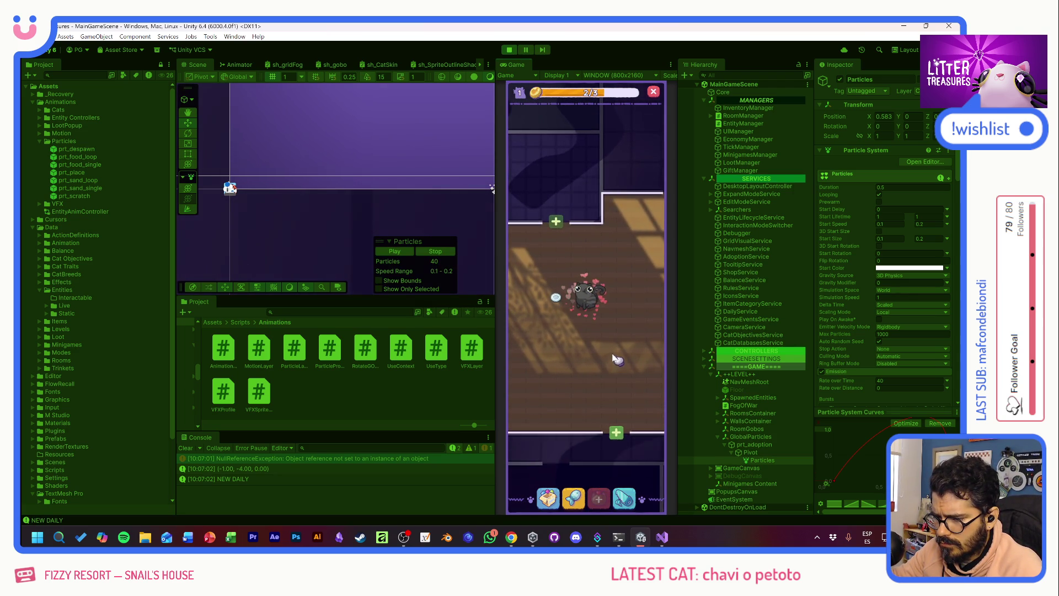
left_click(576, 299)
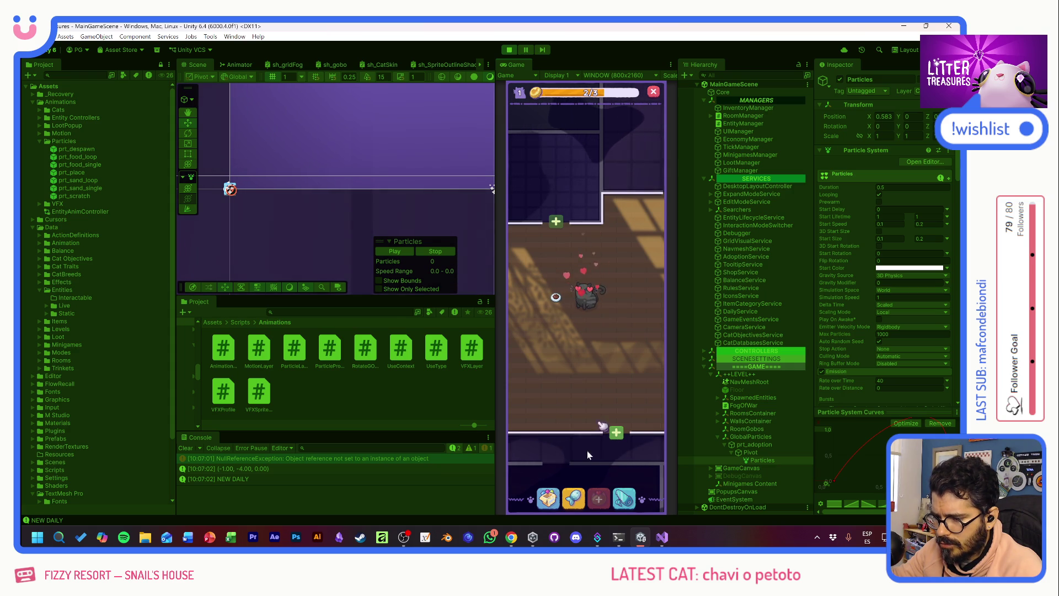
- Place a Thin Sand Box and a Scratch Pole from the inventory in the cat's room
left_click(548, 498)
left_click(555, 347)
left_click(553, 251)
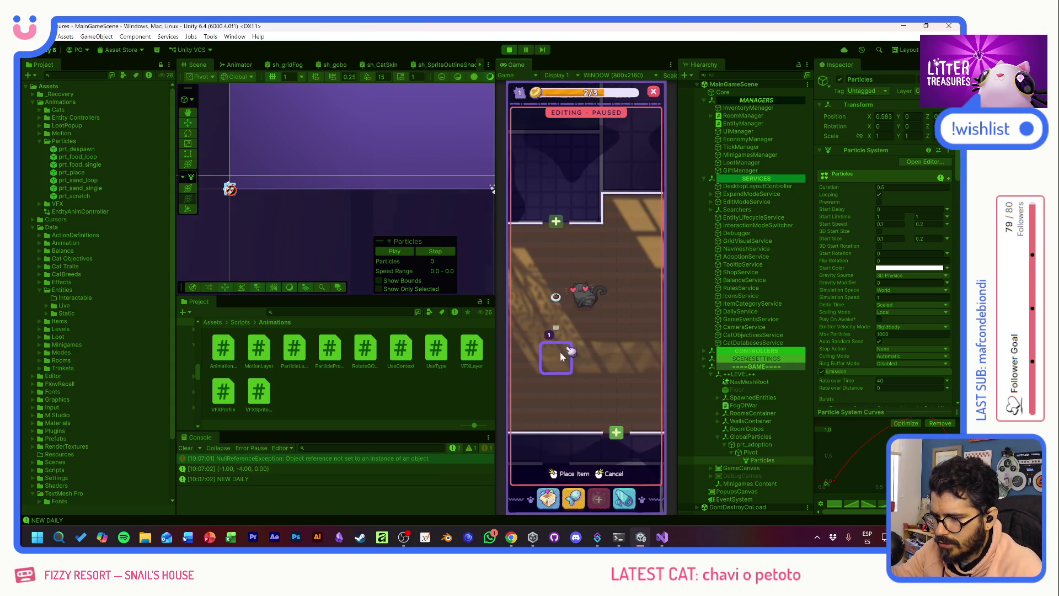
left_click(560, 353)
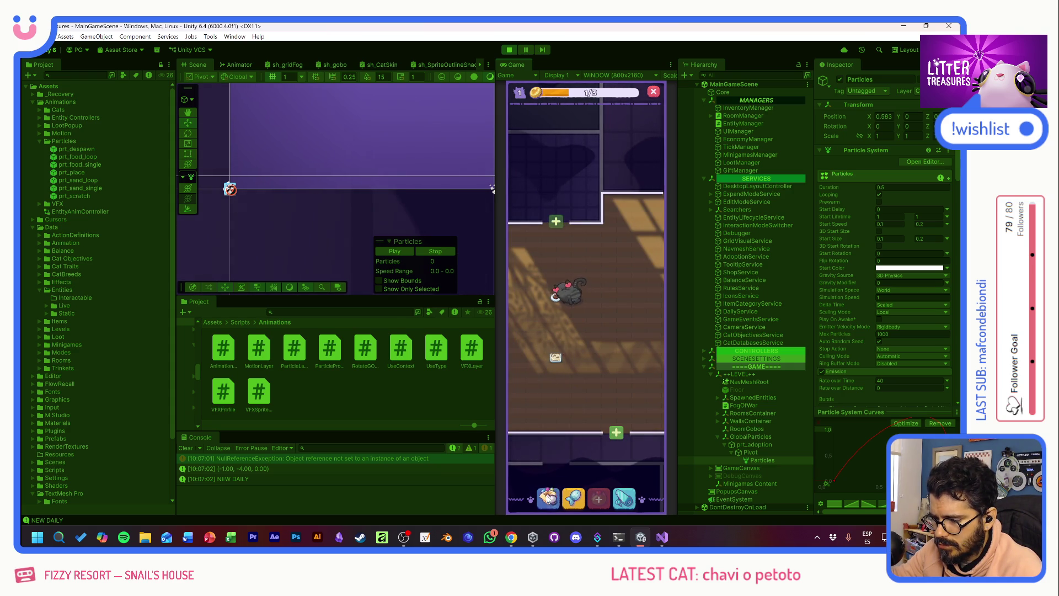
left_click(548, 498)
left_click(528, 346)
left_click(533, 252)
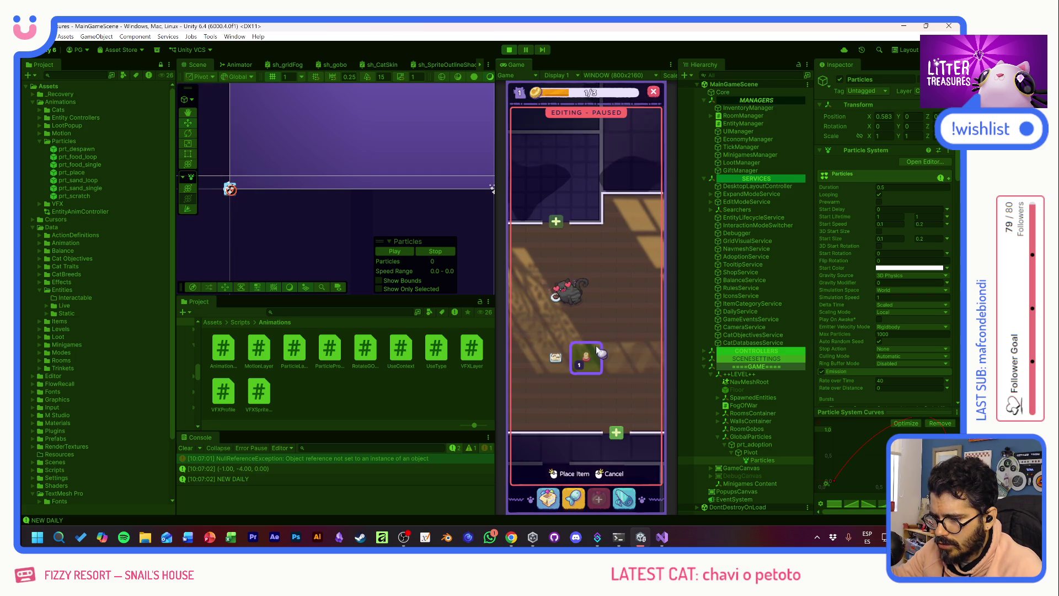
left_click(586, 352)
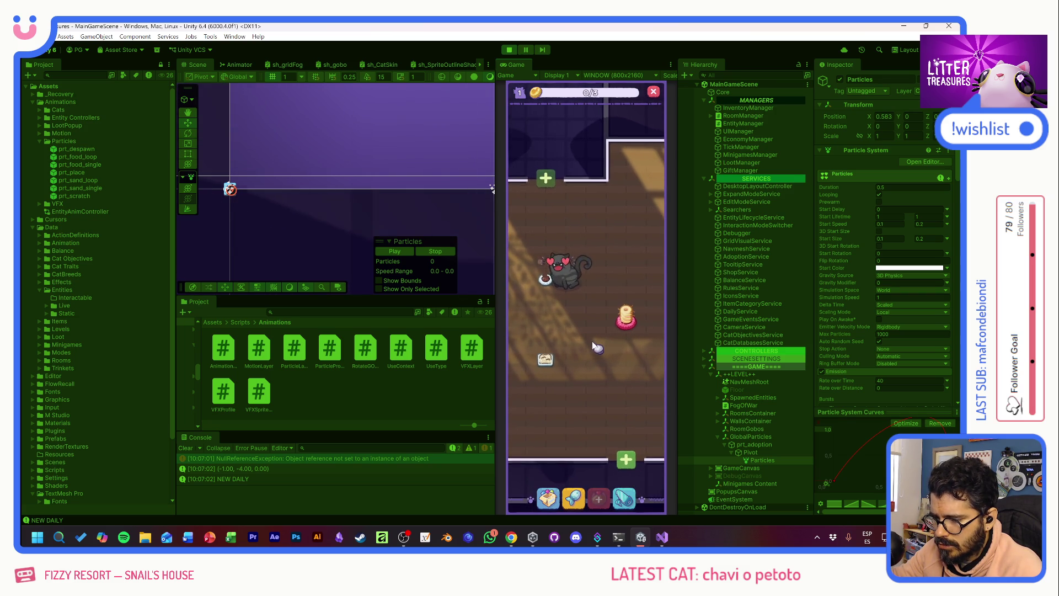
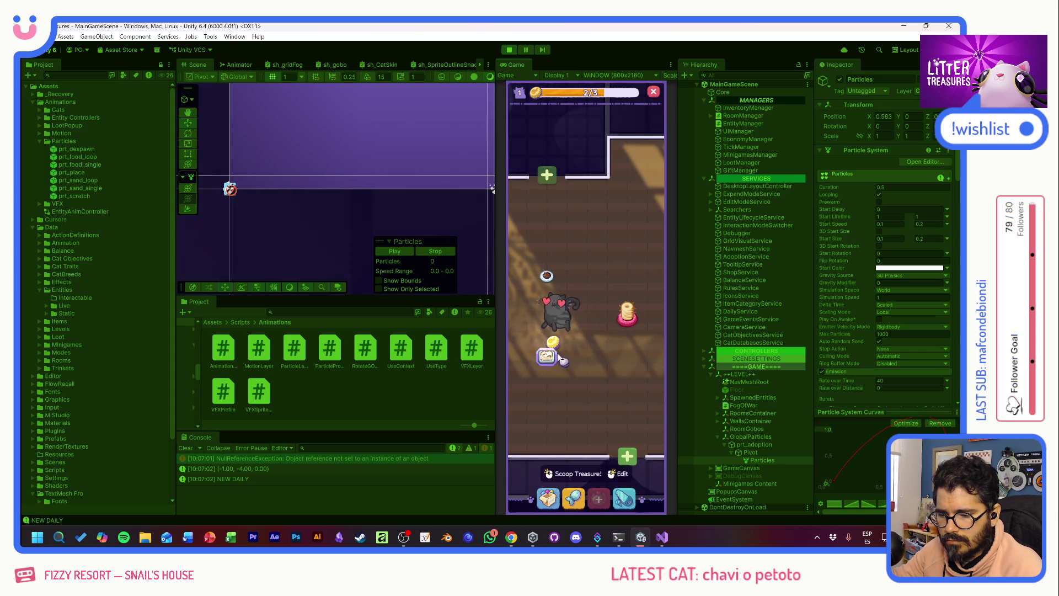
- Place the pink cushion from the inventory and scoop the treasure from the litter box
left_click(548, 493)
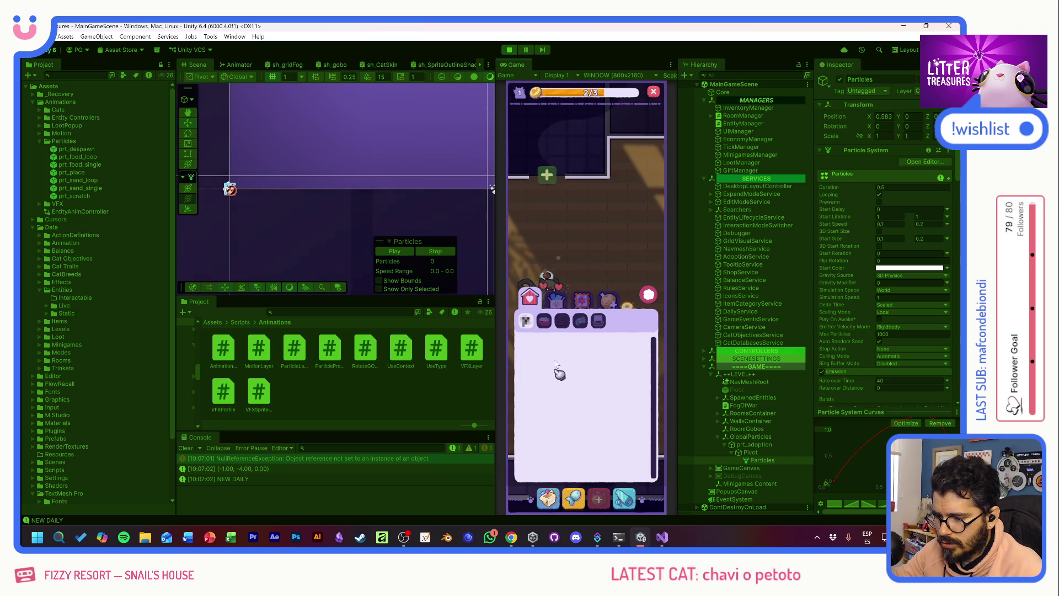
left_click(650, 295)
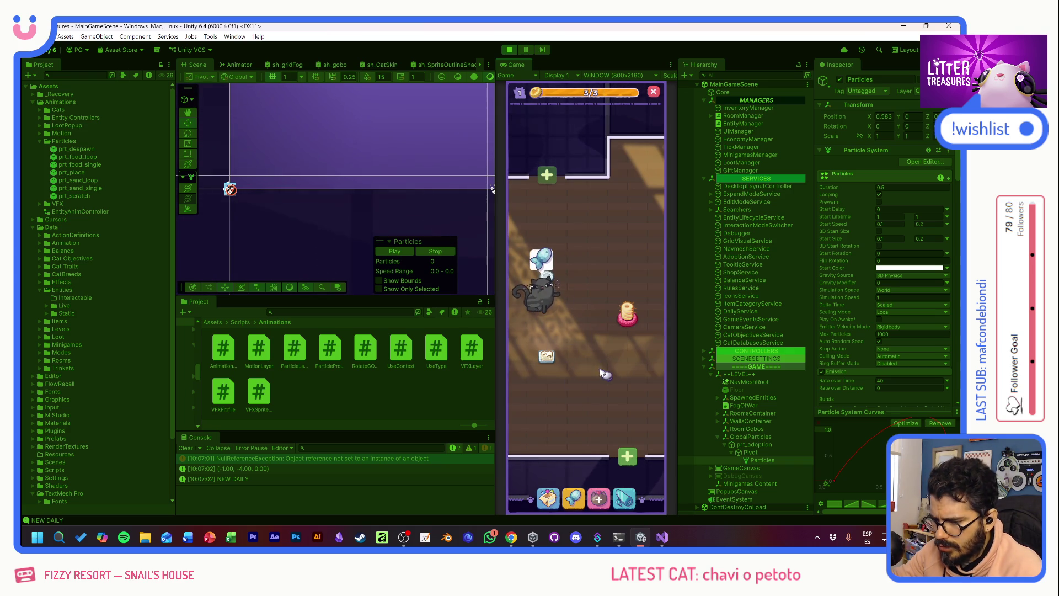
left_click(546, 358)
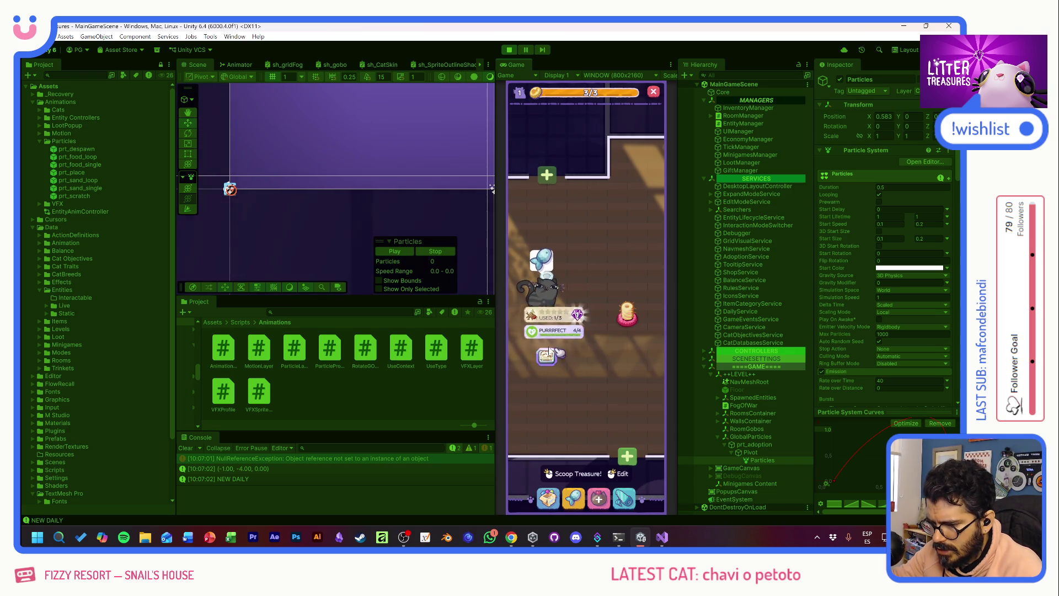
left_click(585, 353)
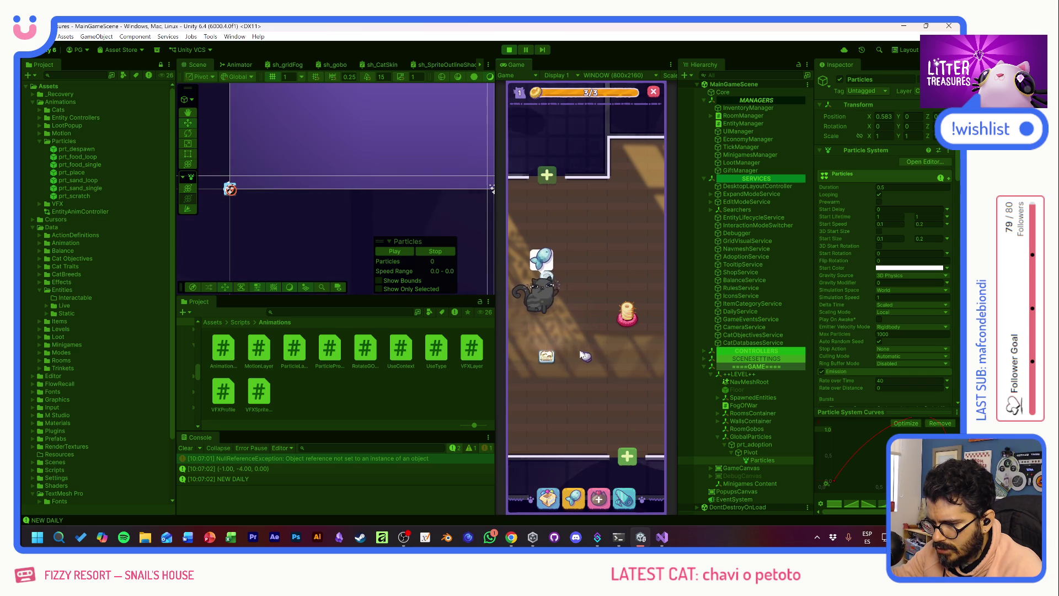
left_click(546, 356)
left_click(547, 334)
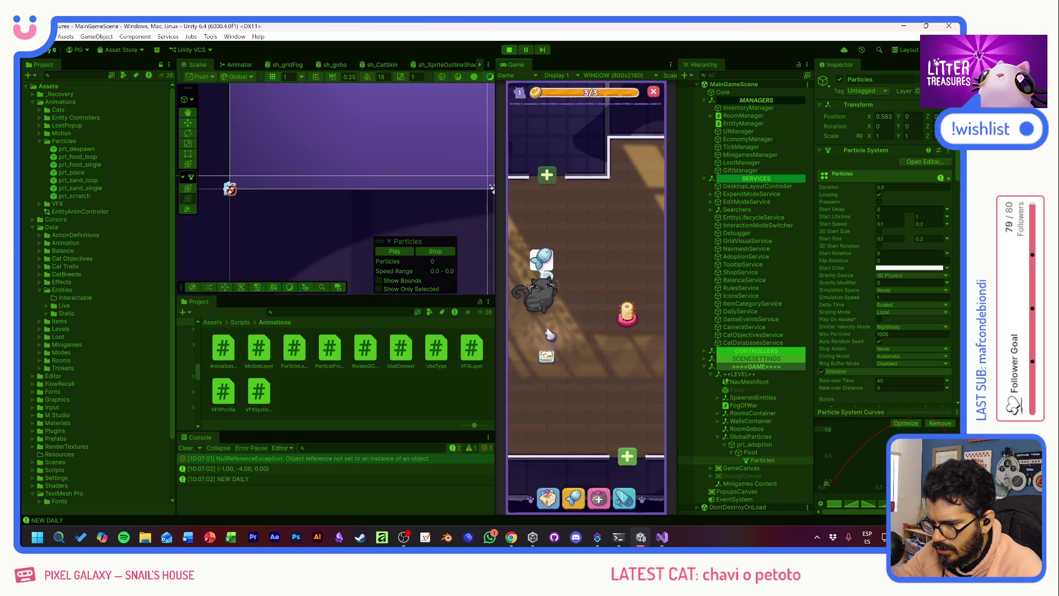
left_click(548, 356)
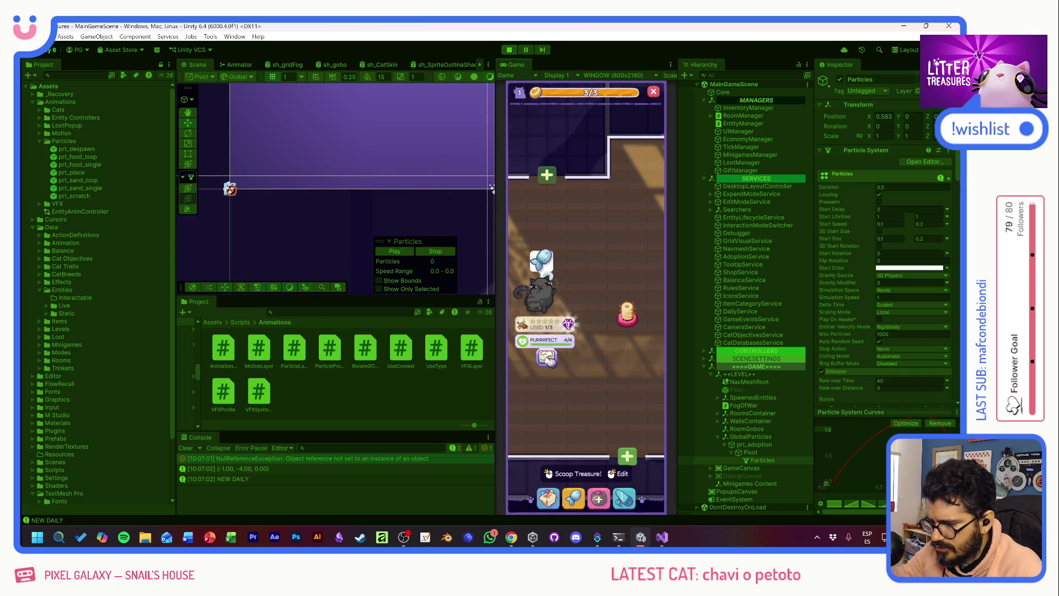
left_click(548, 357)
left_click(546, 356)
left_click(551, 462)
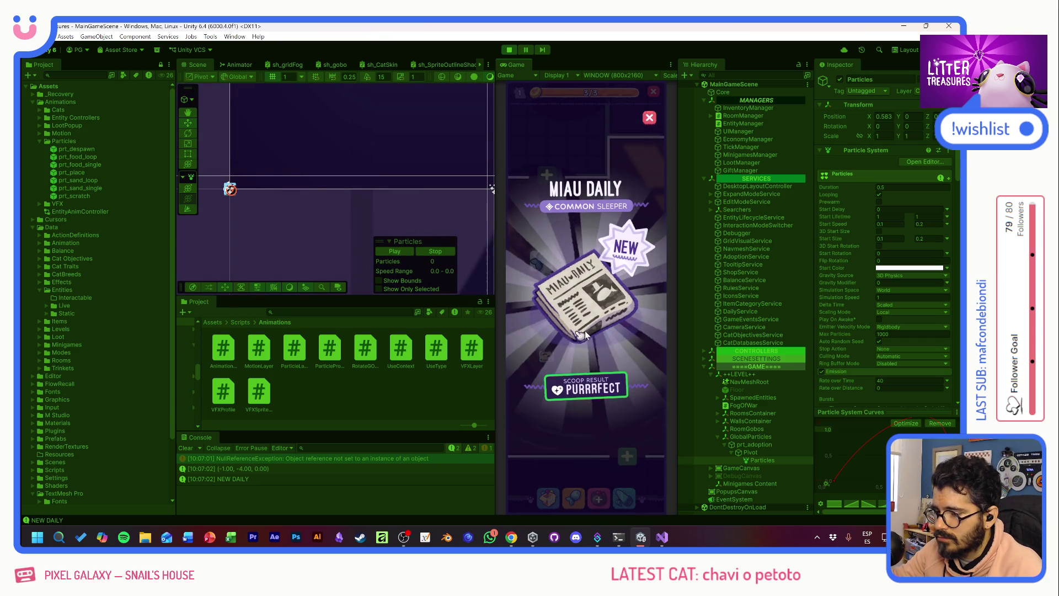
- Close the MIAU DAILY card, unlock a second cat and give the tabby cat love
left_click(618, 329)
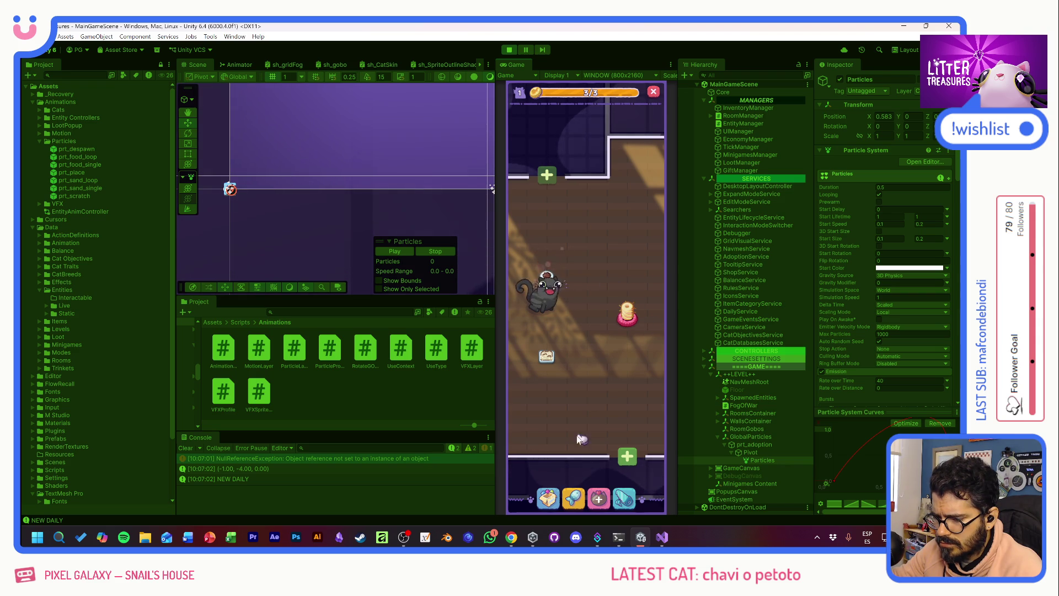
left_click(598, 498)
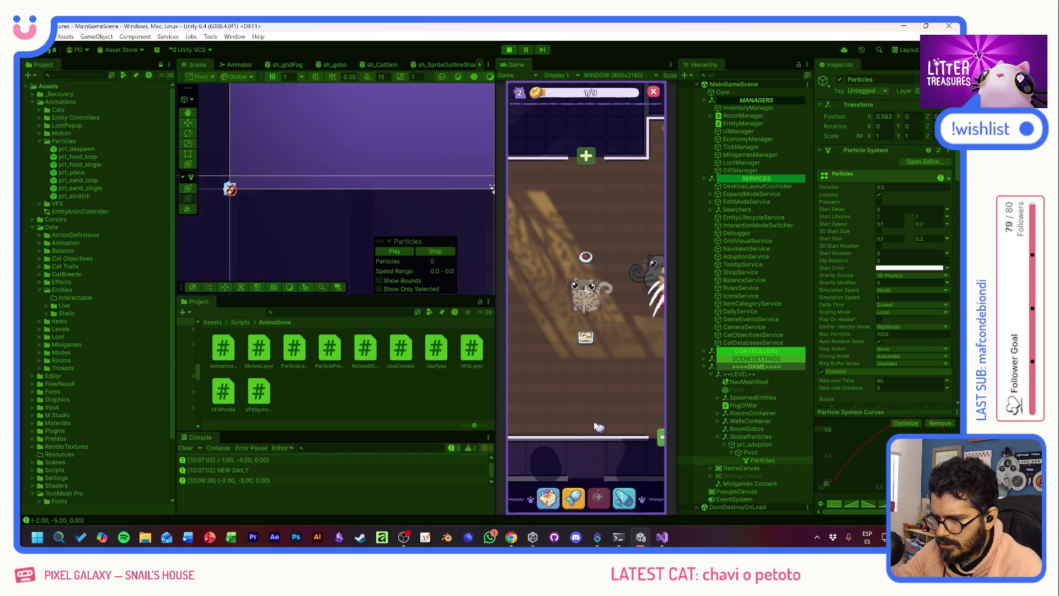
left_click(586, 300)
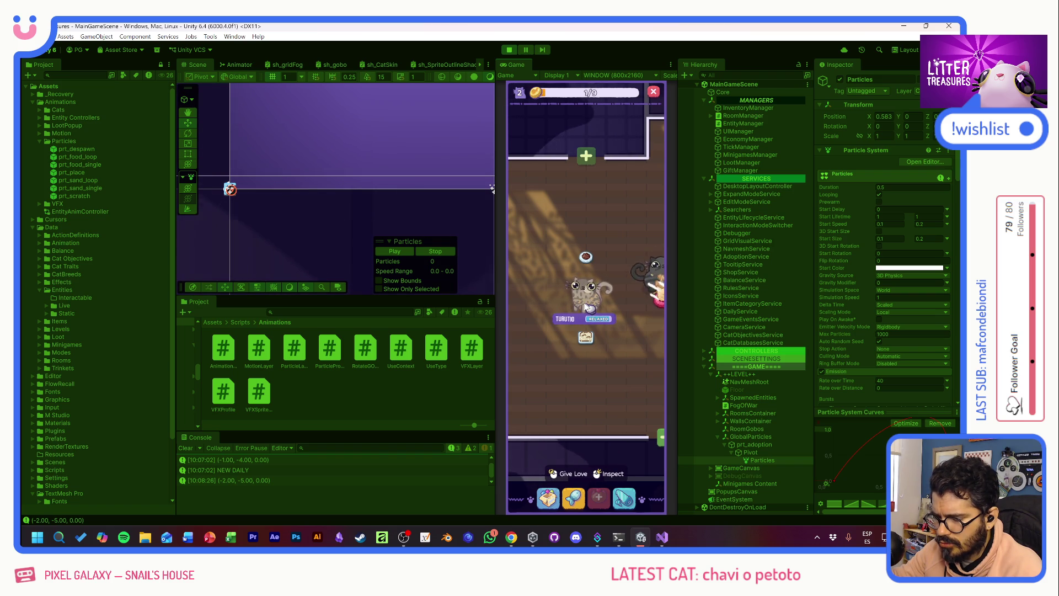
left_click(587, 307)
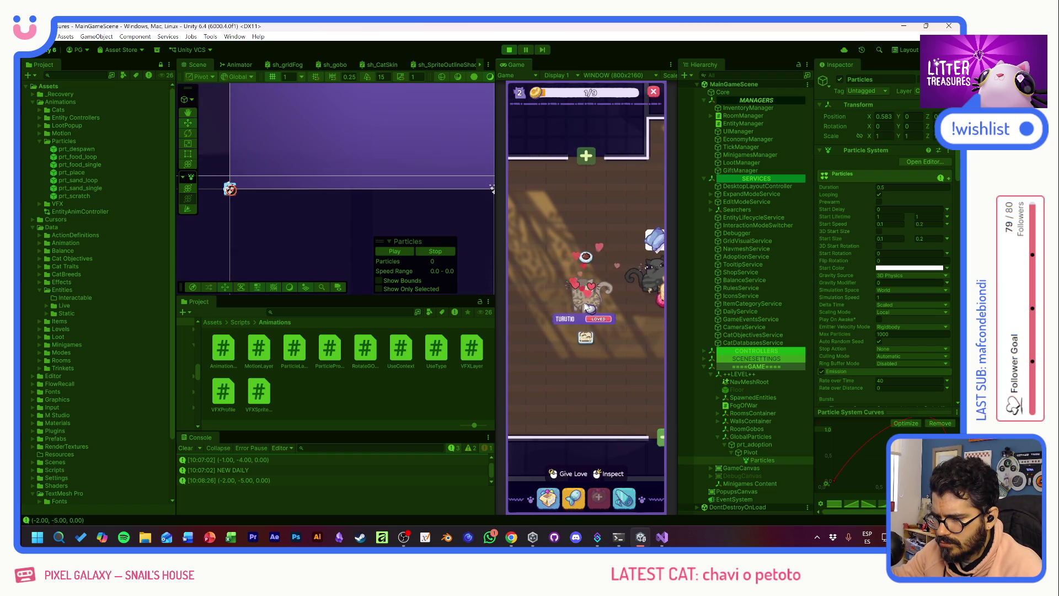
right_click(588, 307)
left_click(644, 169)
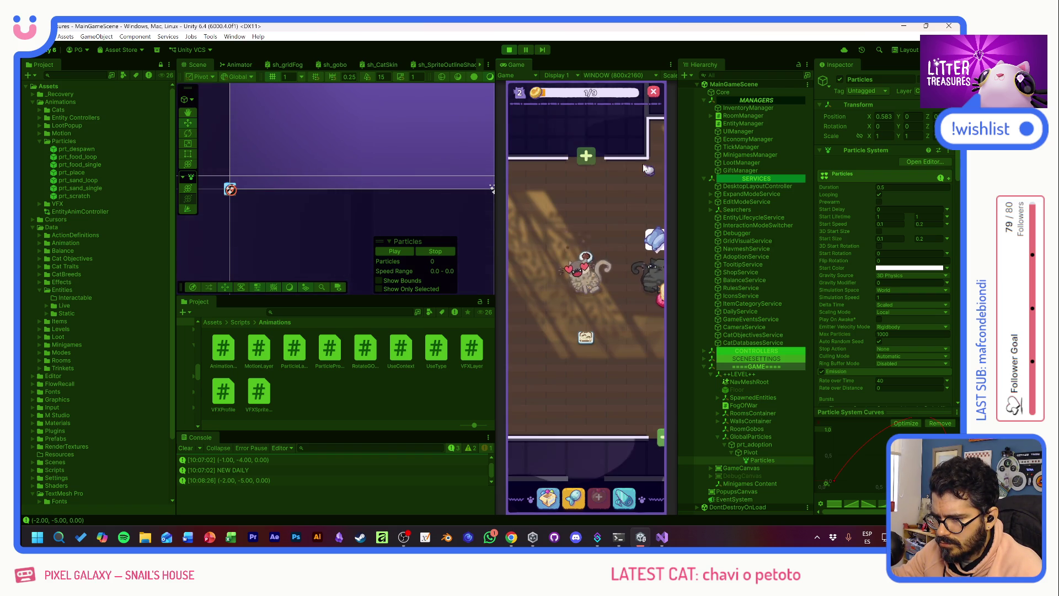
- Pan around the room and check the scratcher's status
left_click_drag(624, 305, 582, 340)
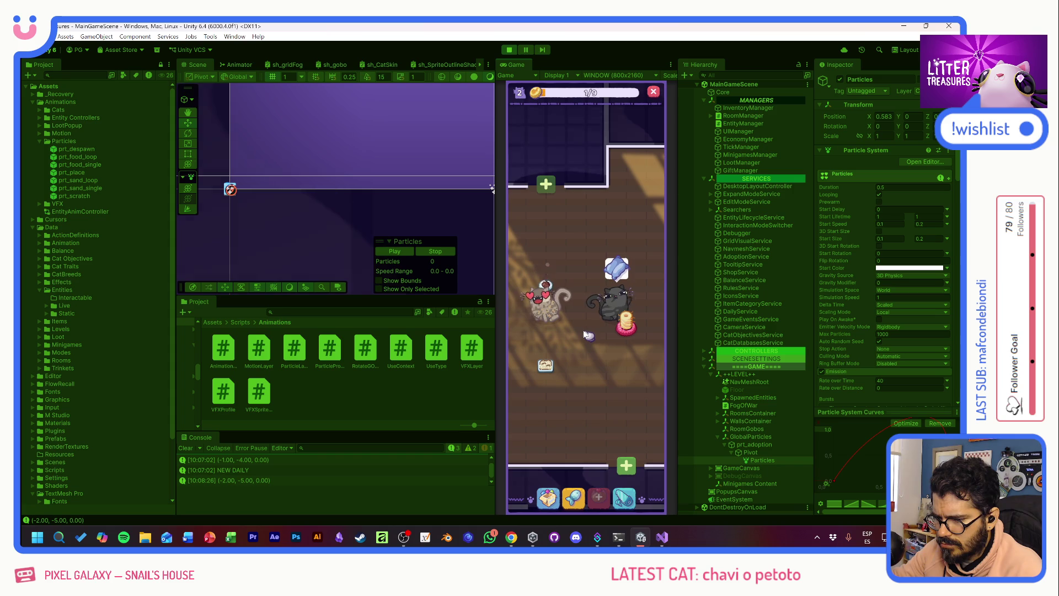
left_click(543, 364)
left_click(594, 357)
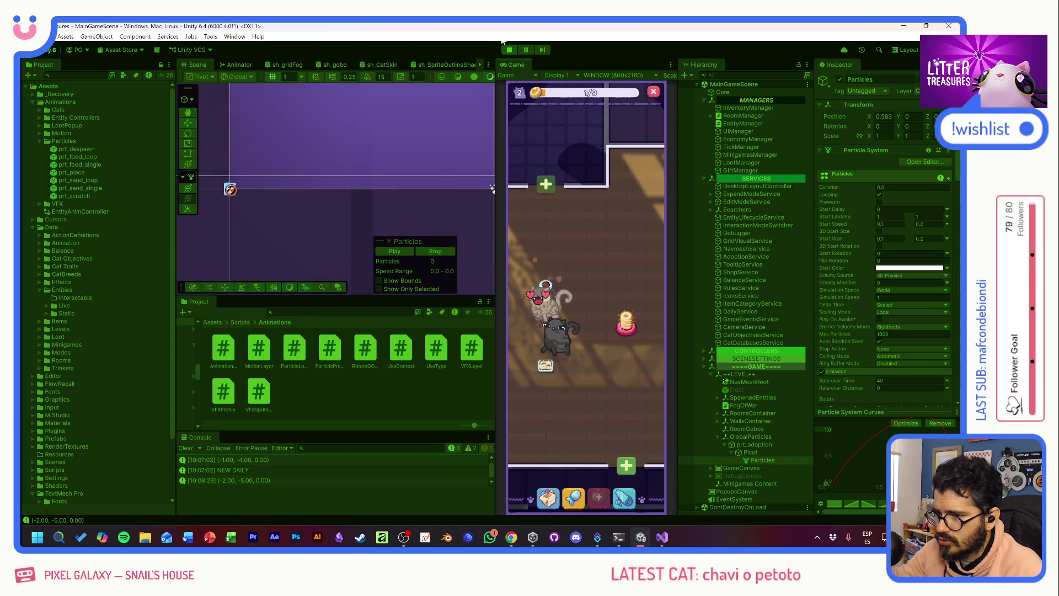
left_click_drag(595, 358, 607, 324)
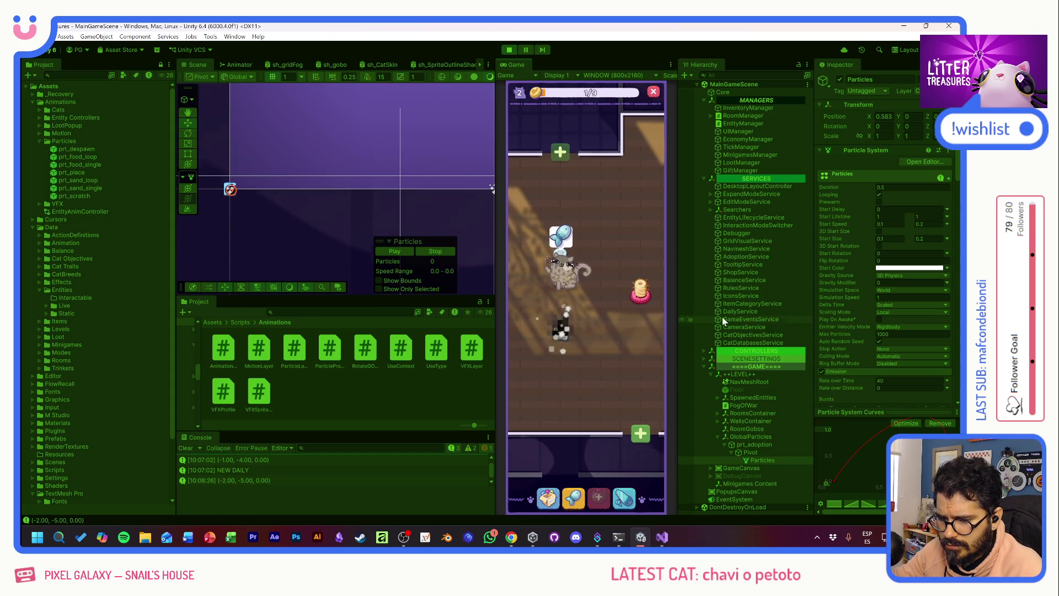
- Collapse MANAGERS and SERVICES, then expand the Hierarchy down to PooperPF(Clone)'s PooperAnims object
left_click(704, 101)
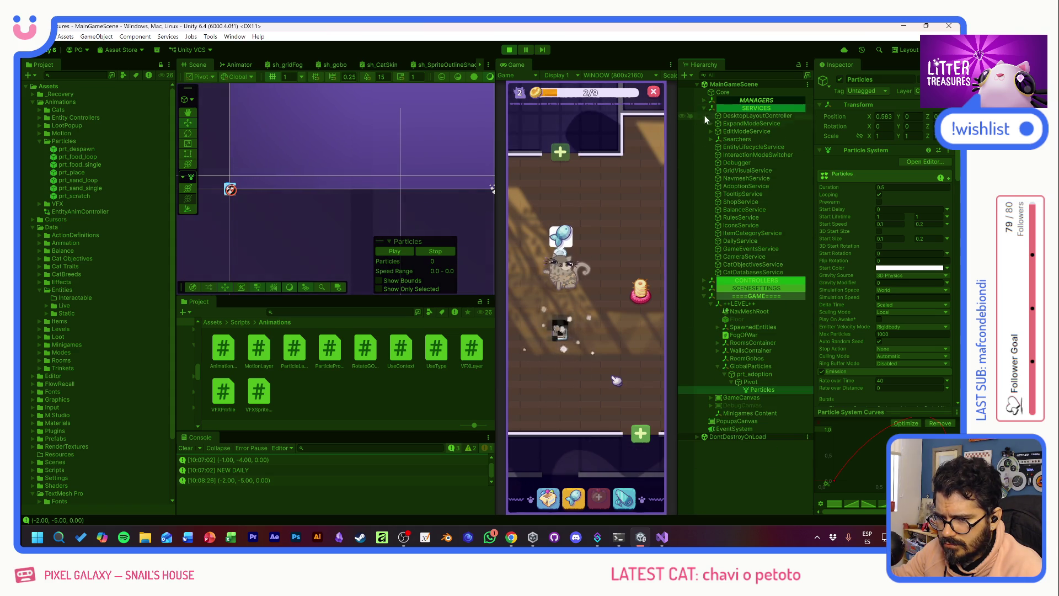
left_click(702, 107)
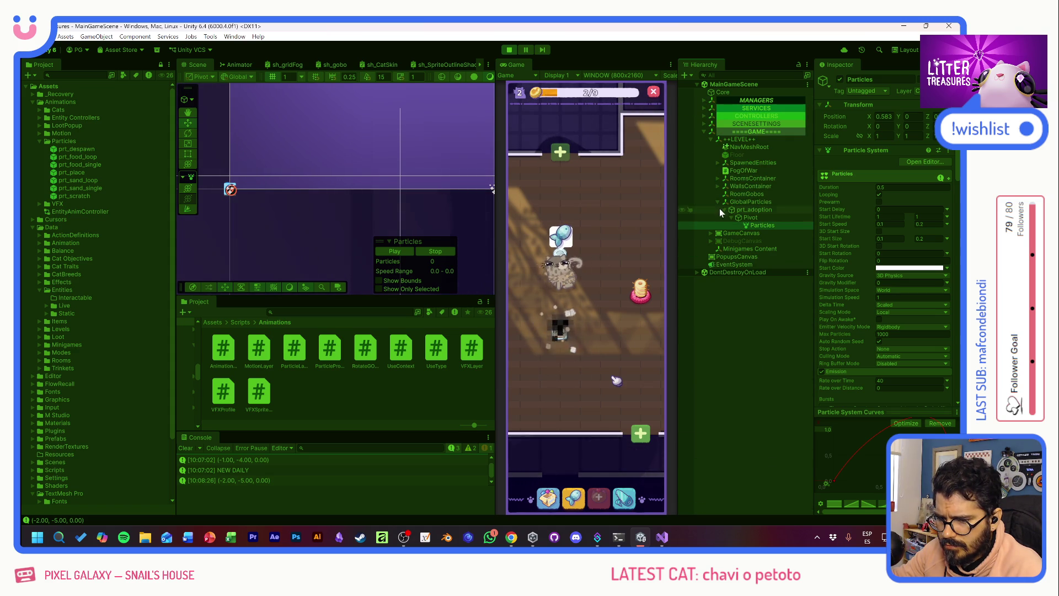
left_click(718, 163)
left_click(725, 171)
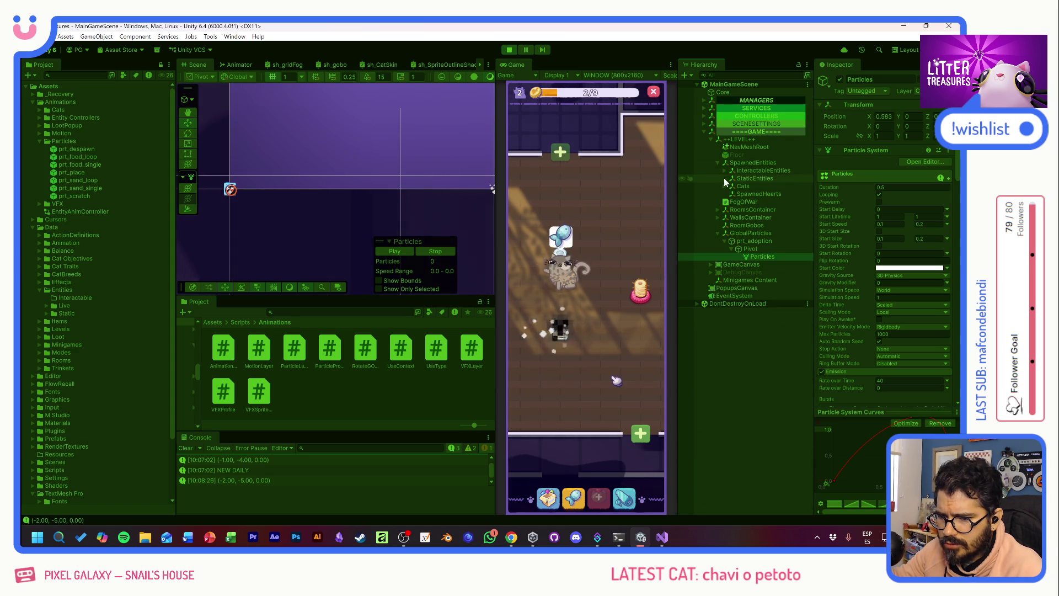
left_click(731, 186)
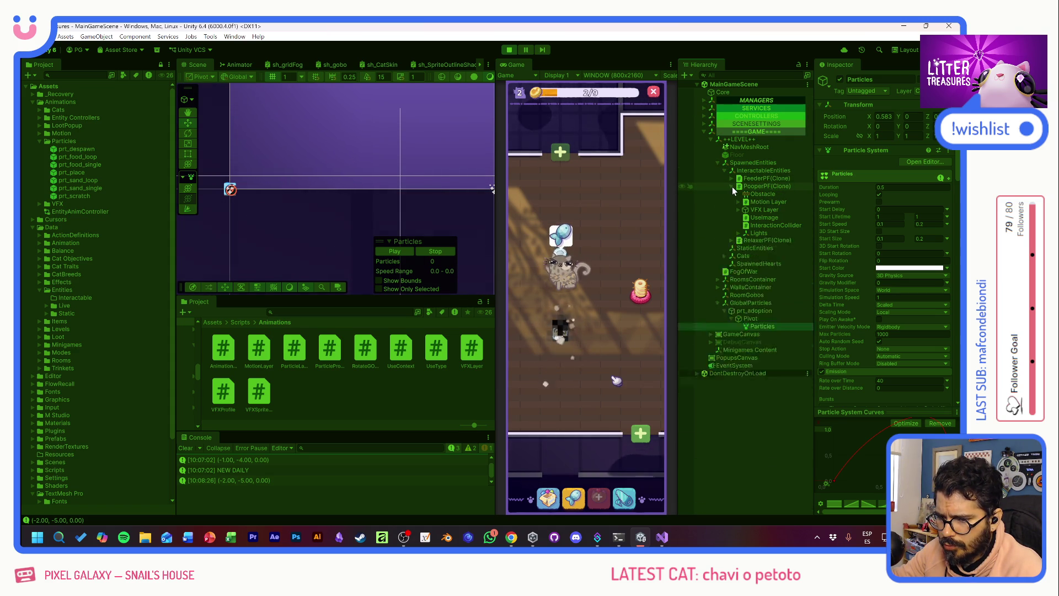
left_click(737, 202)
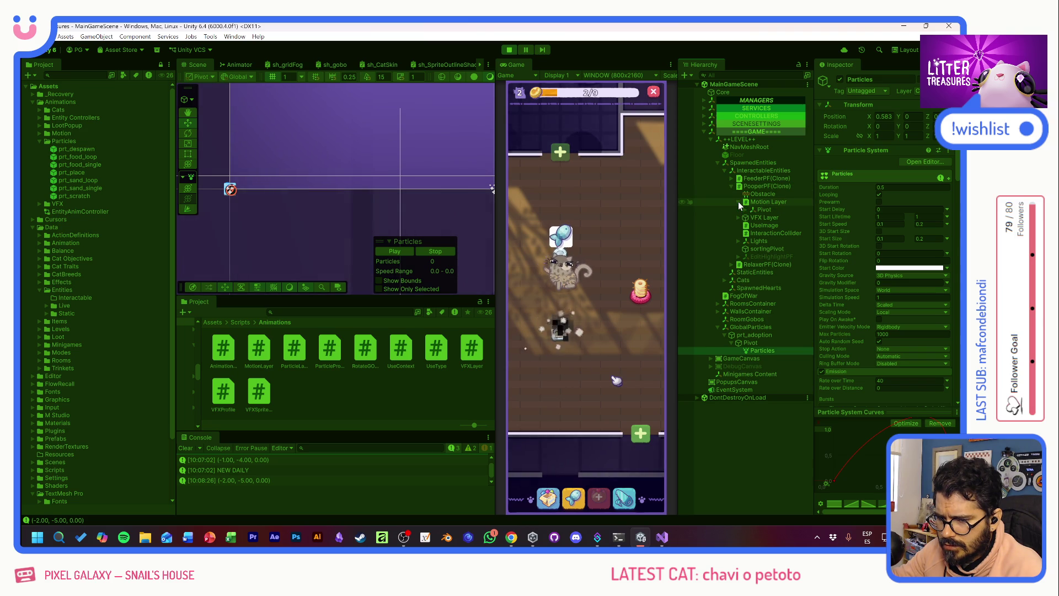
left_click(738, 202)
left_click(739, 210)
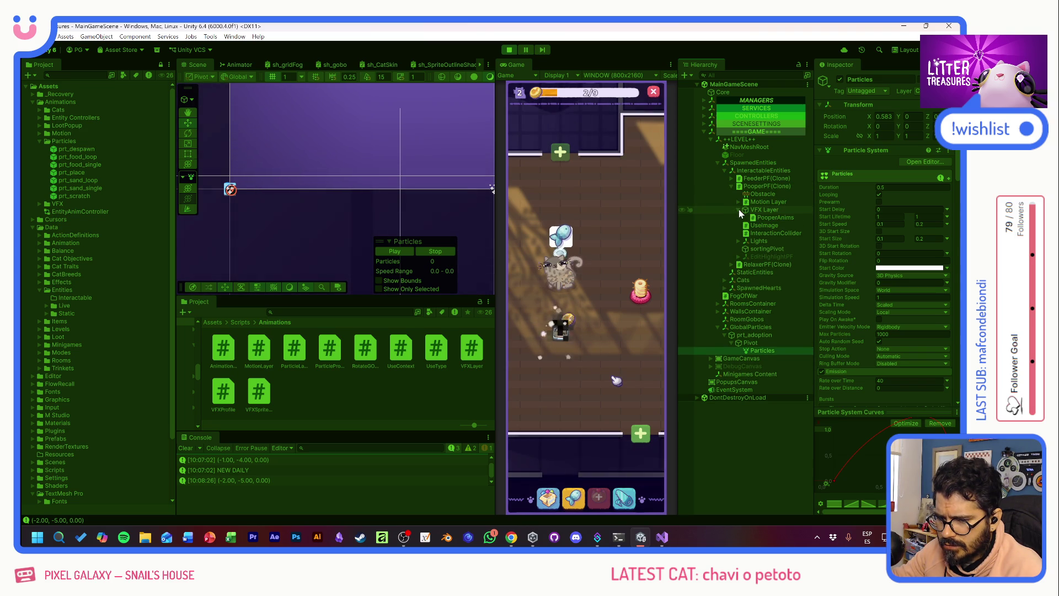
left_click(758, 217)
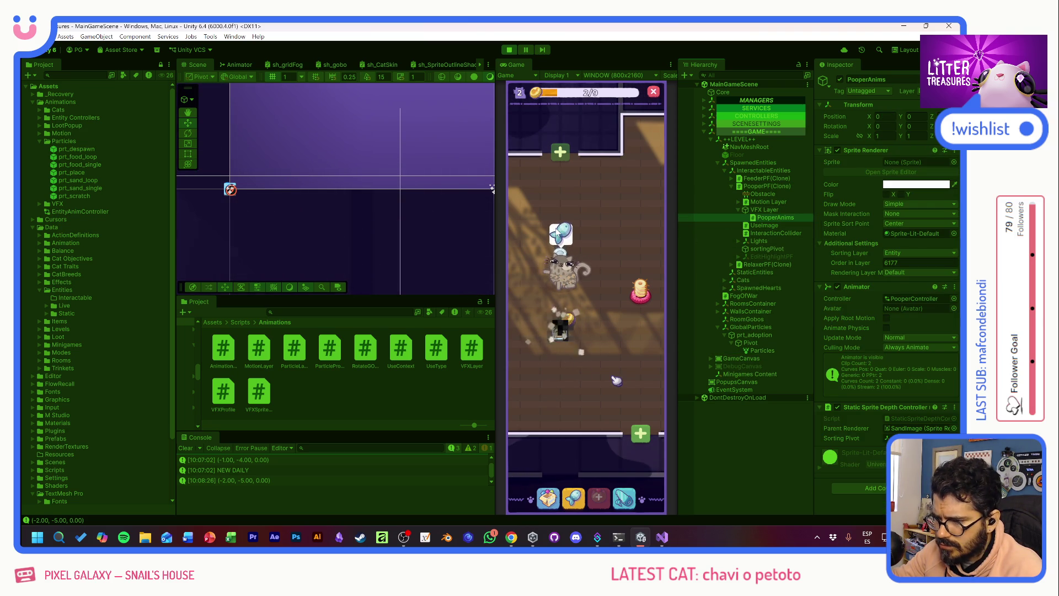
- Show the hasTreasure and onClean animator parameters and inspect VFX Layer, Motion Layer and PooperAnims
left_click(236, 65)
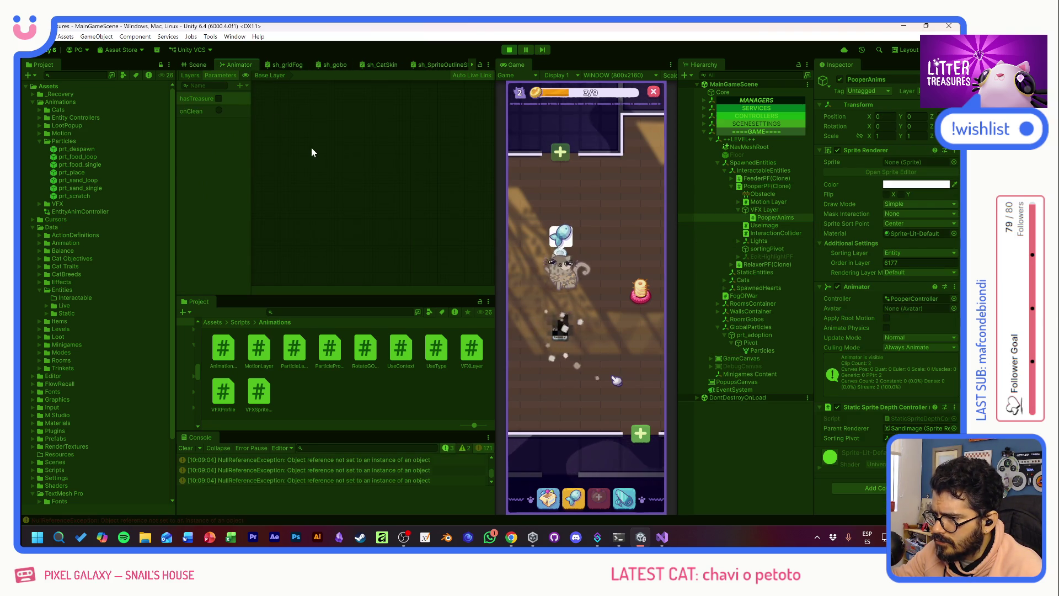
left_click(767, 212)
left_click(766, 202)
left_click(768, 210)
left_click(773, 218)
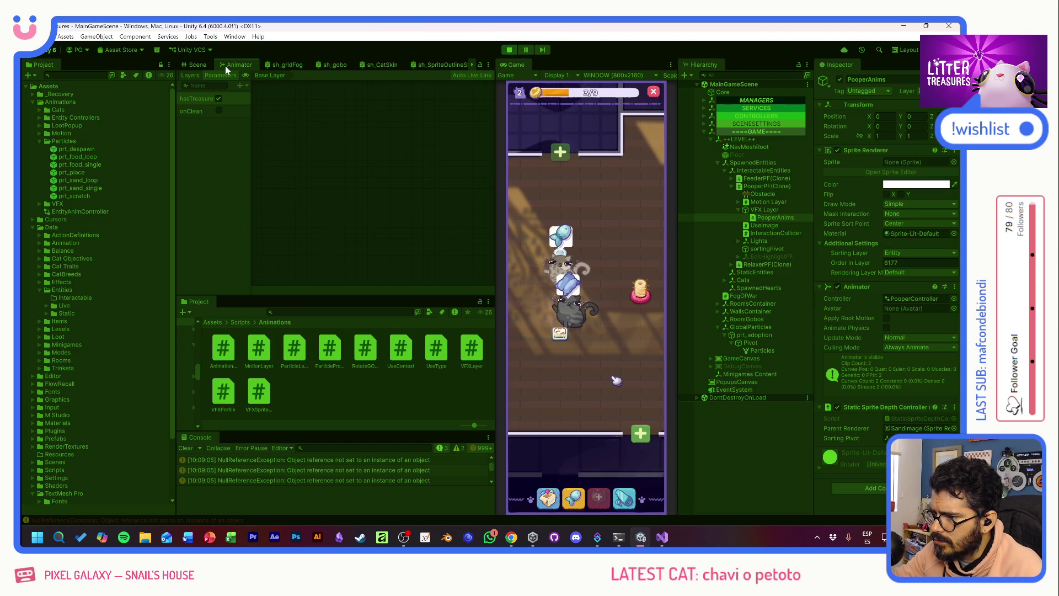
- Locate the PooperController animator asset and maximize its graph, then restore the layout
double_click(897, 300)
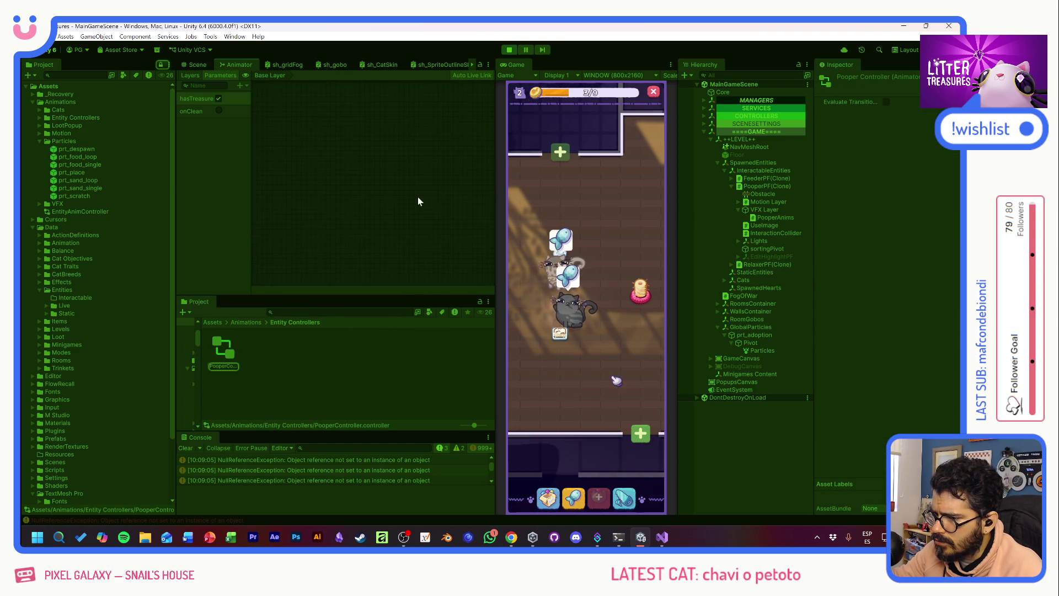
left_click(330, 198)
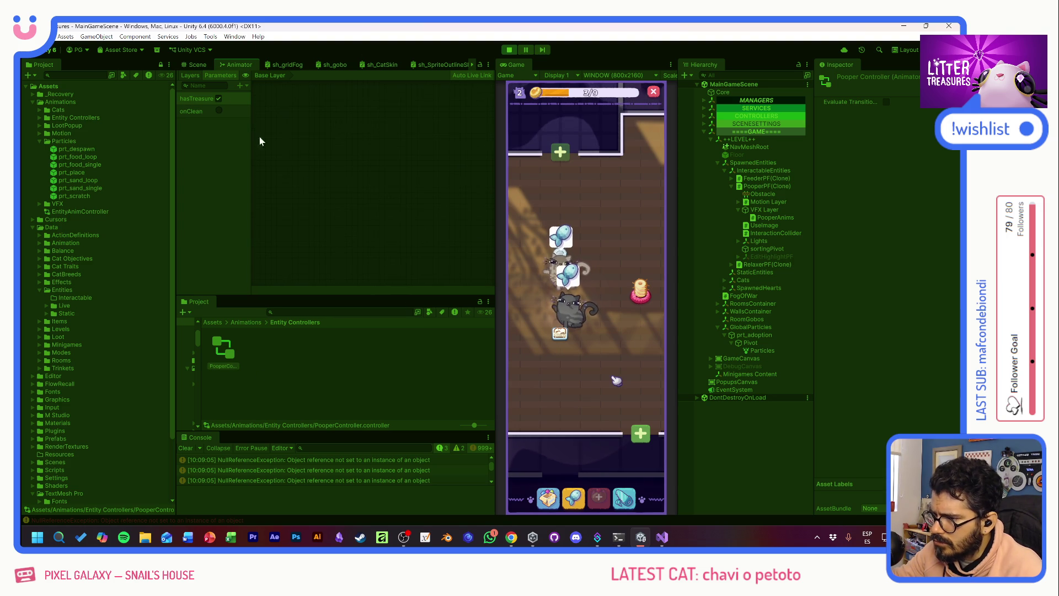
double_click(233, 64)
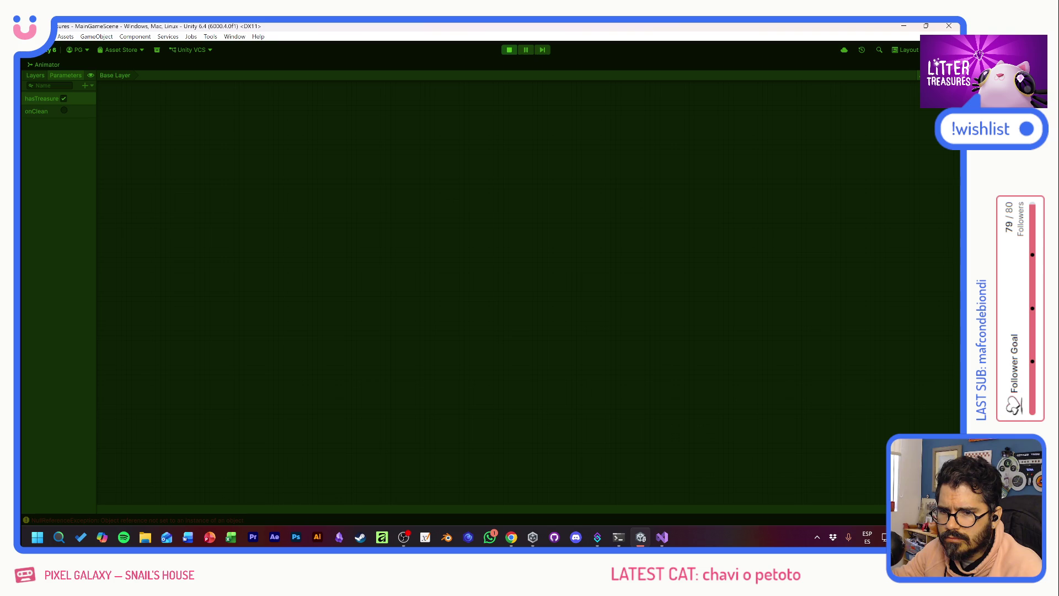
double_click(46, 63)
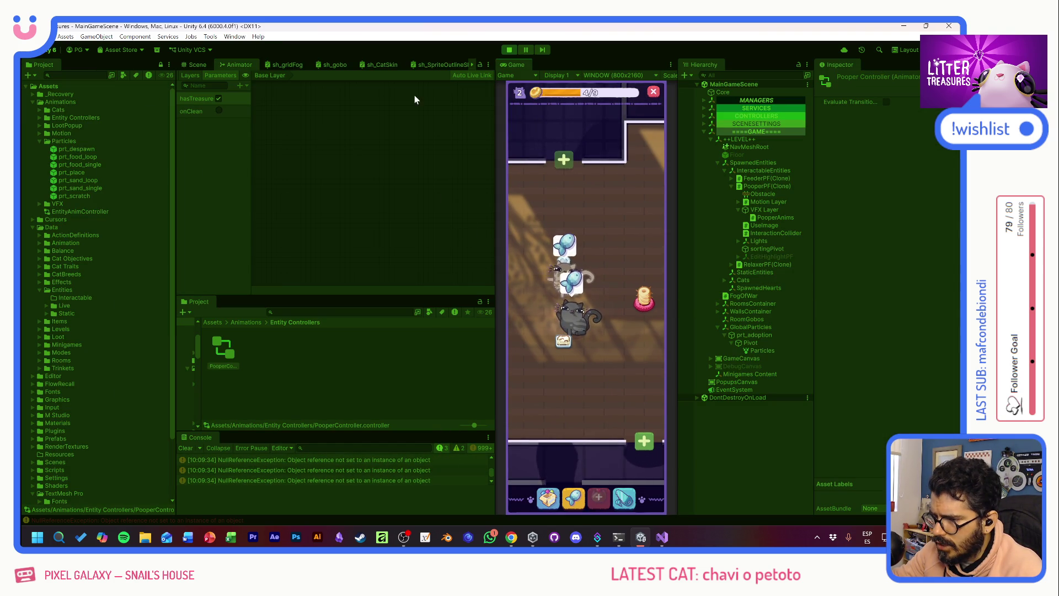
- Read the NullReferenceException stack trace in the Console, then exit Play mode
left_click_drag(490, 475, 492, 458)
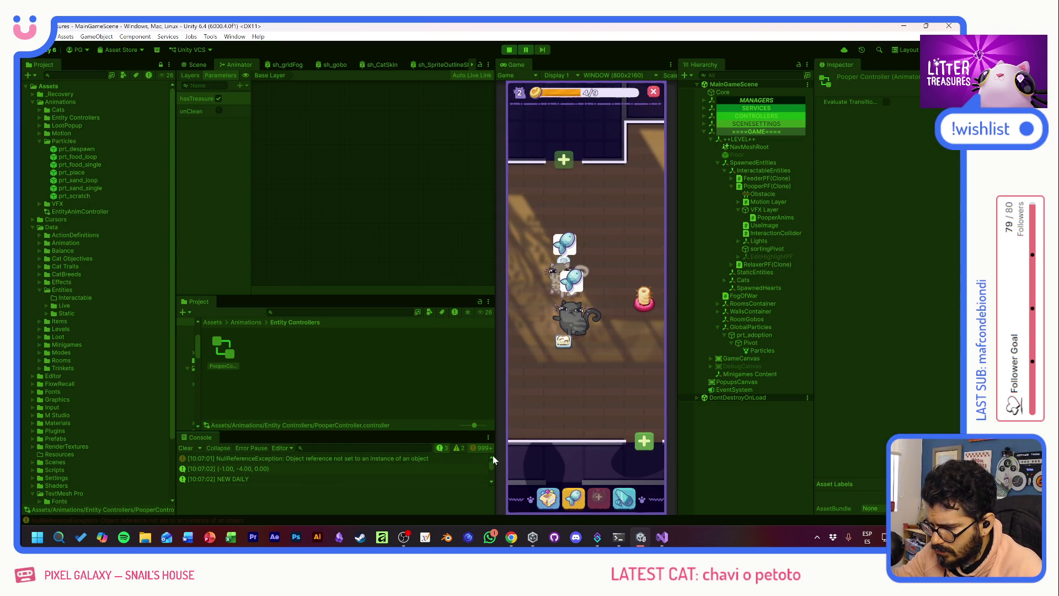
scroll(293, 462, "down", 3)
left_click(296, 472)
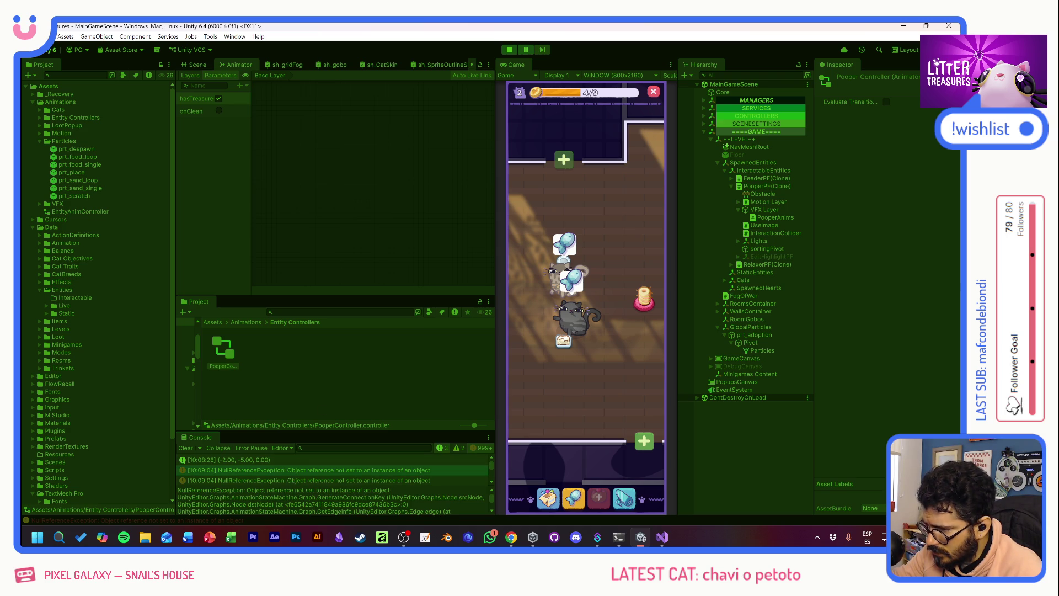
left_click(511, 49)
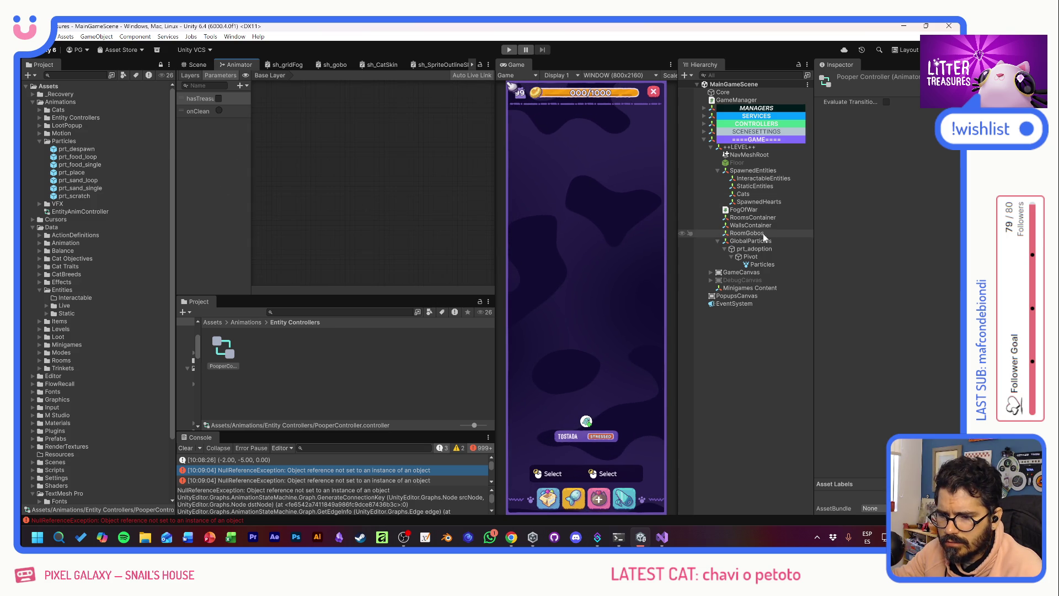
- Inspect FogOfWar and PooperController, clear the Console, and read the first NullReferenceException's stack trace
left_click(760, 211)
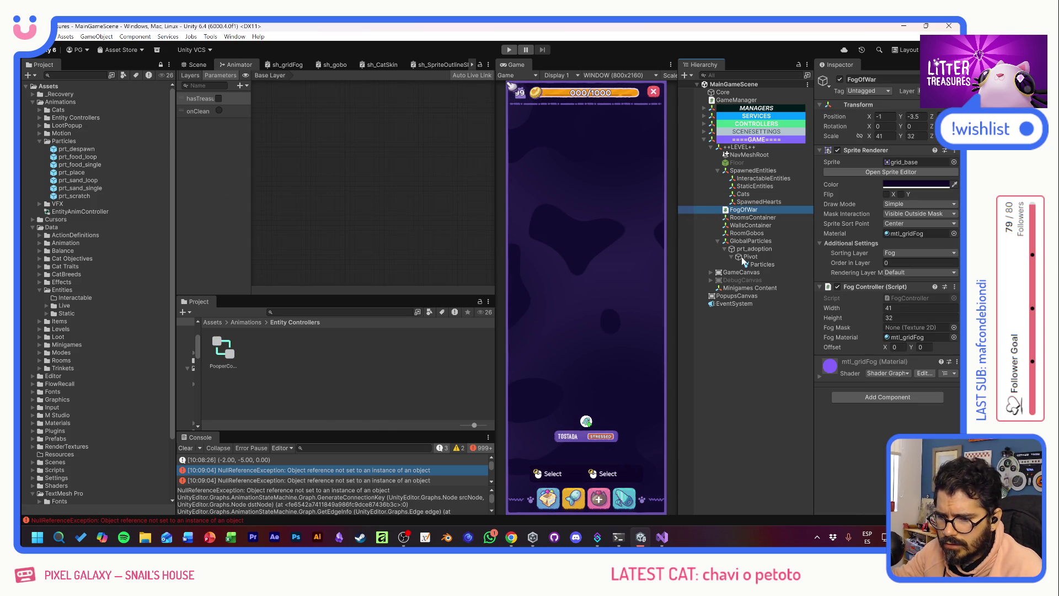
left_click(224, 347)
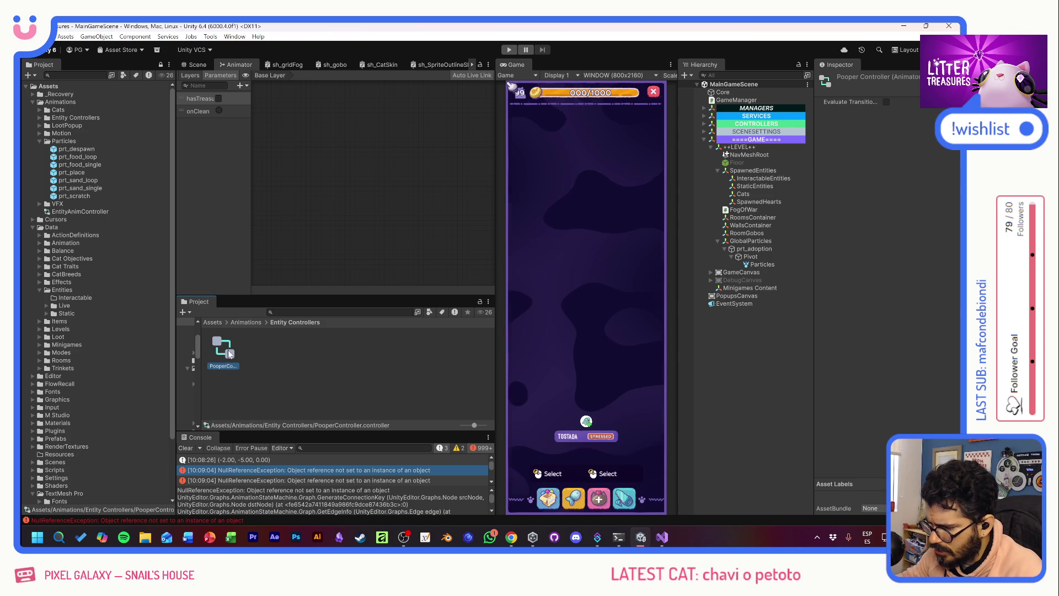
left_click(186, 448)
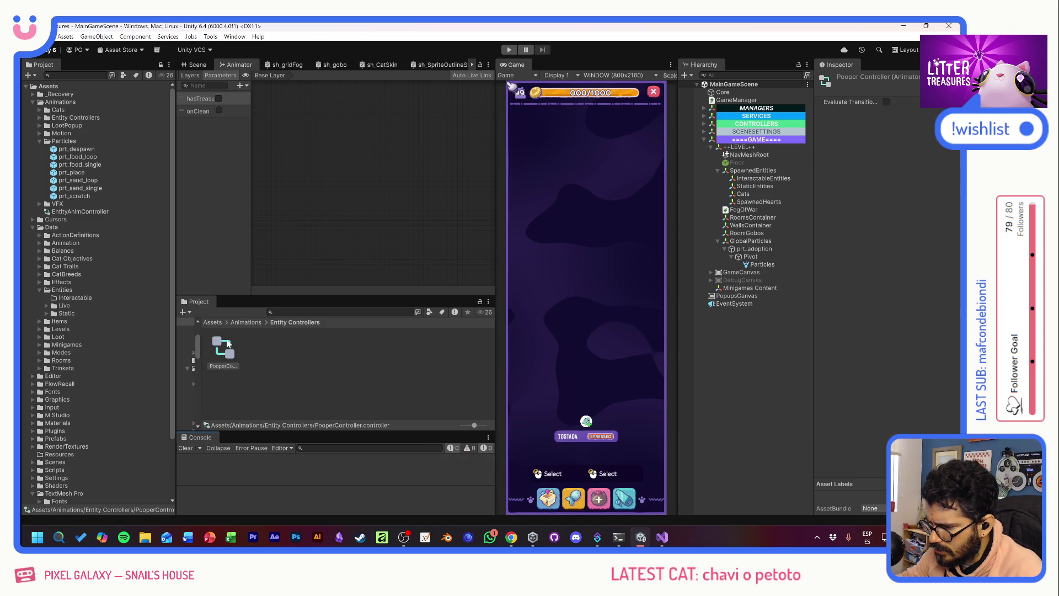
left_click(331, 467)
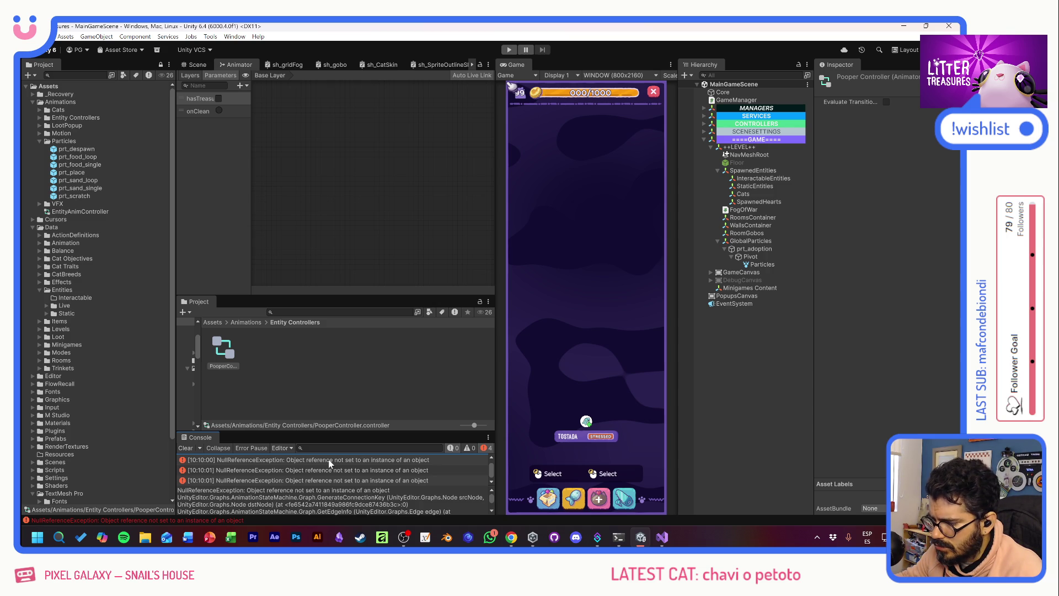
left_click(330, 462)
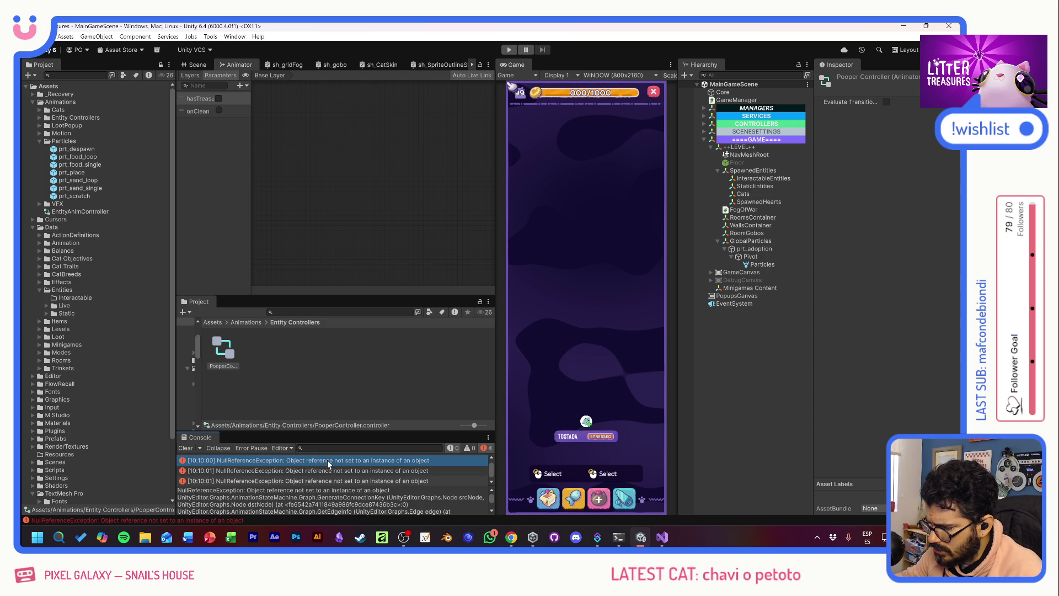
scroll(336, 486, "down", 2)
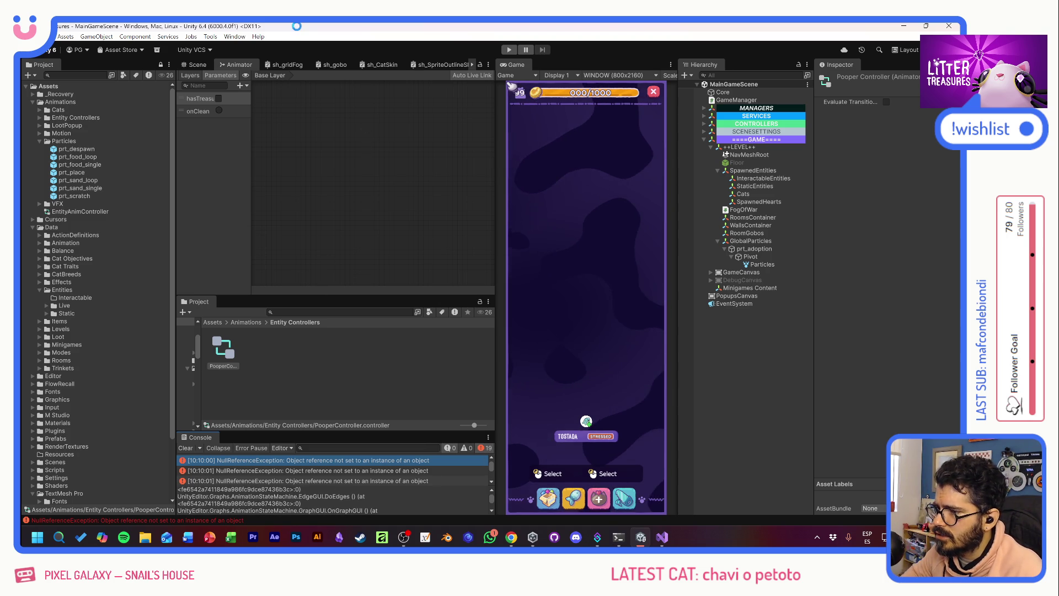
- Close the editor, relaunch LitterTreasures from Unity Hub, and select the PooperController asset
left_click(948, 27)
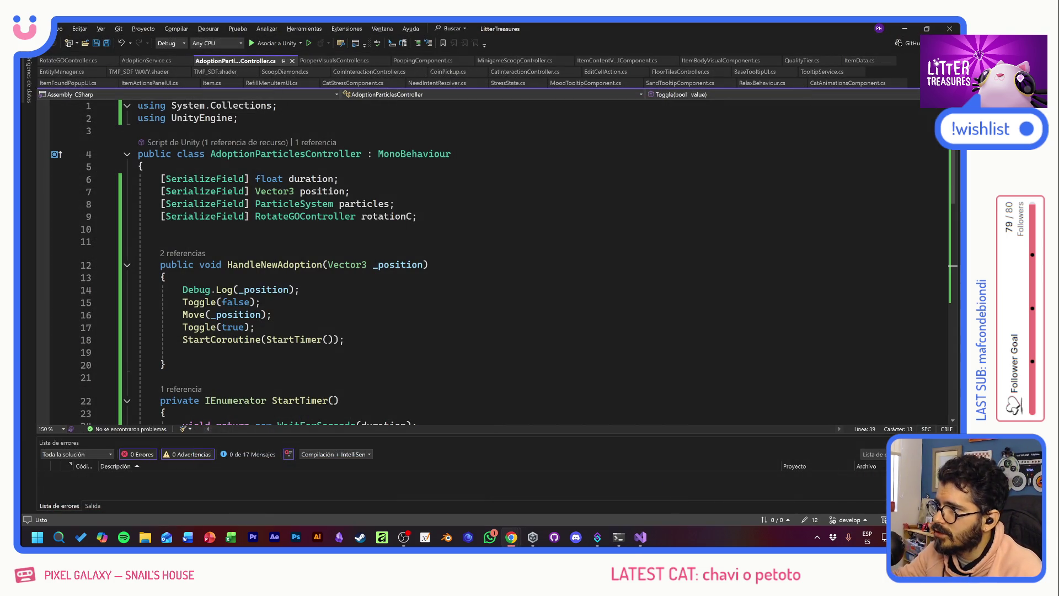
left_click(529, 537)
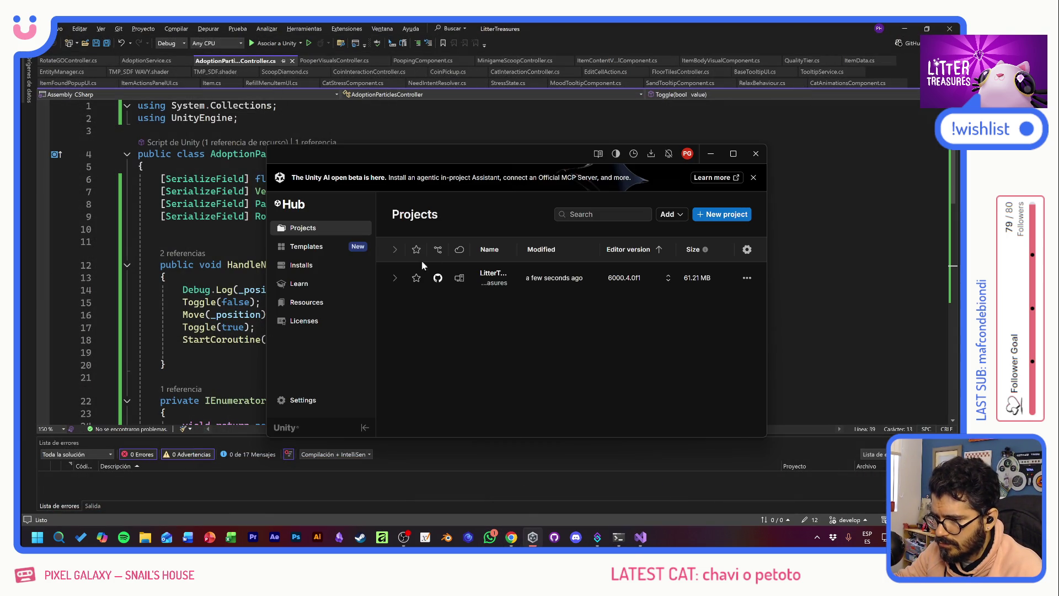
left_click(493, 278)
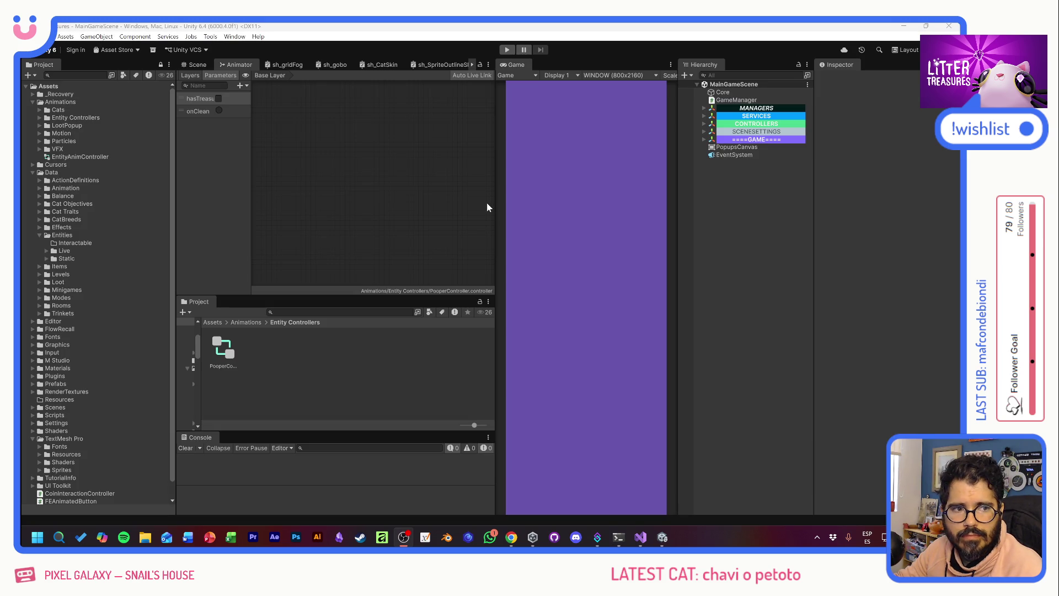
left_click(219, 349)
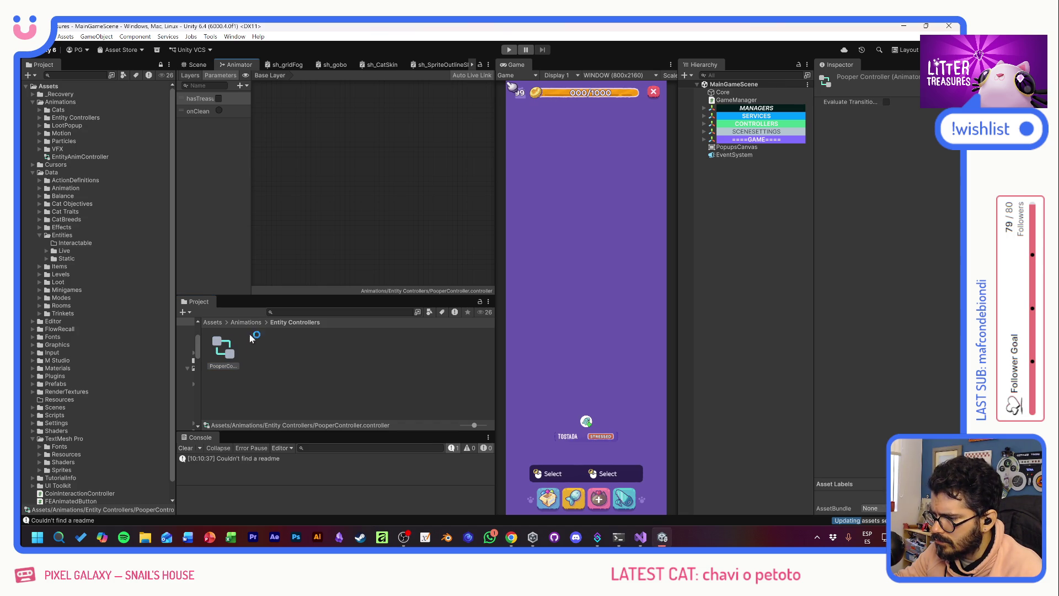
- Zoom and center the PooperController state graph, then enter Play mode
scroll(362, 207, "up", 10)
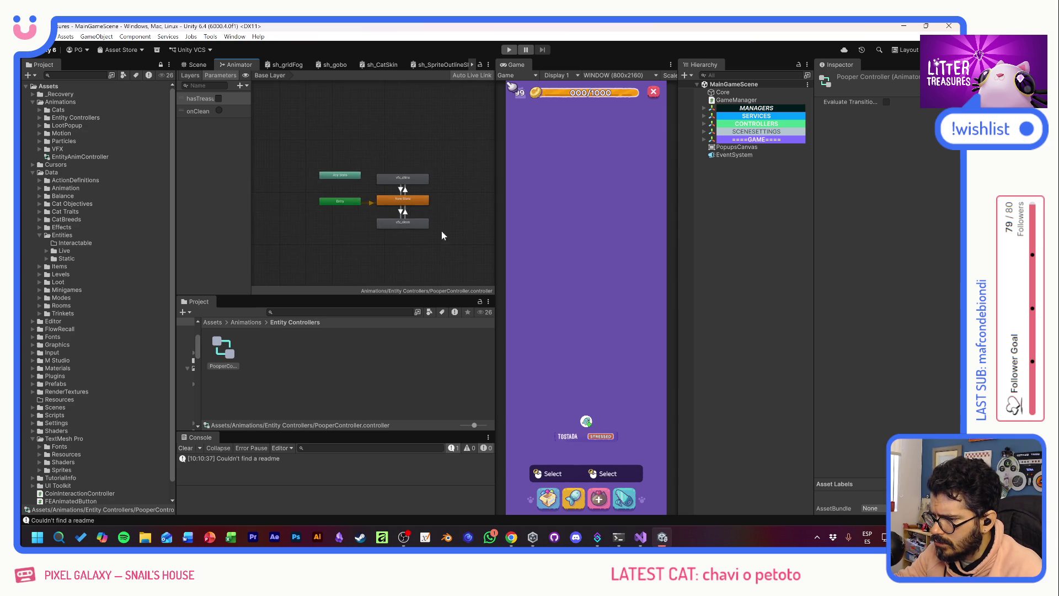
scroll(443, 235, "up", 5)
left_click_drag(461, 224, 487, 245)
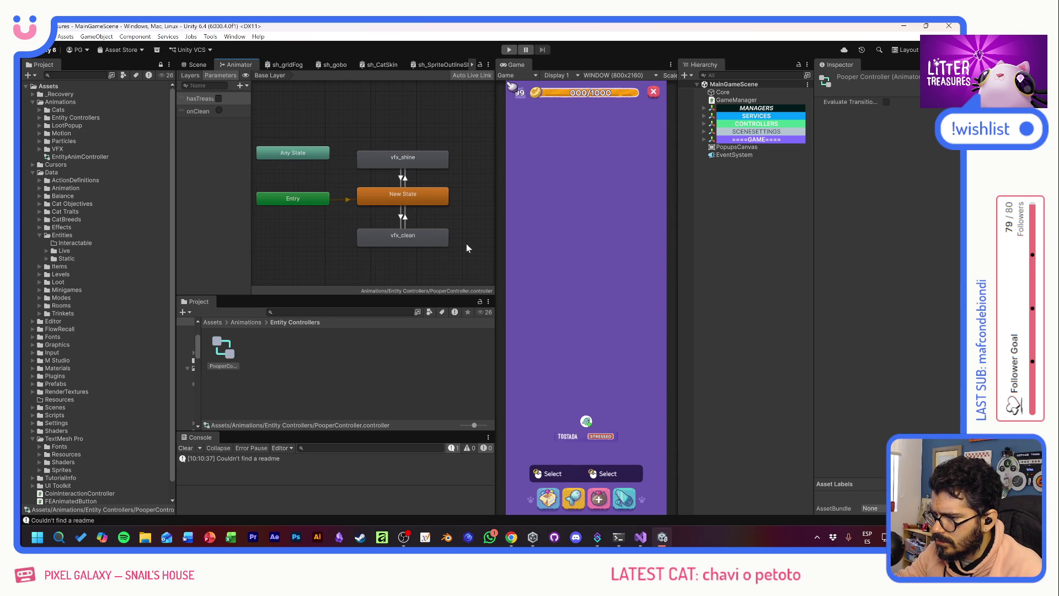
left_click(508, 50)
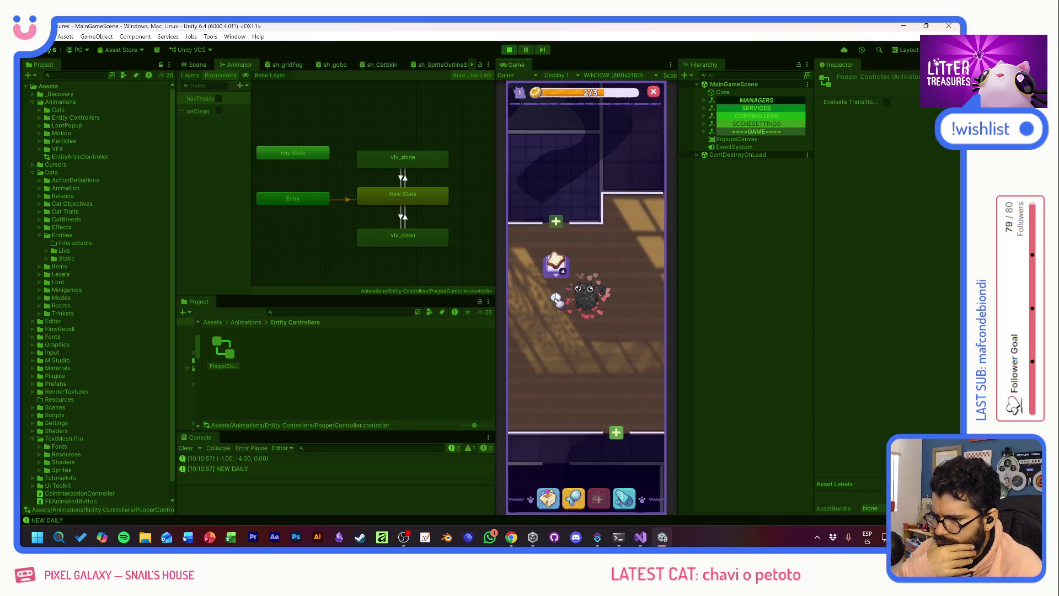
- Place the inventory item on the room floor and recenter the view as progress reaches 3/3
left_click(548, 498)
left_click(557, 350)
left_click(553, 248)
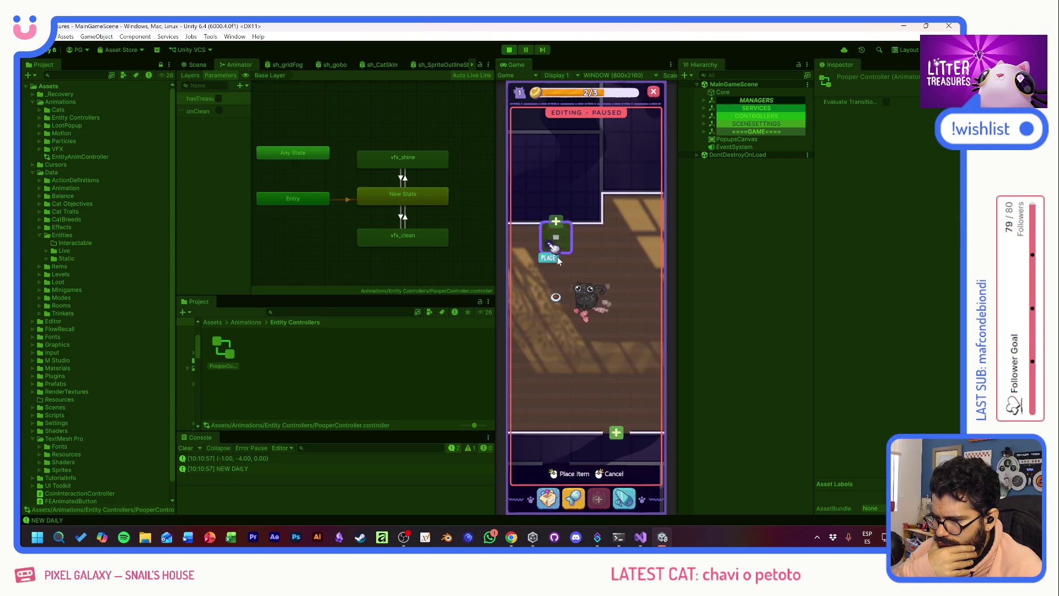
left_click(570, 364)
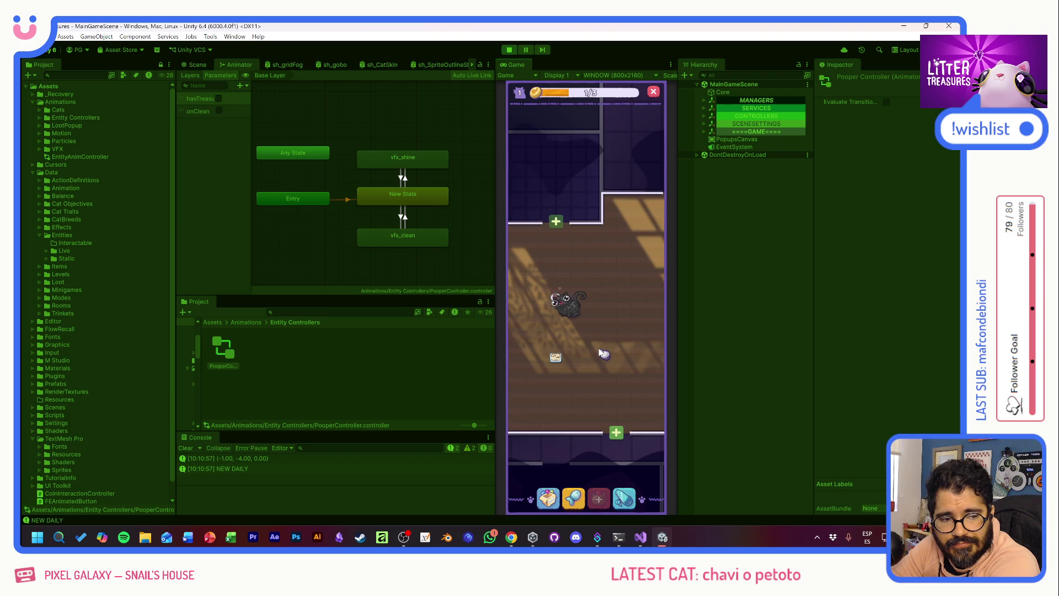
scroll(566, 364, "up", 2)
left_click_drag(564, 364, 618, 335)
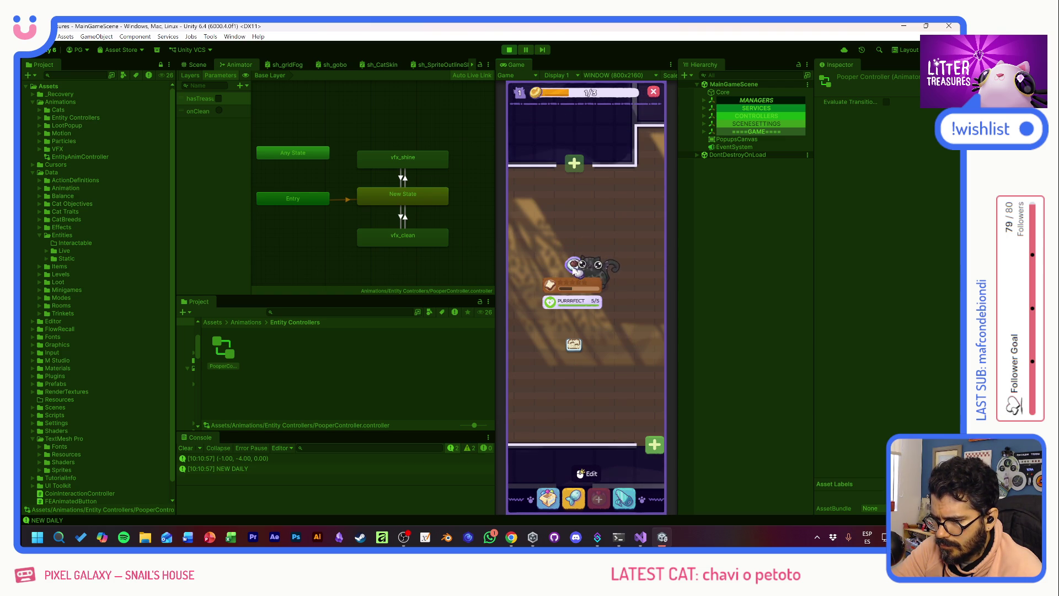
mouse_move(572, 359)
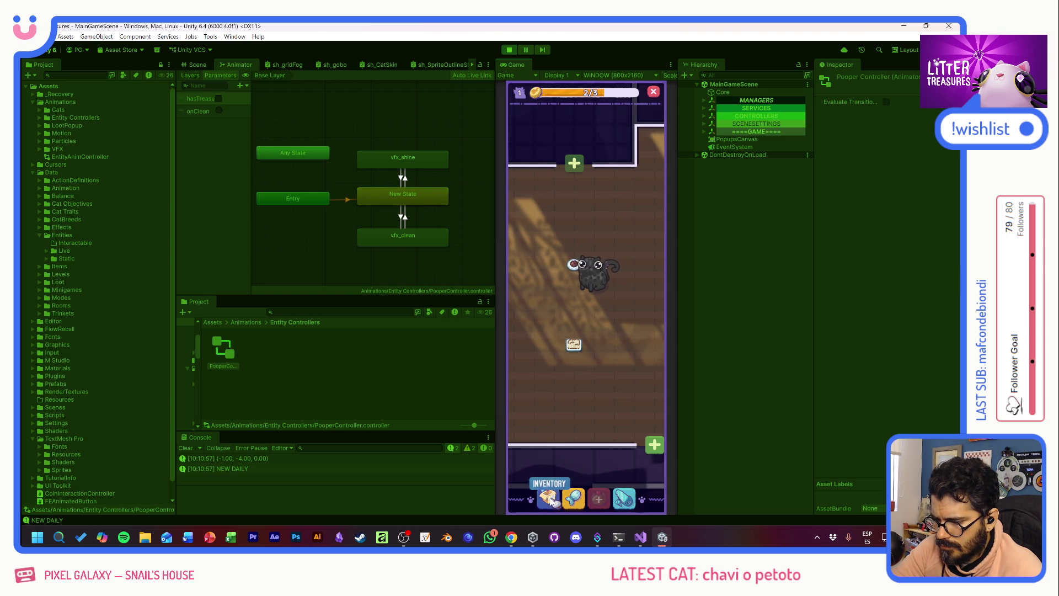
mouse_move(598, 499)
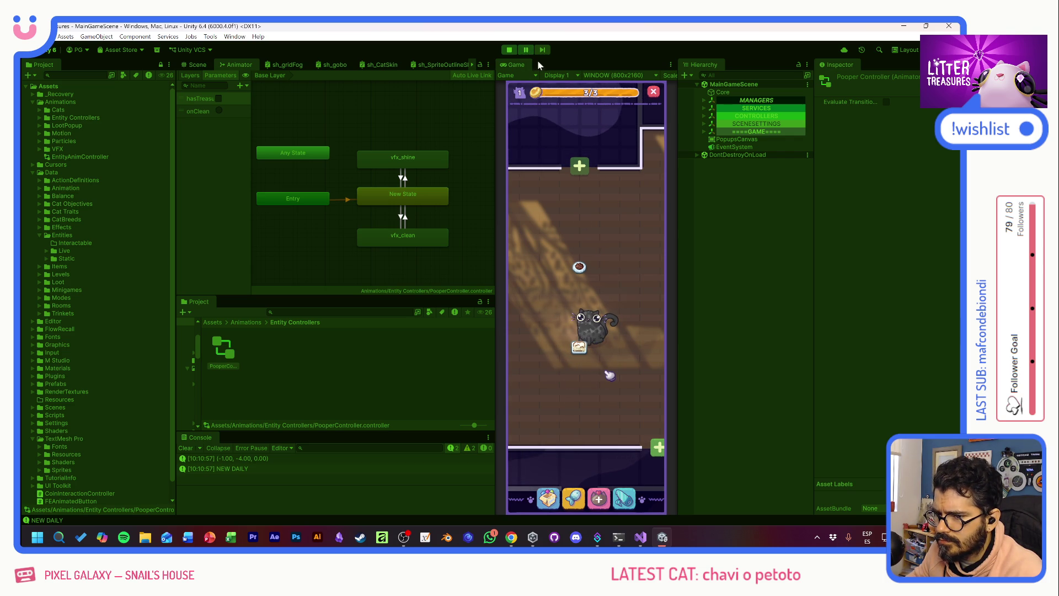
- Expand ====GAME==== and ++LEVEL++ in the Hierarchy after briefly peeking into SCENESETTINGS
left_click(704, 133)
left_click(703, 133)
left_click(703, 124)
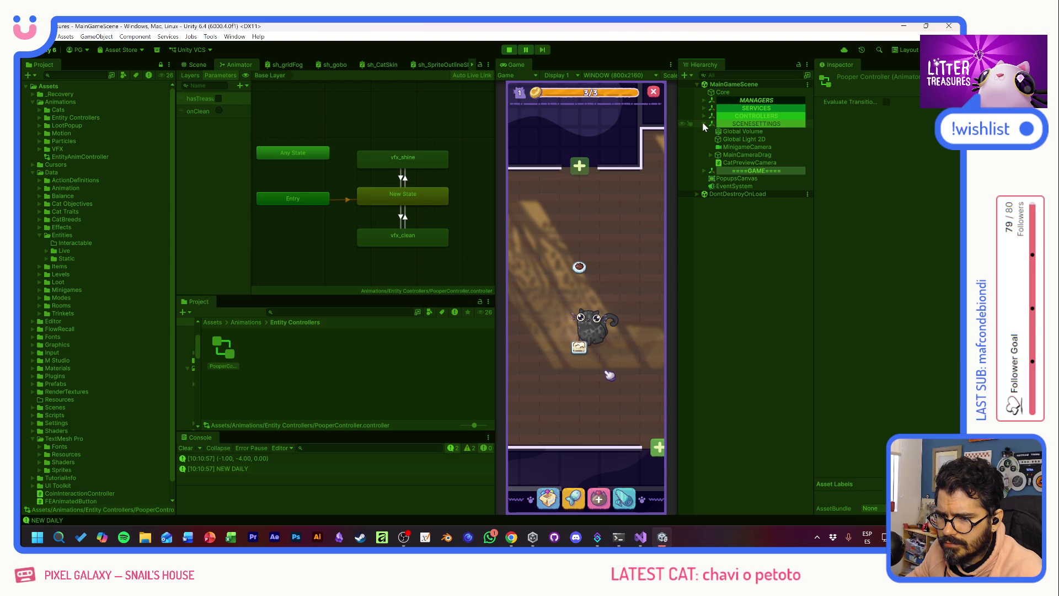
left_click(703, 124)
left_click(704, 133)
left_click(711, 139)
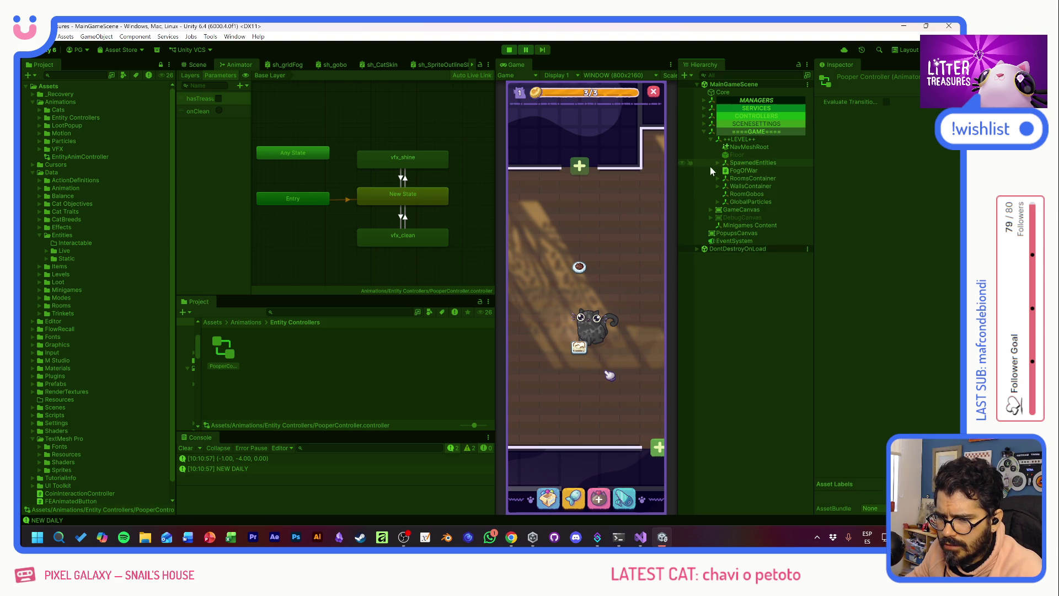
- Expand SpawnedEntities > InteractableEntities > PooperPF(Clone) > VFX Layer and select PooperAnims
left_click(717, 163)
left_click(723, 170)
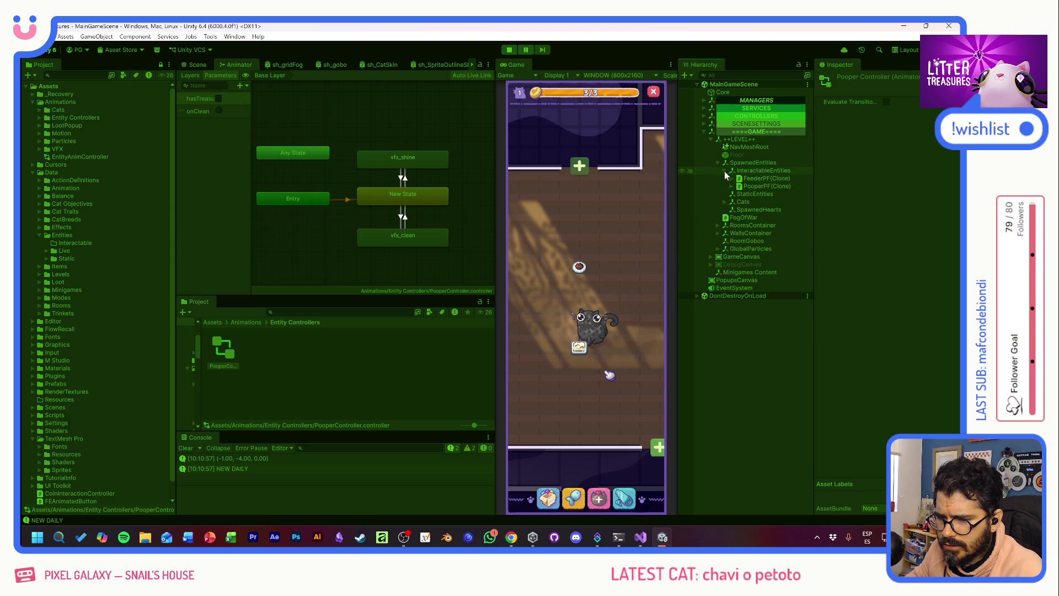
left_click(732, 186)
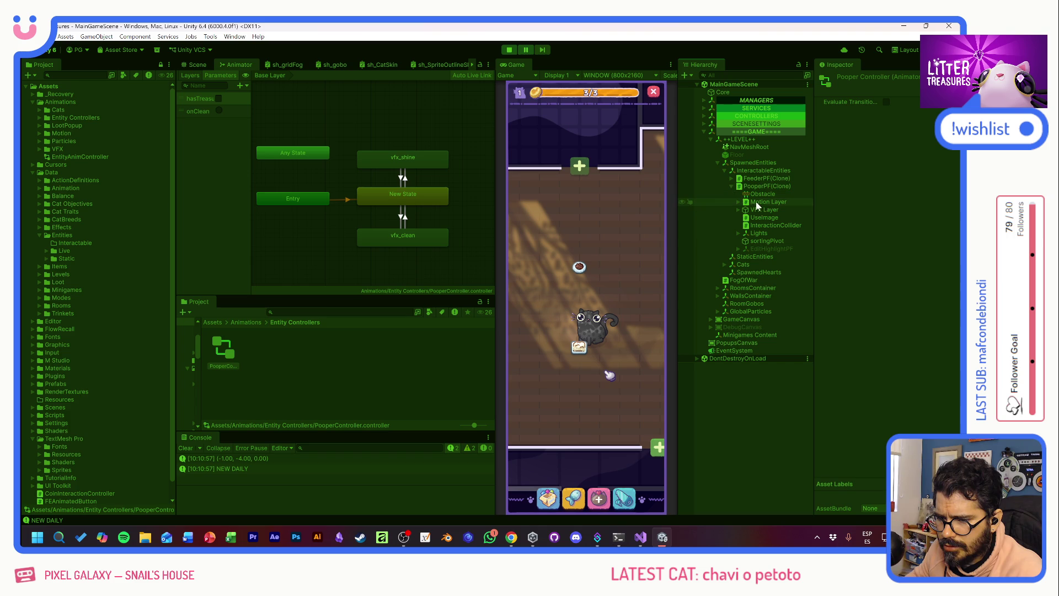
left_click(738, 202)
left_click(738, 202)
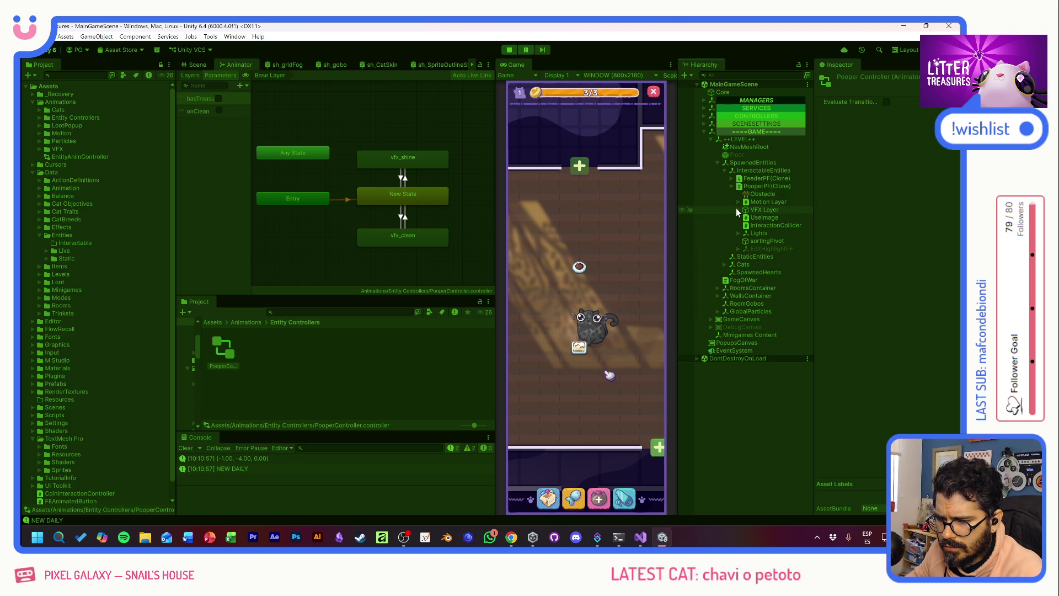
left_click(738, 210)
left_click(765, 218)
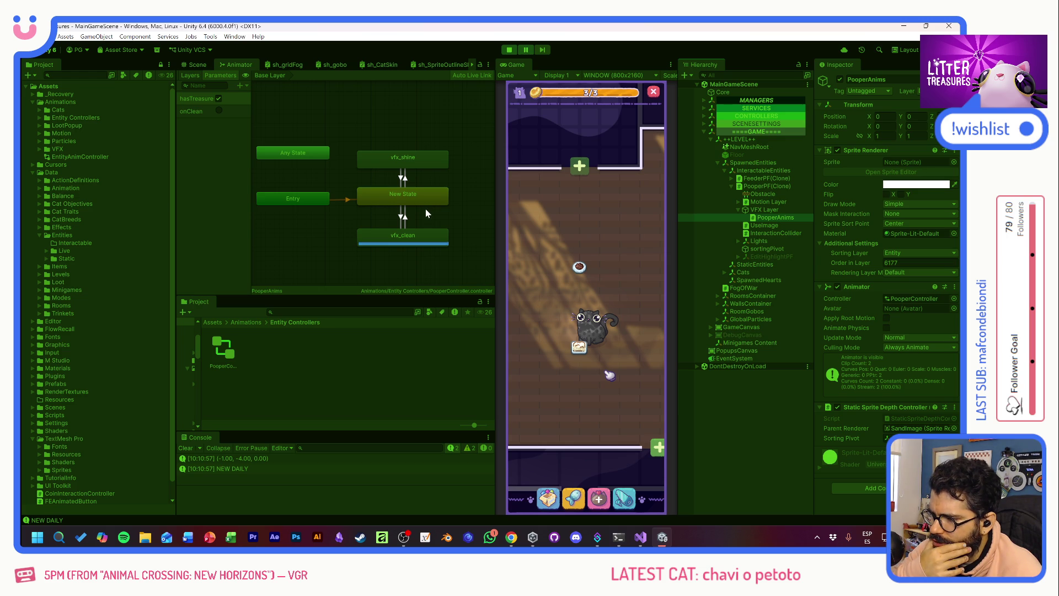
- Try an onClean condition on the vfx_clean → New State transition, then remove it
left_click(404, 220)
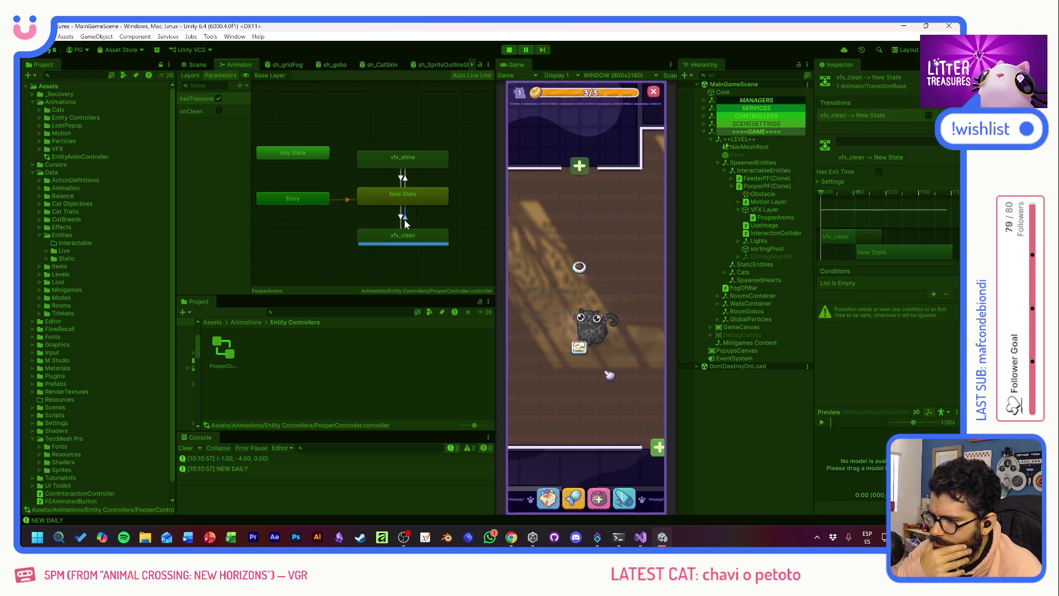
left_click(932, 294)
left_click(875, 284)
left_click(863, 322)
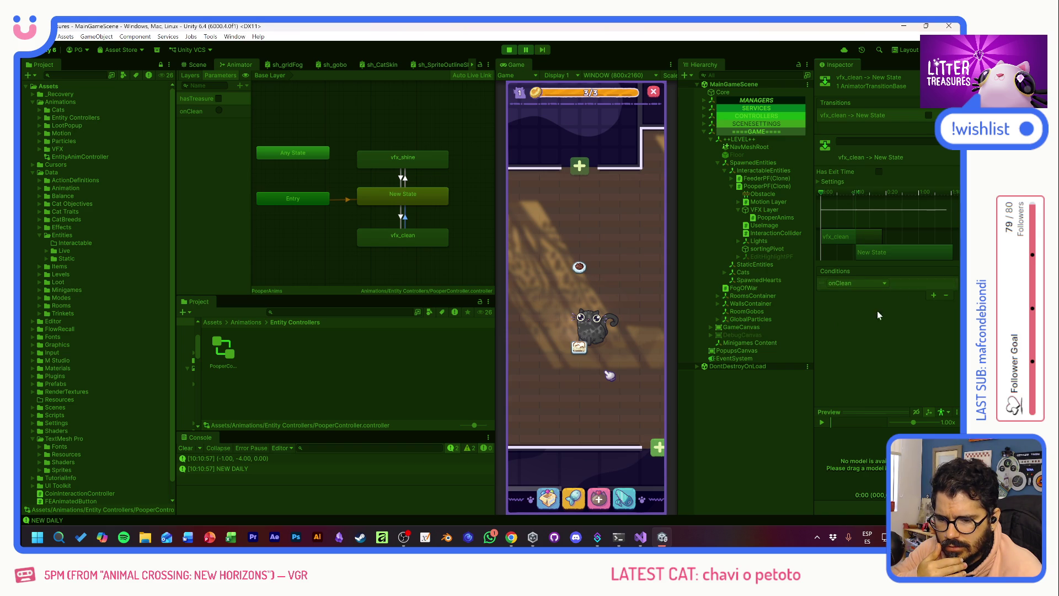
left_click(868, 284)
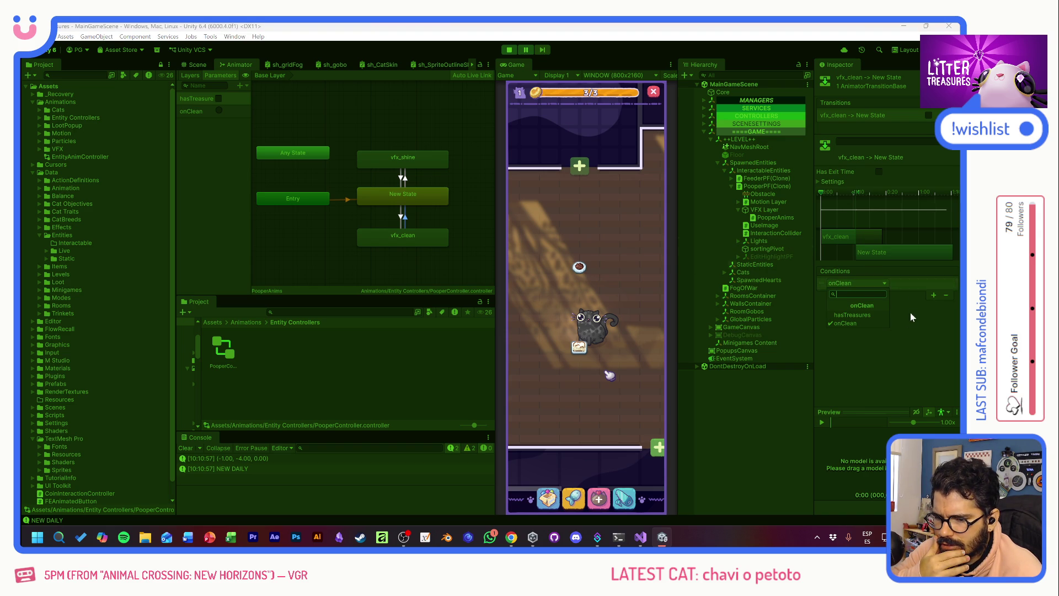
left_click(947, 295)
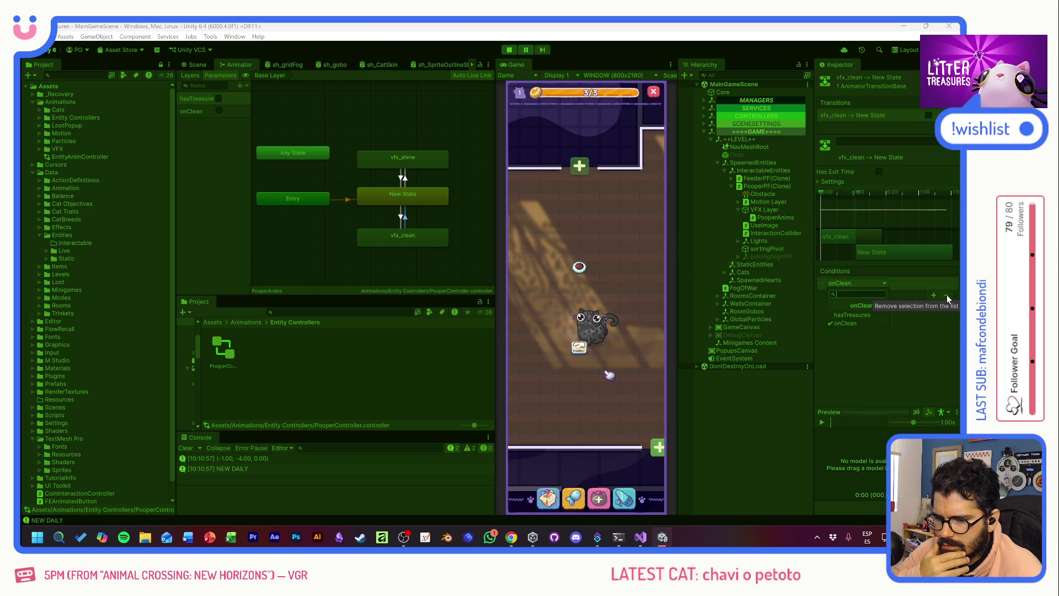
left_click(946, 294)
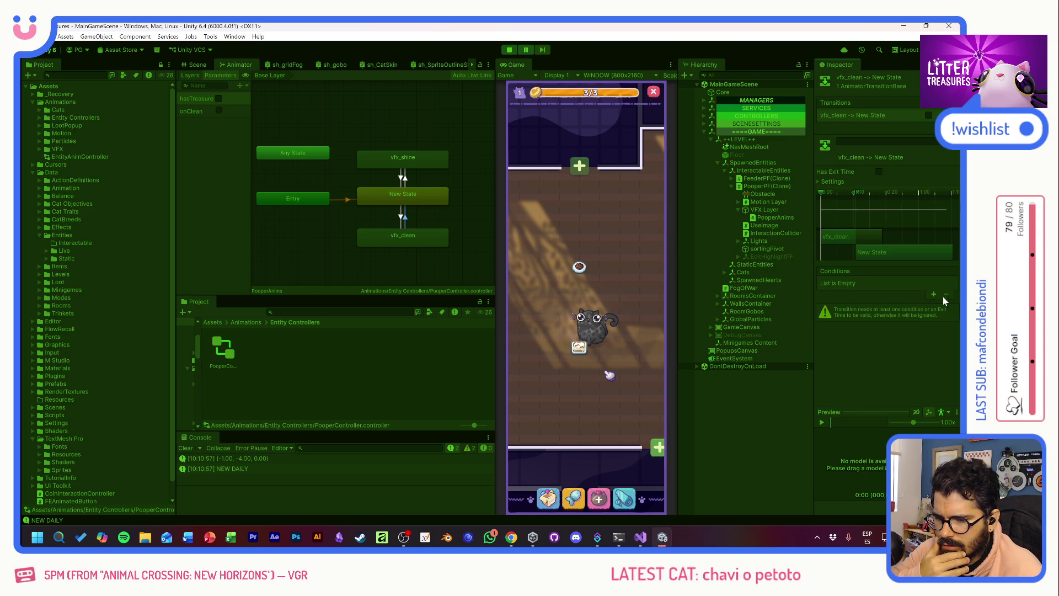
- Make a vfx_clean → vfx_shine transition and rearrange vfx_clean and New State in the graph
left_click(409, 238)
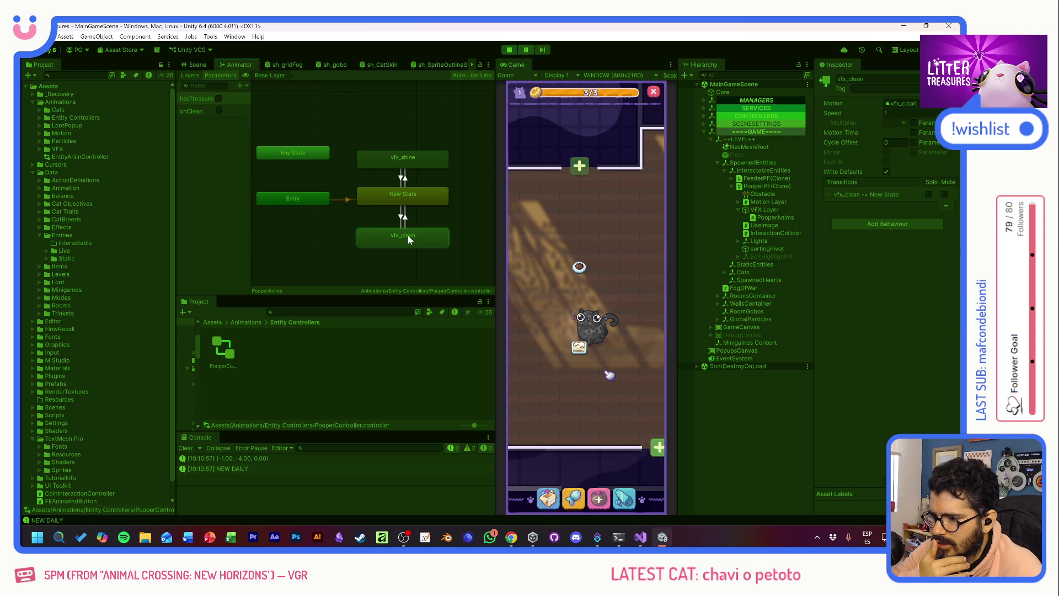
left_click(424, 197)
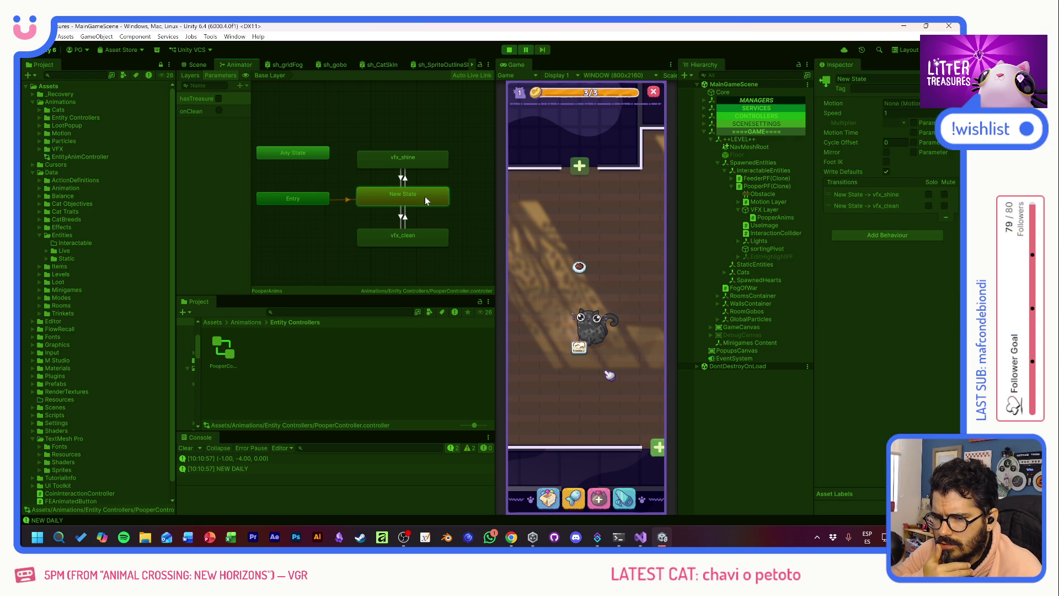
left_click(411, 243)
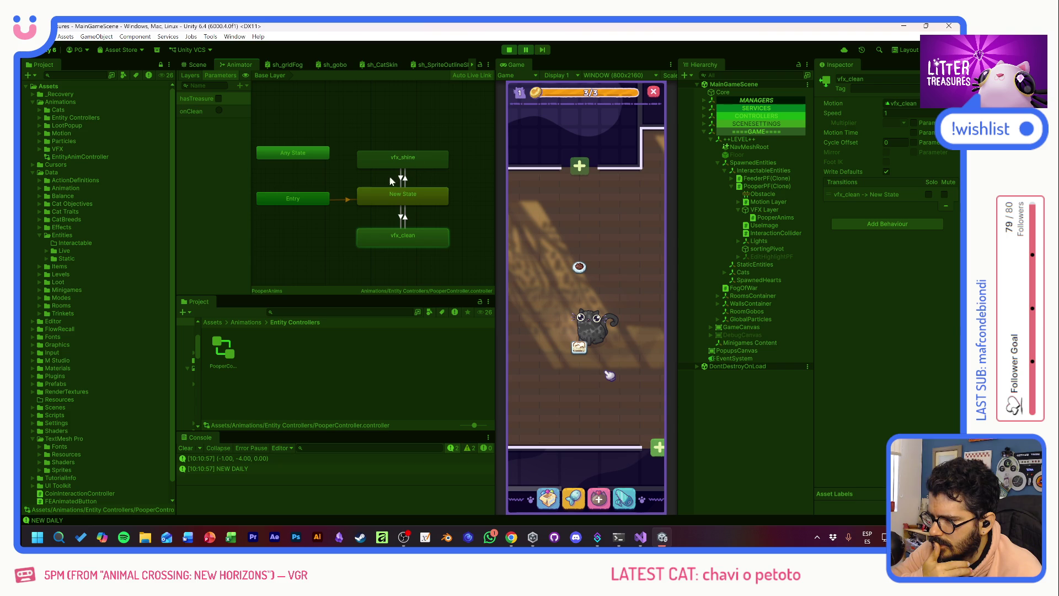
right_click(399, 247)
left_click(431, 255)
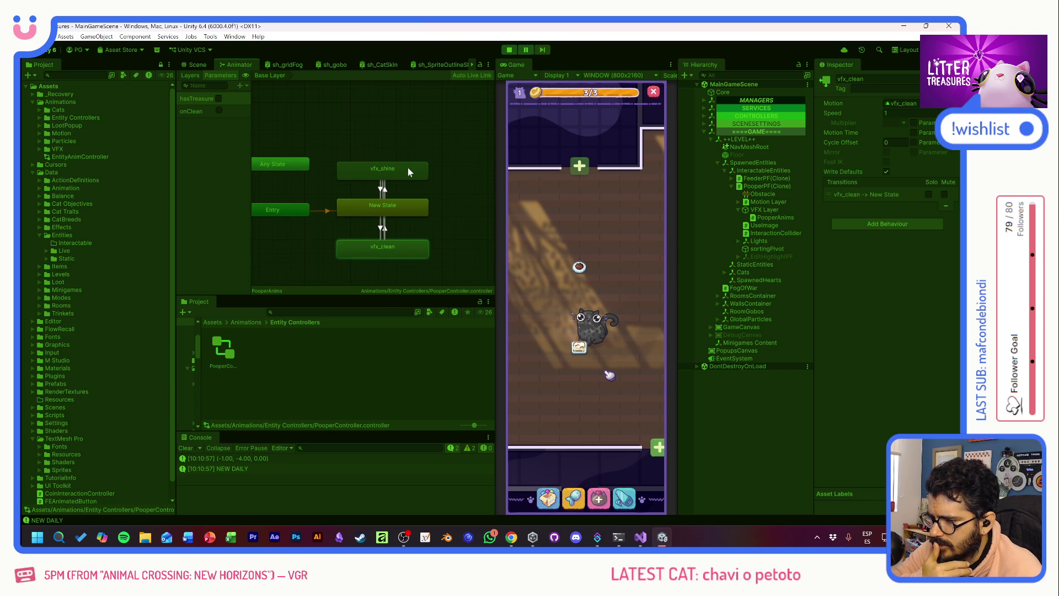
left_click(408, 167)
left_click_drag(406, 252, 475, 243)
left_click_drag(379, 212, 338, 244)
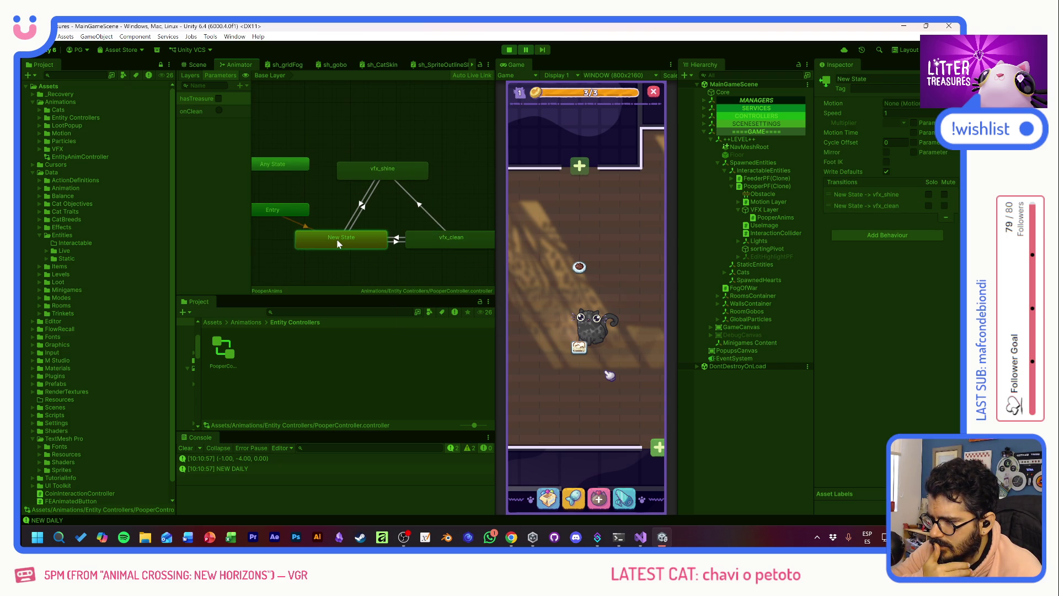
- Require hasTreasures true on the vfx_clean → vfx_shine transition and stop the game
left_click(430, 214)
left_click(939, 296)
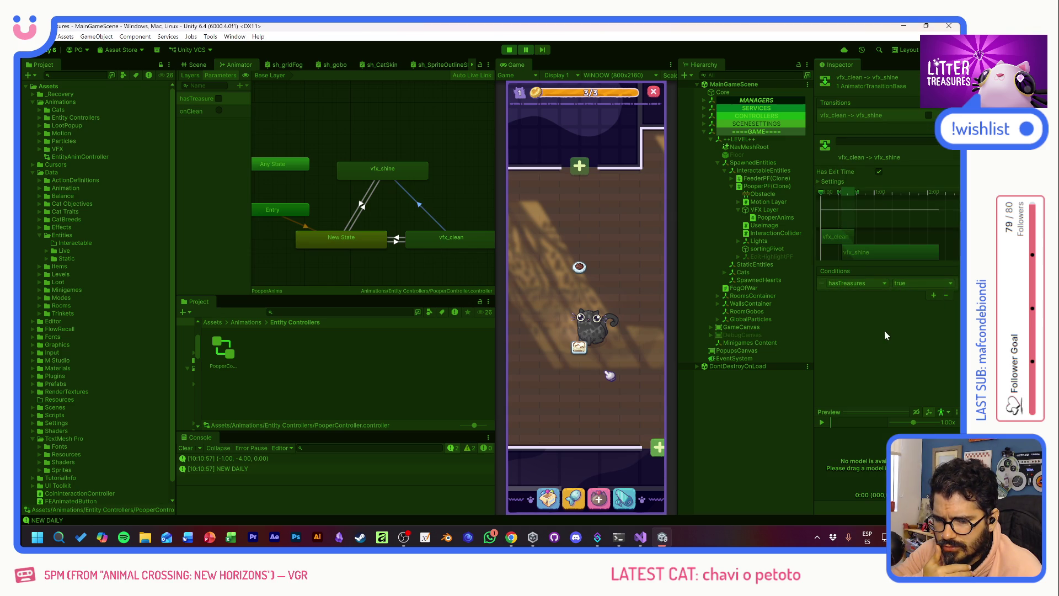
left_click(511, 51)
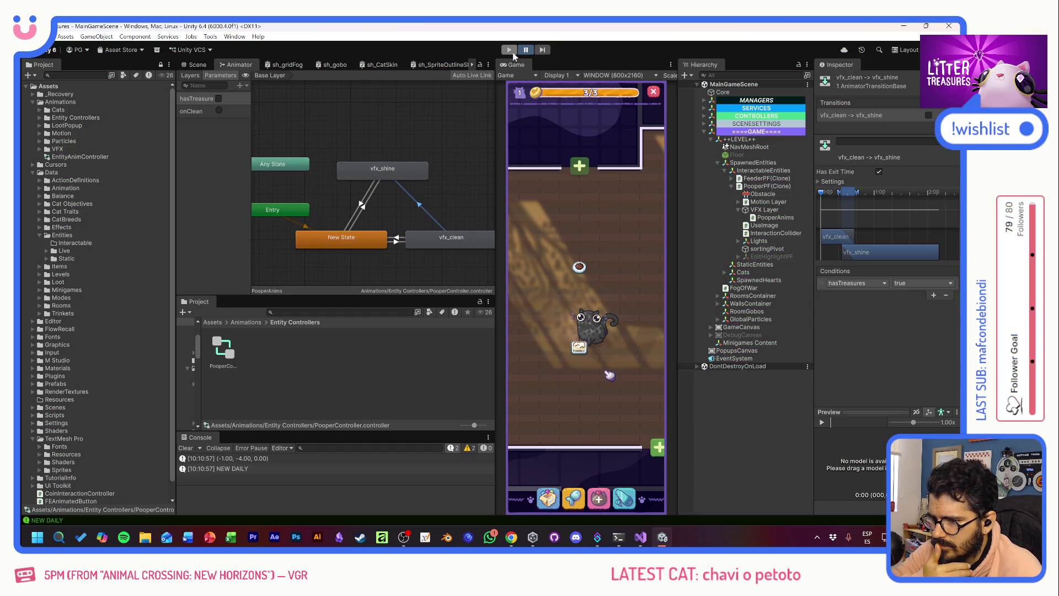
- Restart the game and place the Thin Sand Box on the room floor
left_click(510, 51)
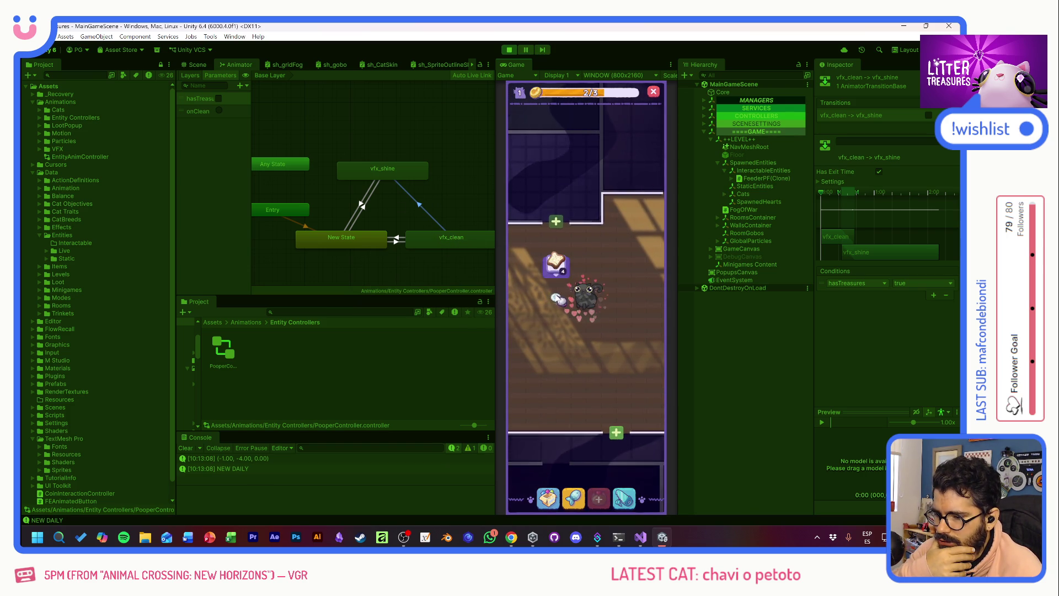
left_click(547, 498)
left_click(556, 352)
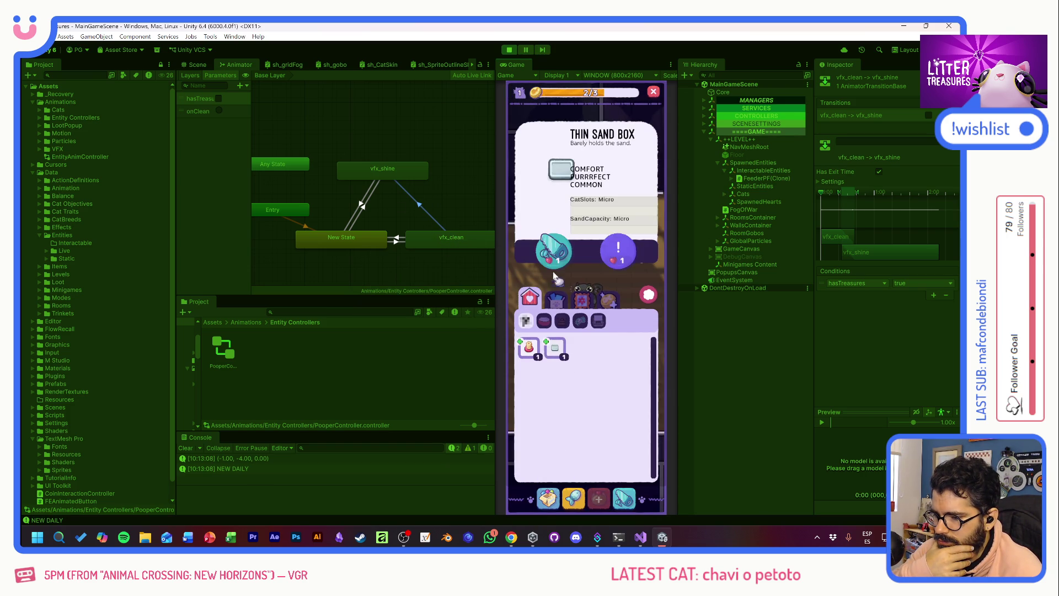
left_click(552, 250)
left_click(571, 324)
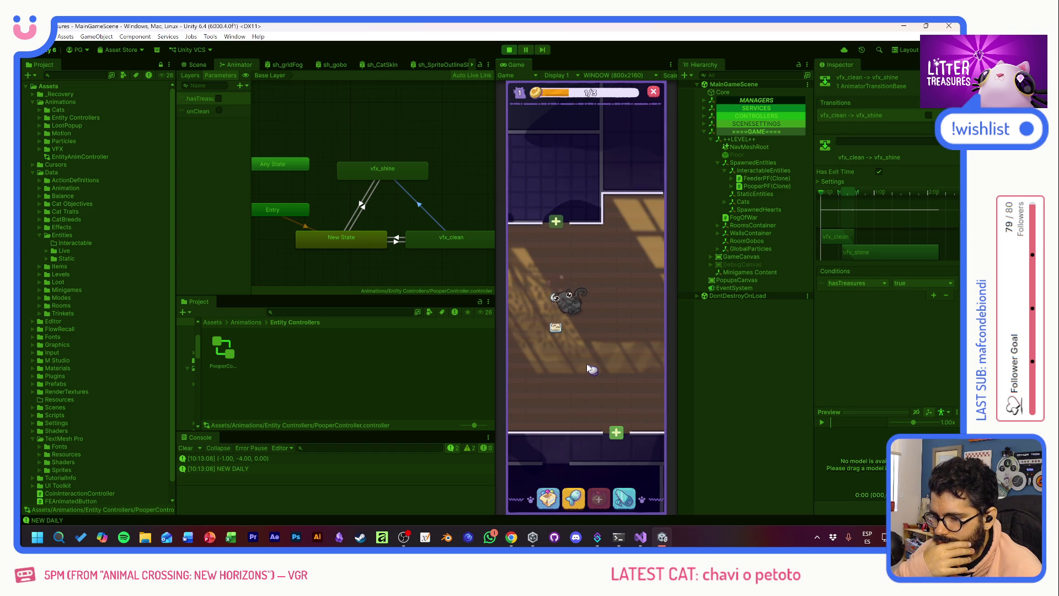
- Check the food bowl, wait for the cat to use the litter box, then select PooperPF(Clone)
scroll(568, 361, "up", 1)
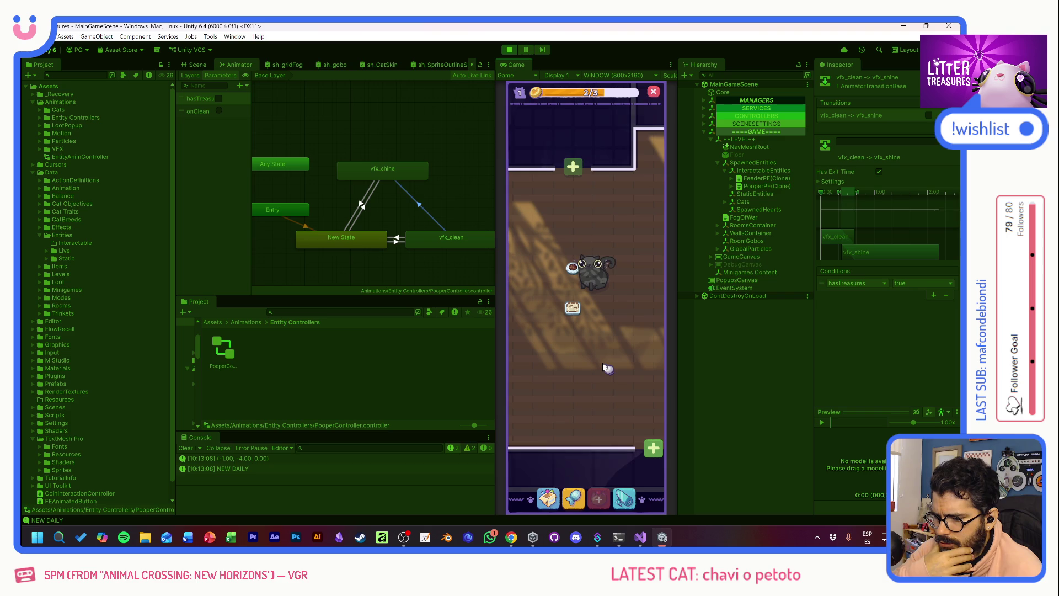
left_click(579, 309)
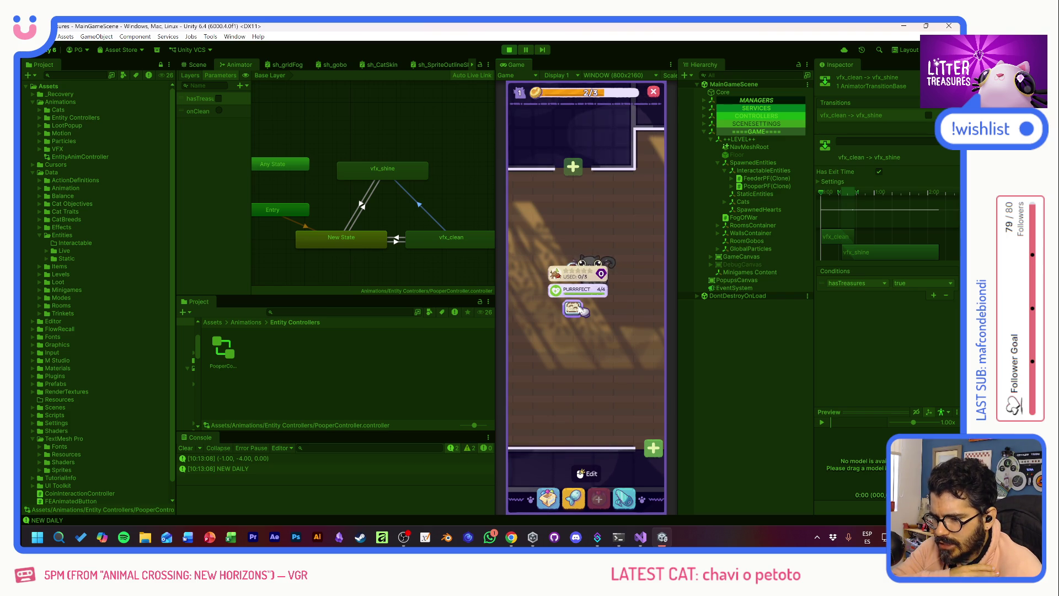
left_click(608, 354)
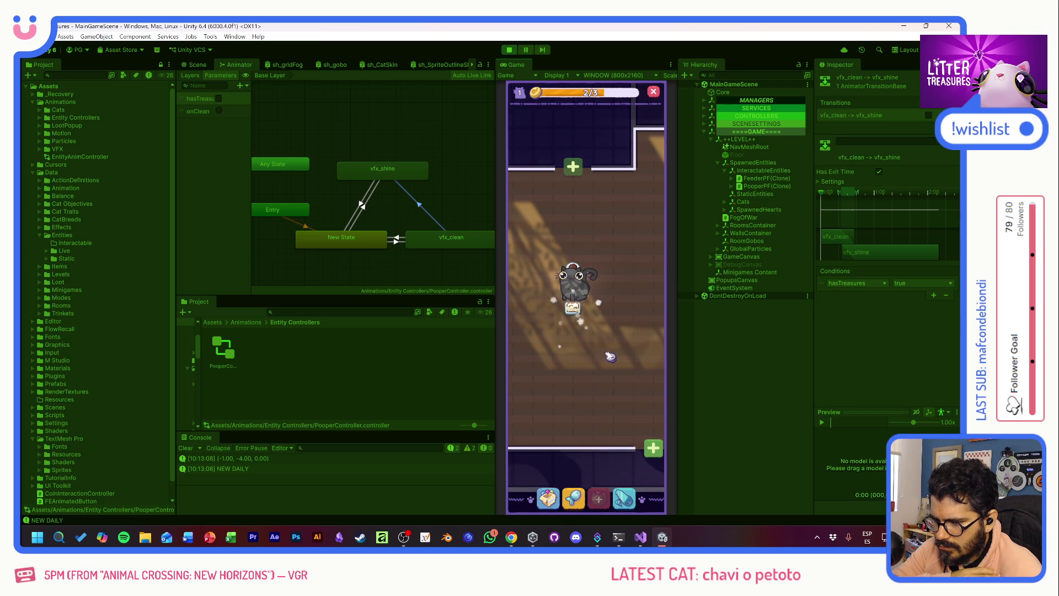
mouse_move(572, 310)
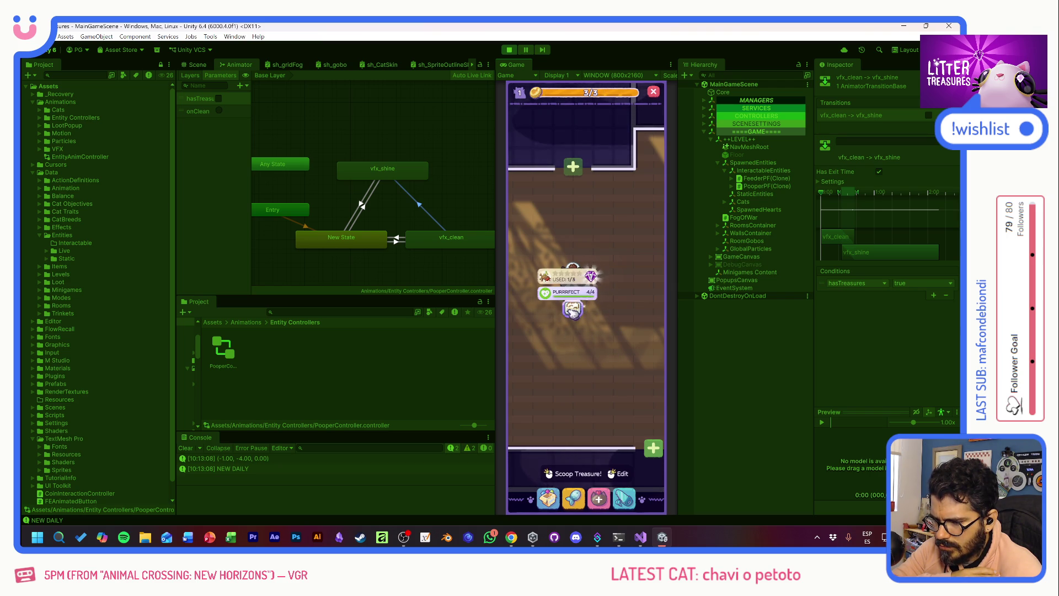
left_click(760, 186)
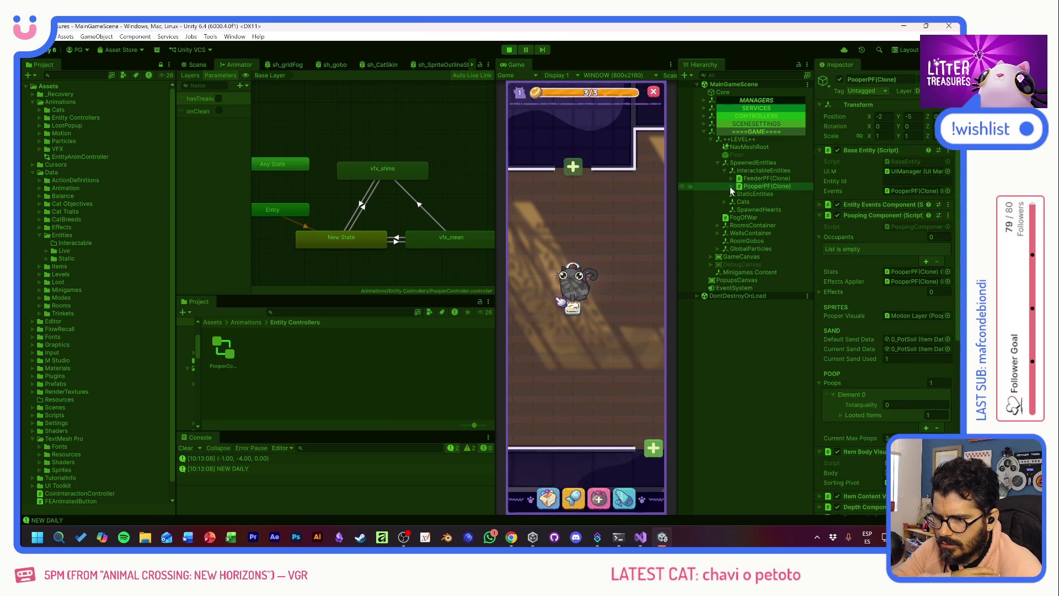
- Select PooperAnims under PooperPF(Clone) > VFX Layer, scoop the treasure, and dismiss the Miau Daily popup
left_click(731, 186)
left_click(738, 209)
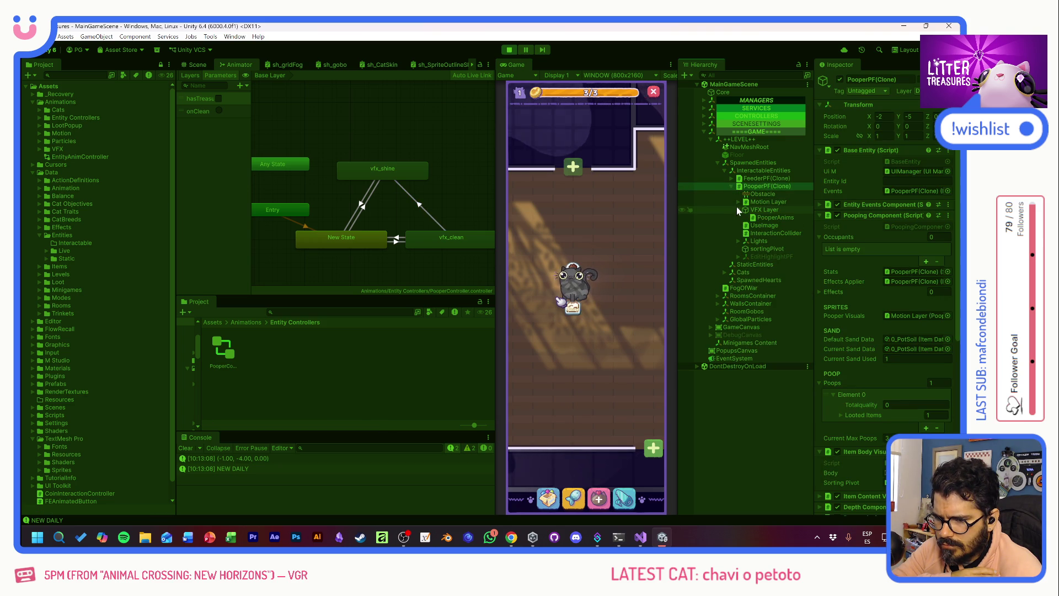
left_click(761, 218)
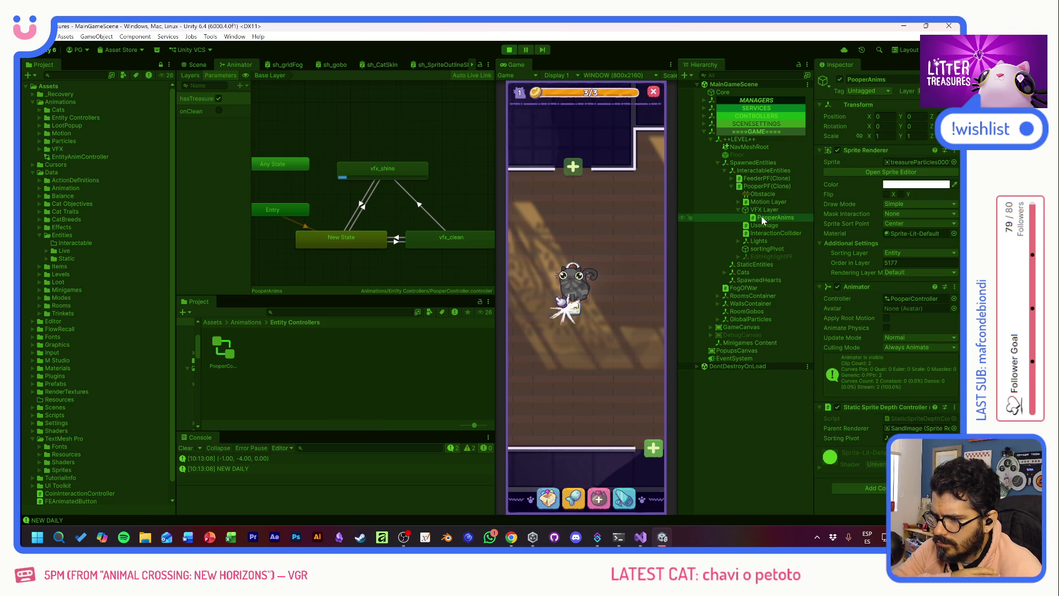
left_click(576, 309)
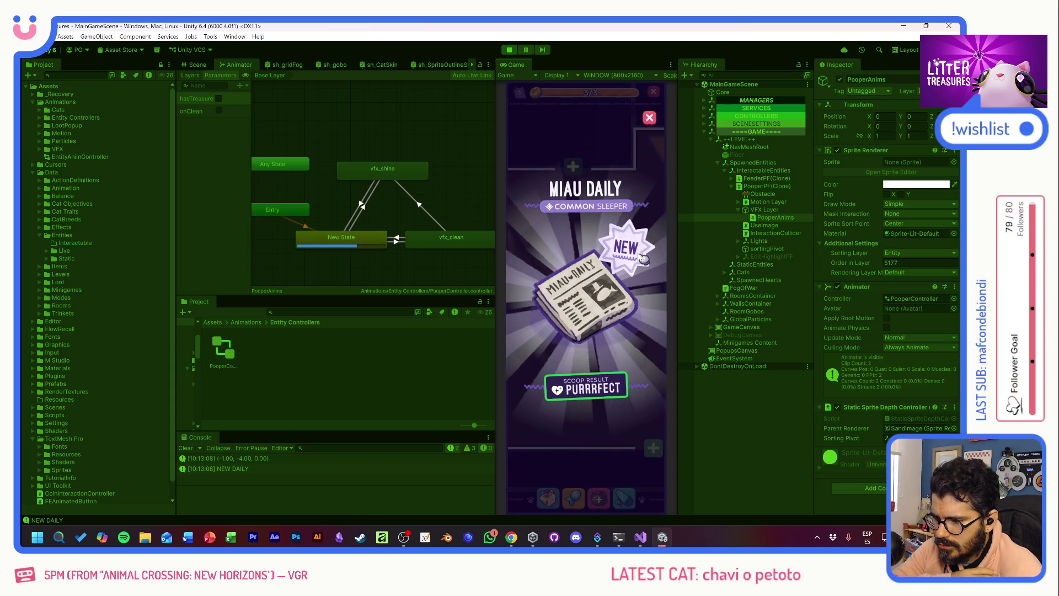
left_click(619, 274)
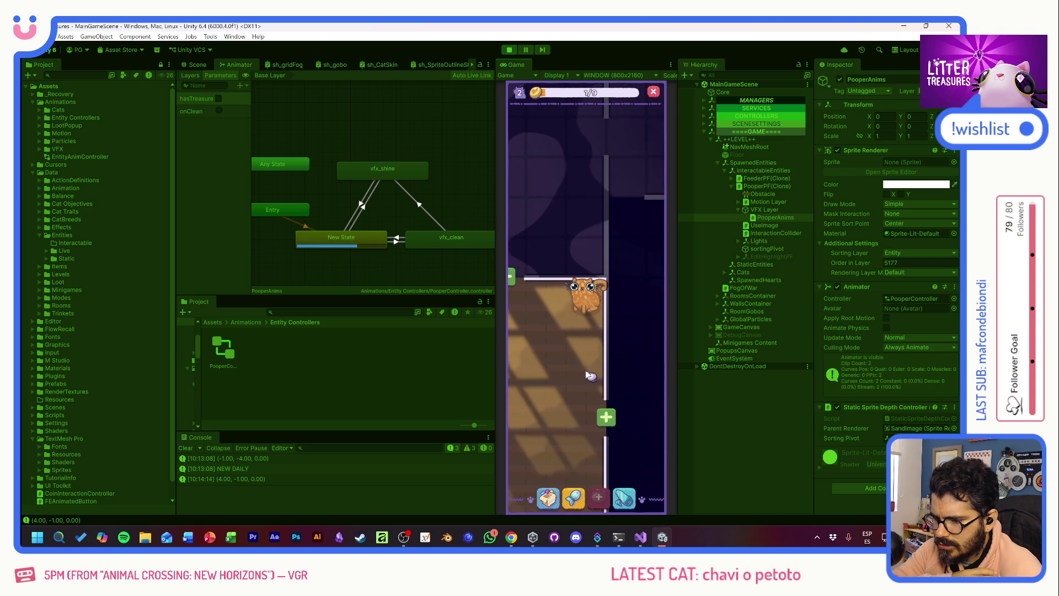
- Place an inventory item on the room floor and check the Scratch Pole card
mouse_move(591, 308)
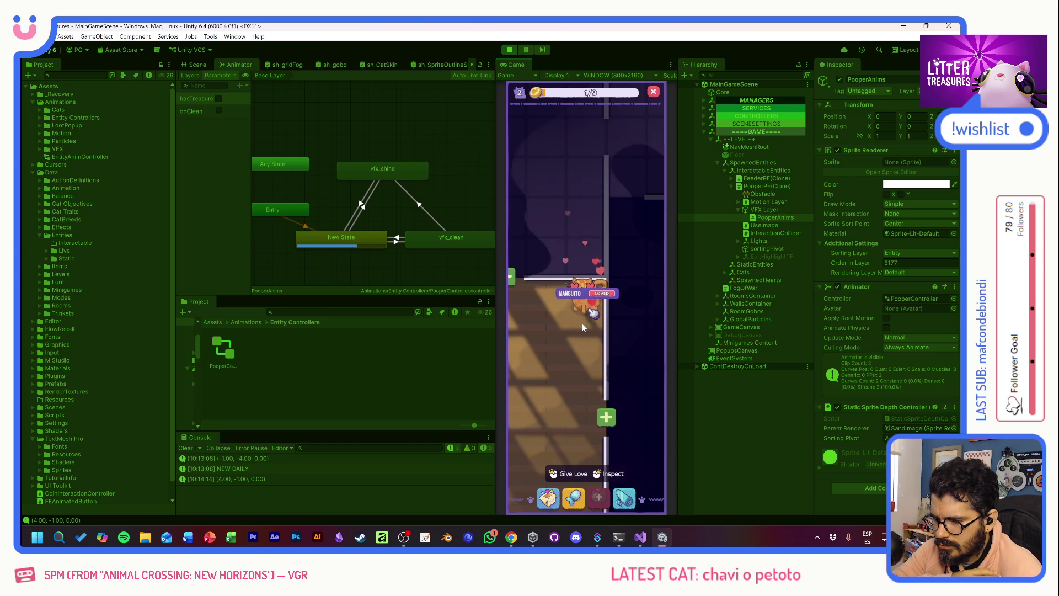
left_click(547, 498)
left_click(559, 354)
left_click(606, 331)
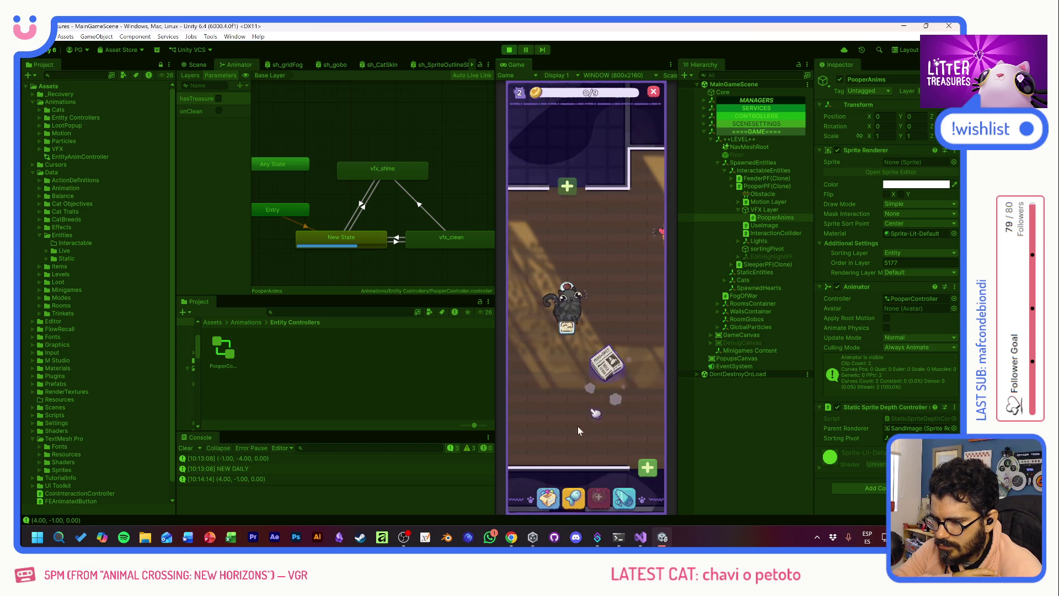
left_click(530, 346)
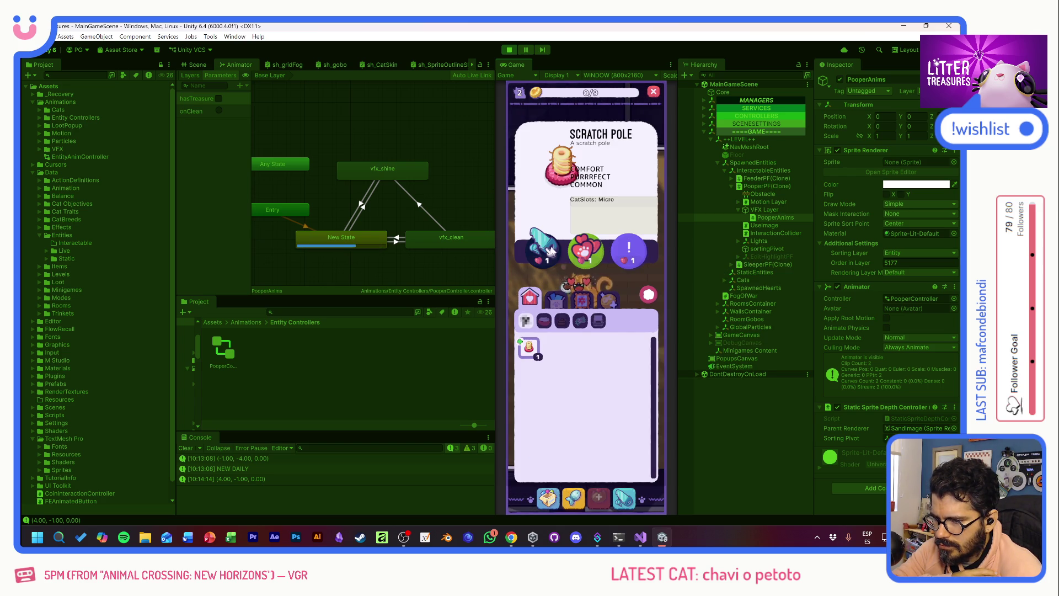
left_click(650, 303)
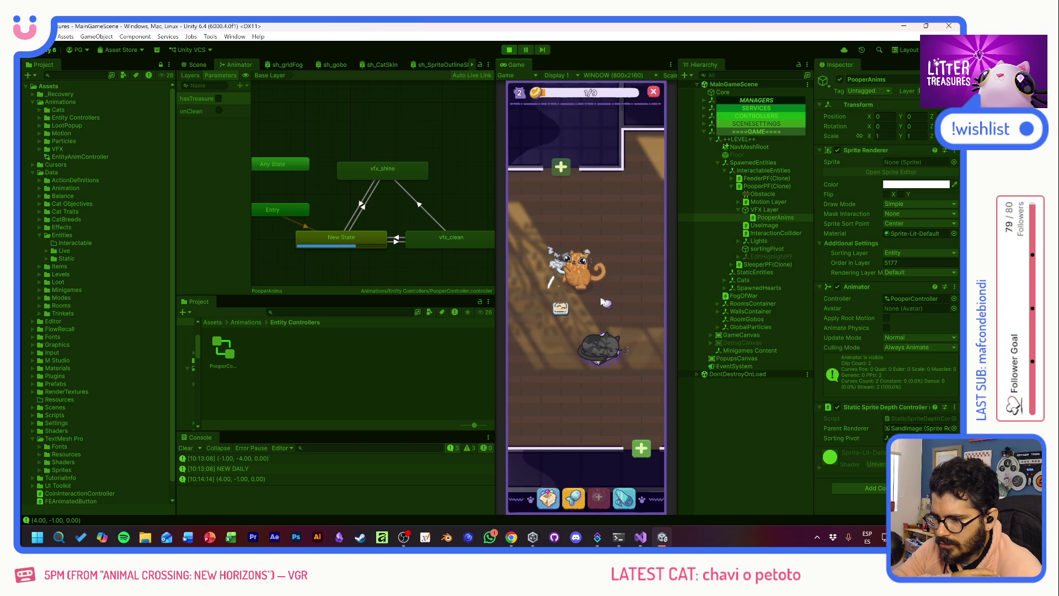
- Place a feeder from the Feeders inventory on the floor
mouse_move(588, 276)
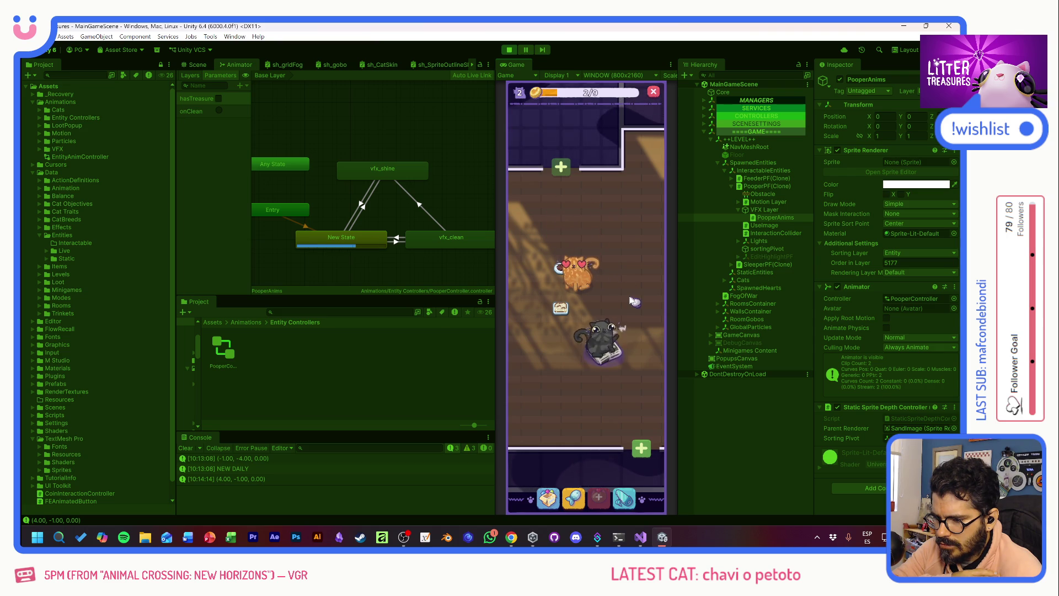
left_click(548, 498)
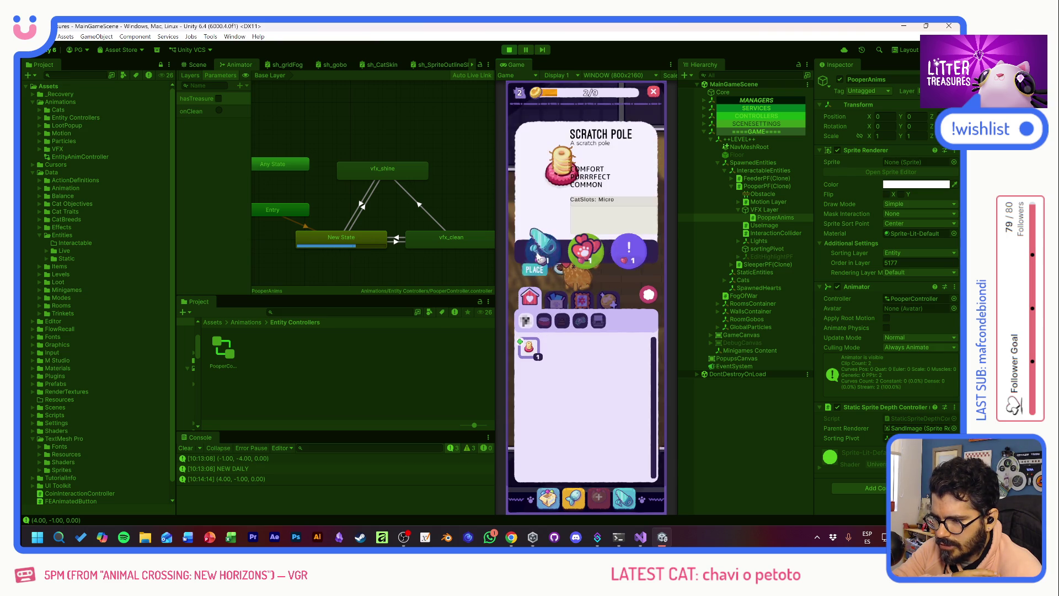
left_click(534, 346)
left_click(561, 350)
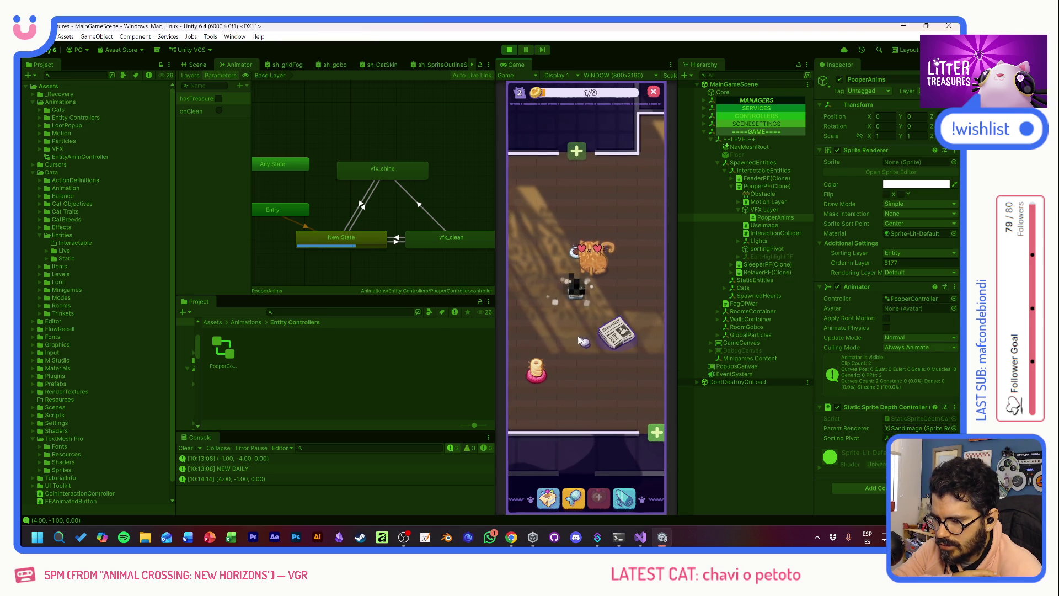
- Play the treasure-scooping minigame and dismiss the Old Bread reward card
mouse_move(530, 378)
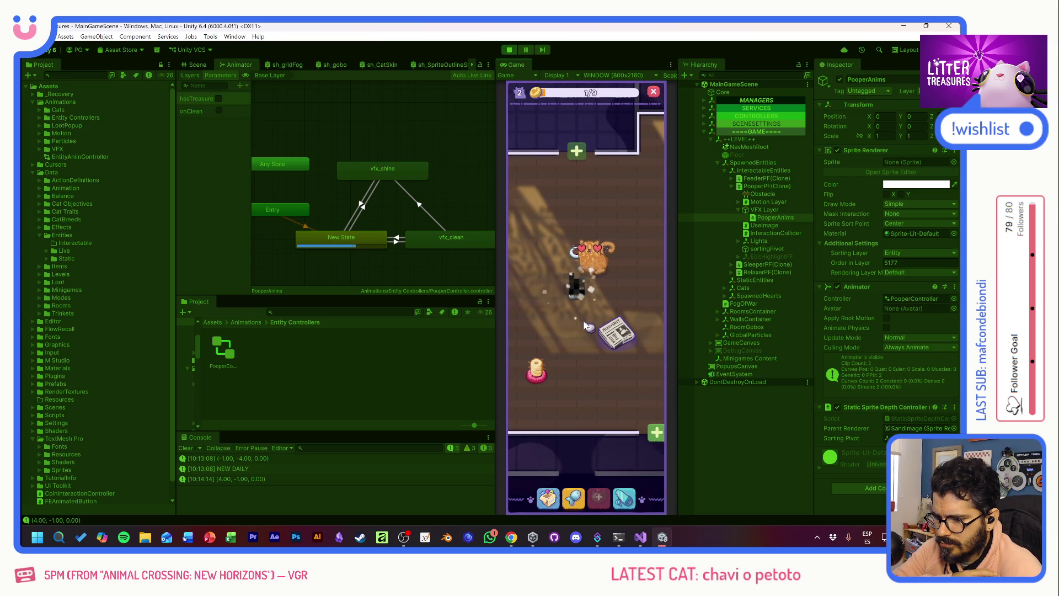
mouse_move(618, 337)
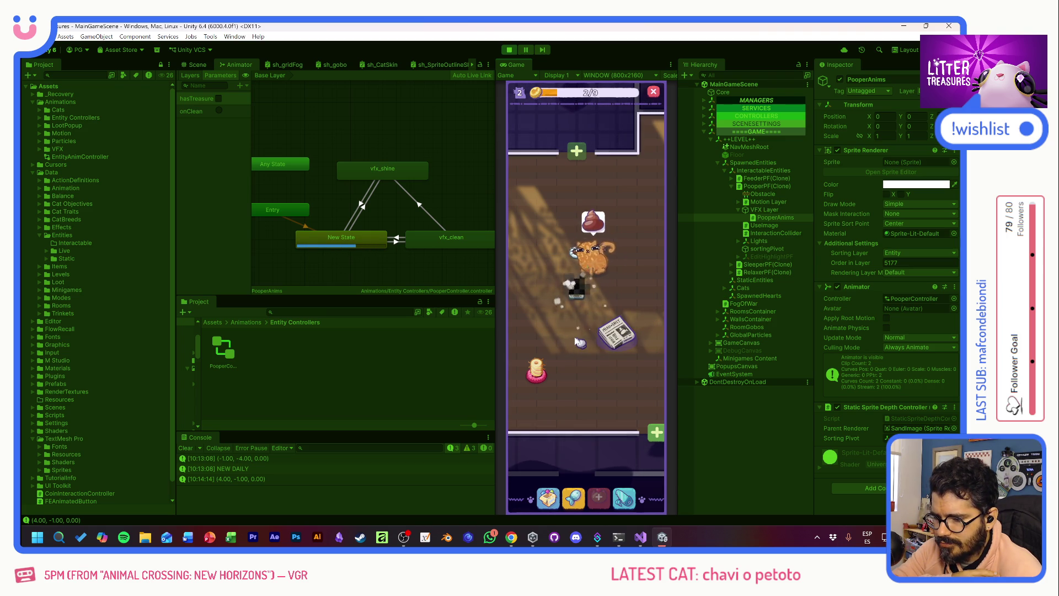
mouse_move(576, 292)
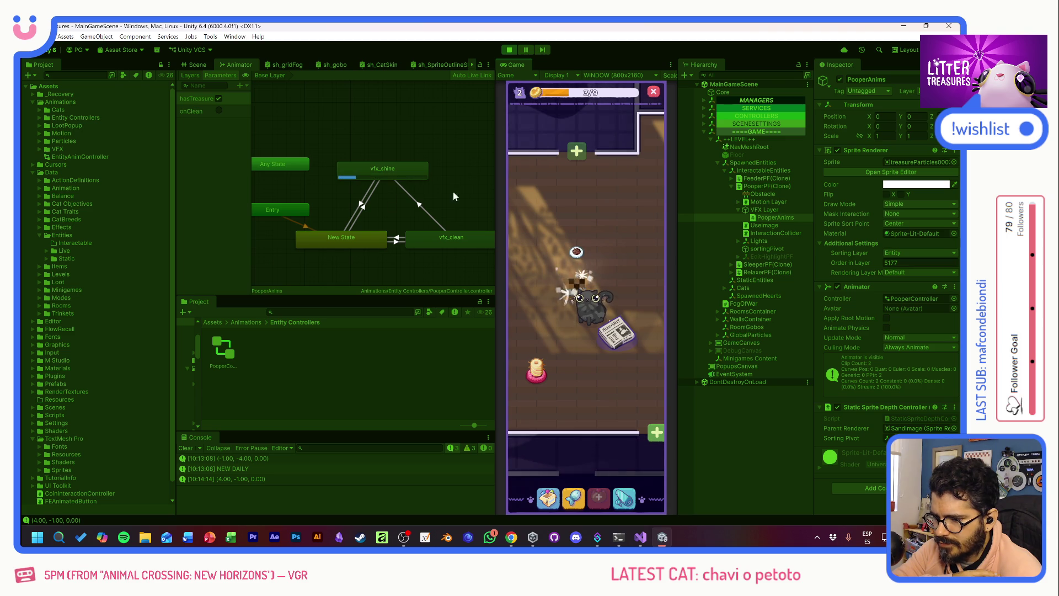
left_click(576, 293)
left_click_drag(538, 334, 629, 332)
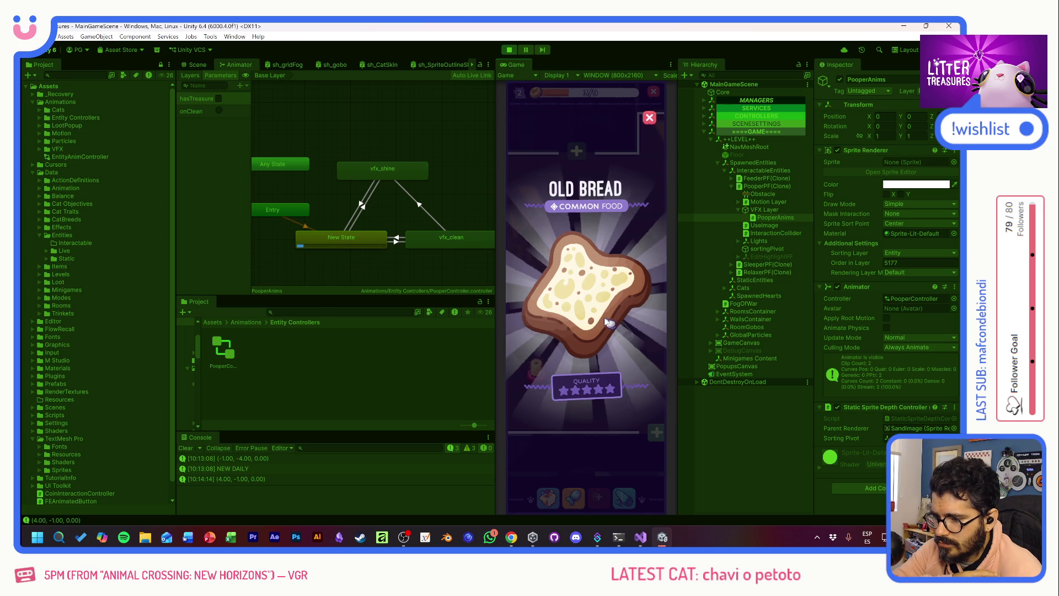
left_click(607, 321)
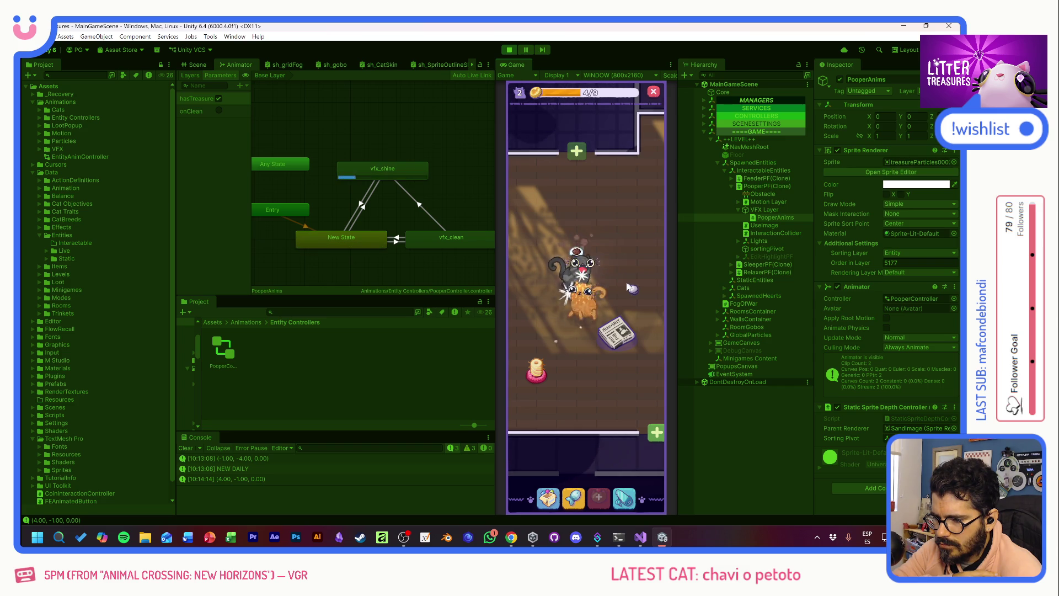
- Scoop a second treasure and dismiss the Pot Soil reward card
mouse_move(576, 295)
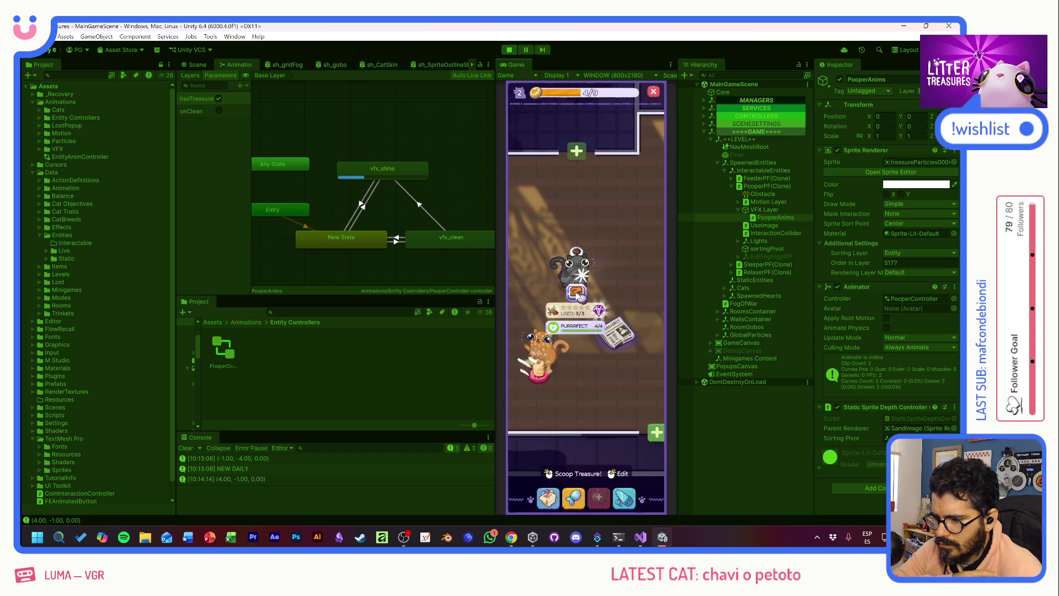
left_click(577, 294)
left_click_drag(532, 337, 629, 340)
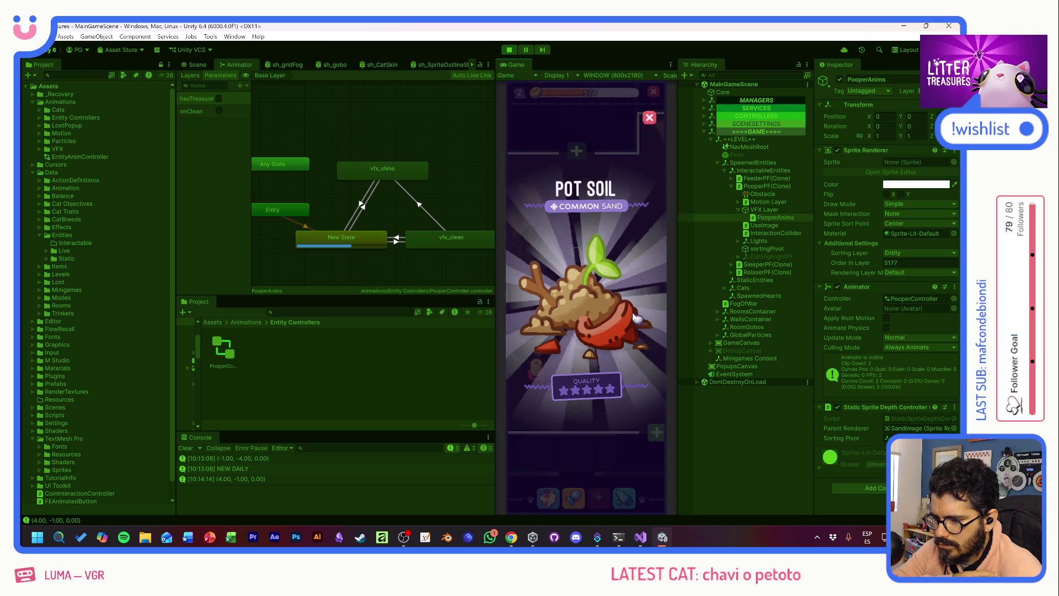
left_click(643, 292)
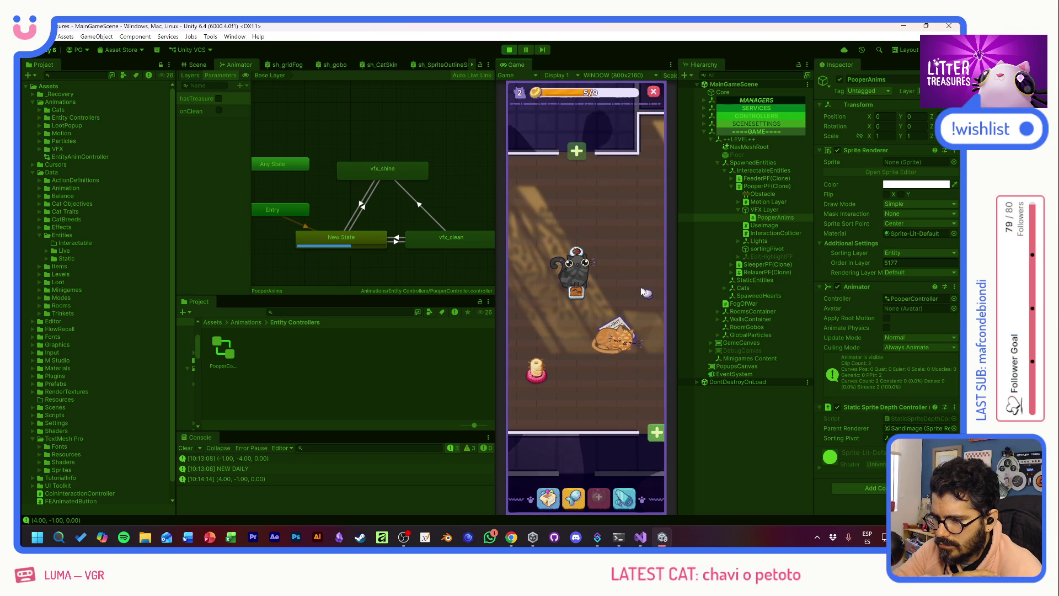
- Have the black cat clean its litter box, then stop the game
left_click(577, 294)
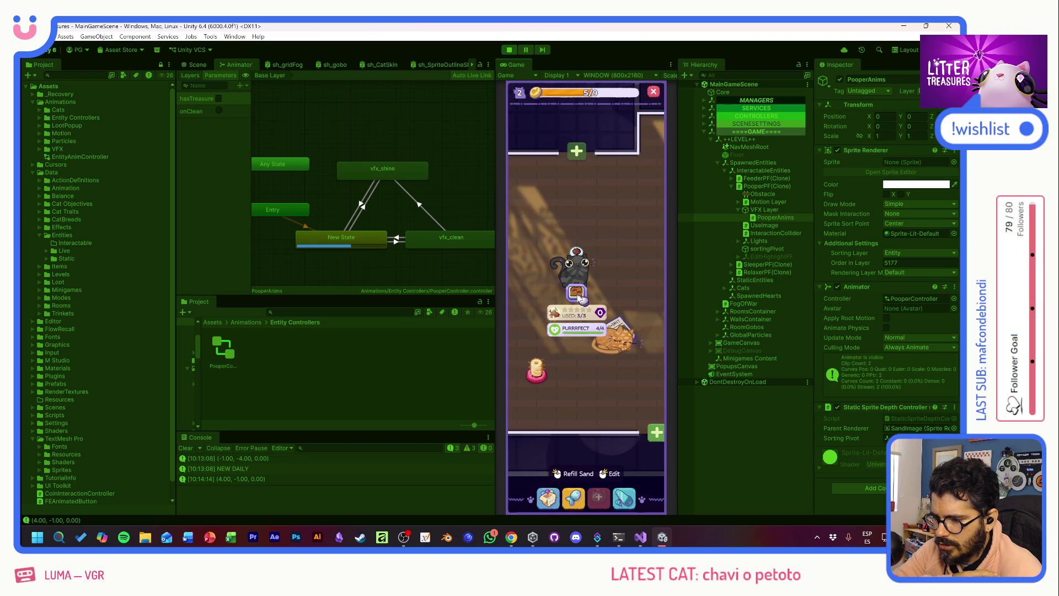
left_click(576, 295)
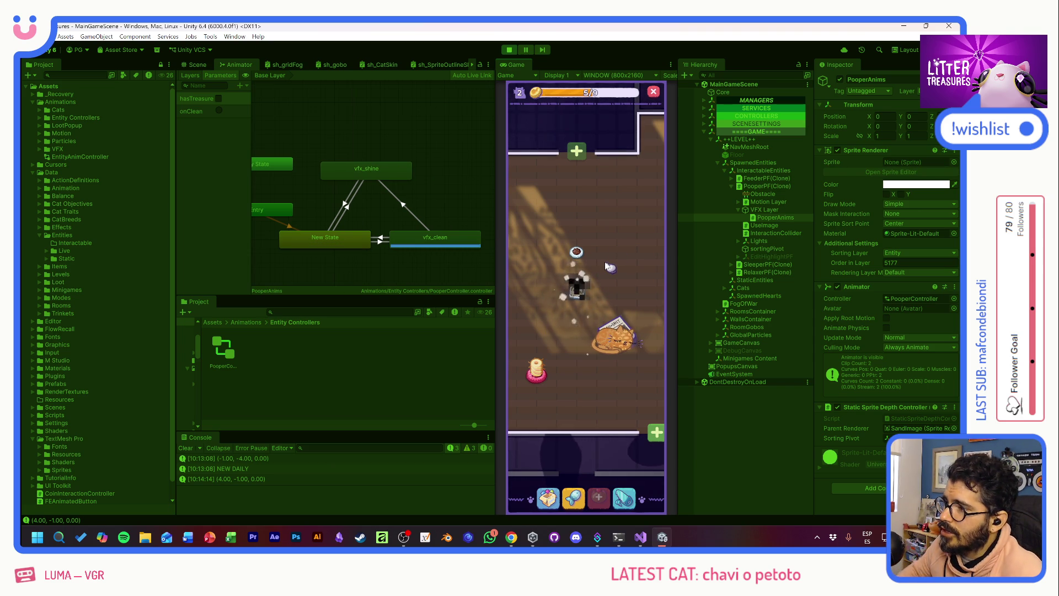
left_click(513, 50)
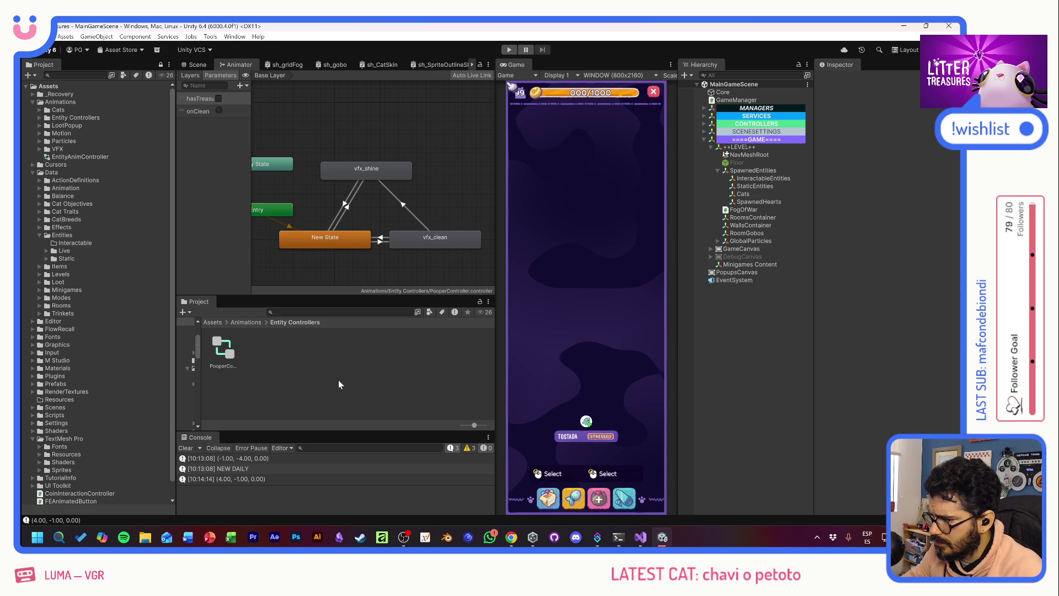
- Search the project for 'pooperp' and open the Pooper prefab for editing
key("ctrl+f")
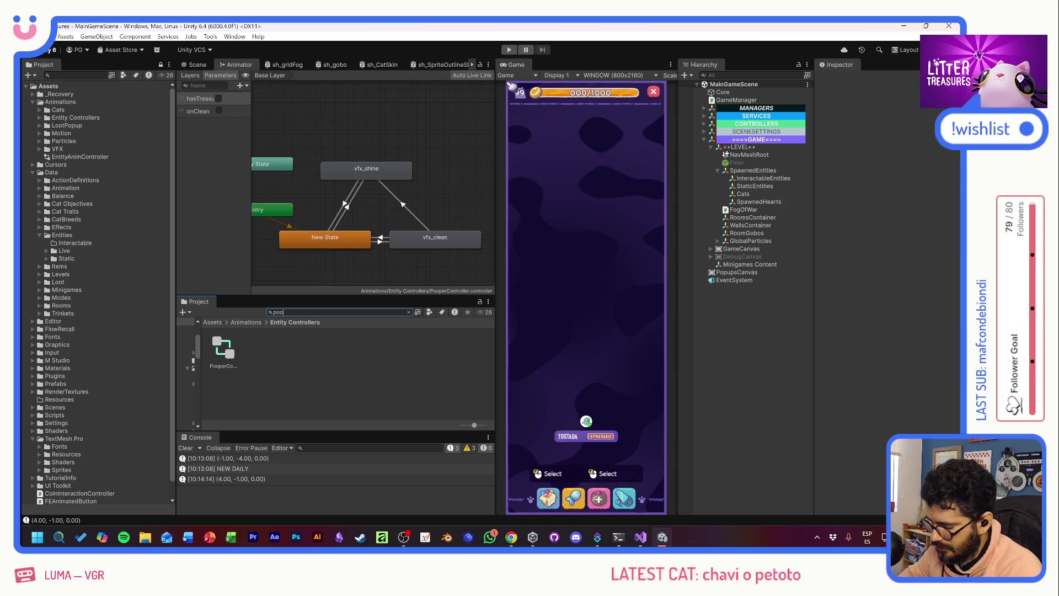
type("pooperp")
double_click(223, 349)
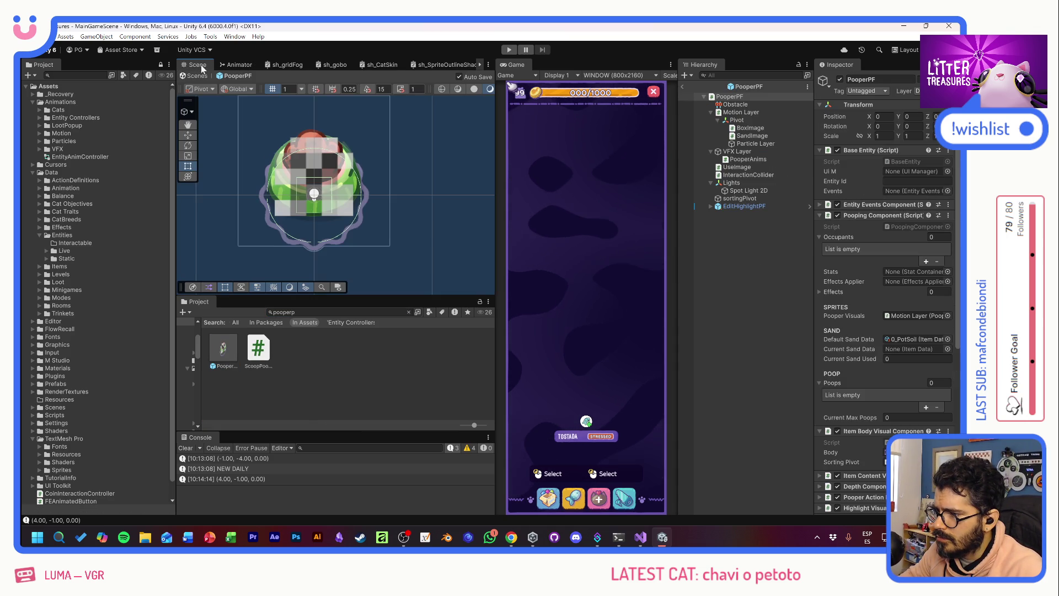
key("t")
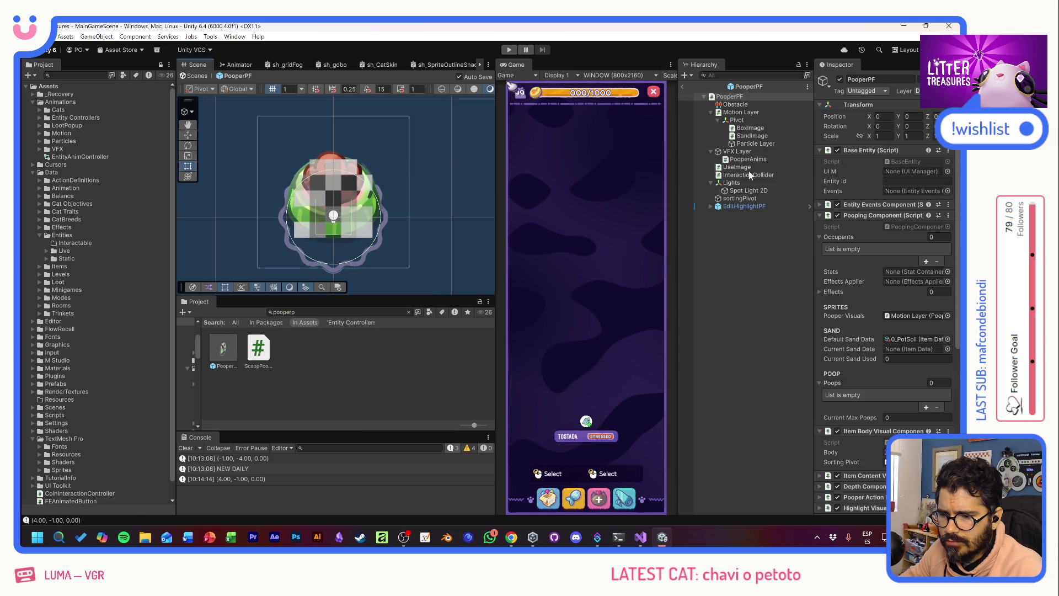
- Turn off the UseImage Sprite Renderer to remove the checkerboard overlay
left_click(740, 167)
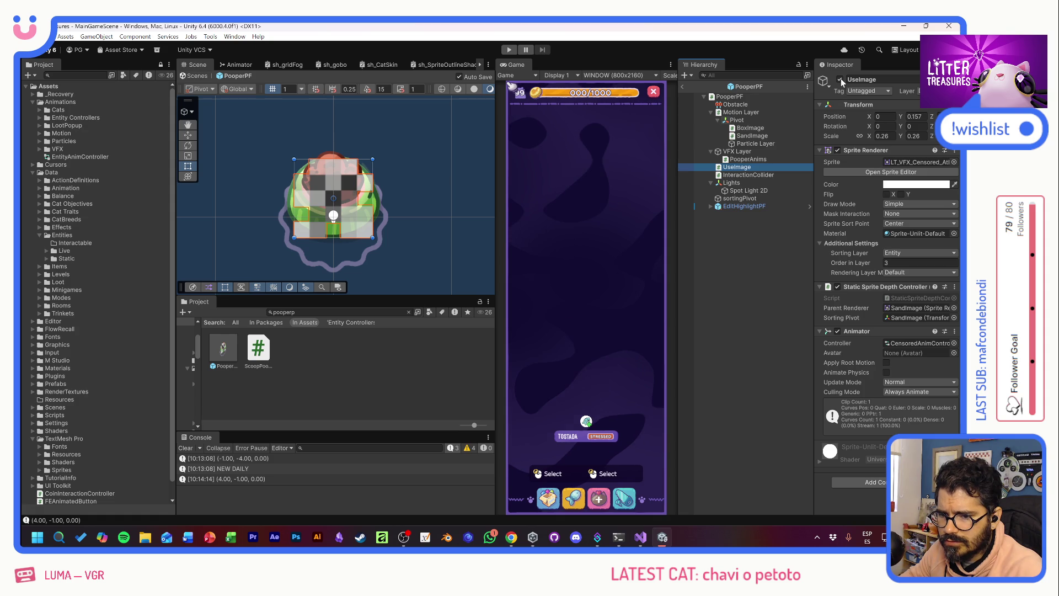
left_click(838, 150)
left_click(525, 246)
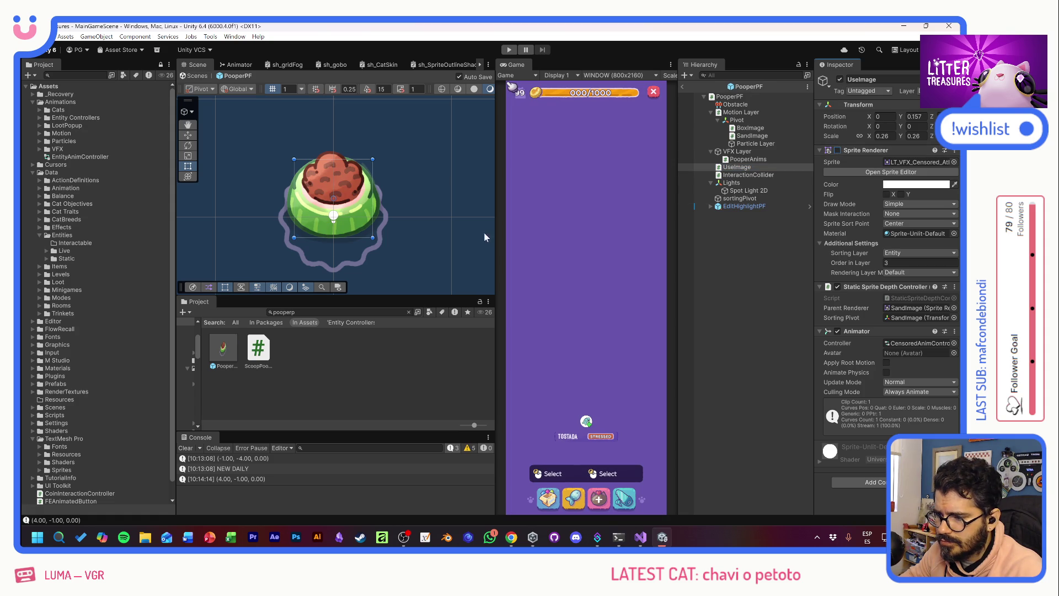
left_click(455, 191)
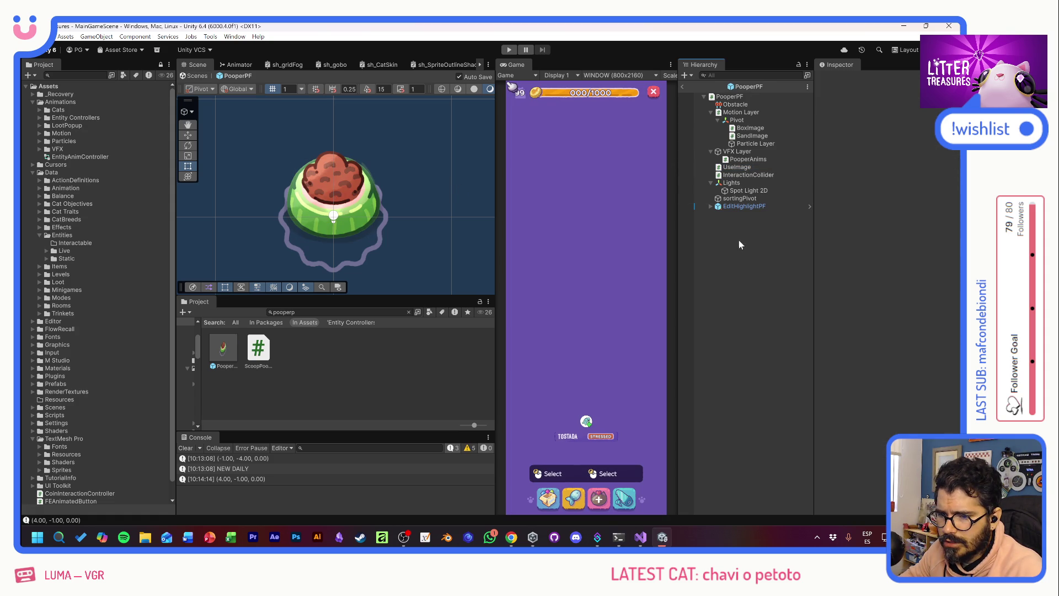
- Inspect the Lights group, its Spot Light 2D, and the Particle Layer object
left_click(743, 184)
left_click(744, 191)
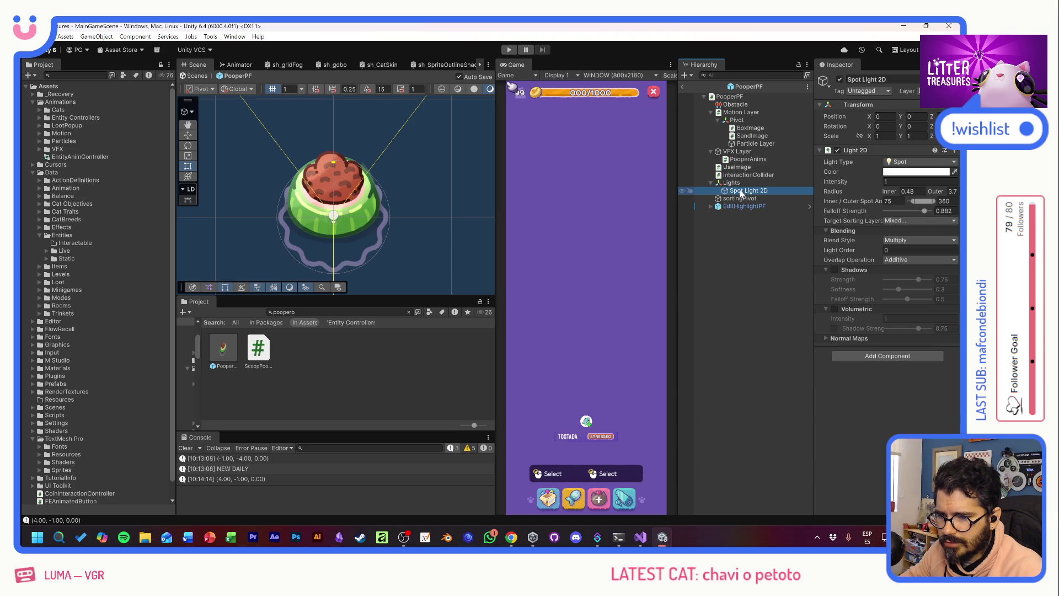
left_click(739, 230)
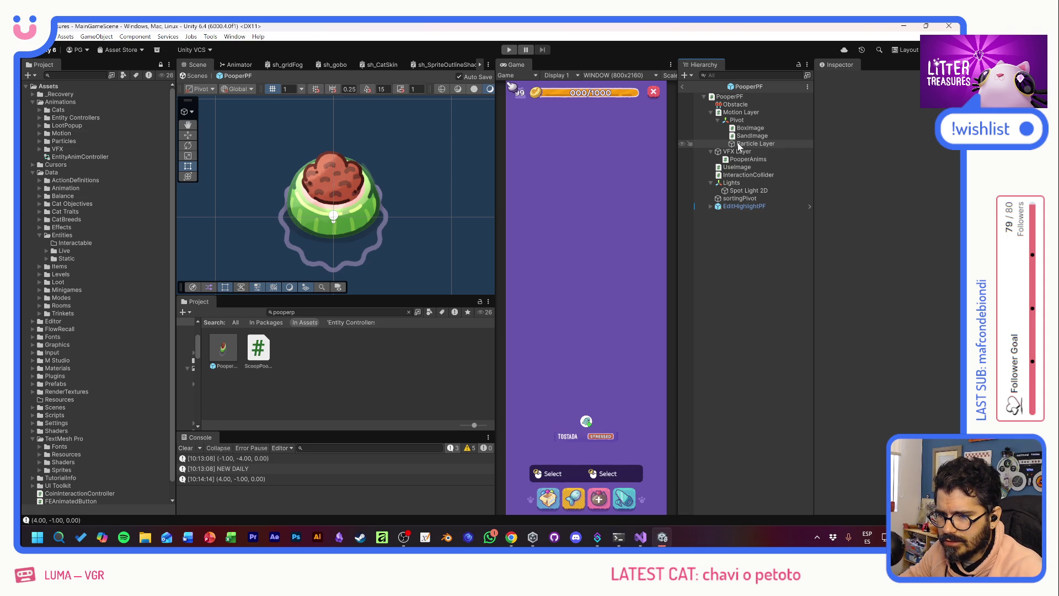
left_click(738, 145)
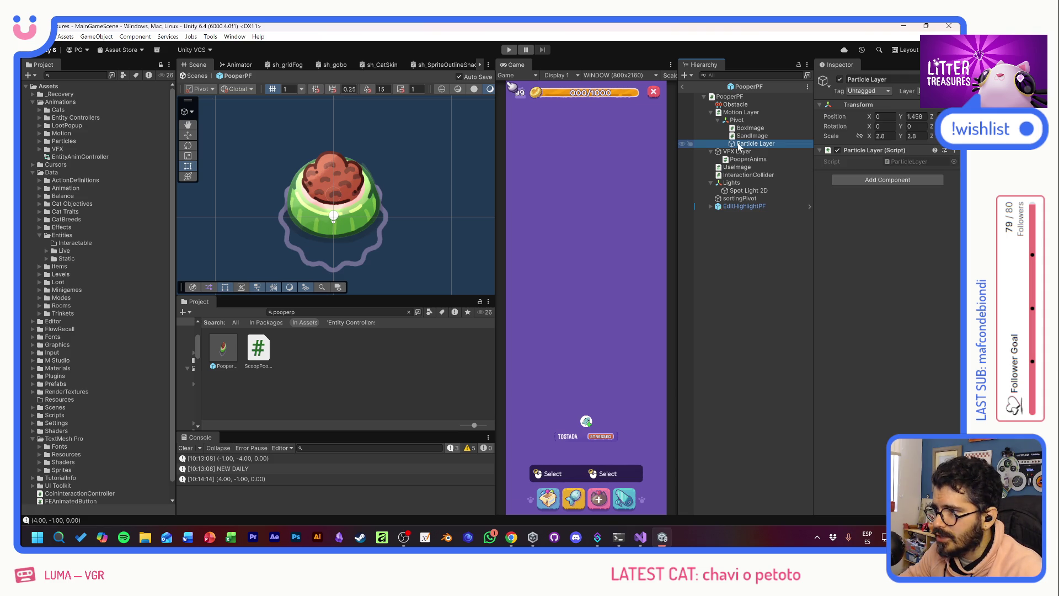
left_click(726, 238)
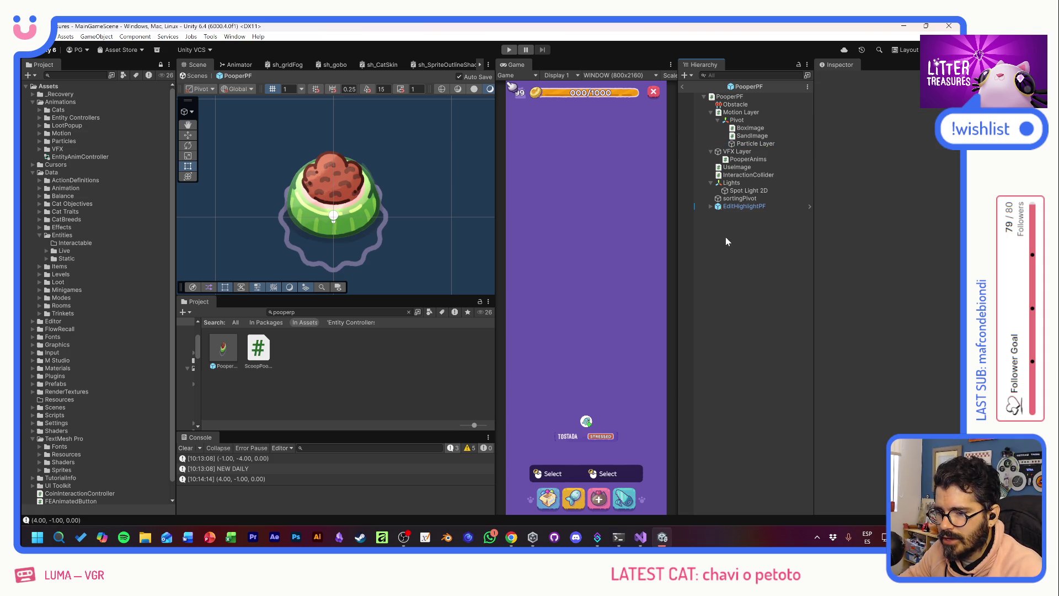
left_click(710, 182)
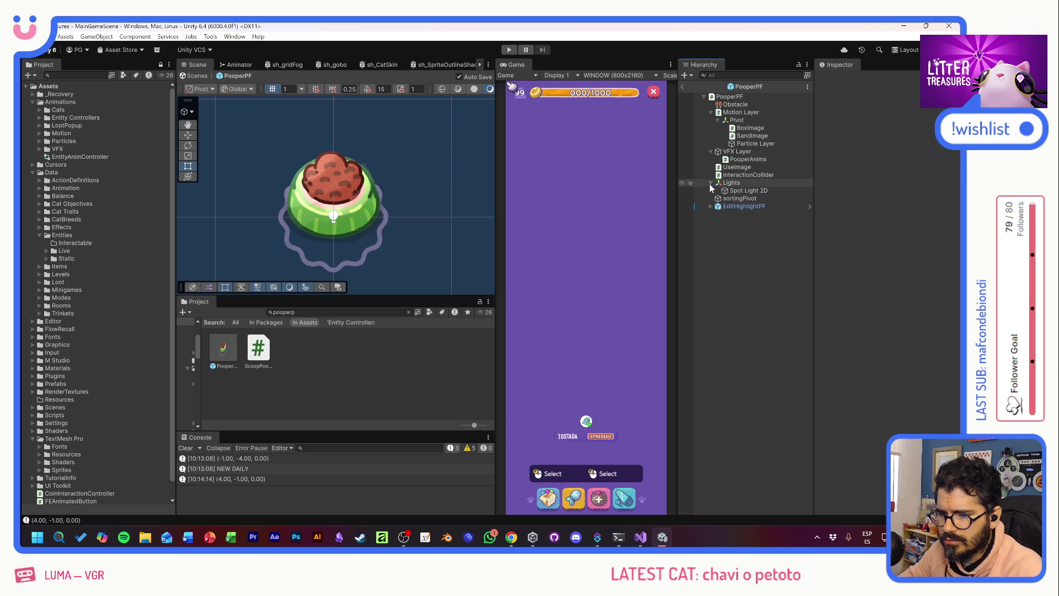
right_click(727, 97)
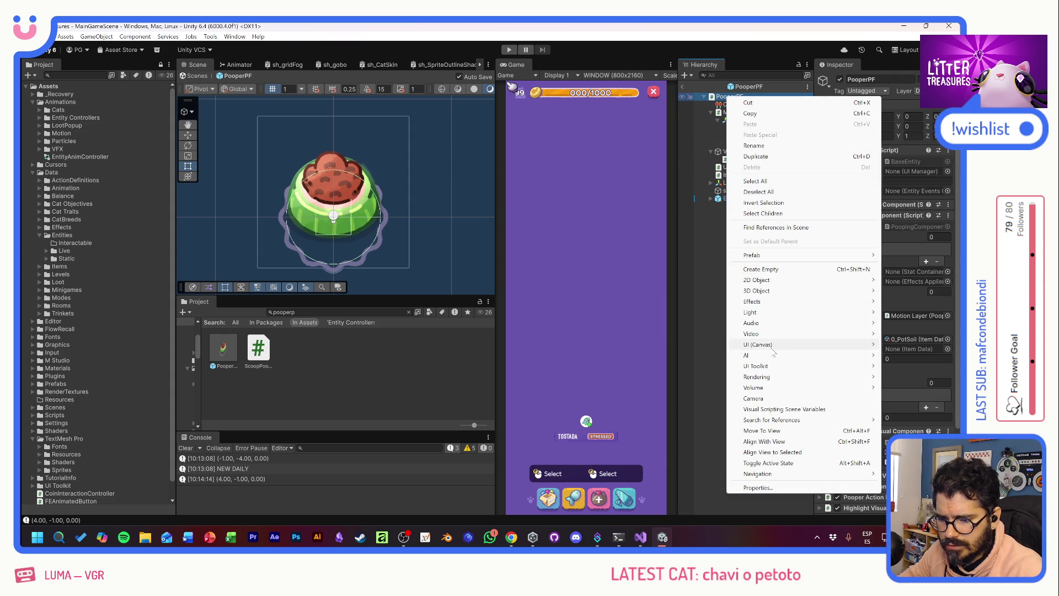
- Add a particle system to PooperPF and name it prt_Dirty
mouse_move(772, 352)
mouse_move(757, 302)
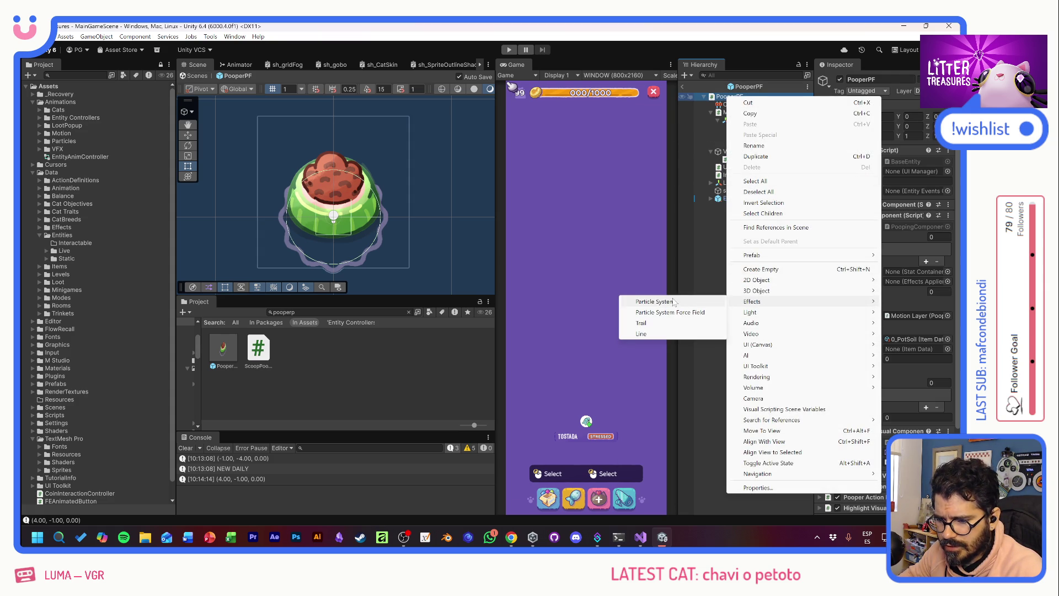
left_click(673, 301)
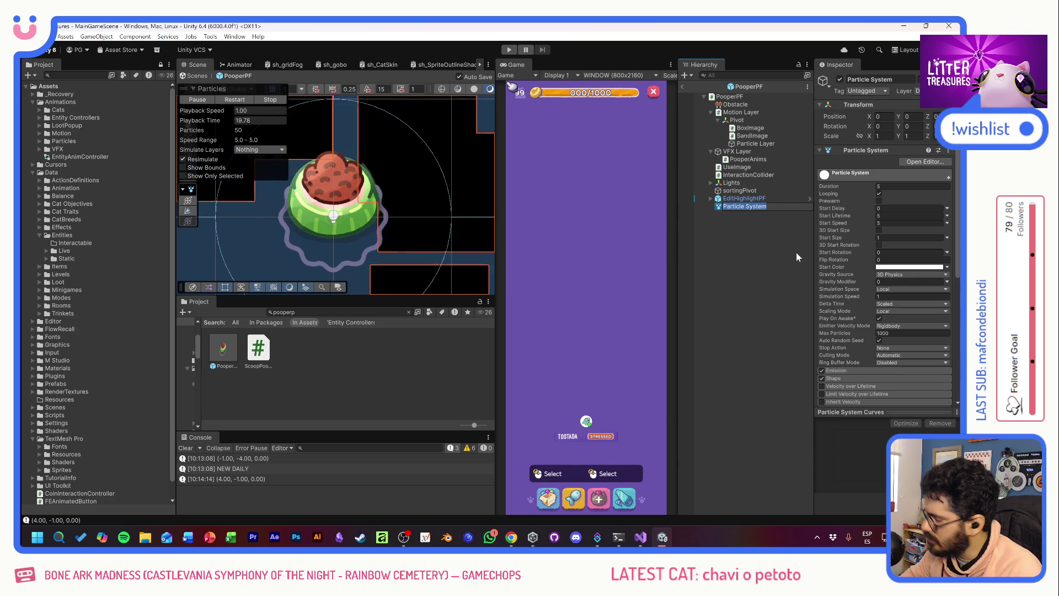
type("DirtyP")
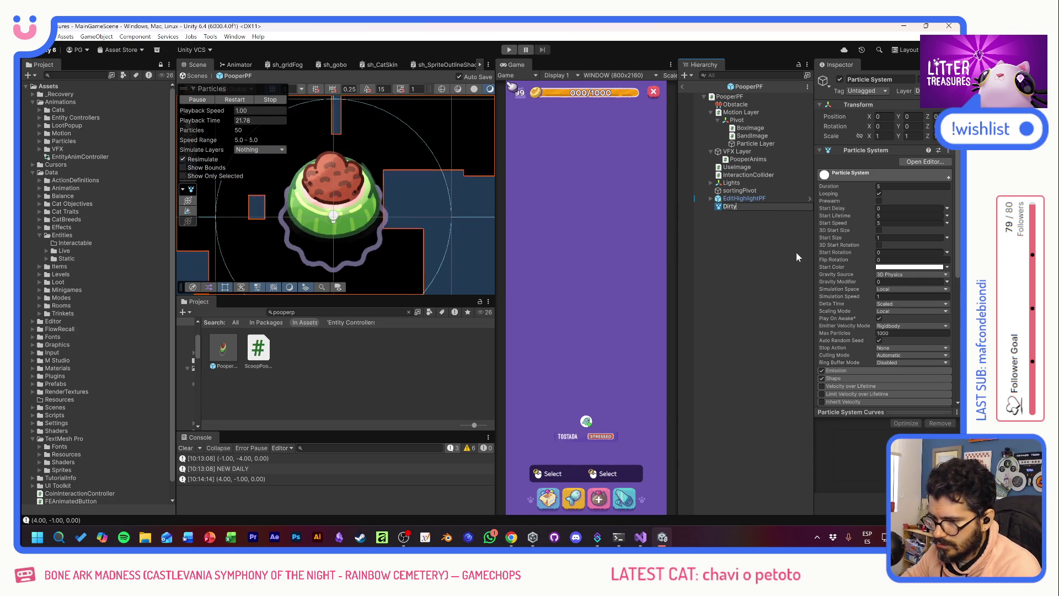
key("BackSpace")
key("BackSpace")
key("BackSpace")
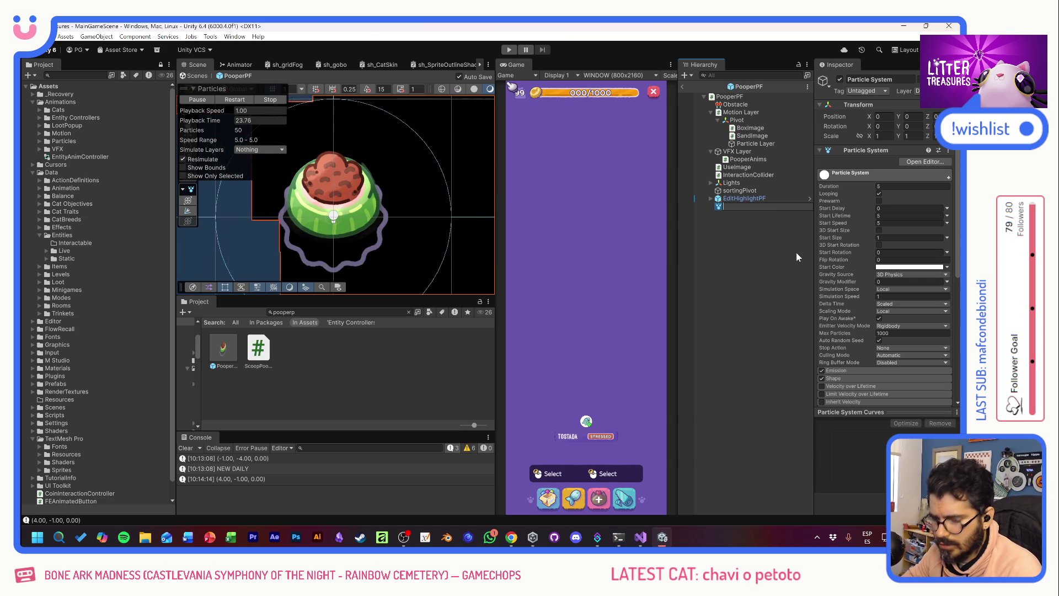
type("prt_Dirty")
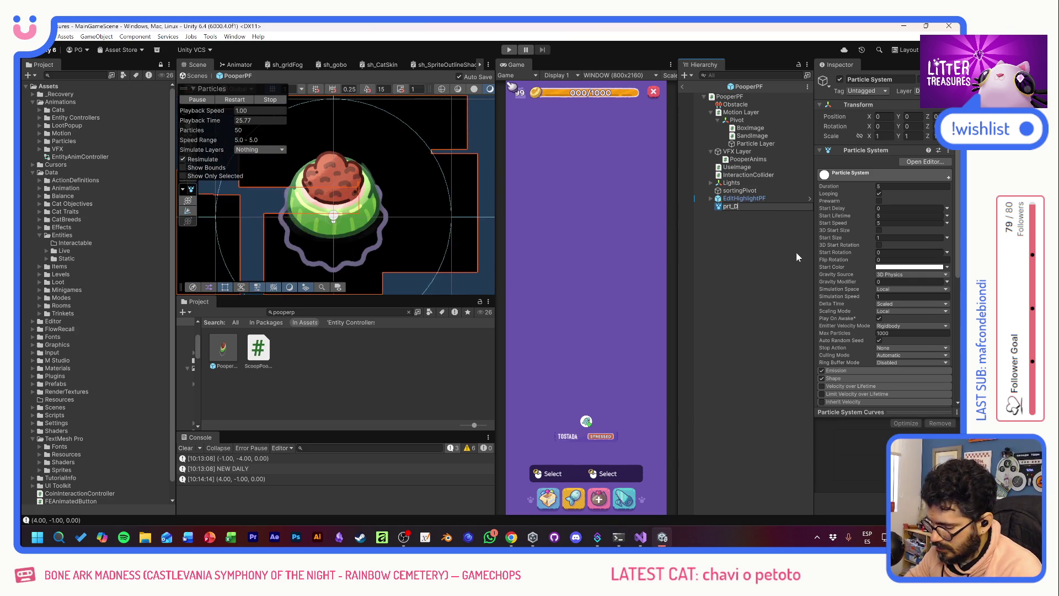
key("Return")
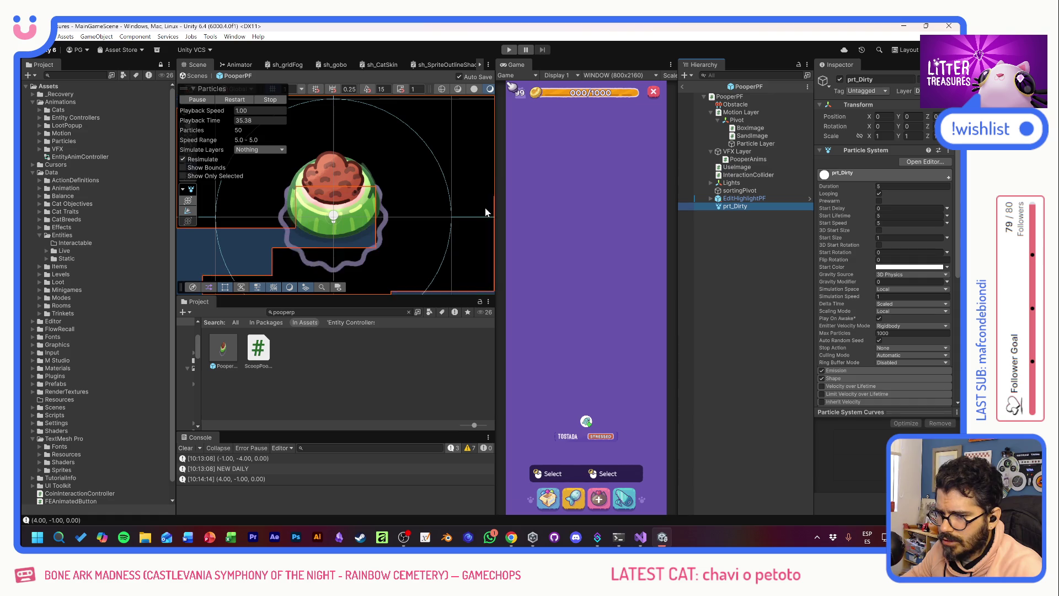
- Put prt_Dirty's renderer on the Entity sorting layer with order in layer 10
scroll(846, 311, "down", 5)
scroll(846, 311, "down", 1)
left_click(848, 338)
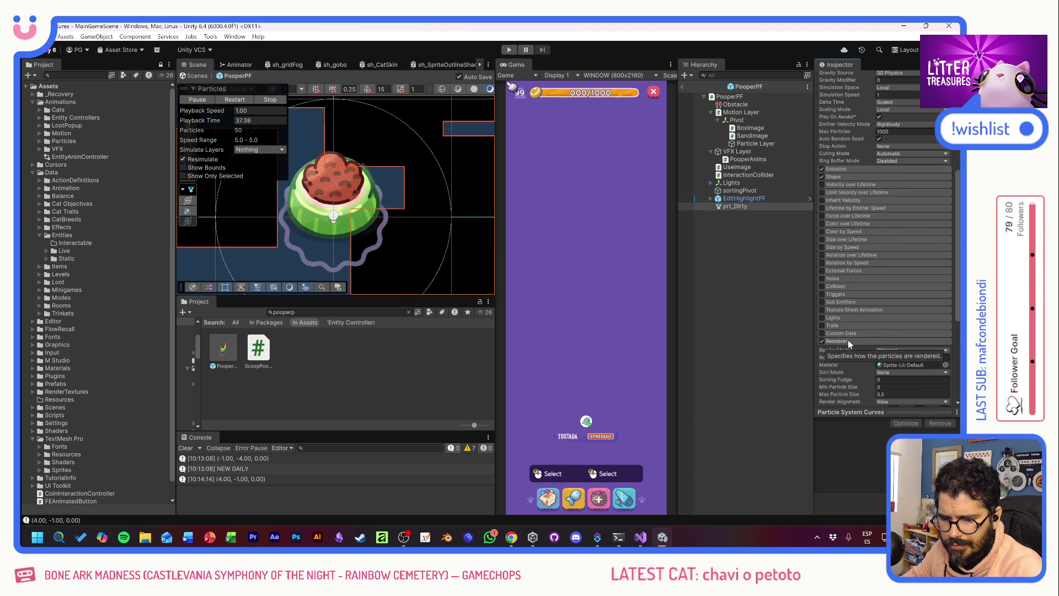
scroll(848, 339, "down", 3)
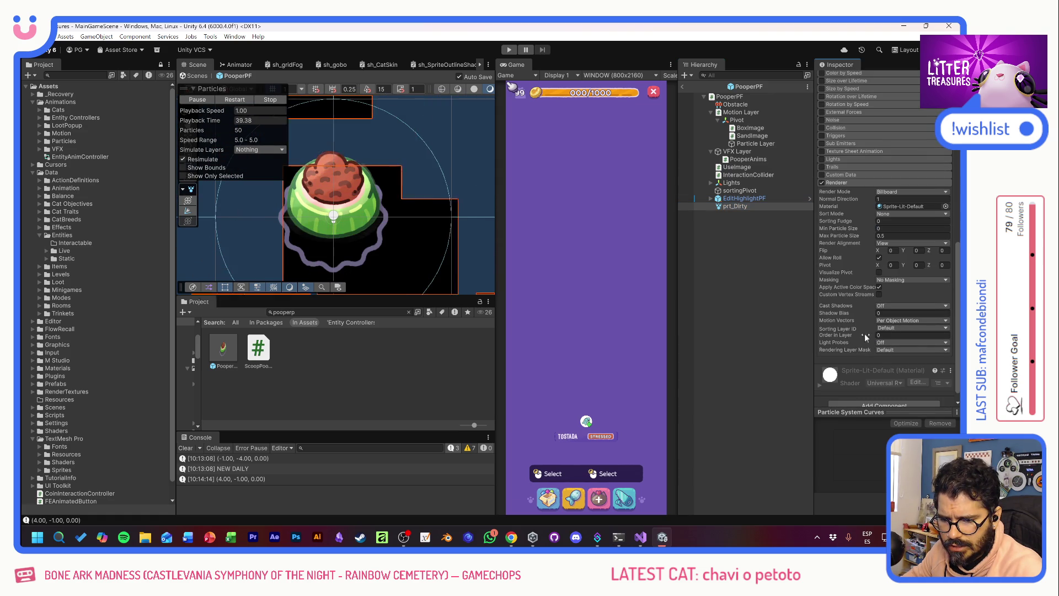
left_click(890, 329)
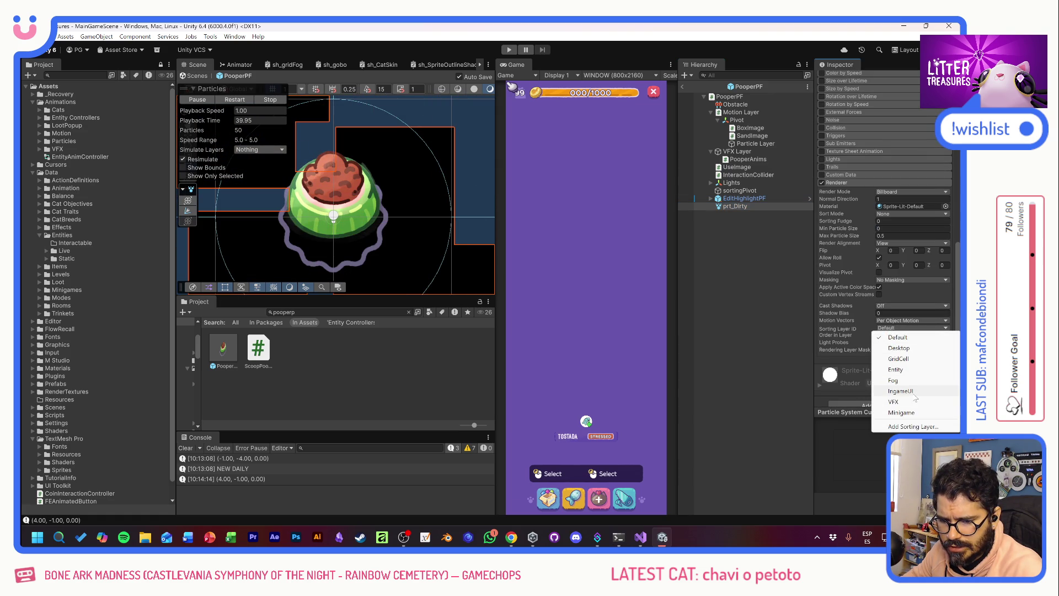
left_click(903, 370)
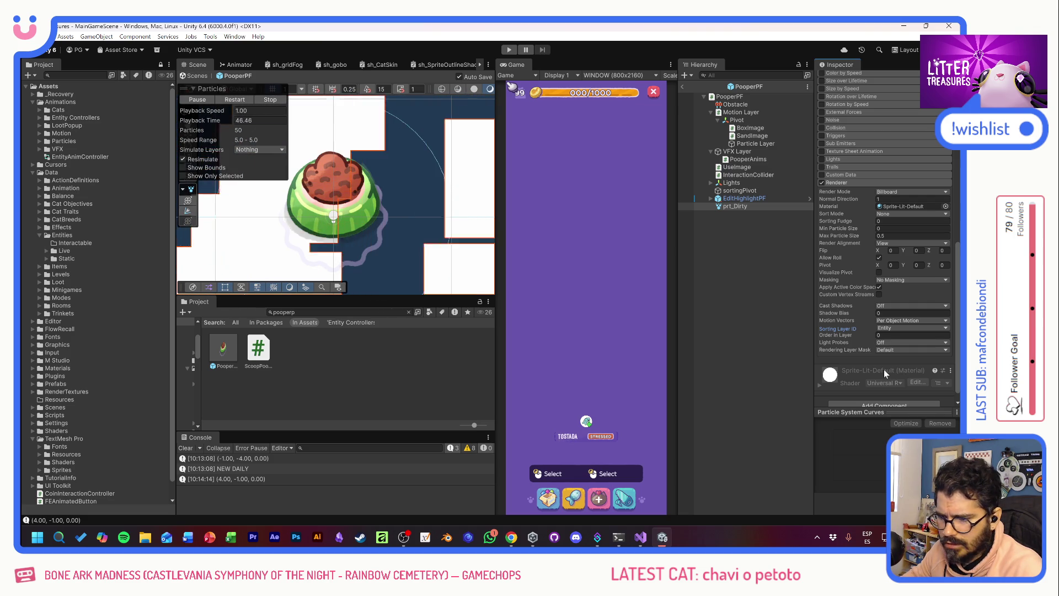
left_click(879, 334)
type("8")
key("BackSpace")
type("10")
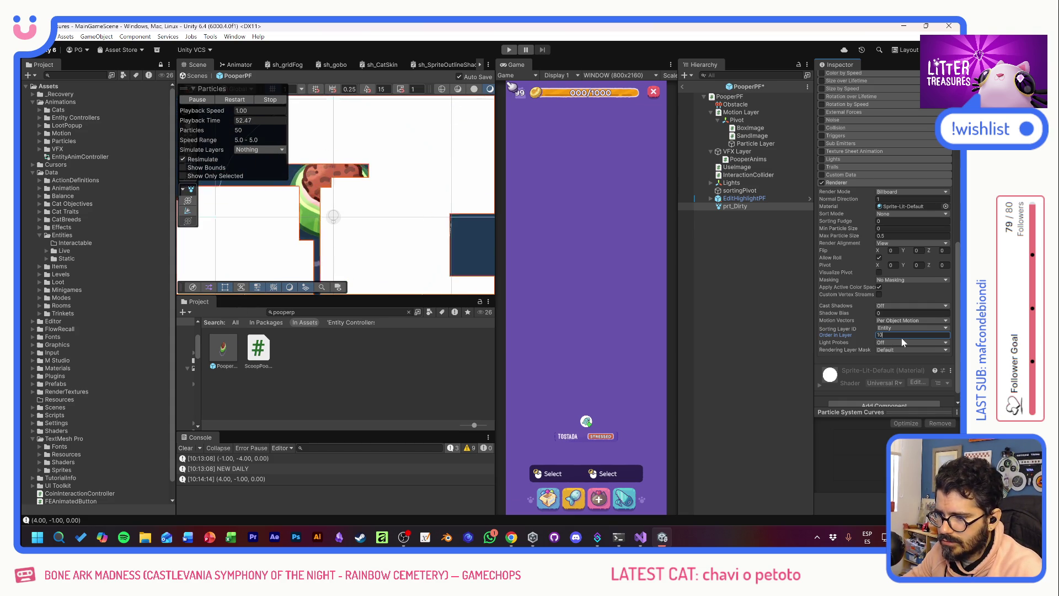
left_click(773, 281)
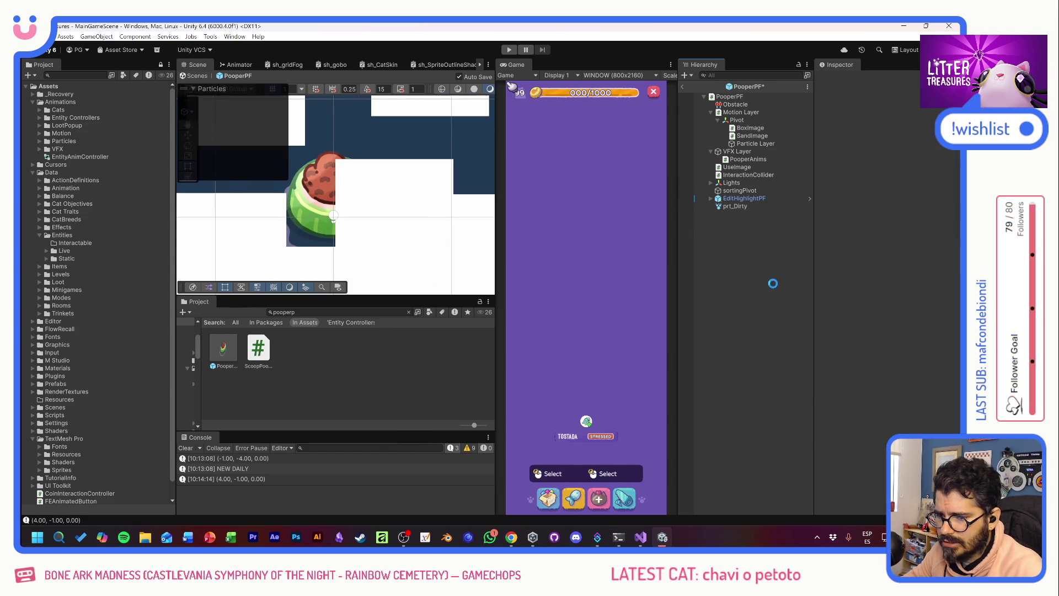
left_click(313, 312)
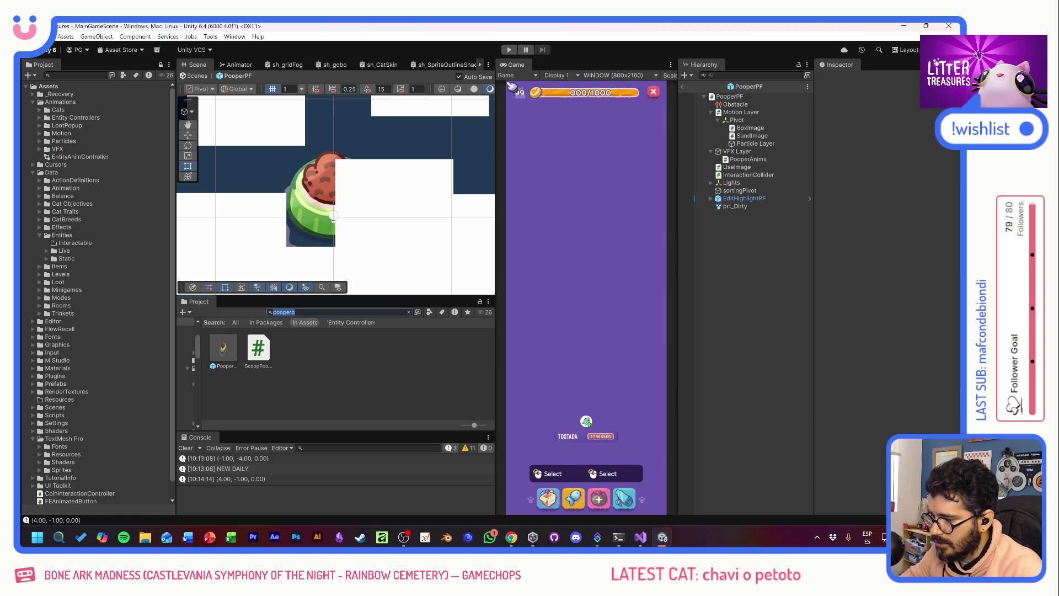
- Search for 'feeder', open FeederPF, and inspect its Particle Layer object
type("feeder")
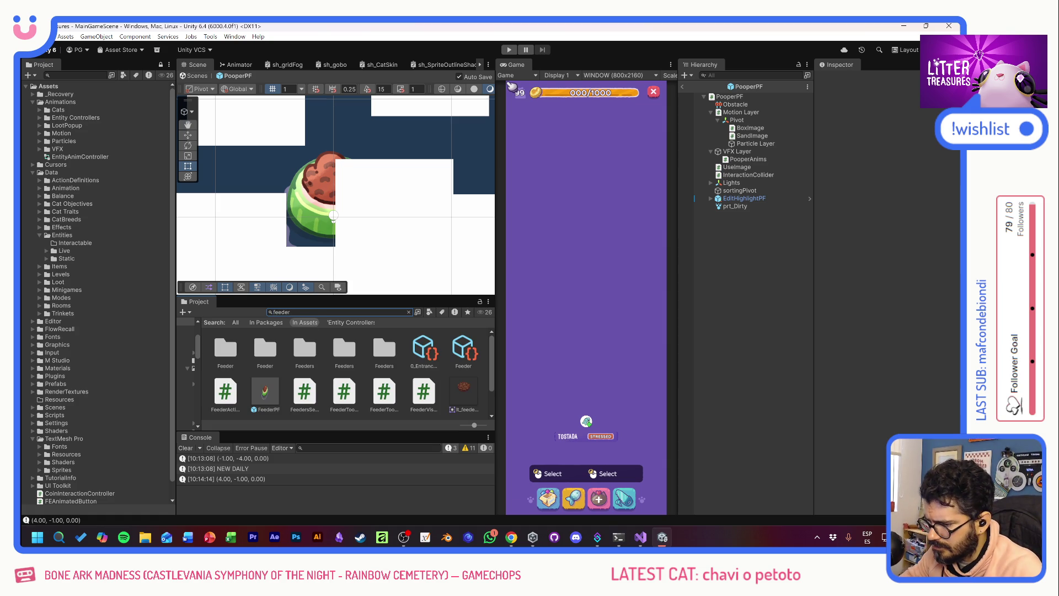
double_click(267, 393)
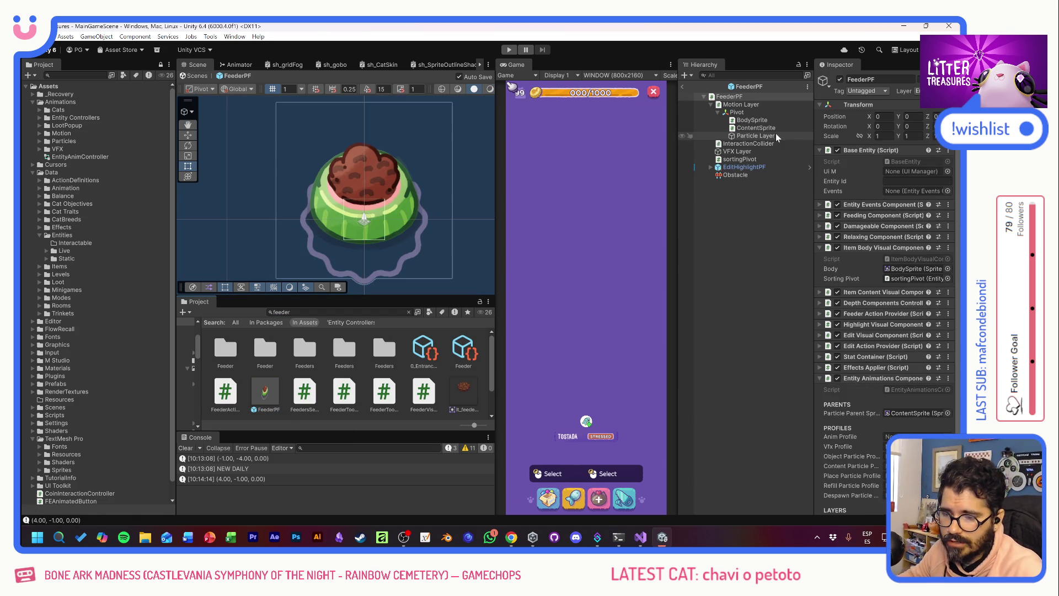
left_click(747, 136)
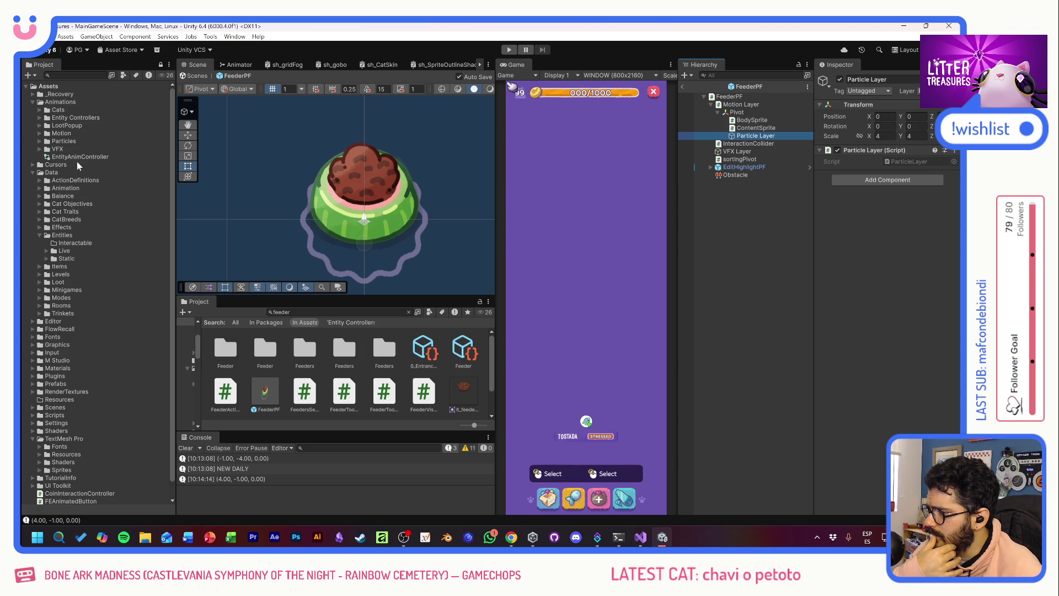
- Inspect the Renderer module of the prt_food_loop particle prefab
left_click(41, 142)
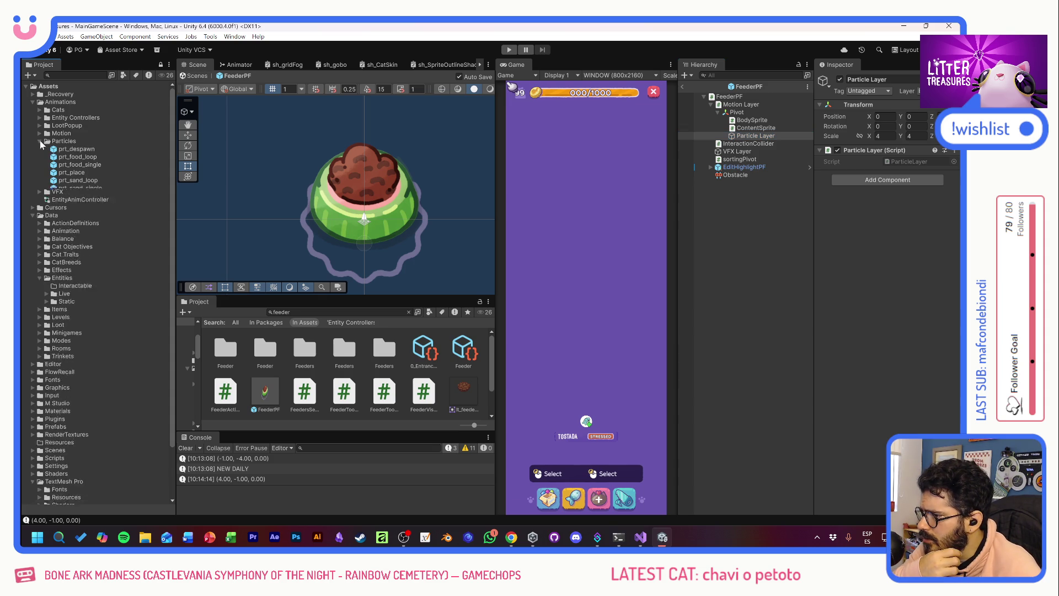
left_click(80, 157)
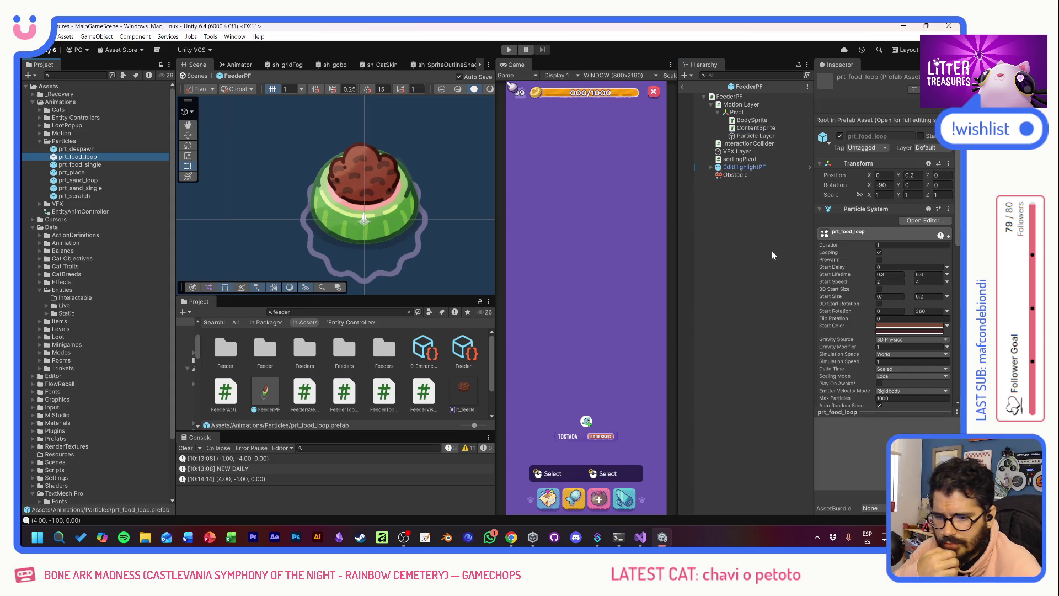
scroll(829, 286, "down", 10)
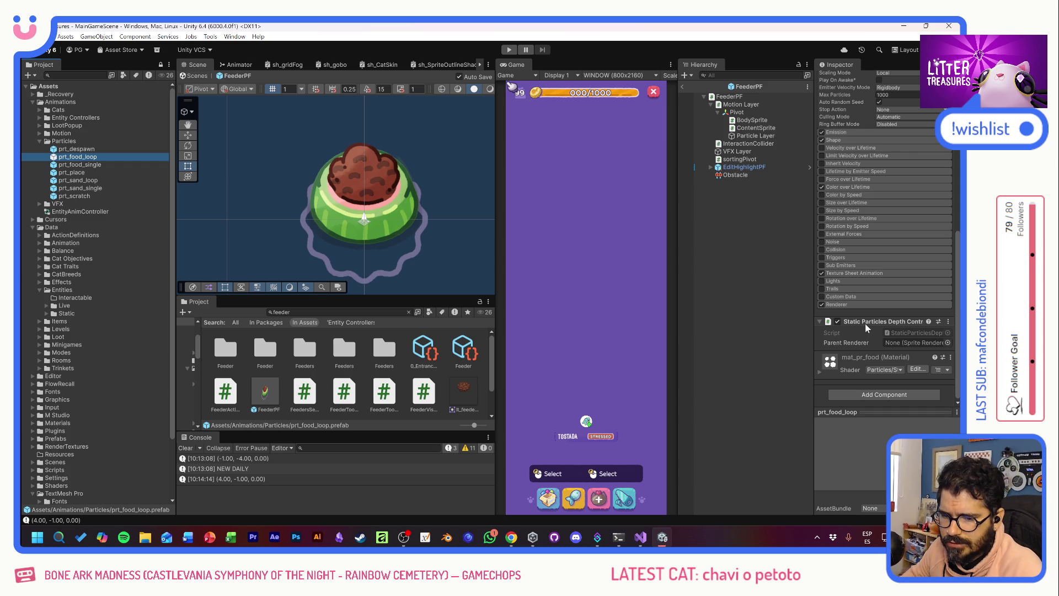
left_click(858, 306)
scroll(847, 353, "down", 4)
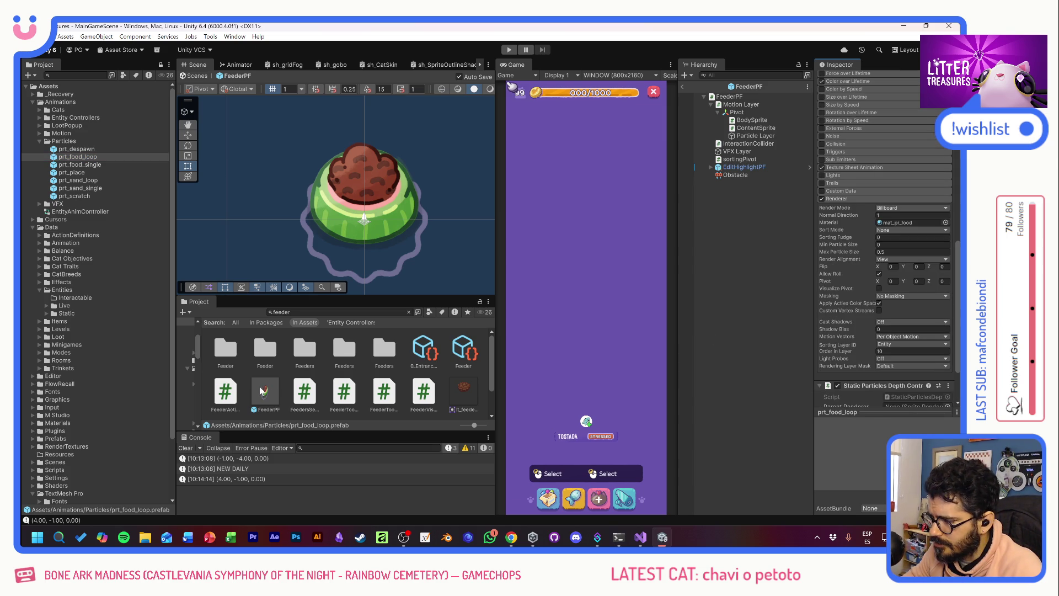
- Search for 'pooper', reopen PooperPF, and select prt_Dirty
left_click(287, 312)
type("pooper")
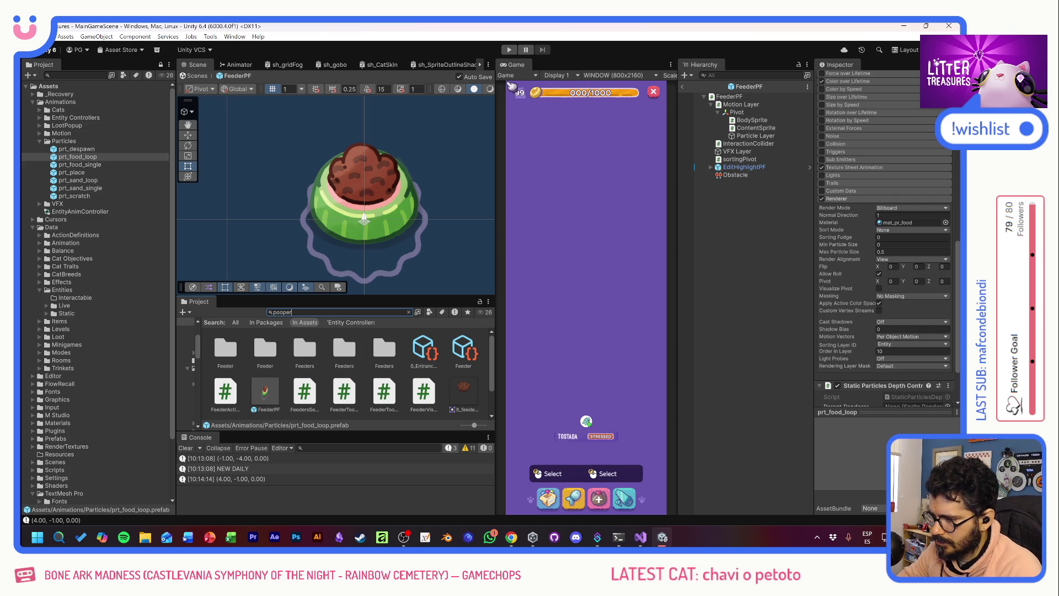
double_click(471, 353)
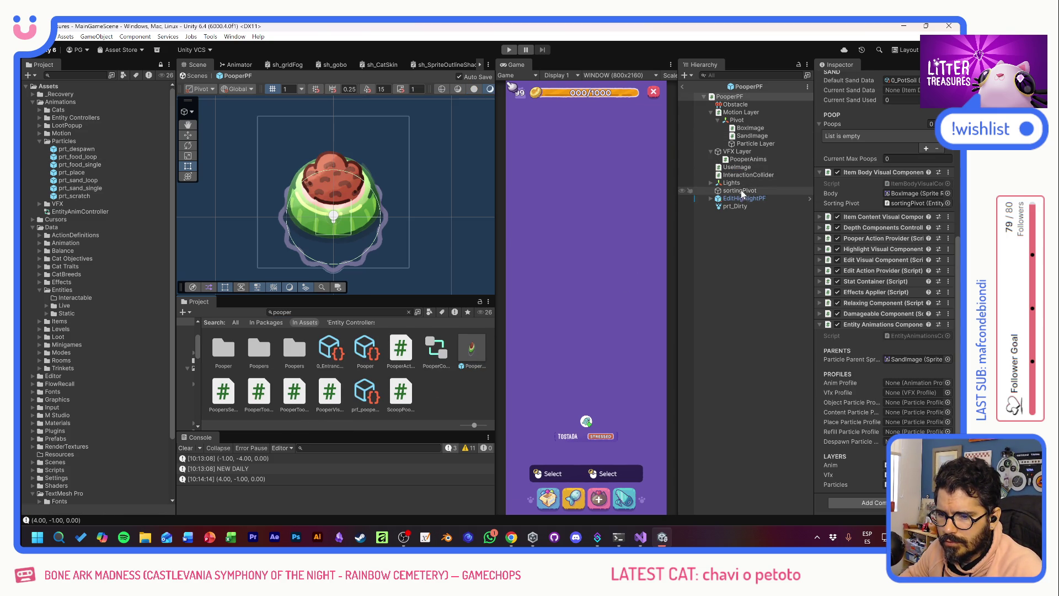
left_click(738, 207)
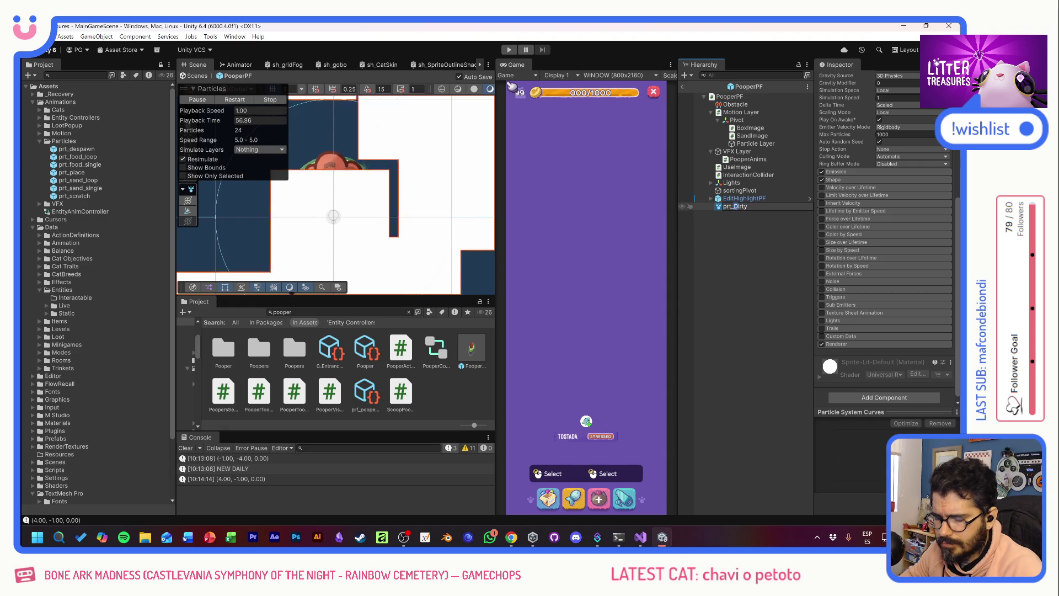
- Rename prt_dirty to prt_dirtyPooper and save it as a prefab in Particles
left_click(739, 207)
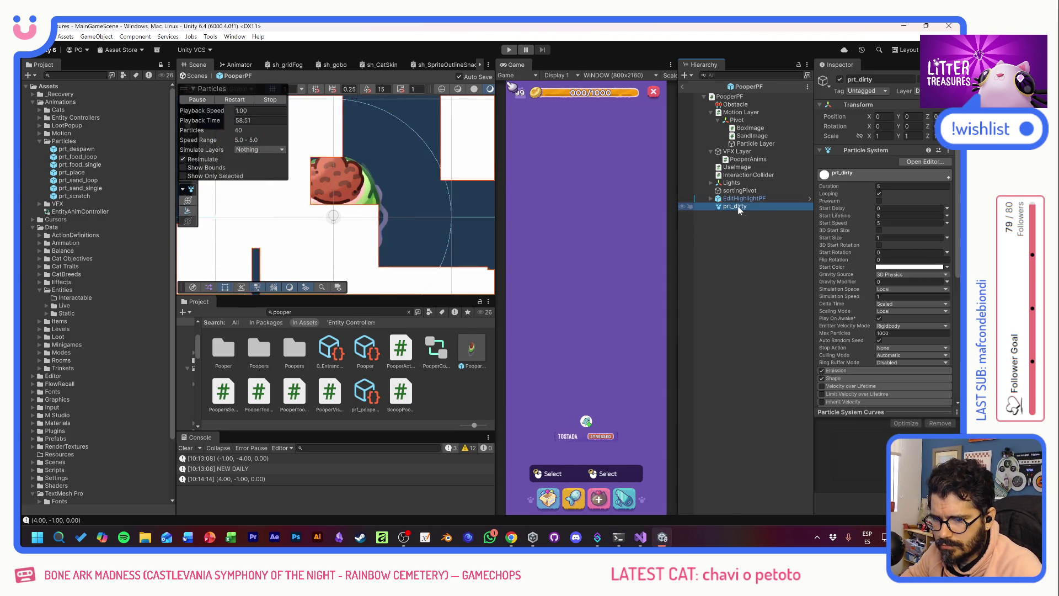
left_click(740, 208)
type("Pooper")
key("Return")
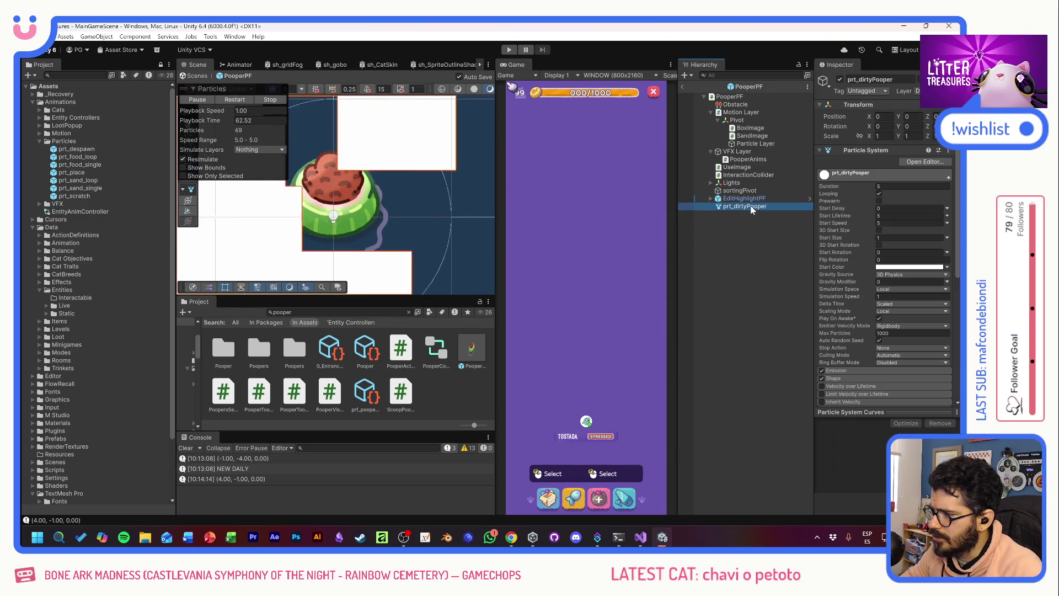
left_click_drag(71, 143, 71, 143)
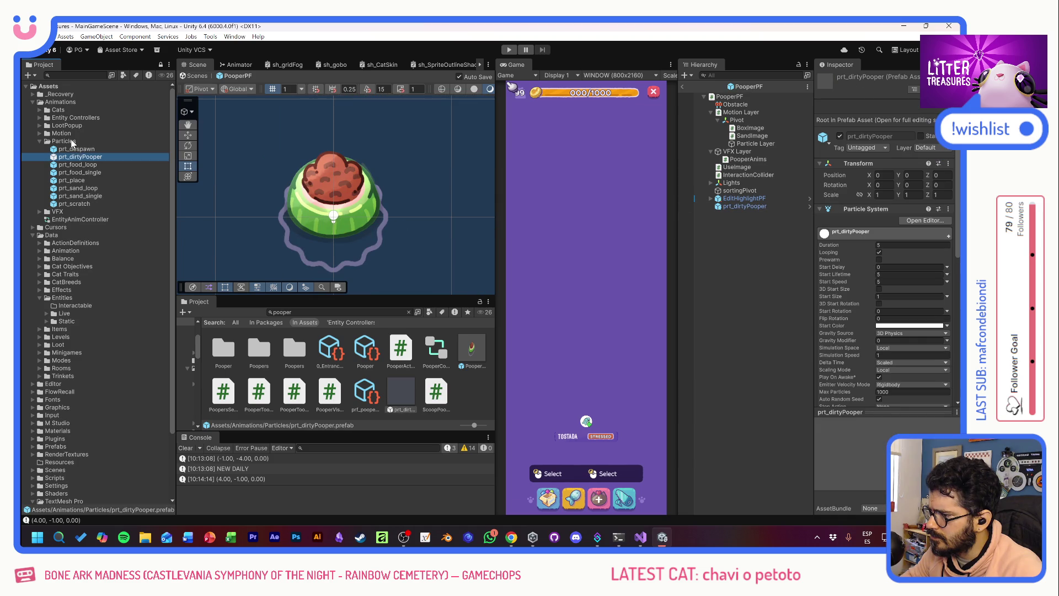
left_click(730, 207)
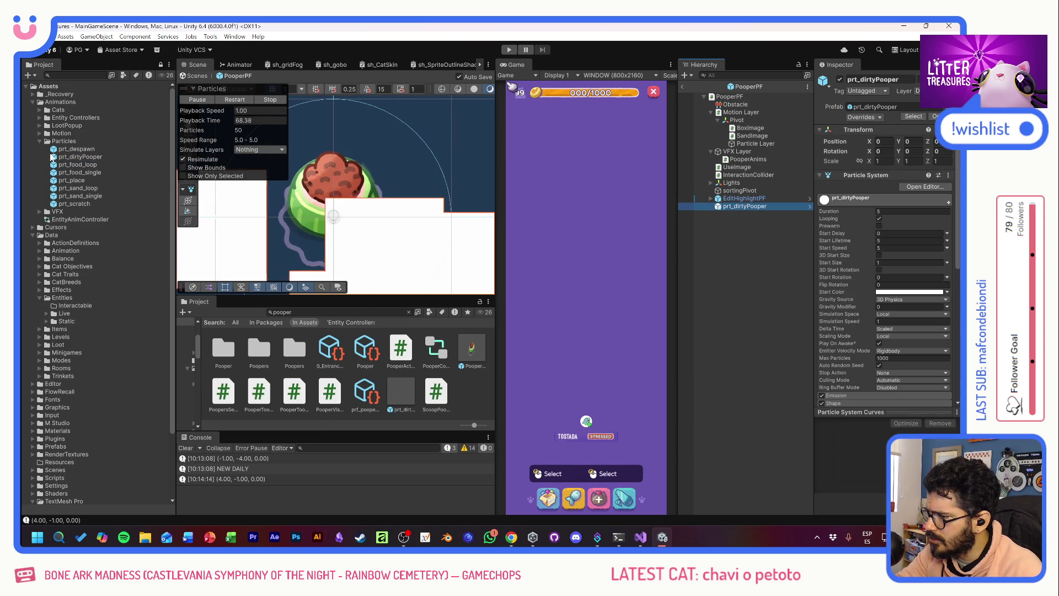
- Give prt_dirtyPooper a Static Particles Depth Controller component, then return to PooperPF
left_click(809, 207)
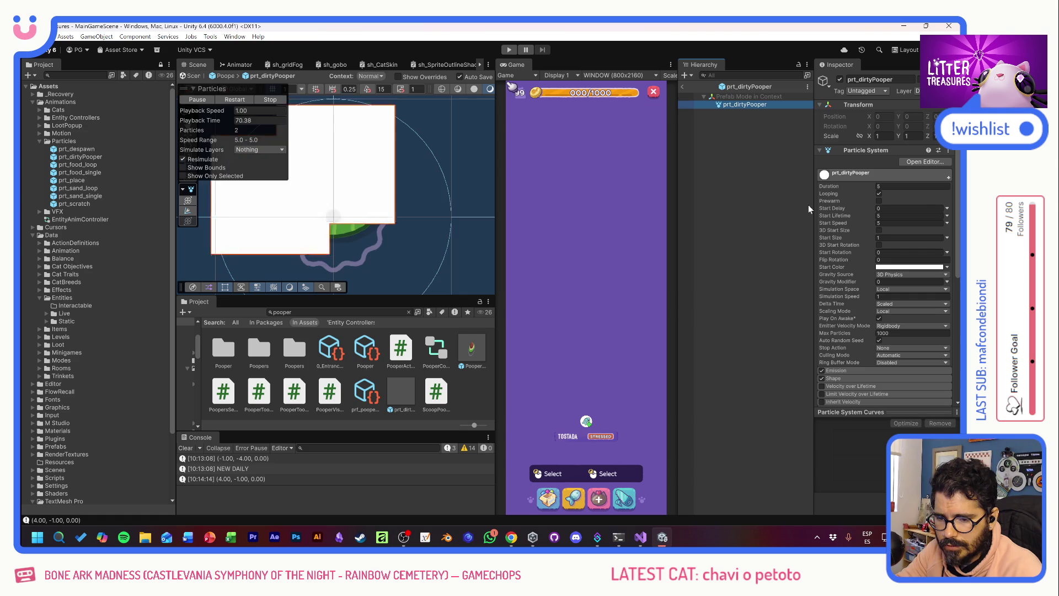
scroll(857, 339, "down", 5)
left_click(885, 396)
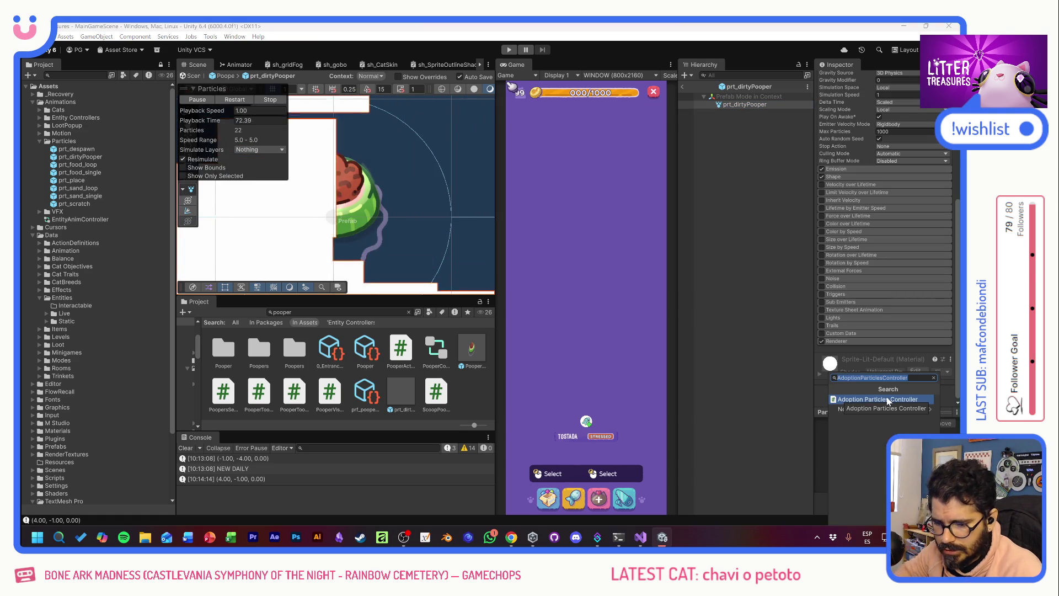
type("static")
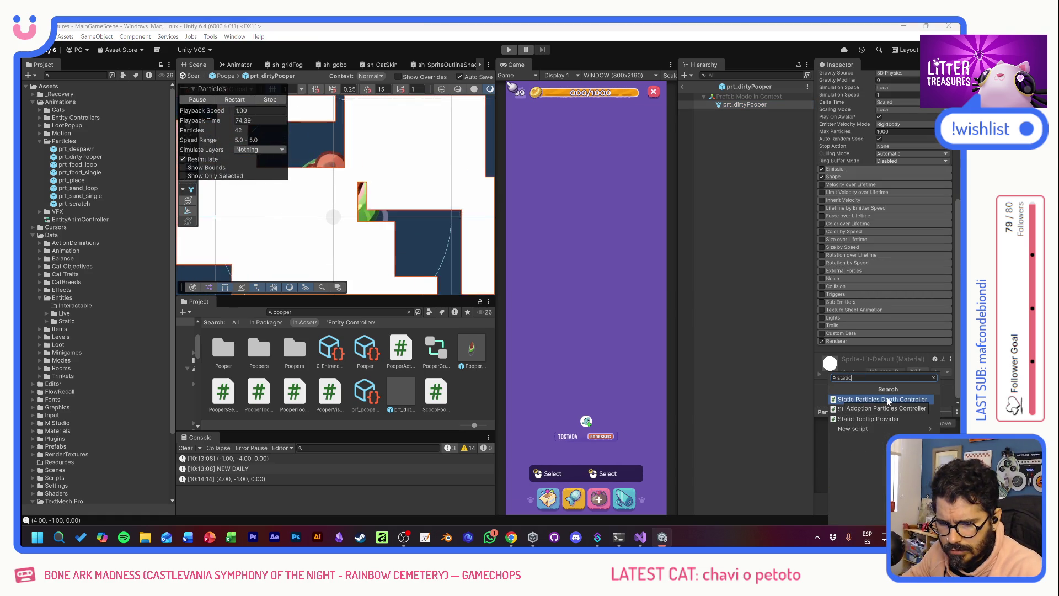
left_click(891, 399)
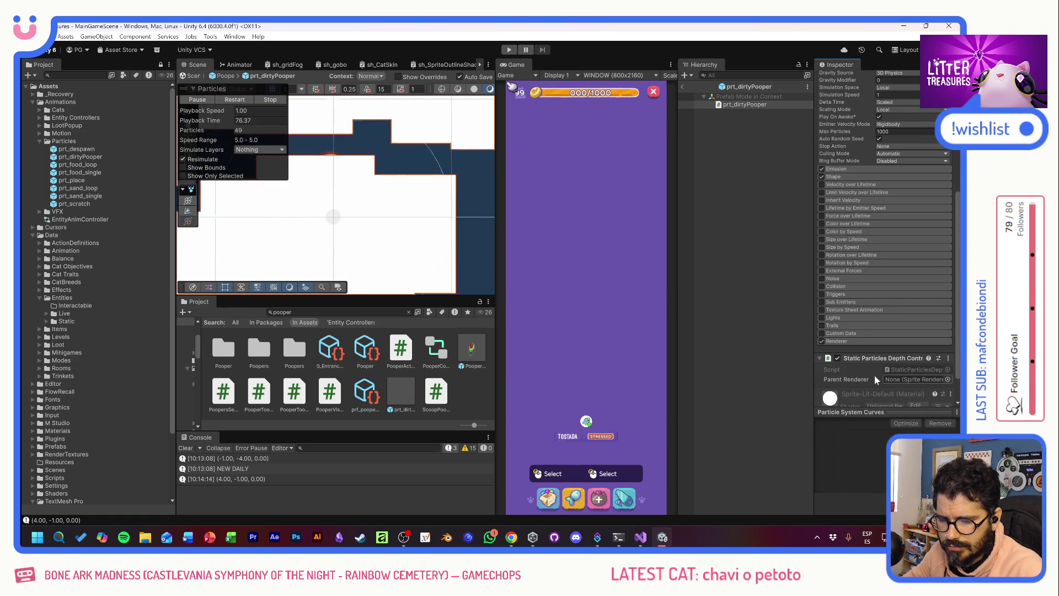
left_click(683, 86)
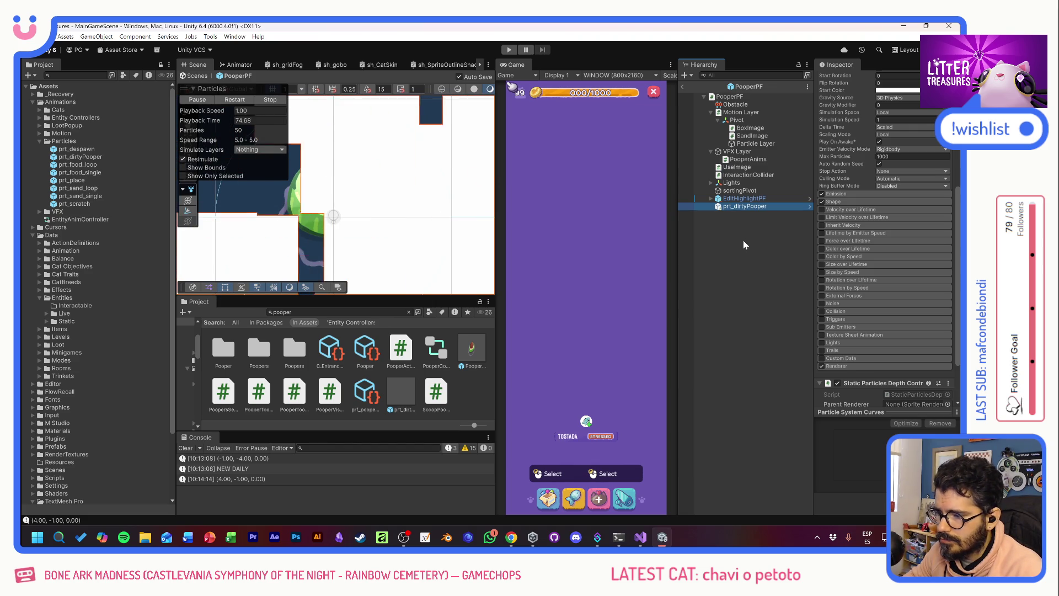
left_click(743, 243)
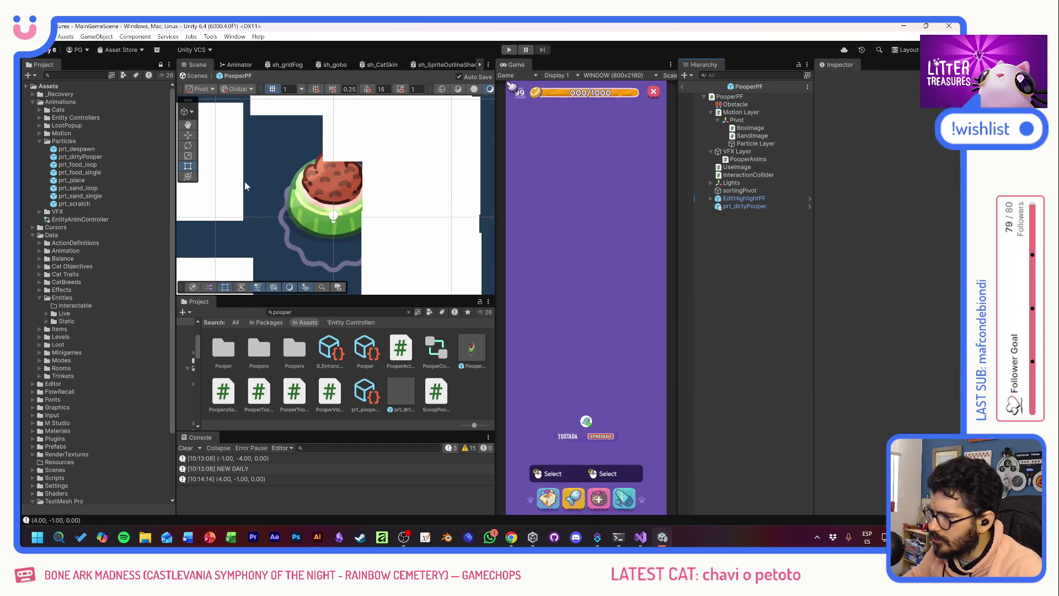
- Delete the prt_dirtyPooper instance from PooperPF, keeping its prefab asset in Particles
left_click(81, 203)
key("Up")
key("Up")
key("Up")
key("Up")
key("Up")
key("Up")
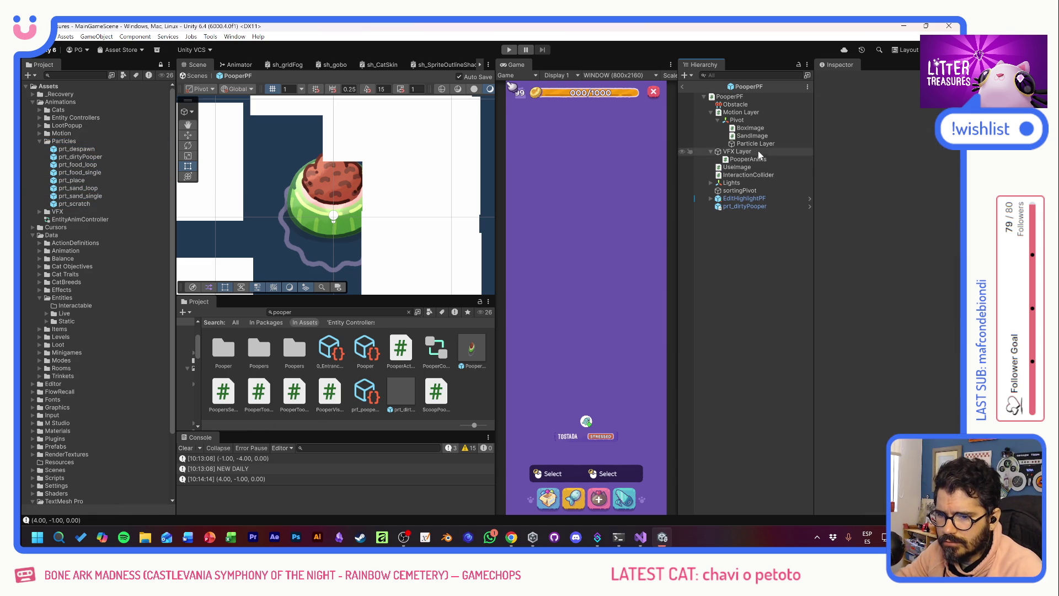
left_click(756, 143)
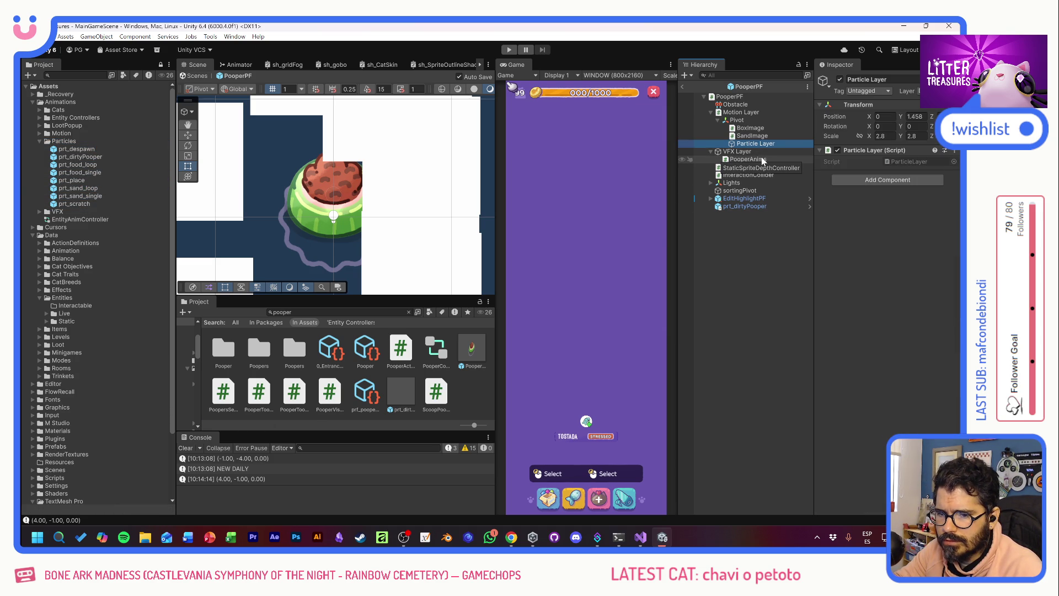
left_click(739, 207)
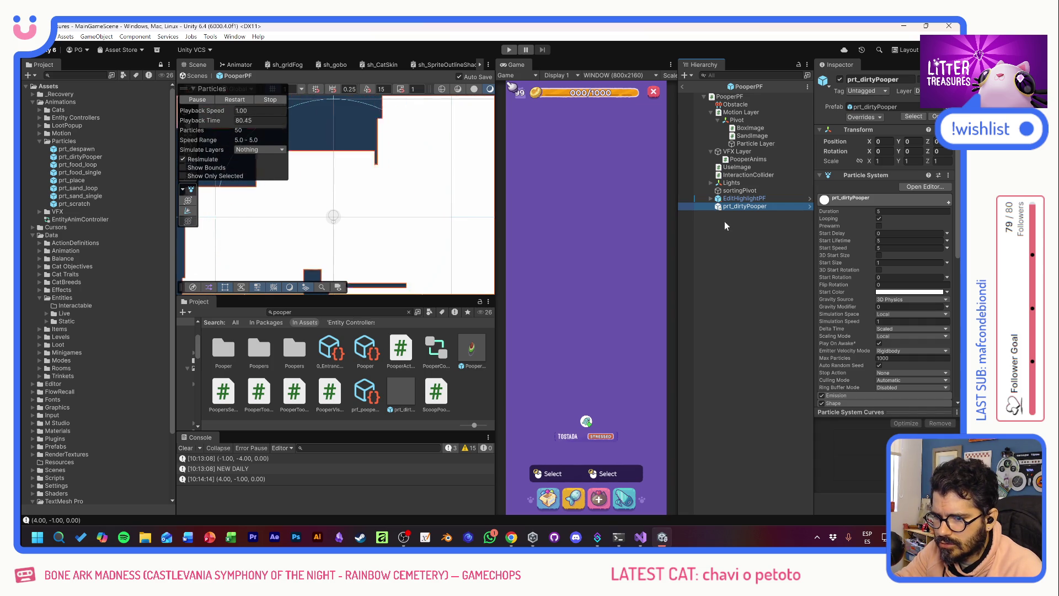
key("Delete")
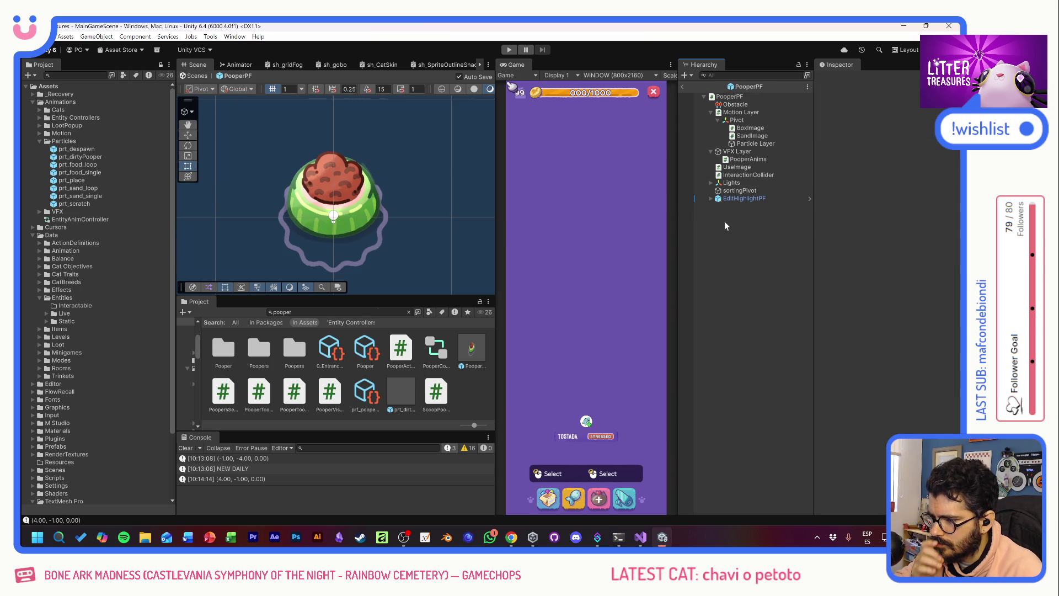
left_click(72, 141)
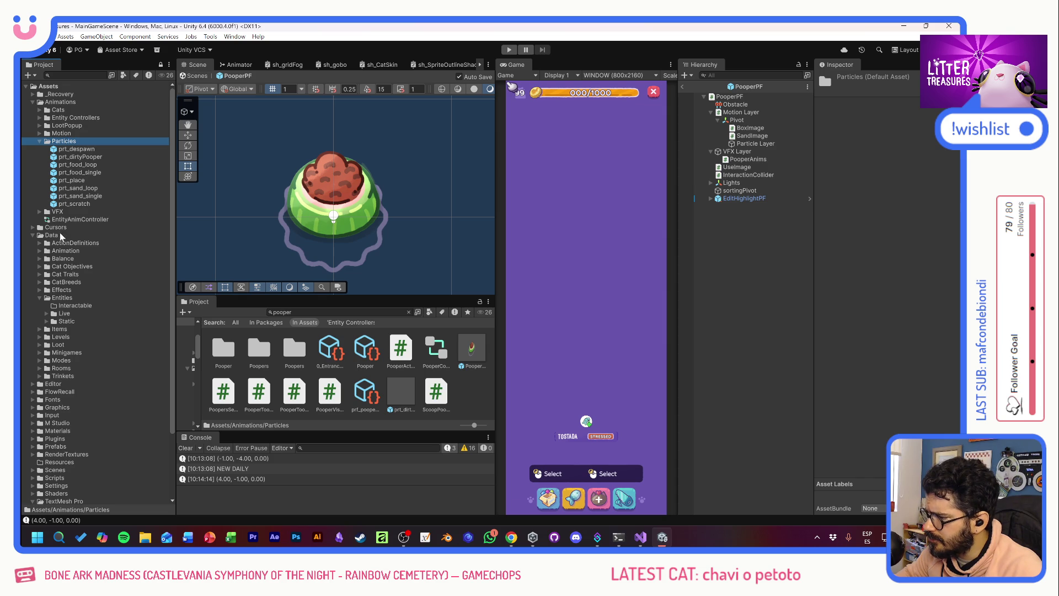
- Duplicate prt_food_small as prt_dirty_default and set its Particle Prefab to prt_dirtyPooper
left_click(40, 251)
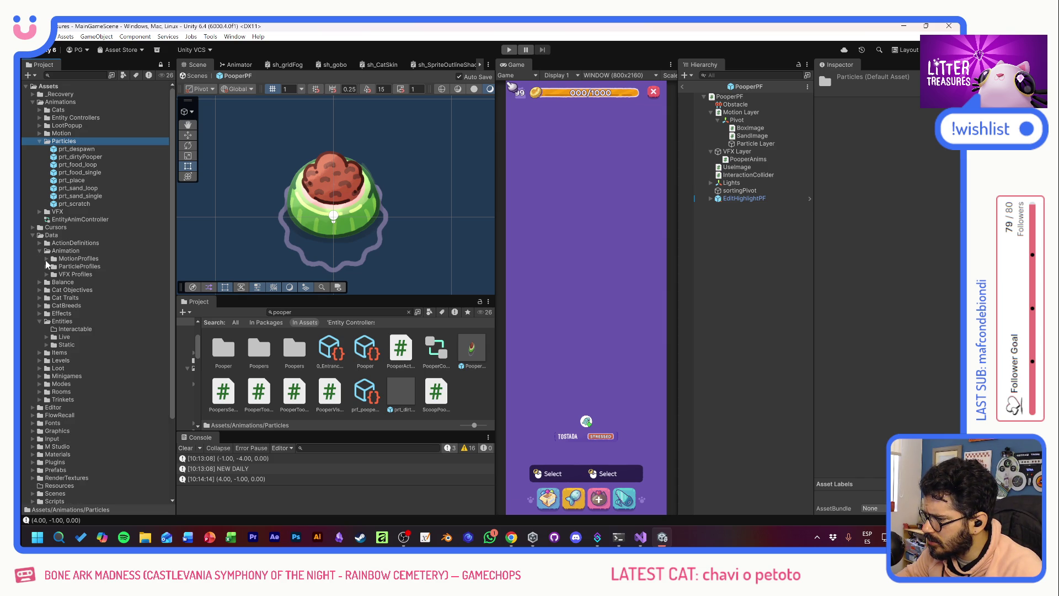
left_click(46, 267)
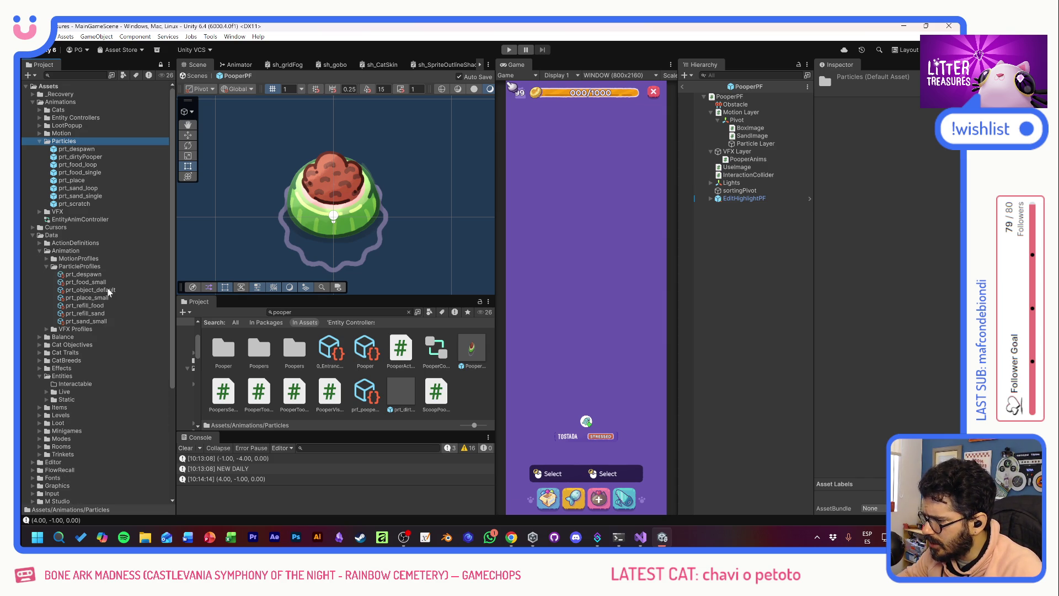
left_click(89, 283)
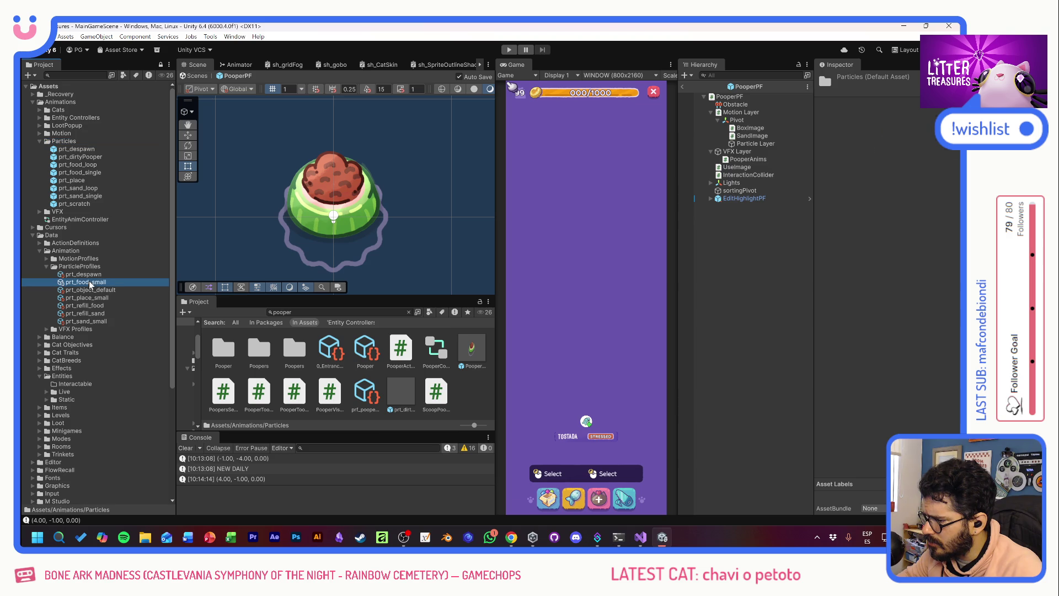
key("ctrl+d")
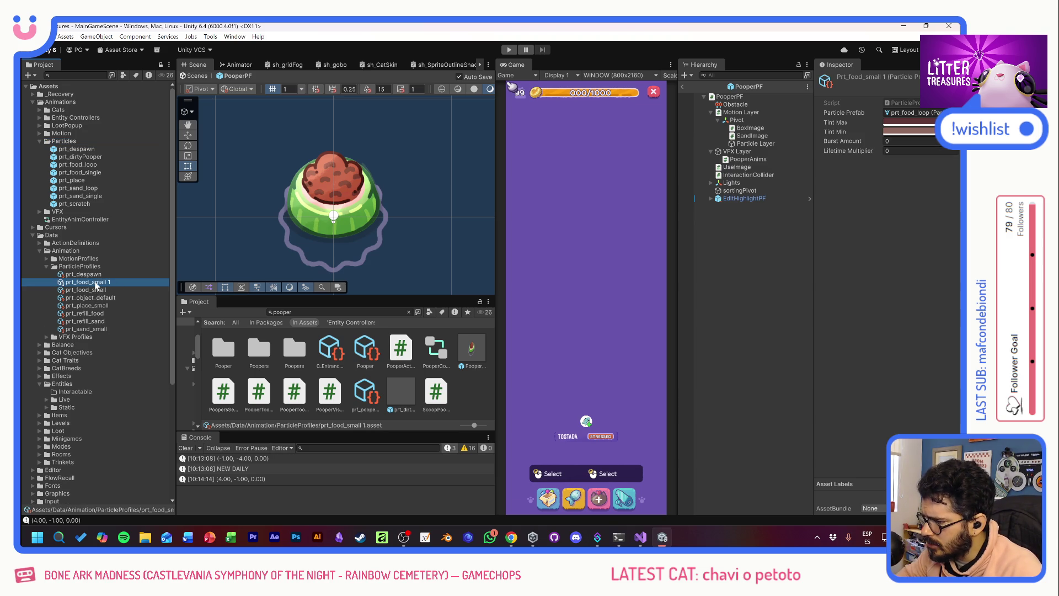
left_click(78, 283)
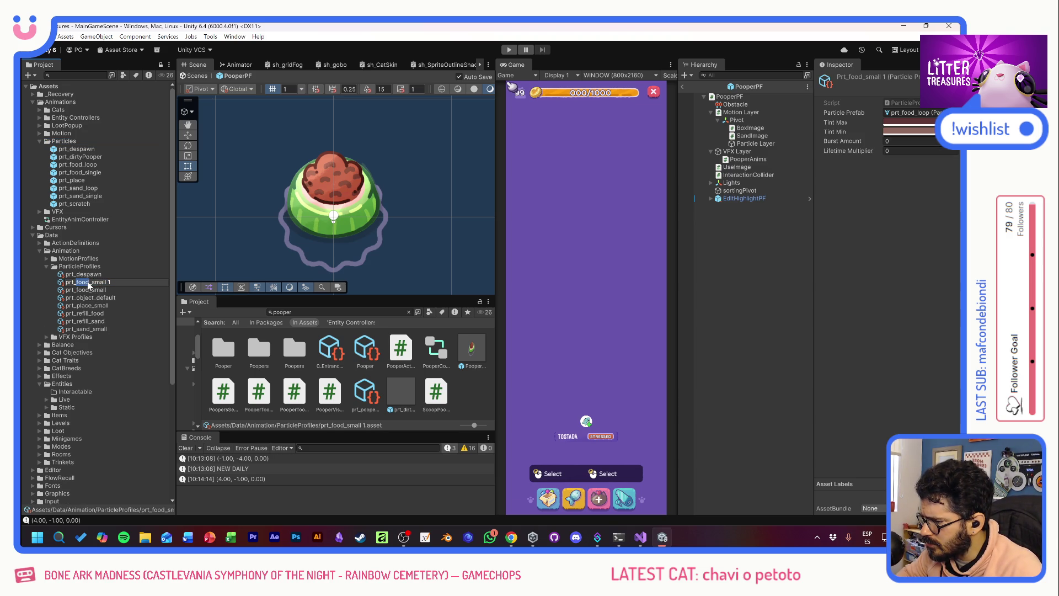
type("d")
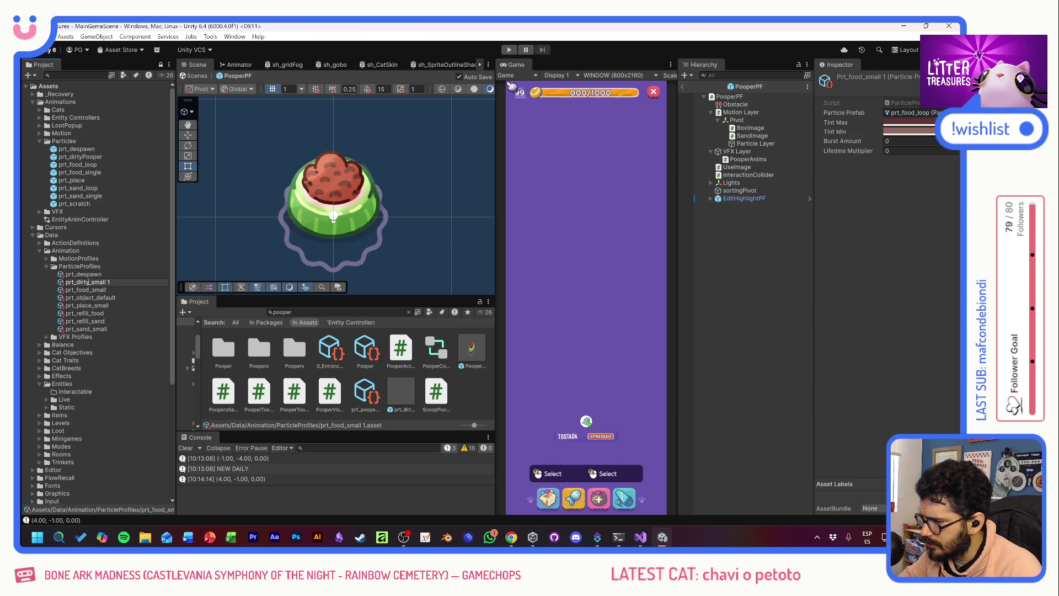
key("BackSpace")
key("BackSpace")
key("BackSpace")
type("defau")
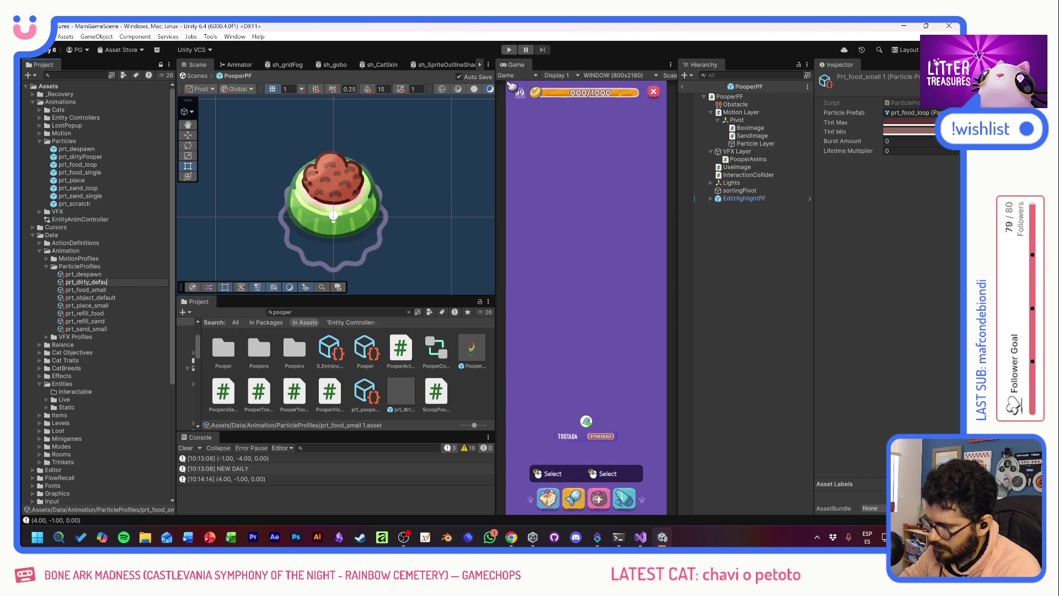
type("lt")
key("Return")
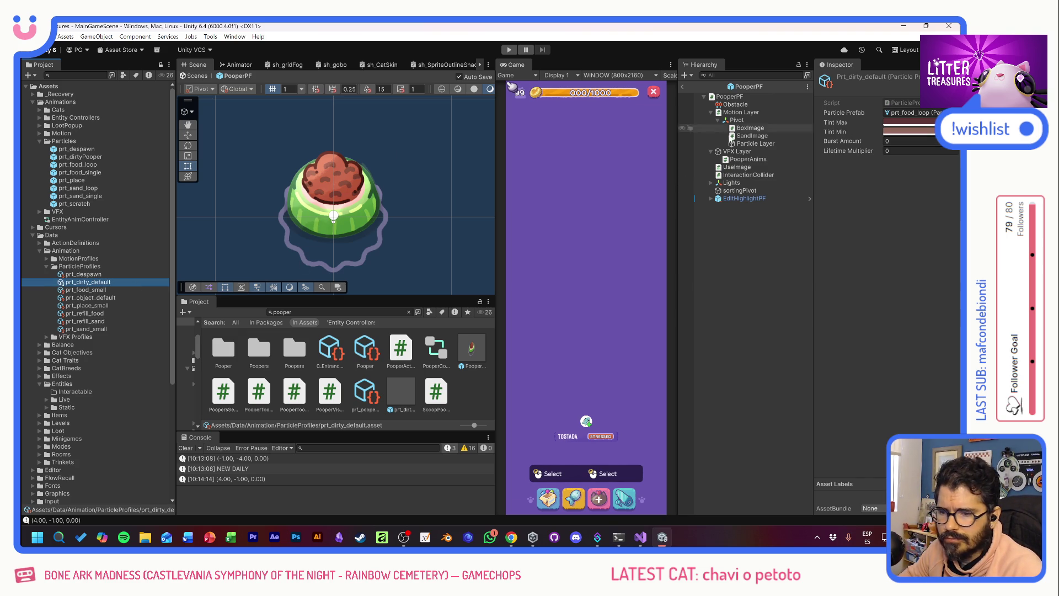
mouse_move(78, 158)
left_mouse_down()
mouse_move(910, 130)
mouse_move(914, 115)
left_mouse_up()
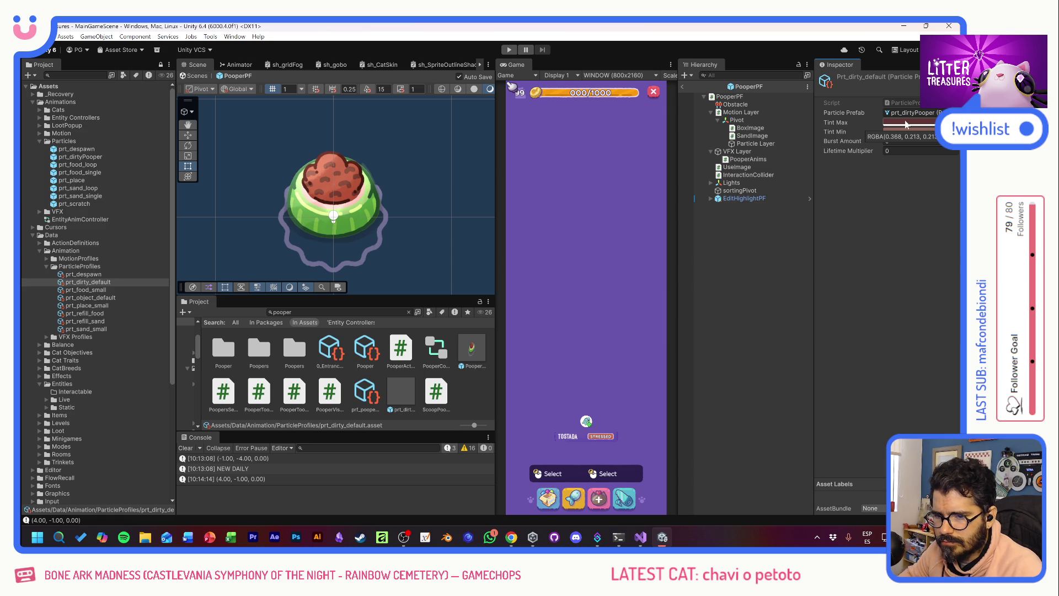
- Set prt_dirty_default's Tint Max to a darker green and Tint Min to green
left_click(906, 124)
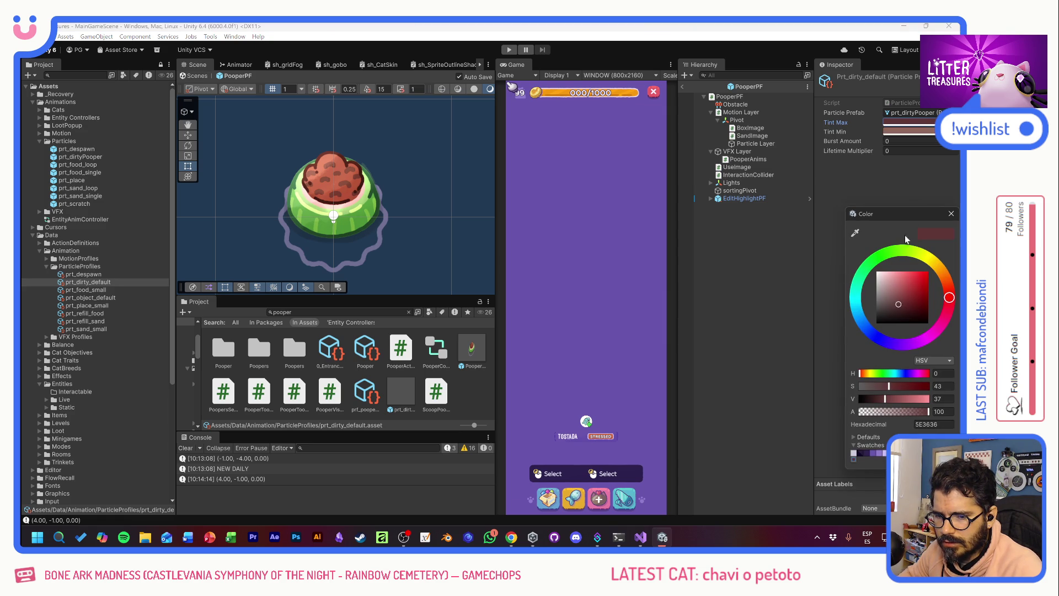
left_click(864, 270)
left_click_drag(894, 301, 905, 301)
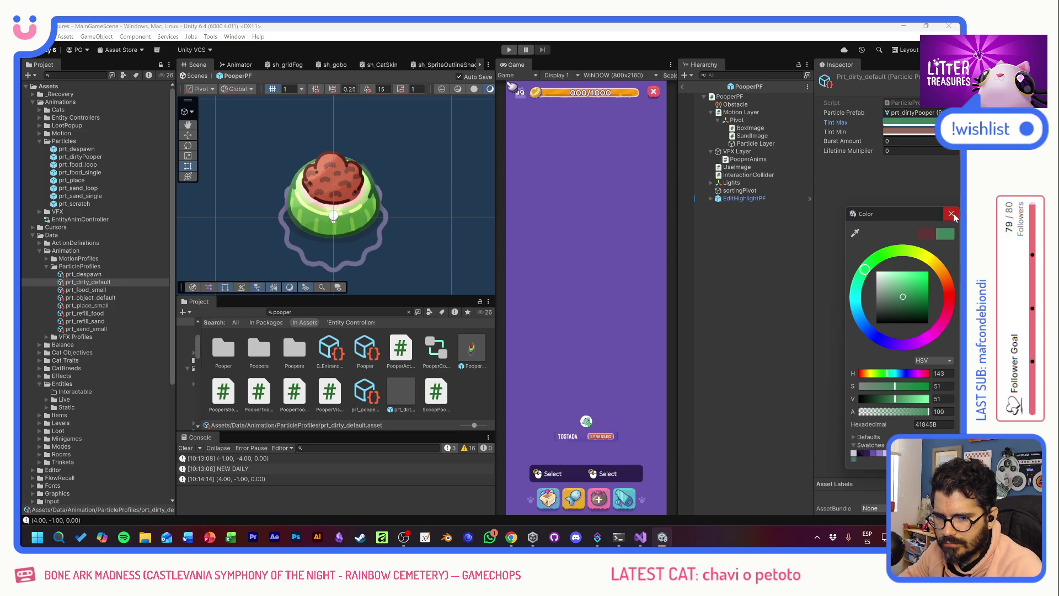
left_click(910, 132)
mouse_move(875, 284)
left_mouse_down()
mouse_move(908, 301)
mouse_move(863, 288)
mouse_move(887, 269)
left_mouse_up()
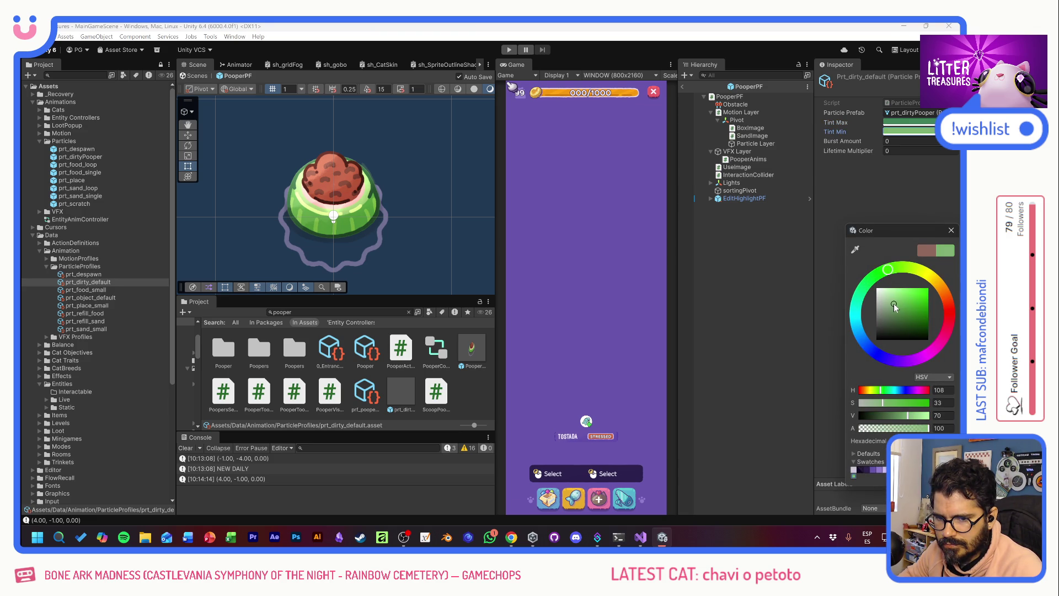
left_click(951, 230)
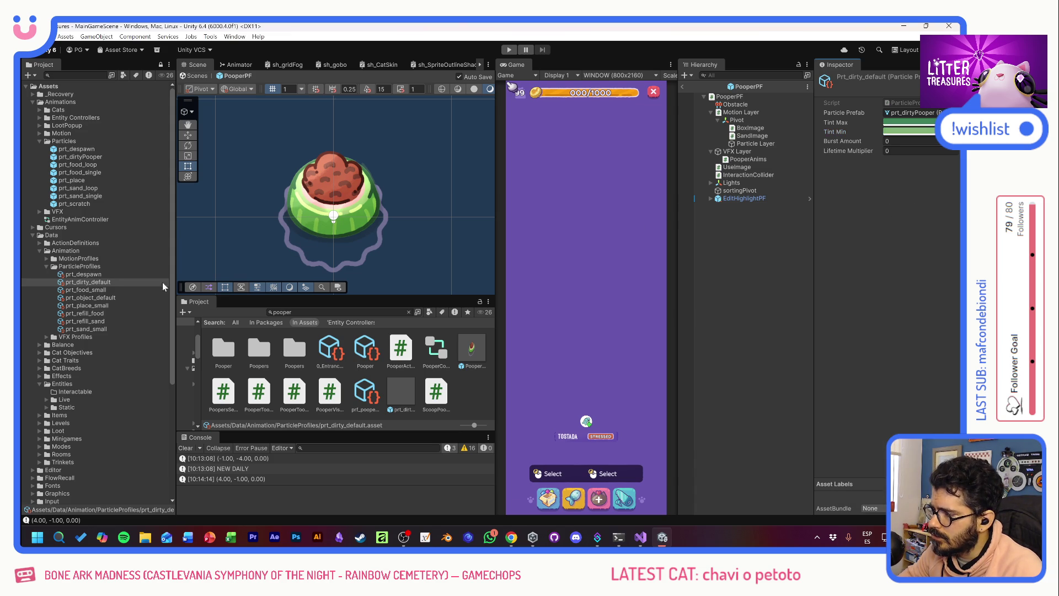
left_click(108, 282)
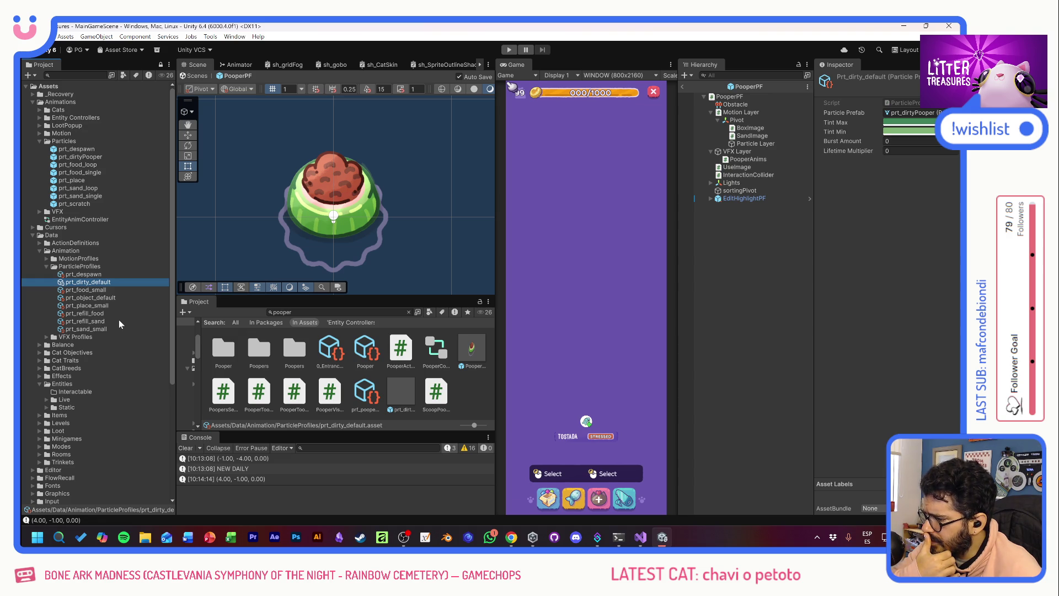
- Show the 0_ppr_PlantPot item data under Items > Comforts > Poopers and open its ItemData script
left_click(47, 337)
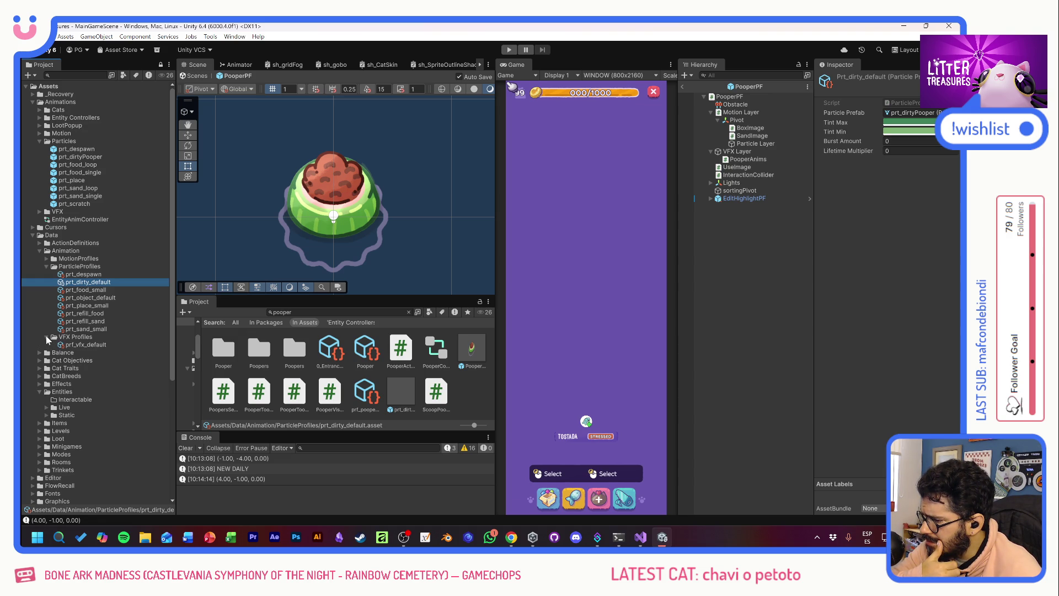
left_click(46, 336)
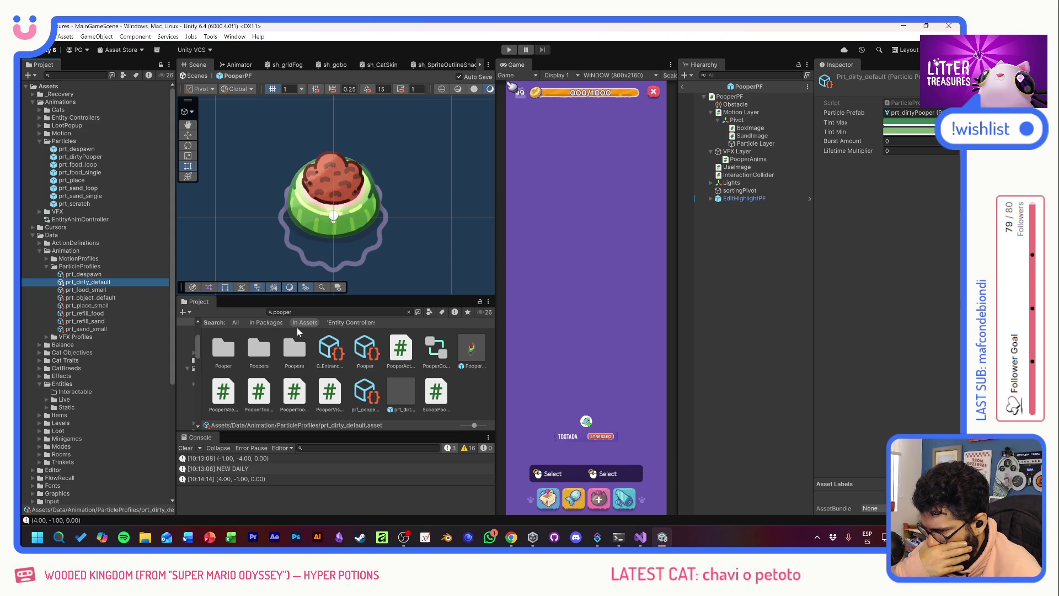
left_click(335, 311)
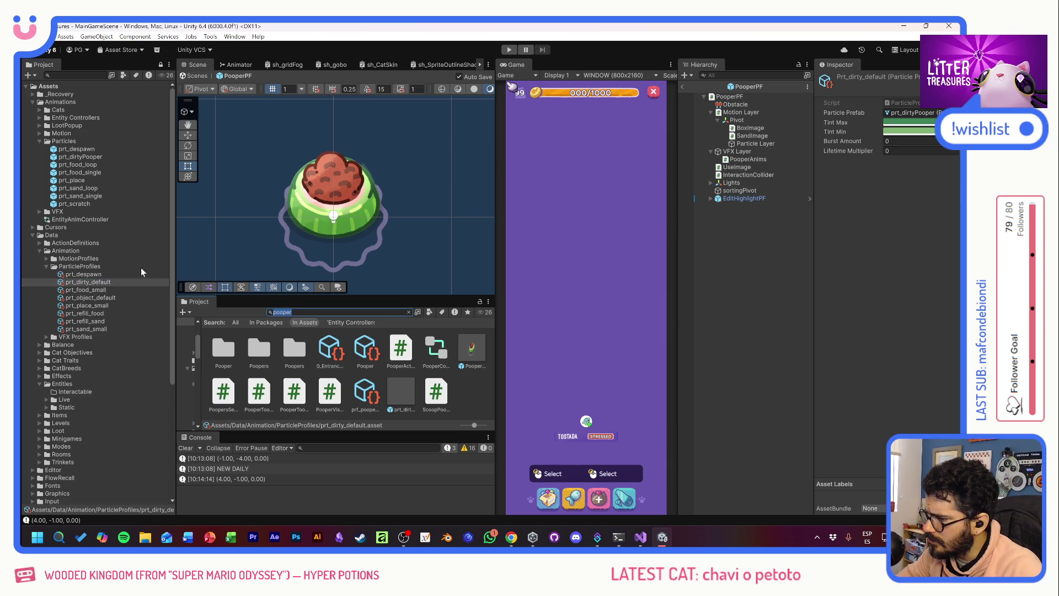
scroll(95, 346, "down", 5)
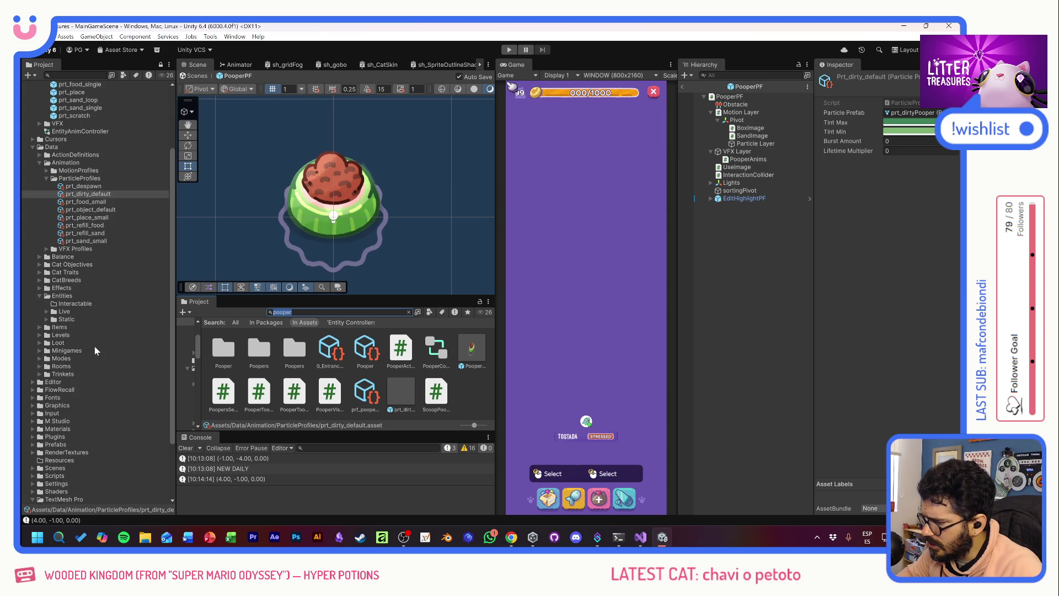
left_click(38, 327)
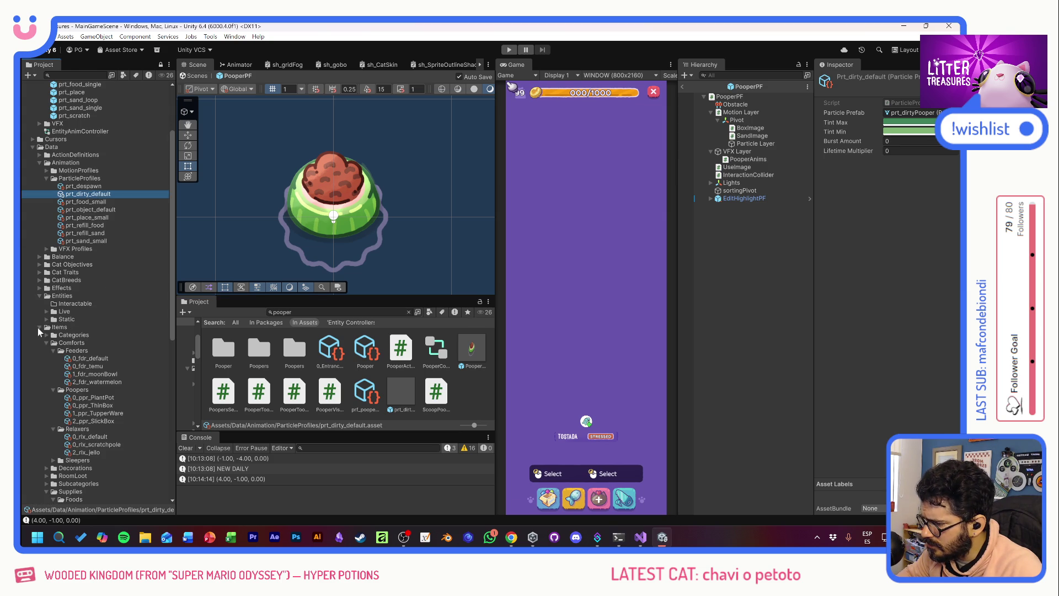
left_click(91, 397)
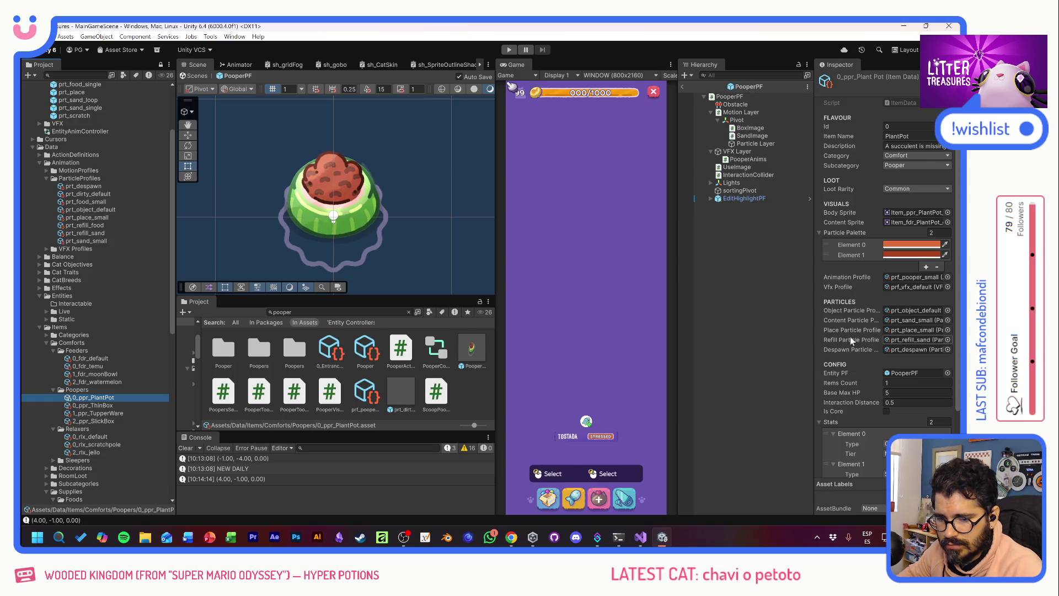
double_click(904, 103)
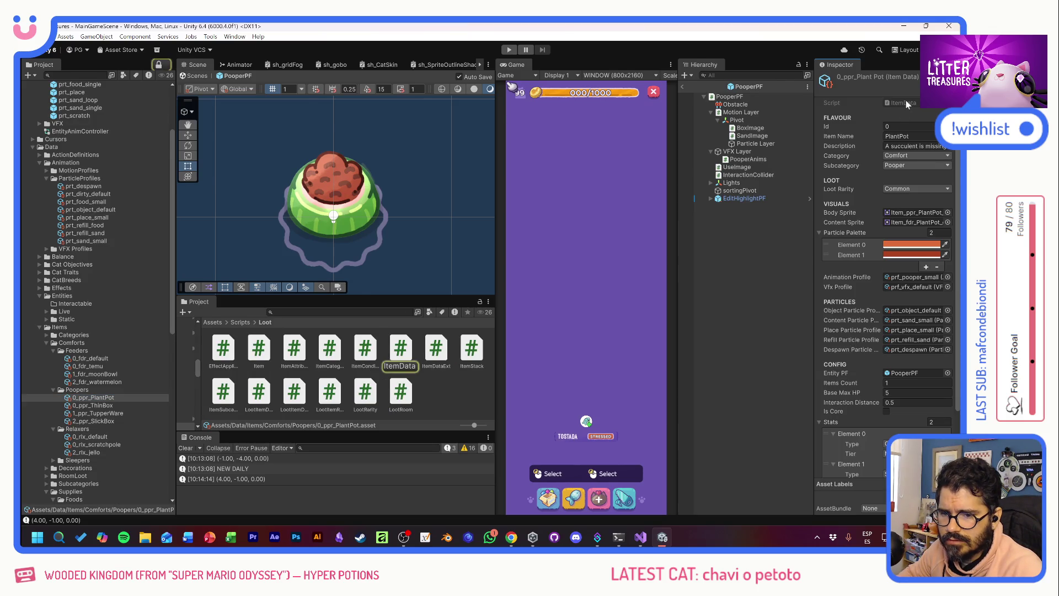
- Duplicate the despawnParticleProfile line in ItemData and rename the copy dirtyParticleProfile
left_click(160, 241)
left_click(160, 303)
scroll(496, 262, "up", 5)
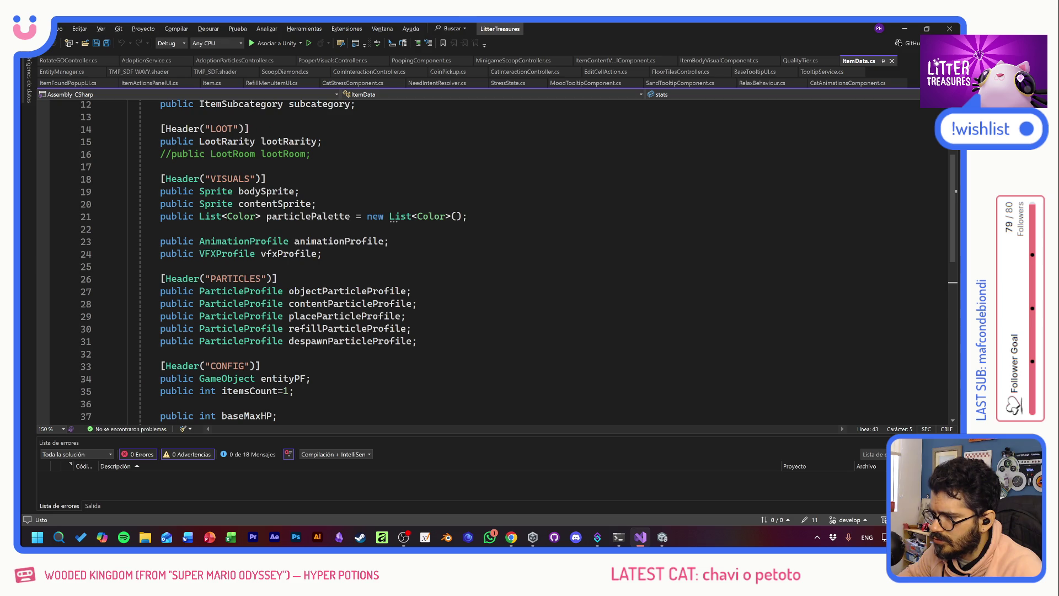
left_click(131, 340)
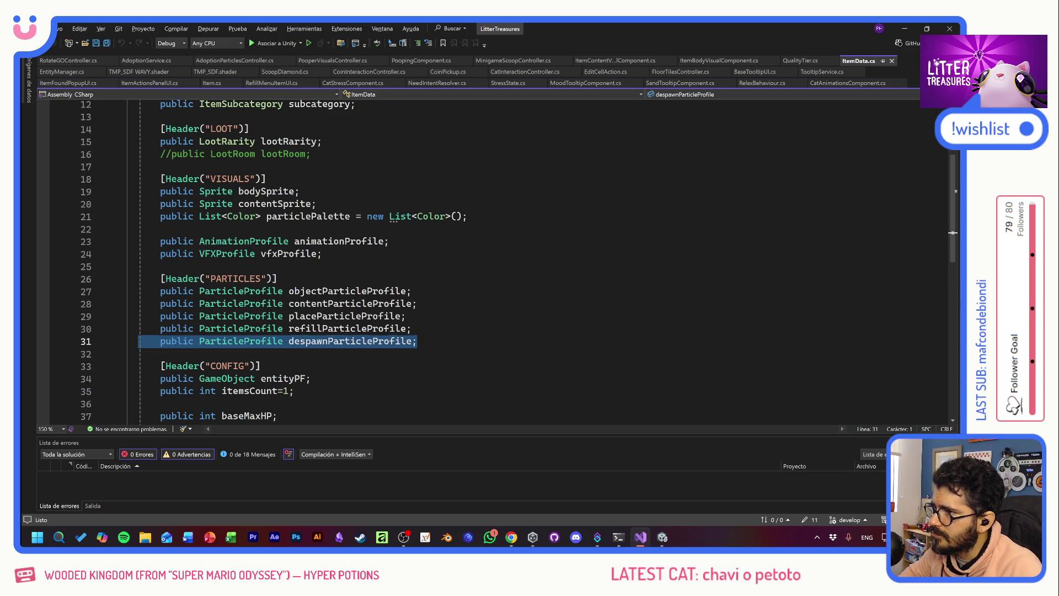
key("End")
key("Return")
type("public ParticleProfile despawnParticleProfile;")
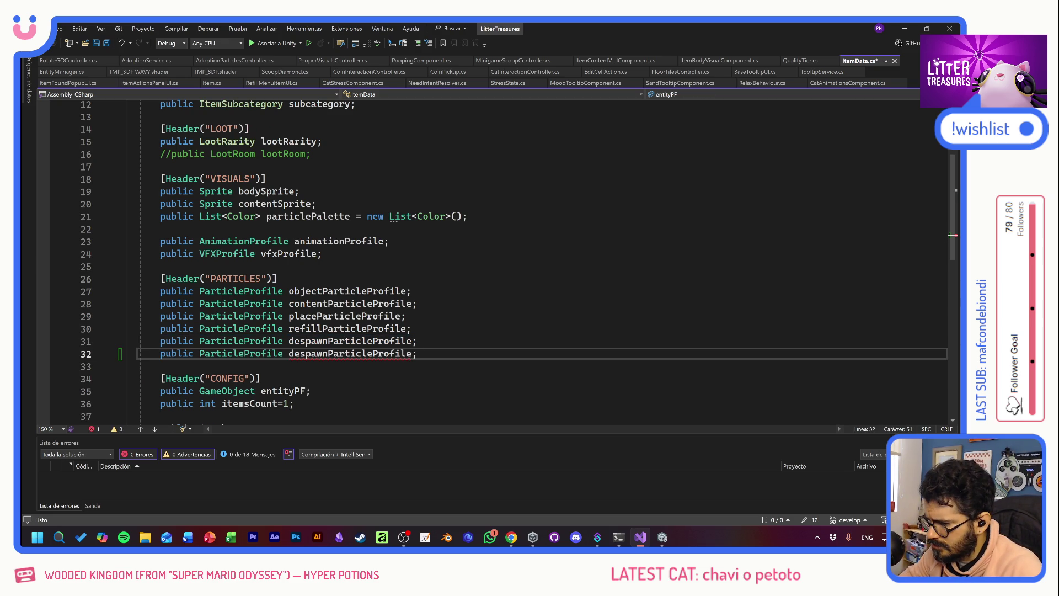
left_click(327, 354)
key("ctrl+BackSpace")
type("dirty")
- Save ItemData.cs and return to Unity
key("ctrl+s")
scroll(327, 357, "down", 5)
scroll(365, 312, "down", 4)
scroll(366, 312, "up", 15)
key("alt+Tab")
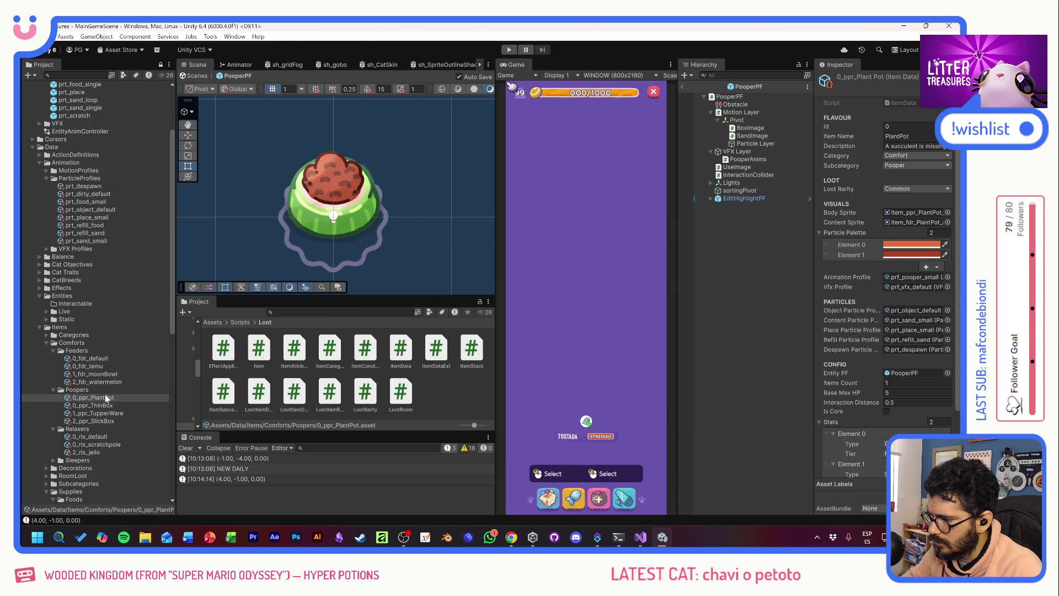
- Multi-select the four Pooper item assets and give them prt_dirty_default as Dirty Particle Profile
left_click(106, 420, "shift")
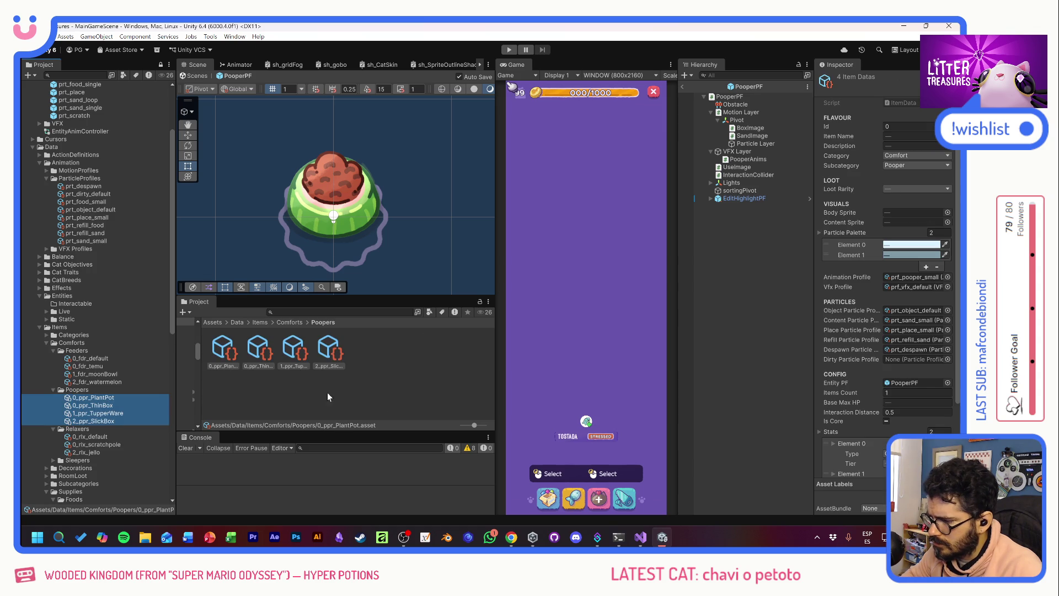
scroll(869, 358, "down", 3)
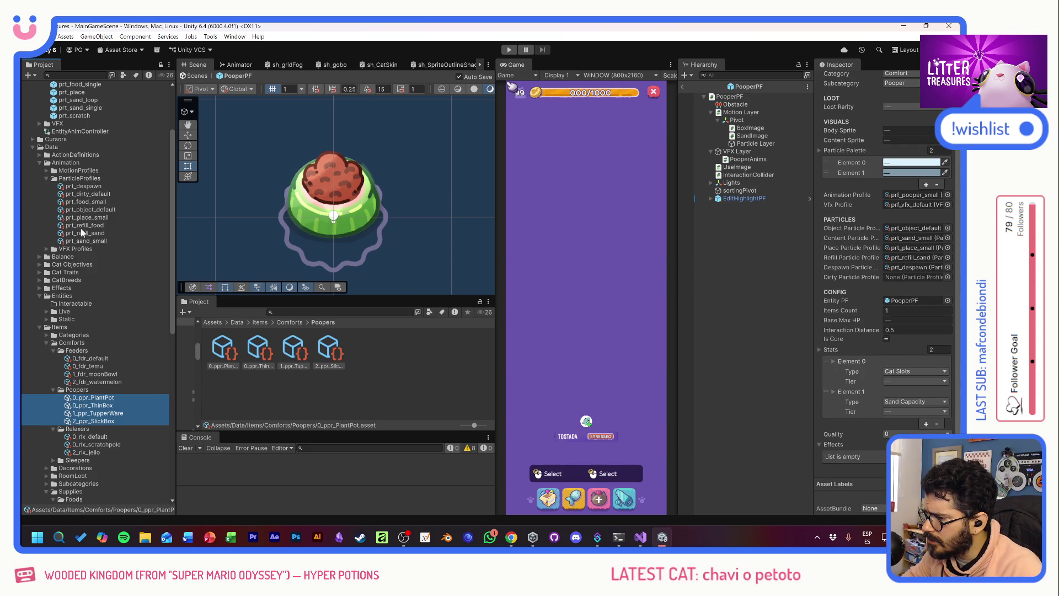
left_click_drag(82, 194, 896, 283)
scroll(134, 250, "up", 3)
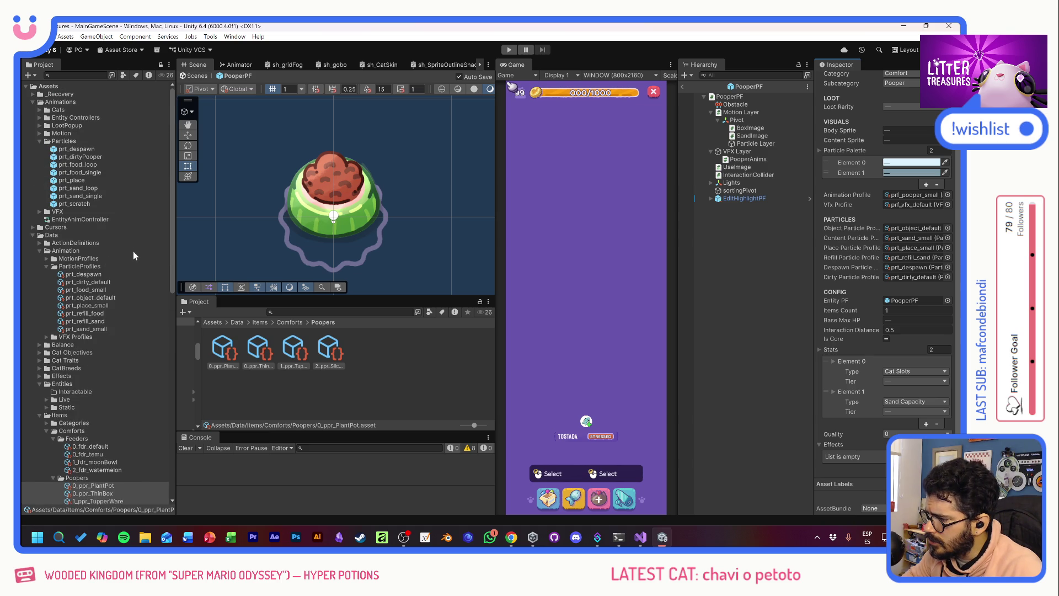
key("alt+Tab")
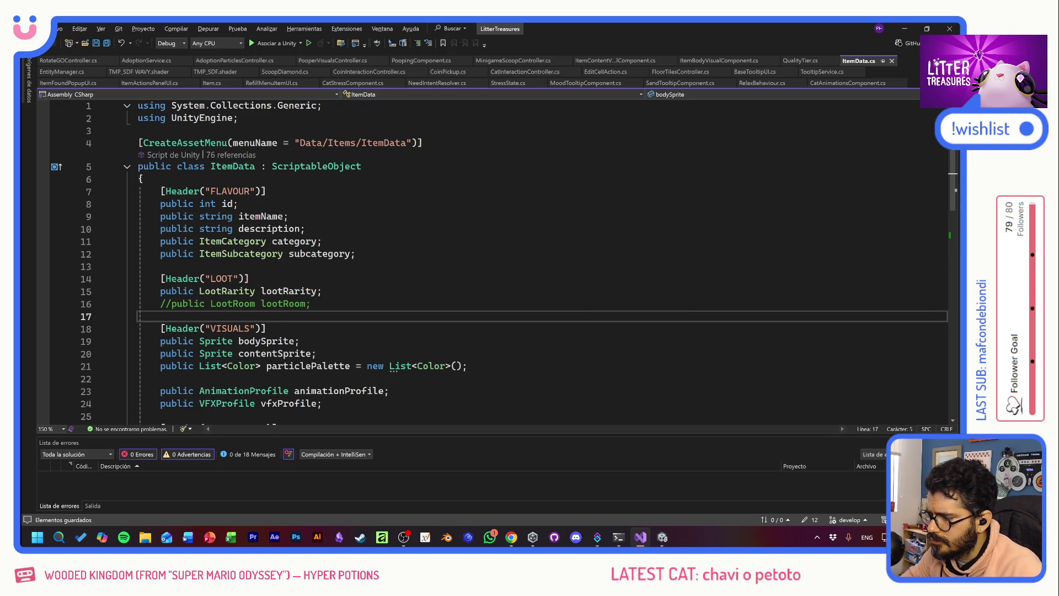
scroll(496, 259, "down", 6)
left_click(294, 329)
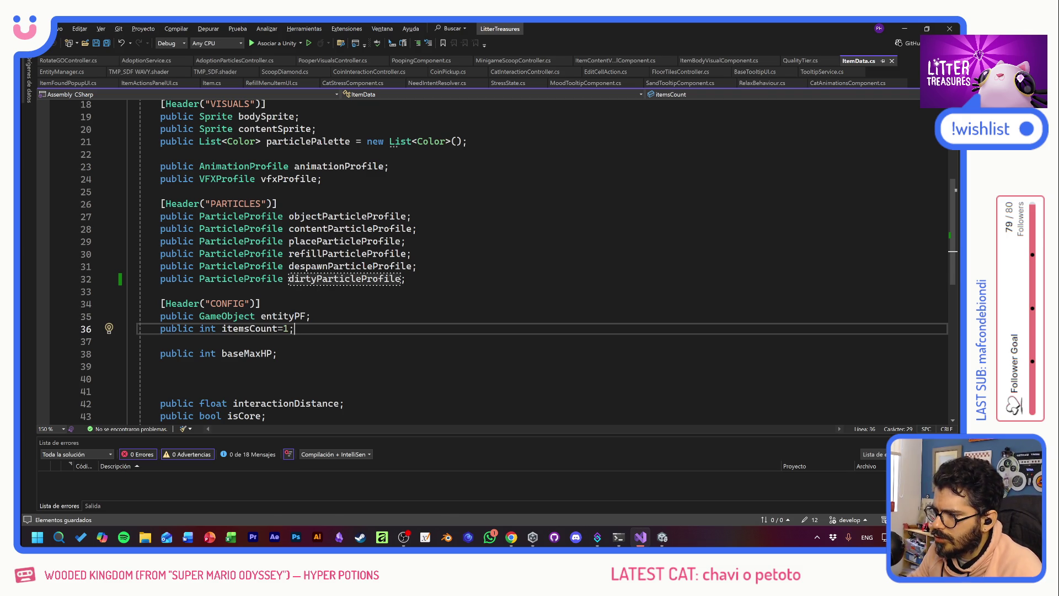
key("alt+Tab")
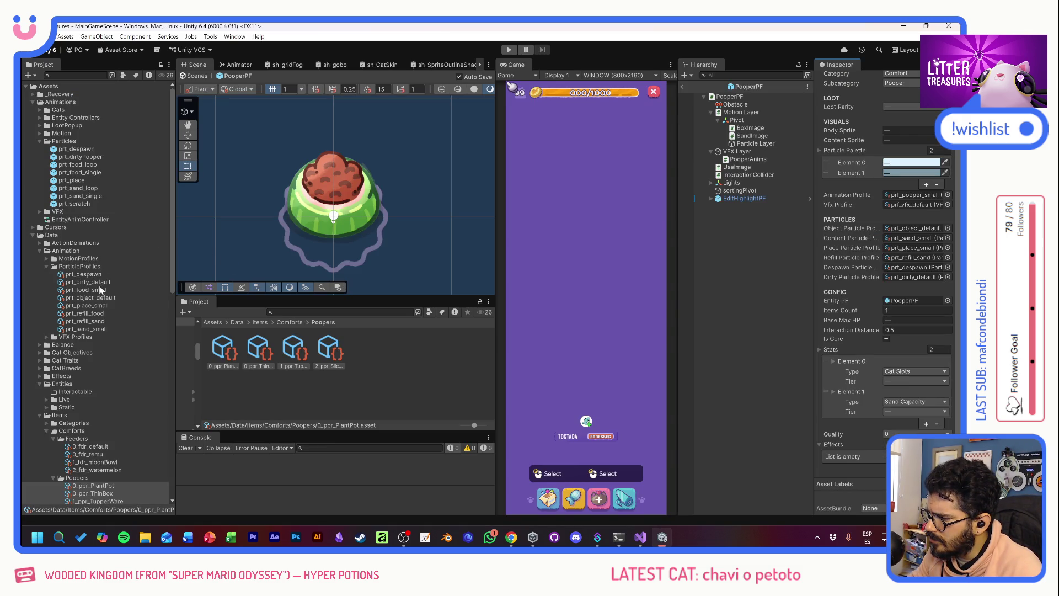
- Search the project for 'feeder', open FeederPF in Prefab Mode and check its Feeding Component
key("alt+Tab")
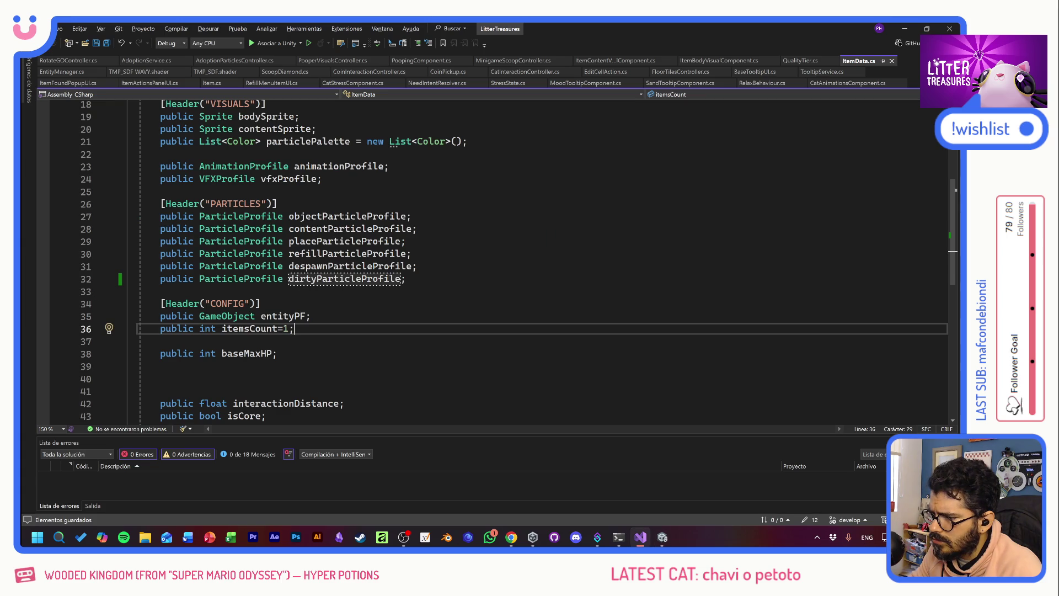
key("alt+Tab")
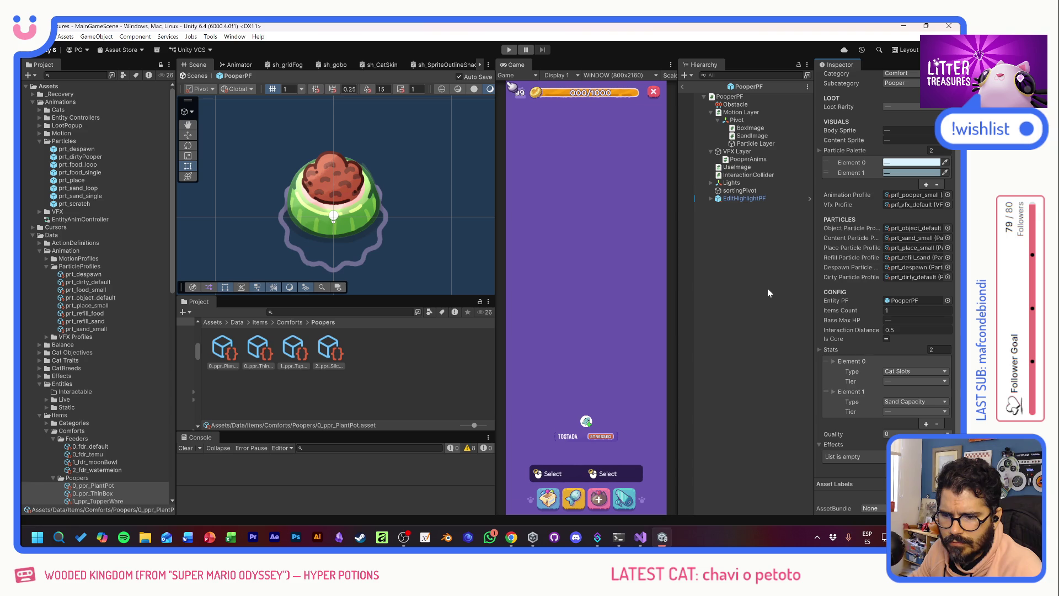
left_click(309, 312)
type("feeder")
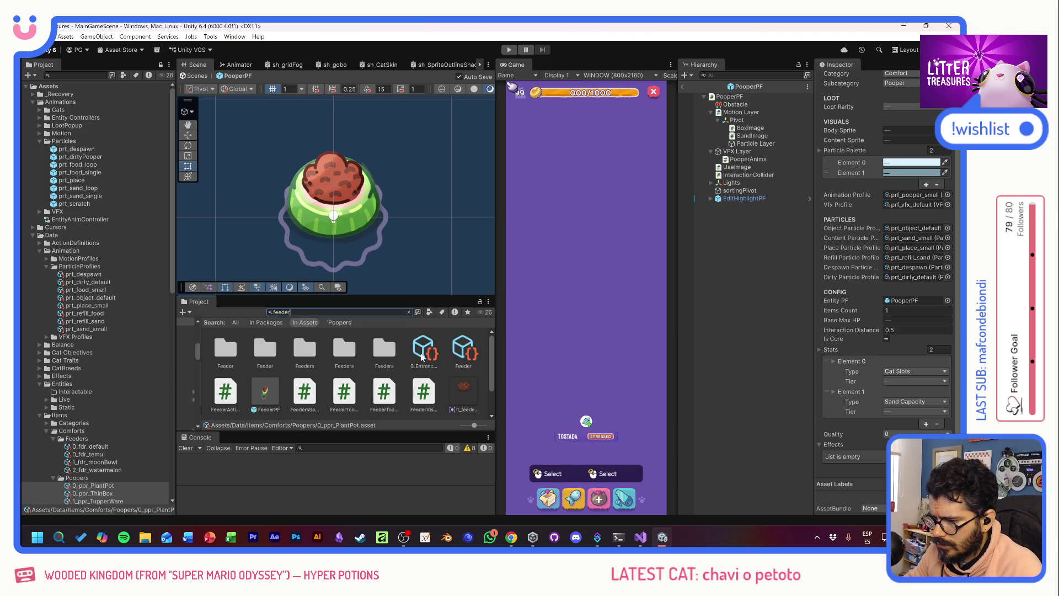
left_click(269, 388)
double_click(268, 389)
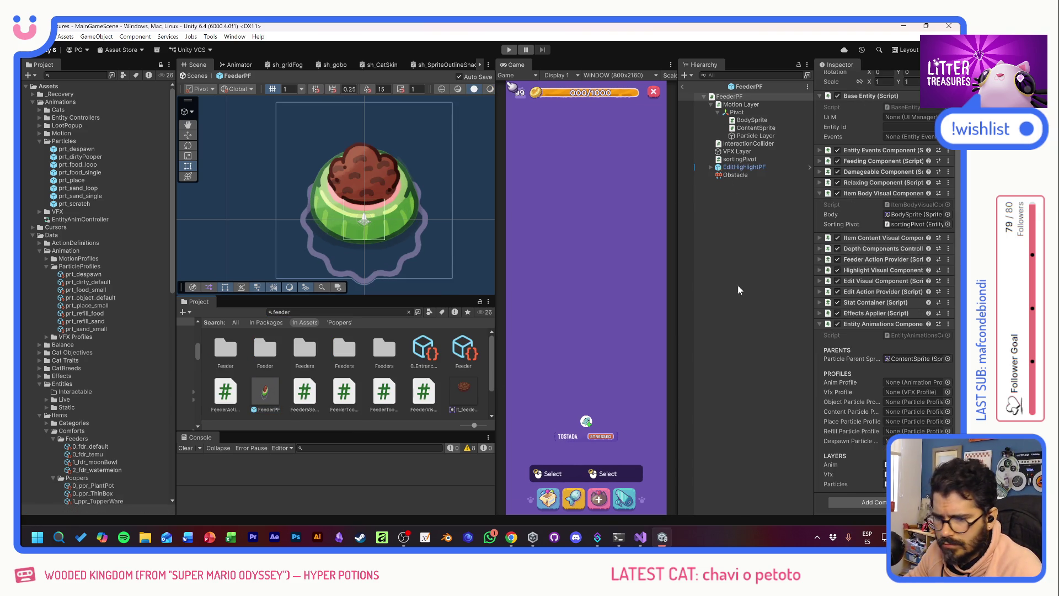
left_click(867, 161)
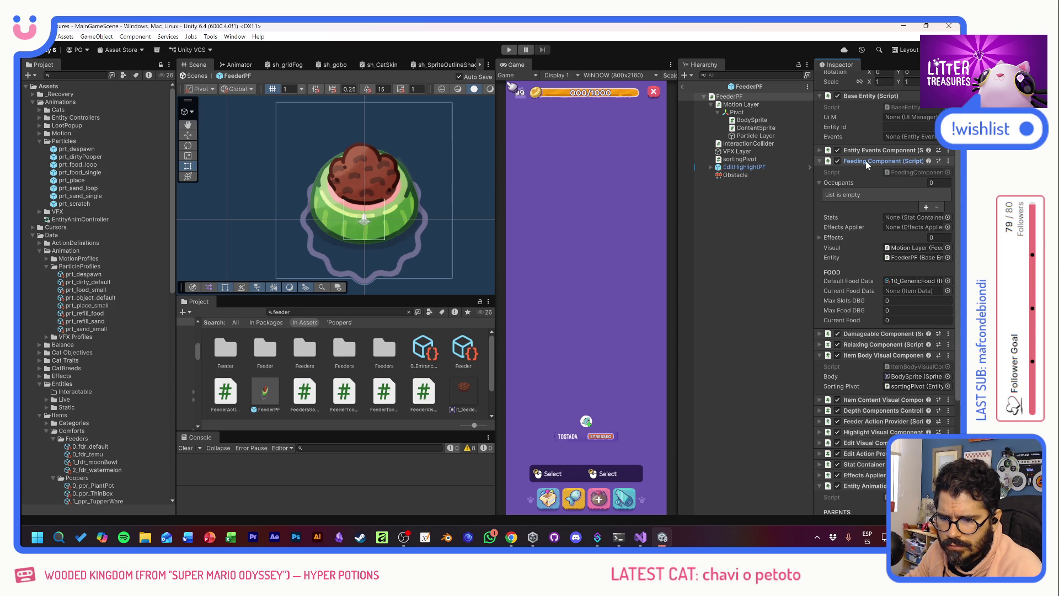
left_click(865, 161)
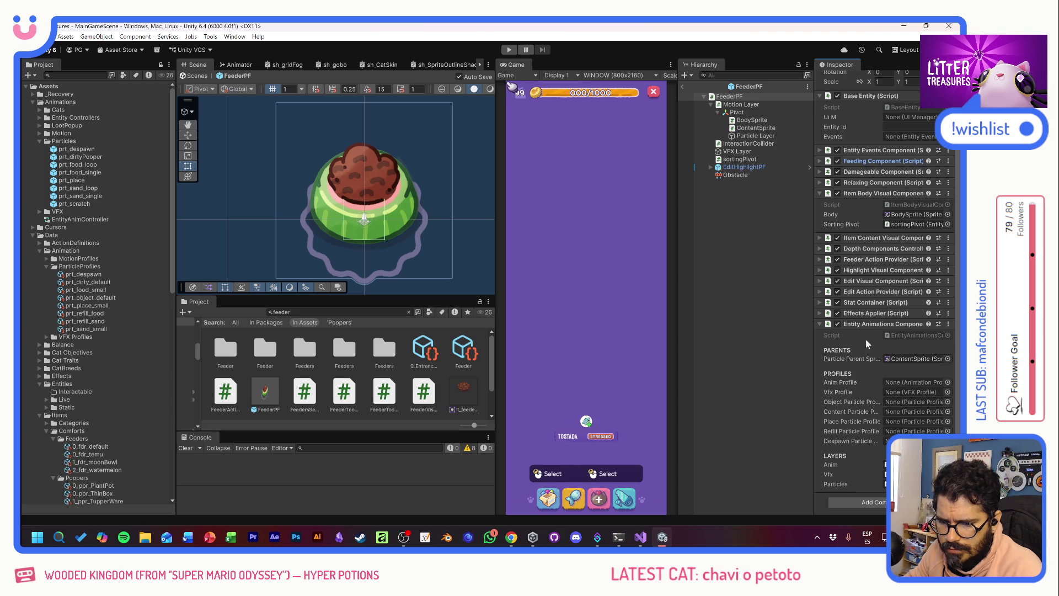
- Open EntityAnimationsComponent.cs in Visual Studio and scroll through its code
double_click(901, 332)
scroll(497, 264, "down", 14)
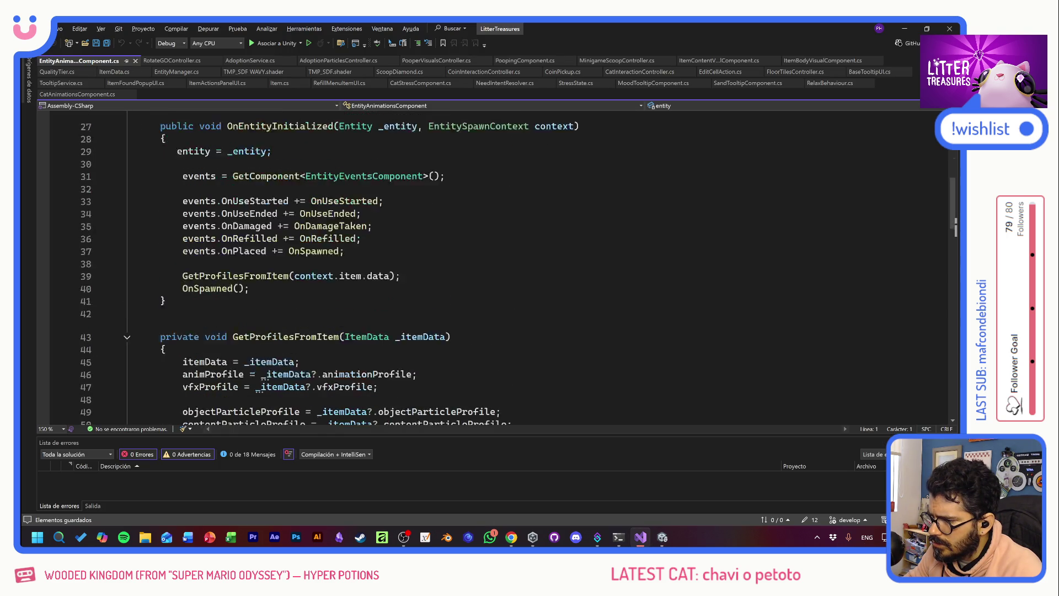
scroll(496, 265, "down", 4)
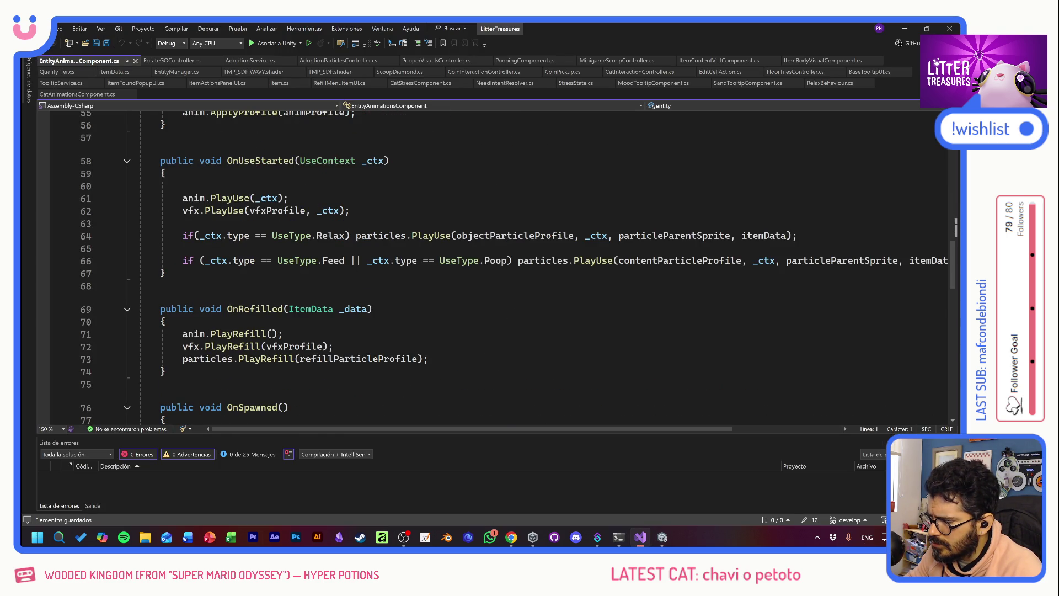
mouse_move(220, 210)
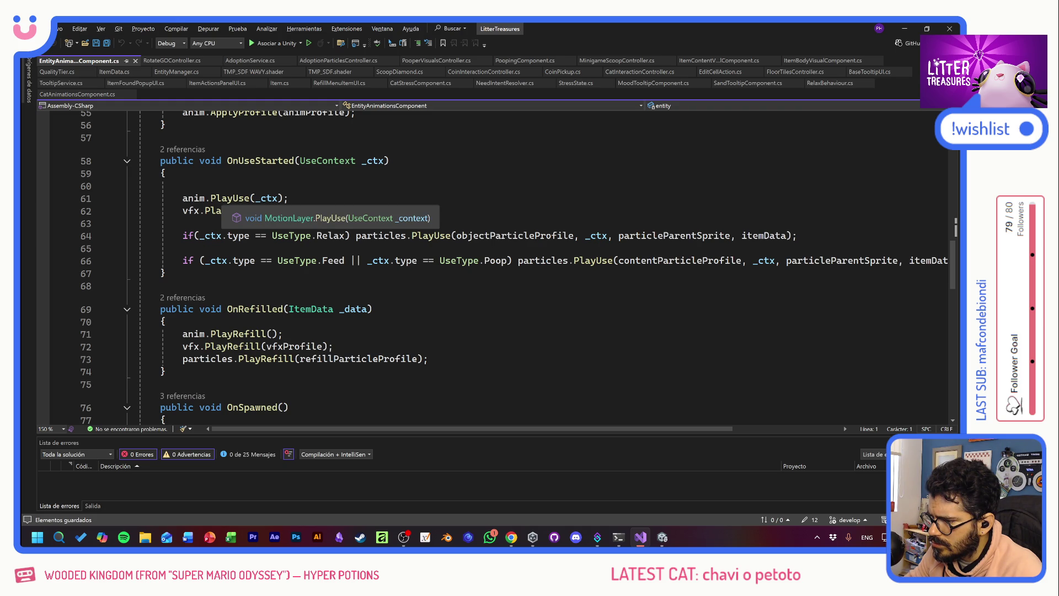
scroll(496, 265, "up", 2)
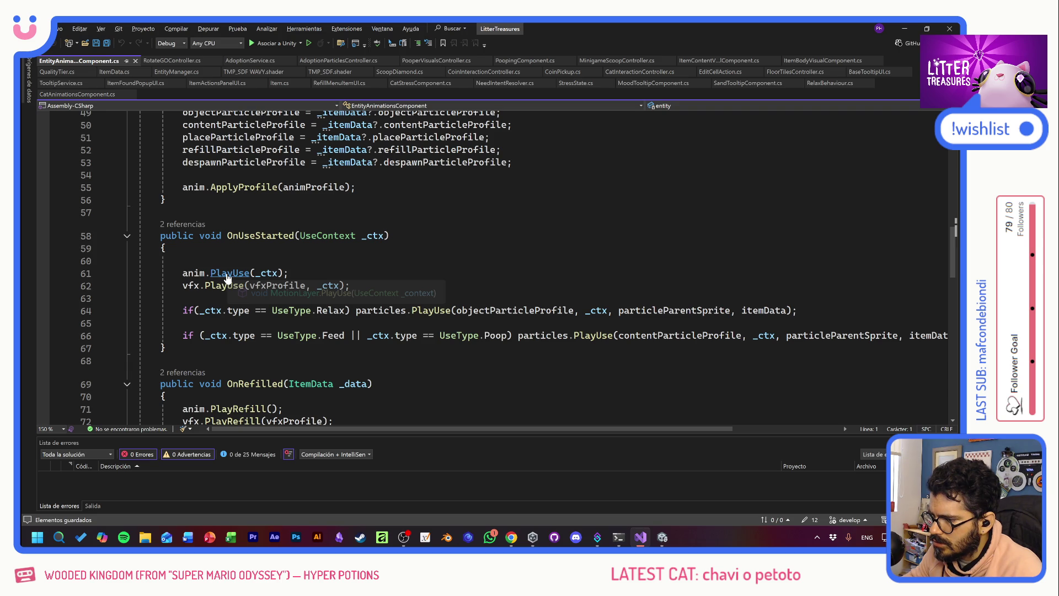
- Follow PlayUse to its MotionLayer definition, then return to its call in OnUseStarted
left_click(227, 274, "ctrl")
left_click(395, 328)
left_click_drag(188, 316, 383, 341)
left_click(383, 341)
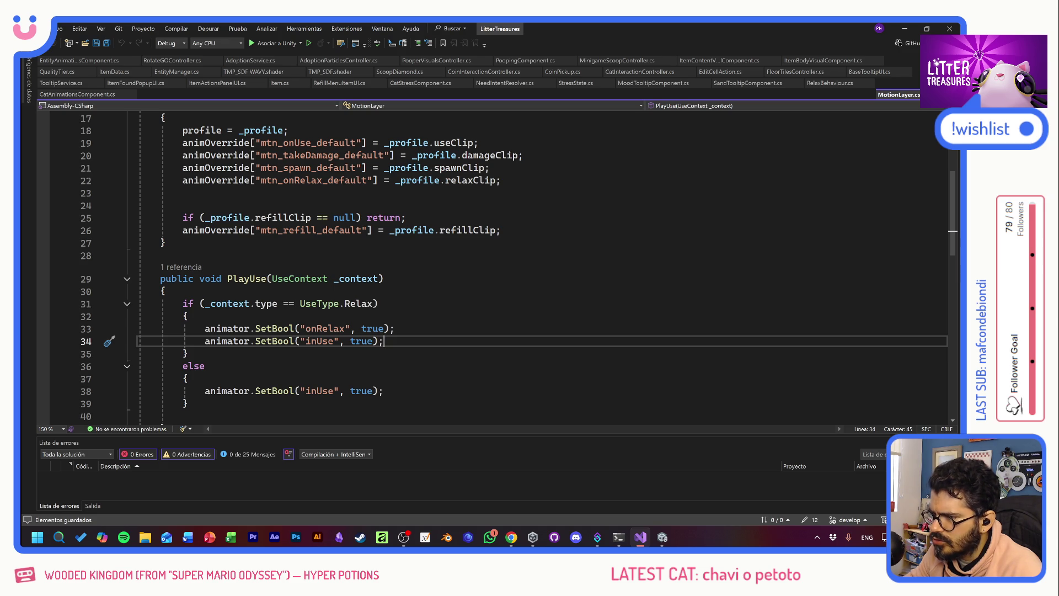
scroll(496, 271, "up", 1)
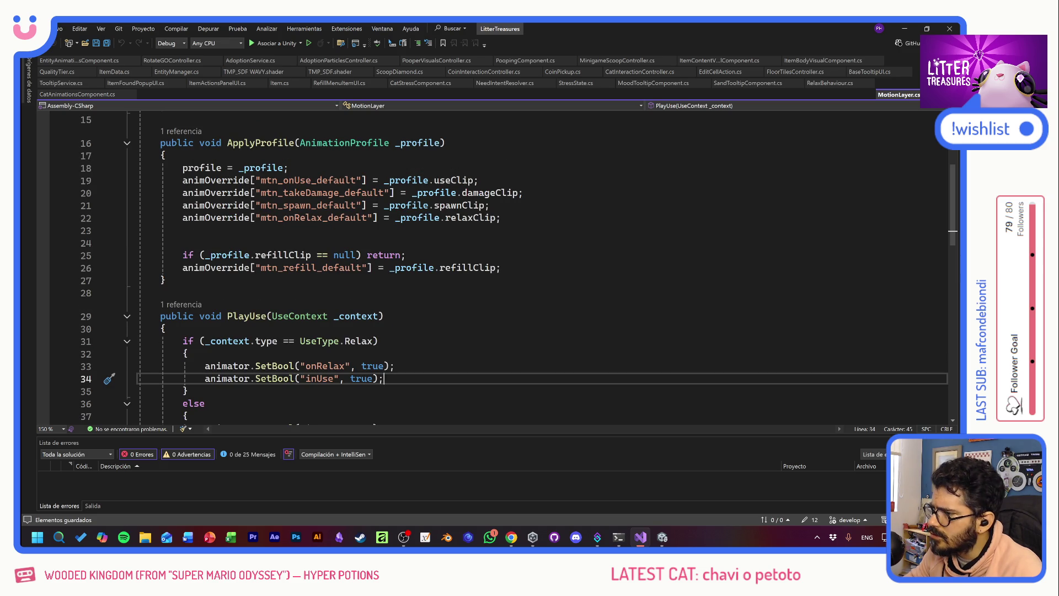
left_click(182, 305)
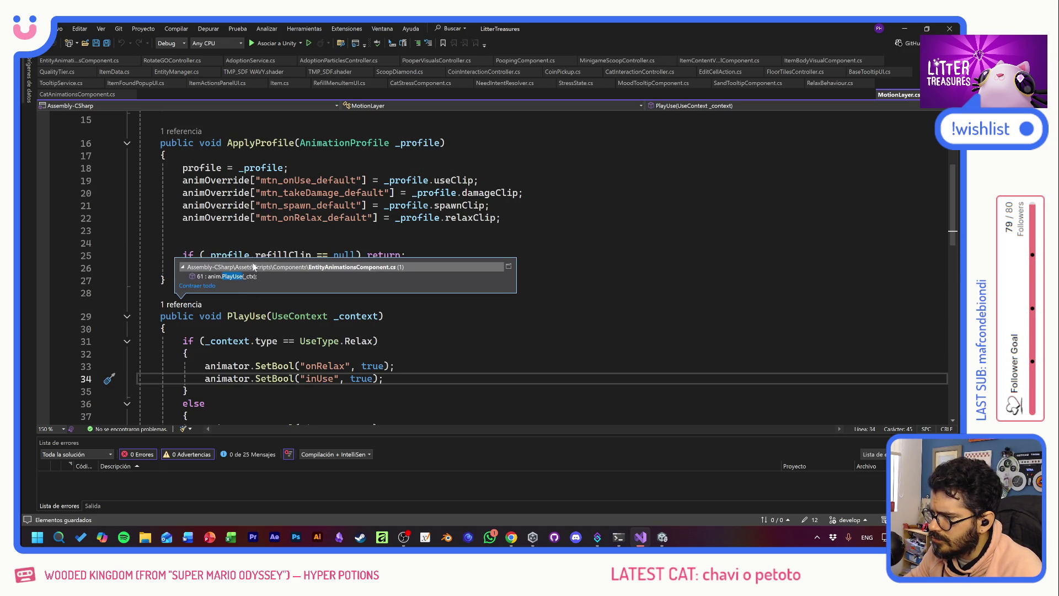
double_click(242, 276)
key("Up")
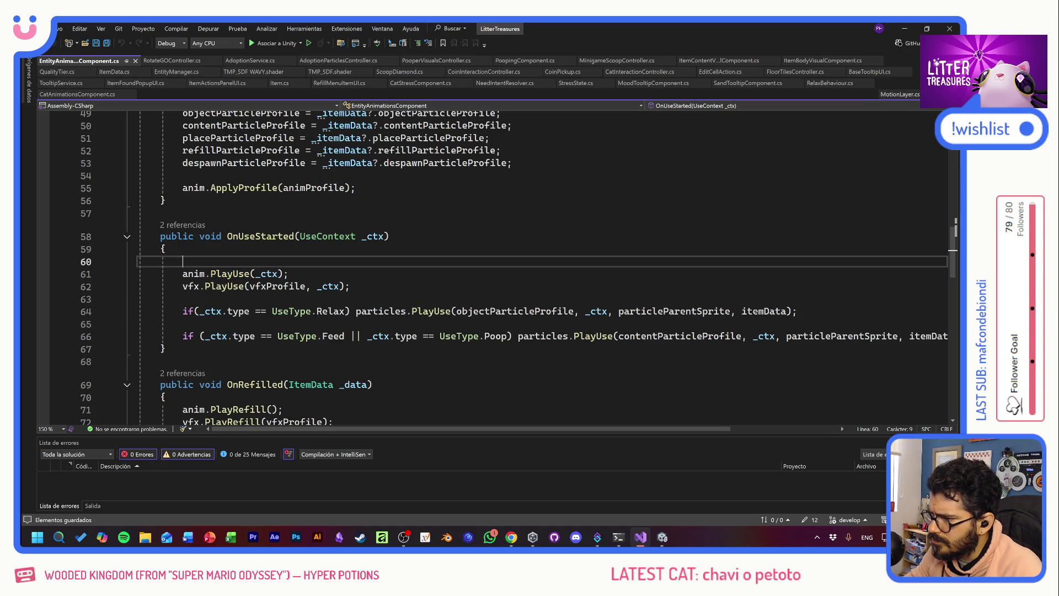
scroll(552, 331, "up", 5)
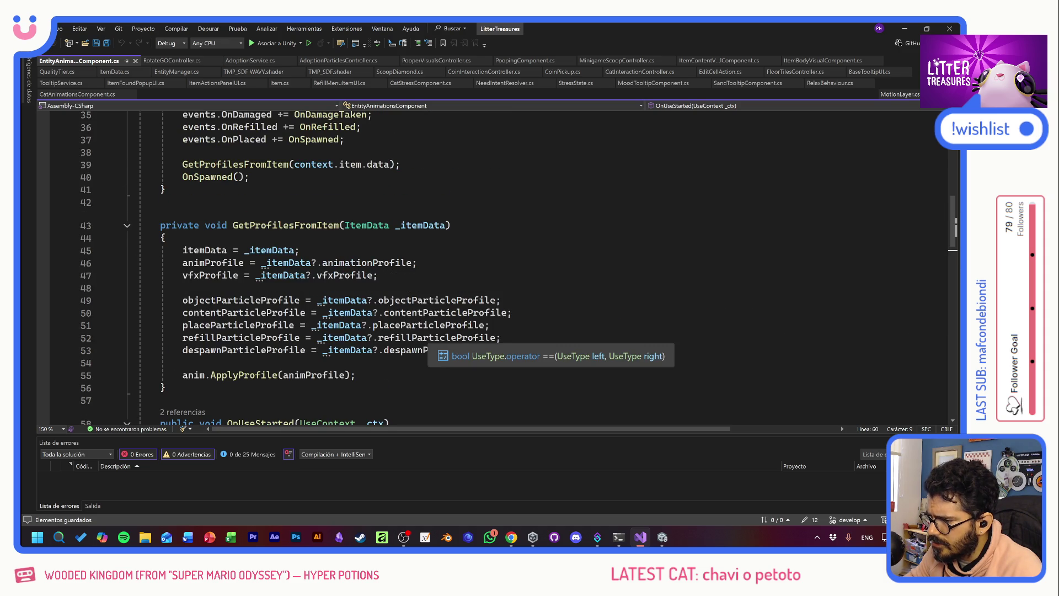
scroll(496, 265, "up", 5)
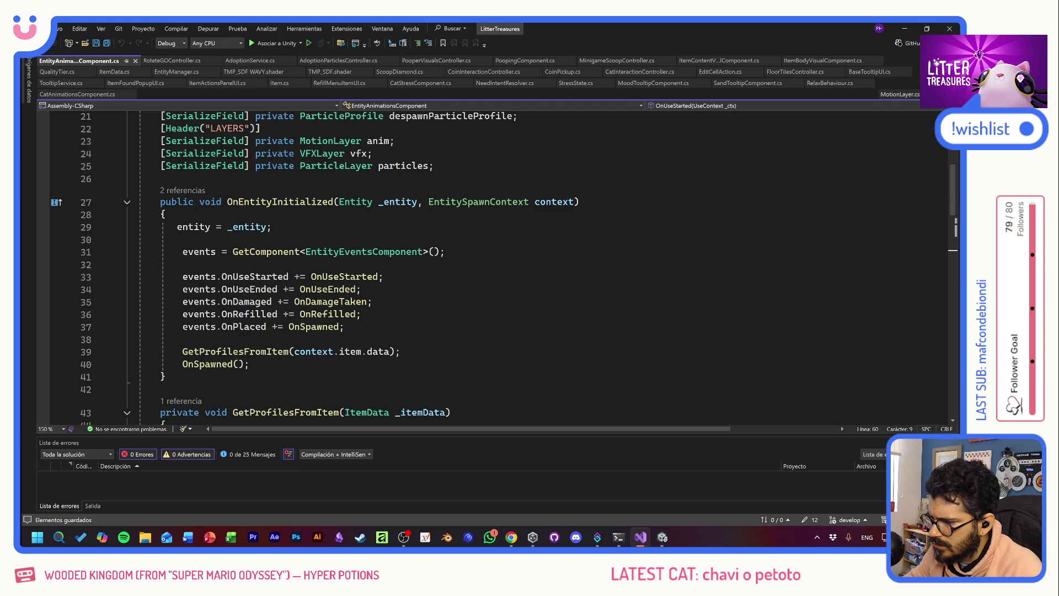
scroll(408, 303, "down", 13)
scroll(497, 265, "up", 3)
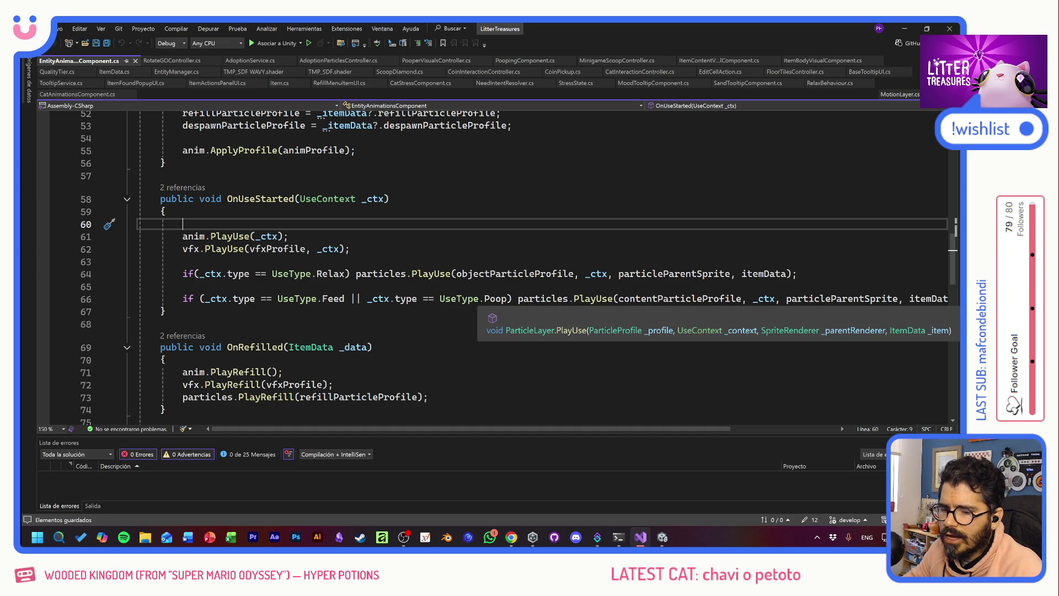
mouse_move(707, 428)
left_mouse_down()
mouse_move(807, 428)
mouse_move(639, 428)
left_mouse_up()
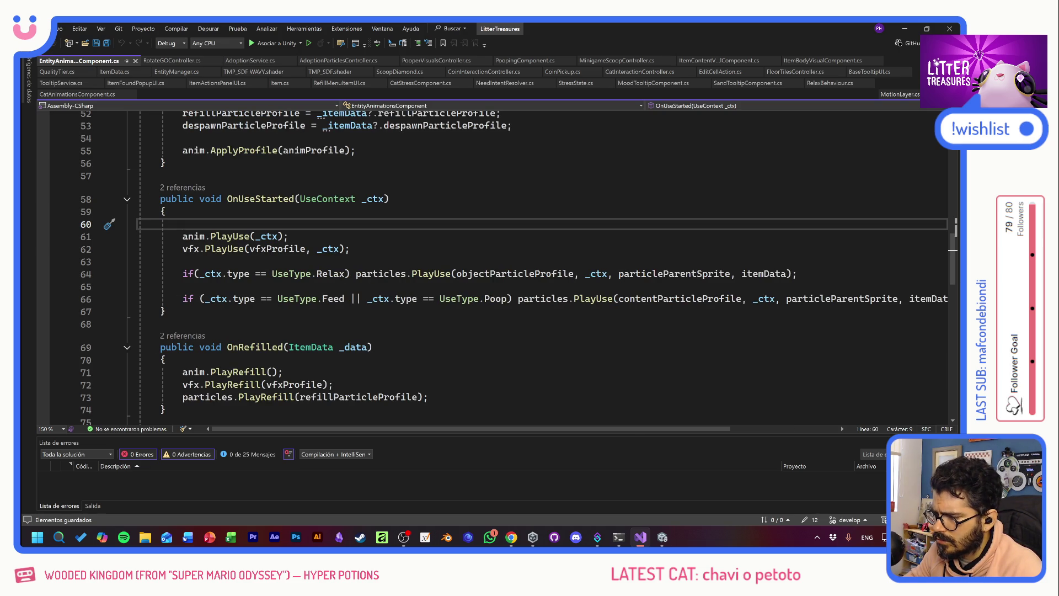
scroll(496, 265, "down", 7)
scroll(496, 265, "down", 2)
scroll(496, 265, "down", 3)
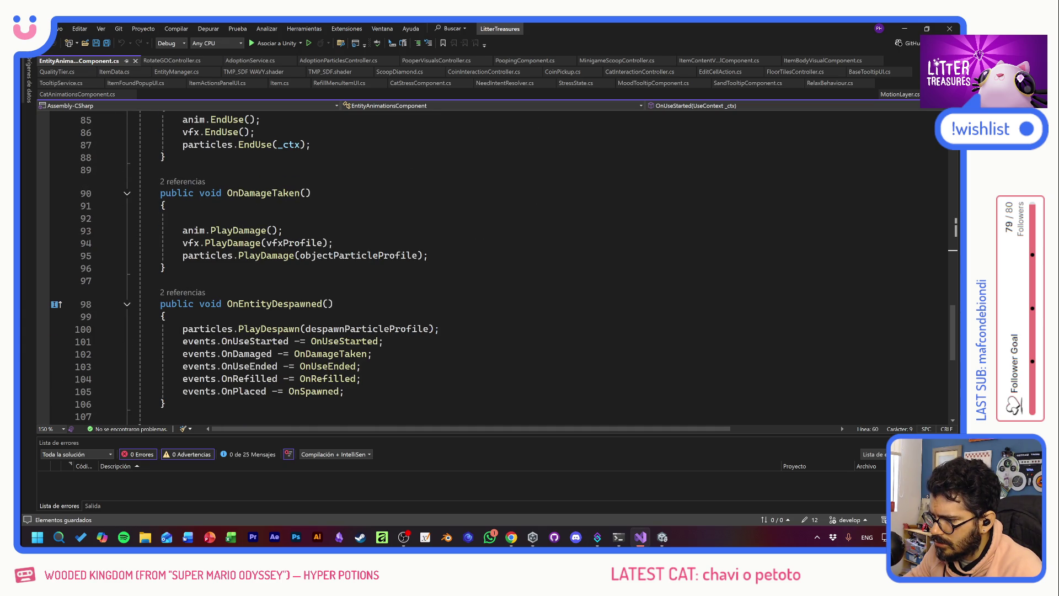
scroll(496, 265, "up", 16)
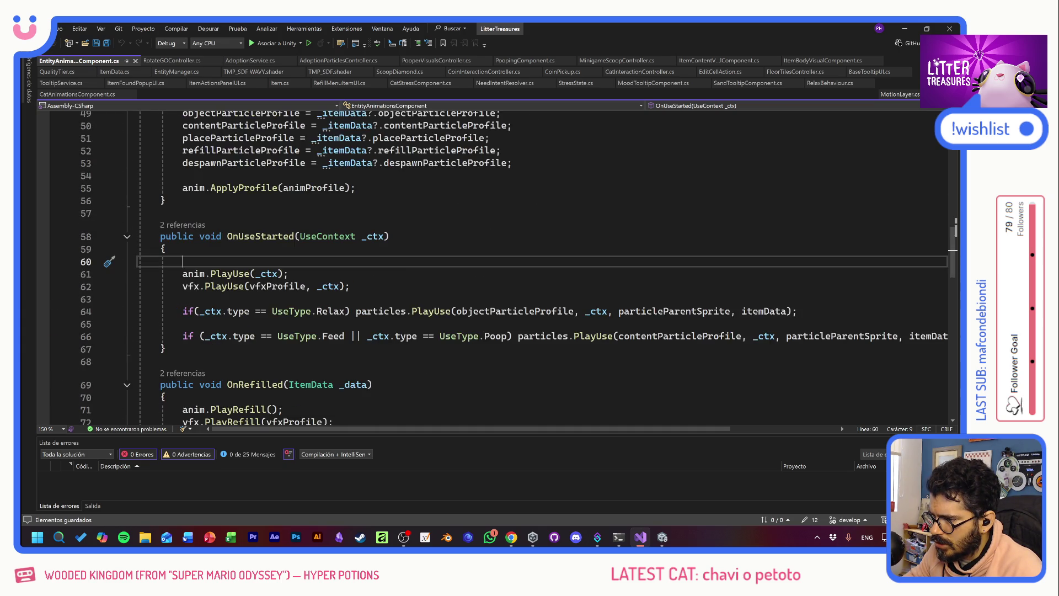
scroll(210, 325, "down", 7)
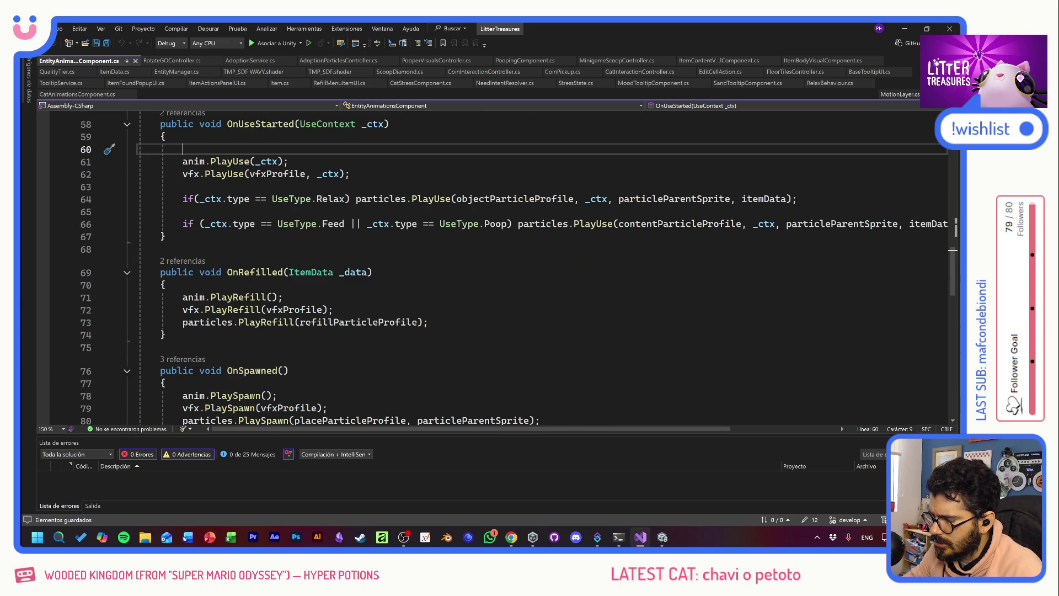
left_click_drag(165, 334, 138, 271)
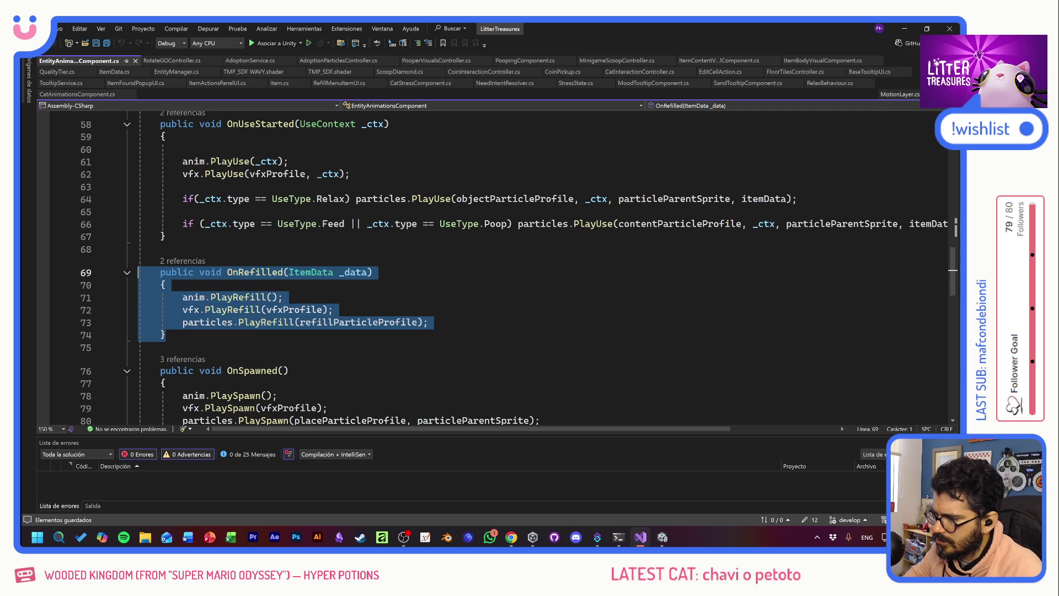
left_click(166, 335)
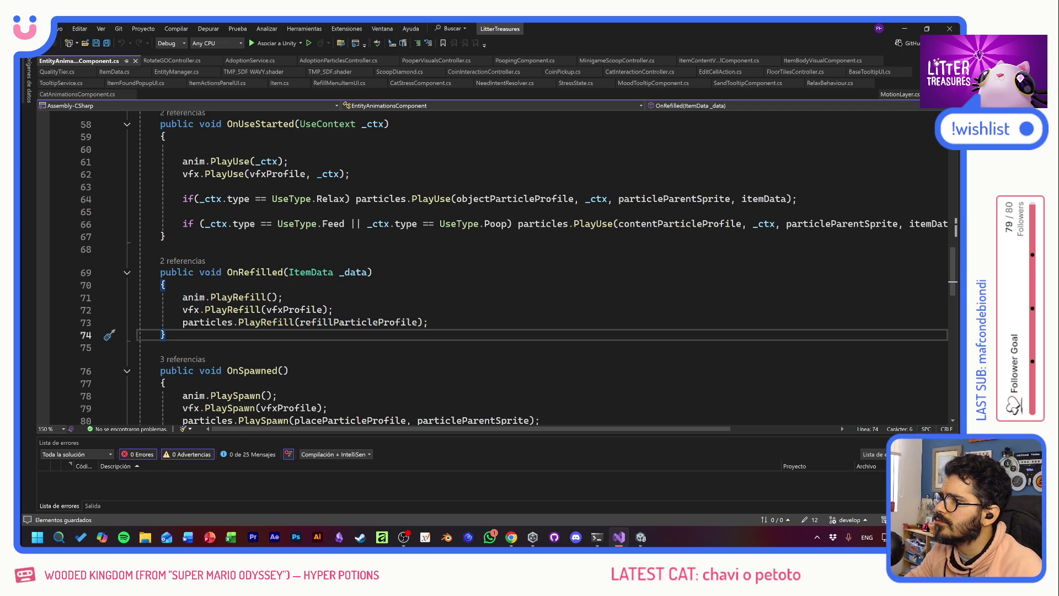
key("alt+Tab")
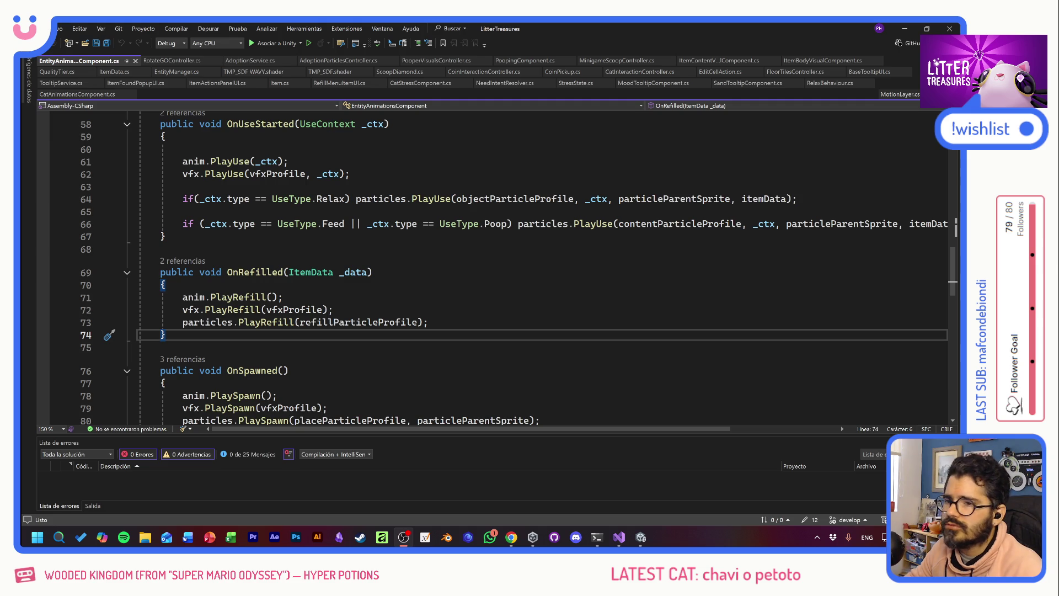
key("alt+shift")
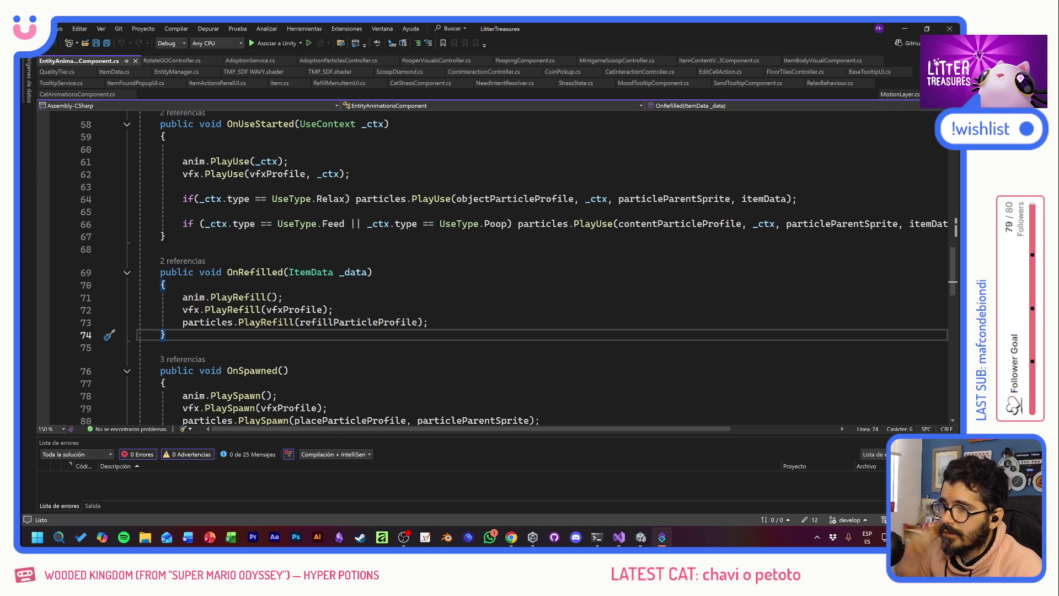
key("alt+Tab")
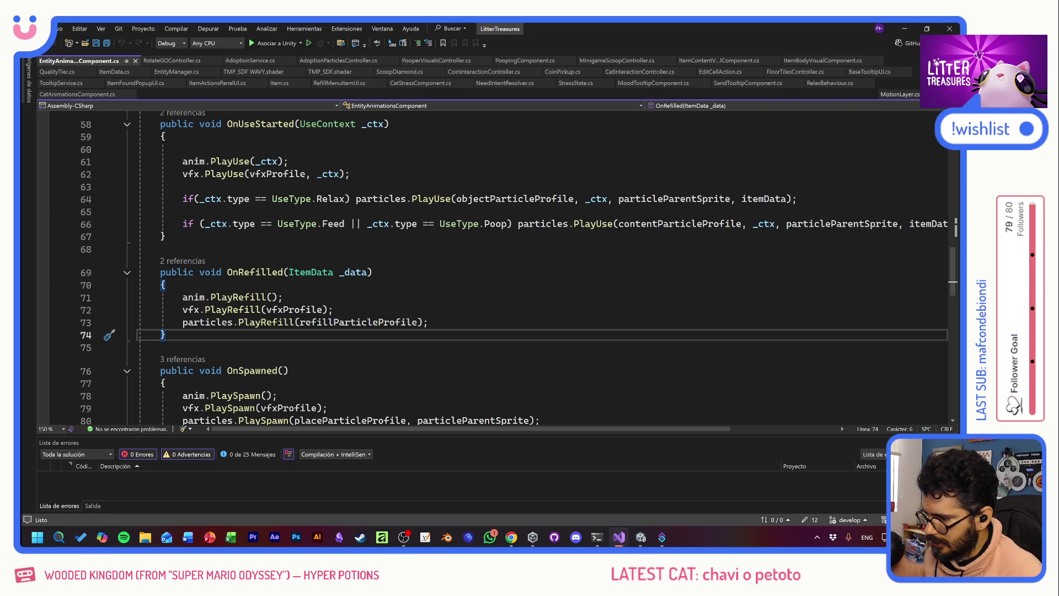
left_click(138, 271, "shift")
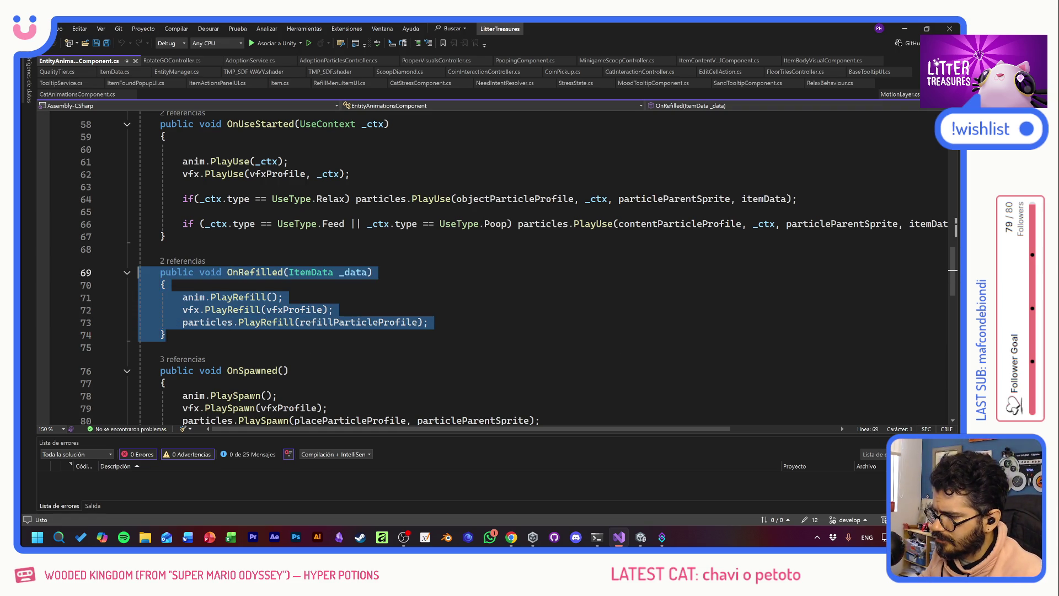
- Duplicate the OnRefilled handler below itself and rename the copy OnDirty
key("ctrl+c")
left_click(162, 347)
key("Return")
key("ctrl+v")
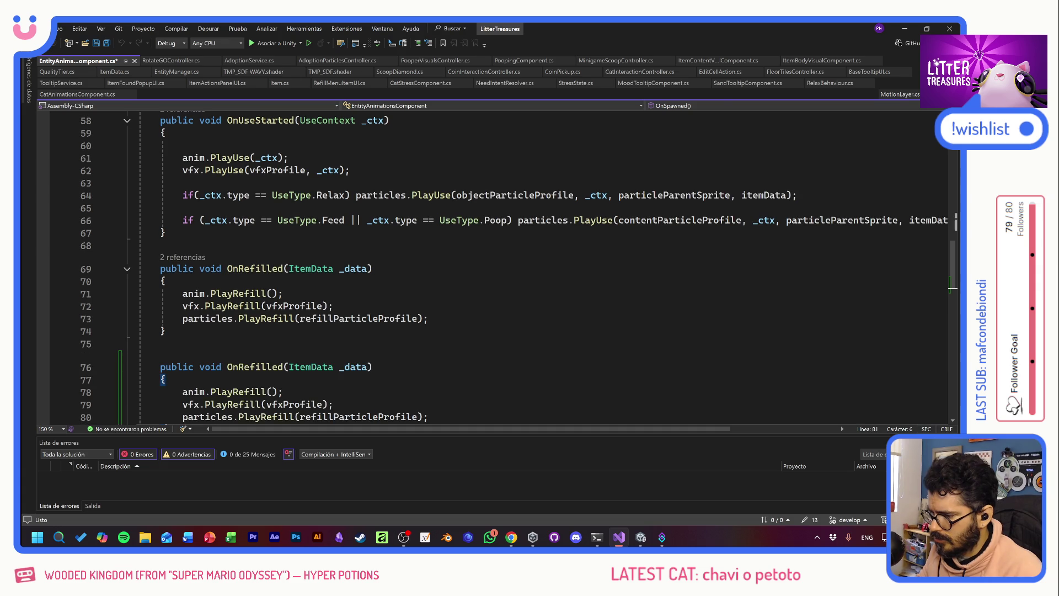
double_click(254, 367)
type("OnDirty")
scroll(518, 270, "down", 3)
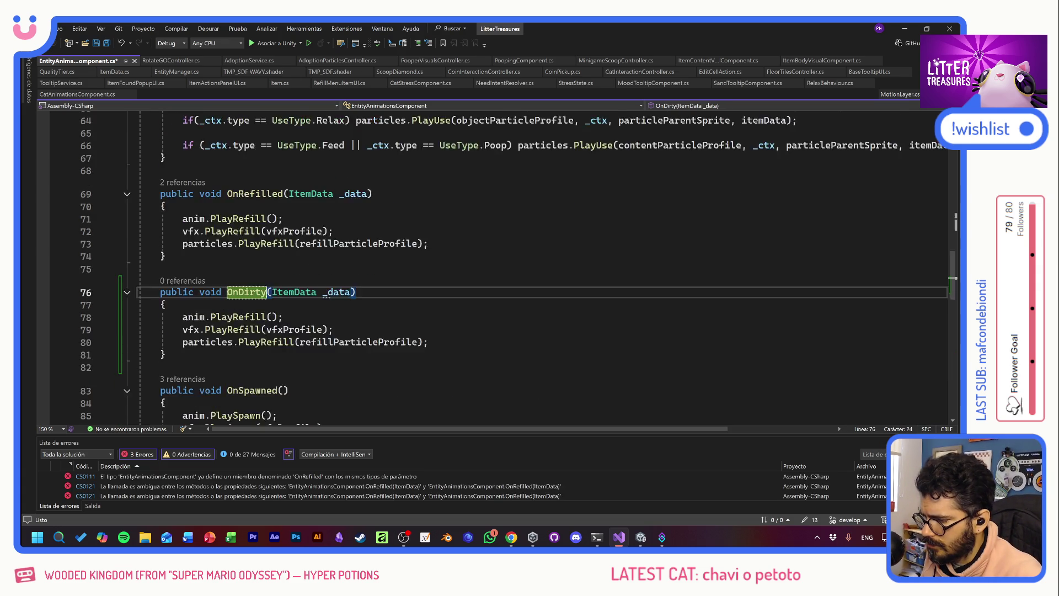
scroll(517, 270, "up", 1)
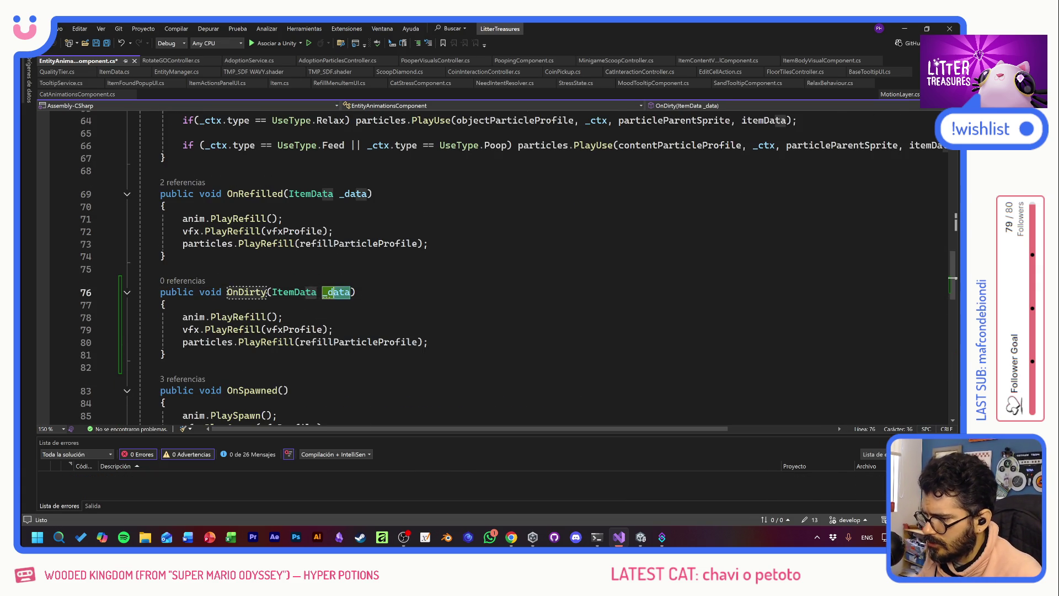
- Remove OnDirty's ItemData parameter and its anim and vfx PlayRefill calls
left_click(289, 292)
key("ctrl+Left")
key("ctrl+Delete")
key("ctrl+Delete")
key("Down")
key("Down")
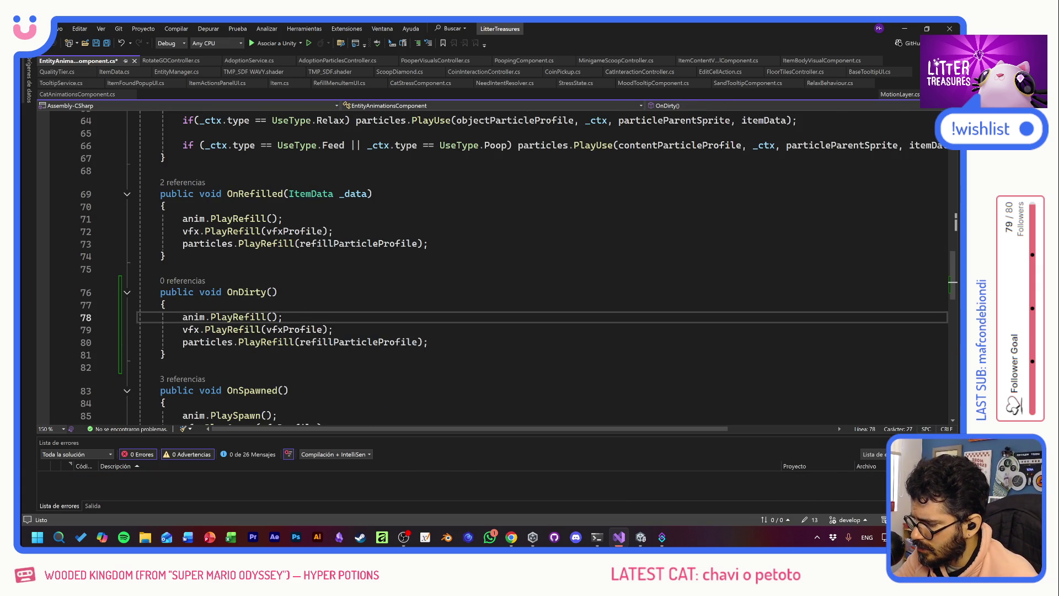
key("Down")
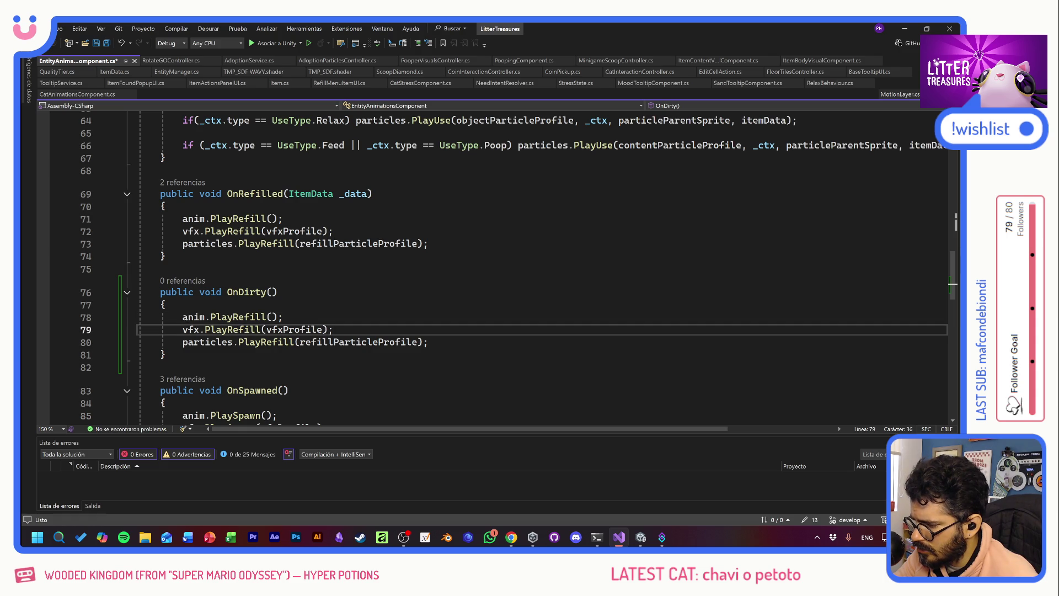
key("shift+Up")
key("shift+Home")
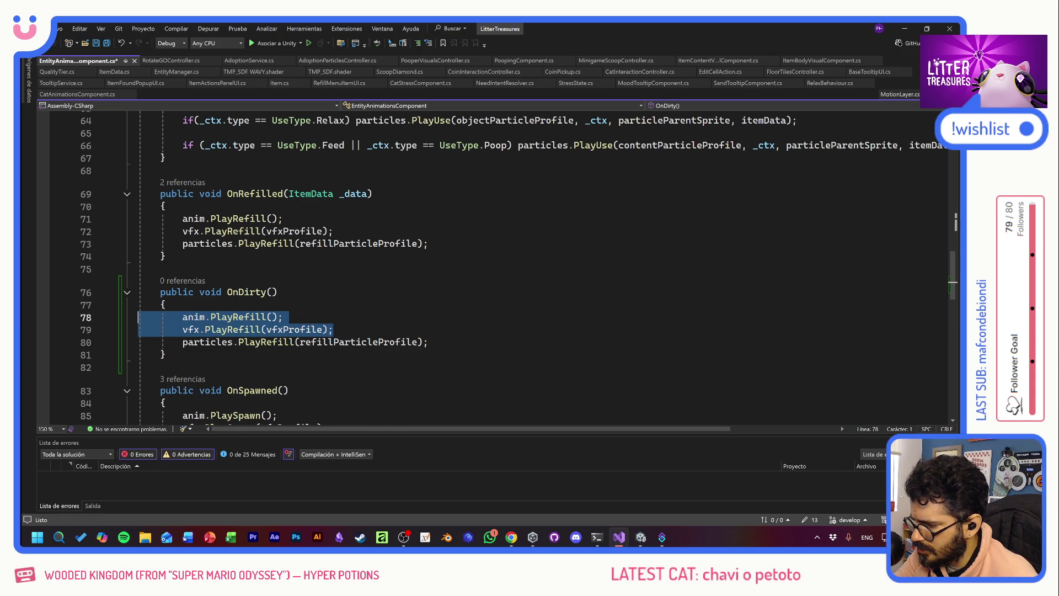
key("Delete")
- Change the remaining call to particles.ToggleDirty(dirtyParticleProfile) and save the script
key("Down")
key("shift+Left")
key("shift+Left")
key("shift+Left")
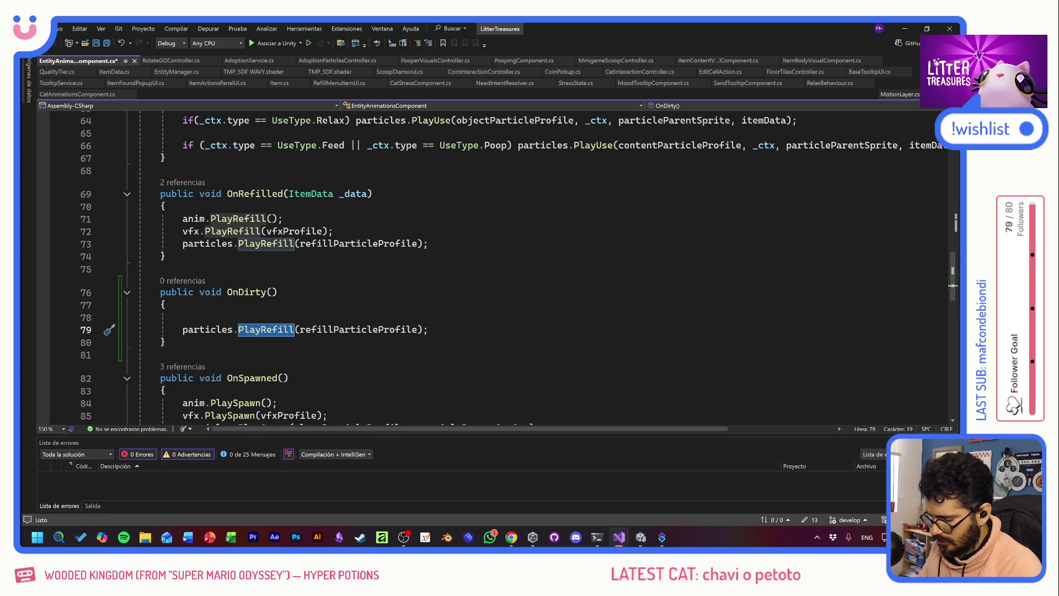
type("ToggleDirty")
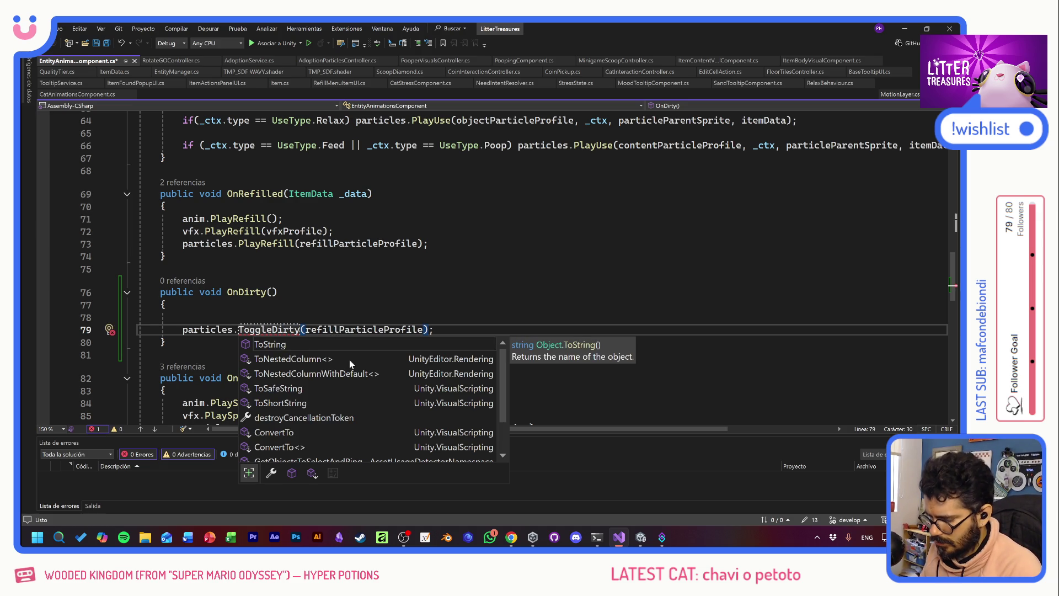
type("(")
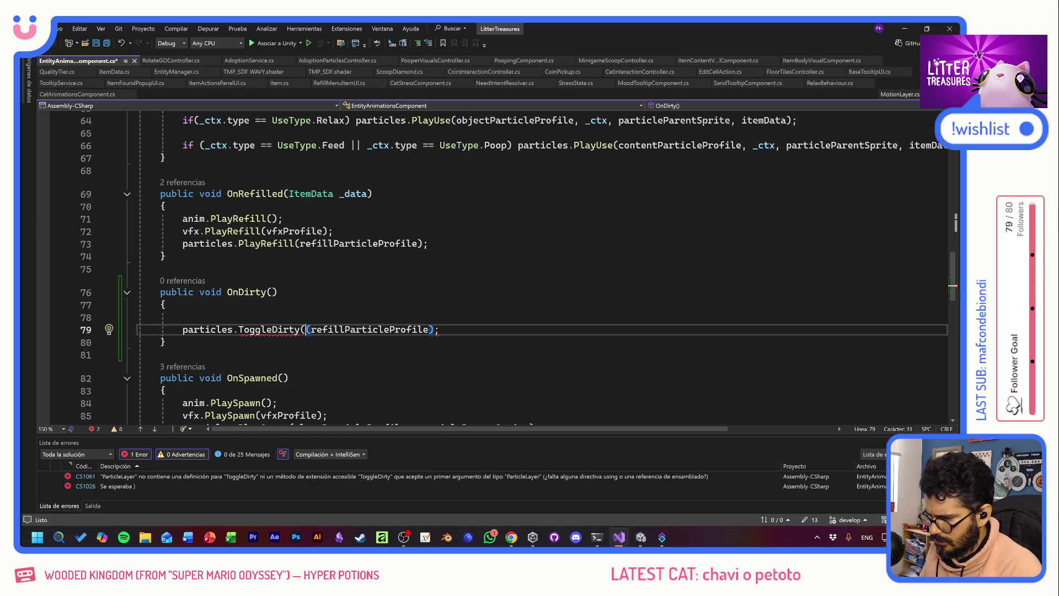
key("BackSpace")
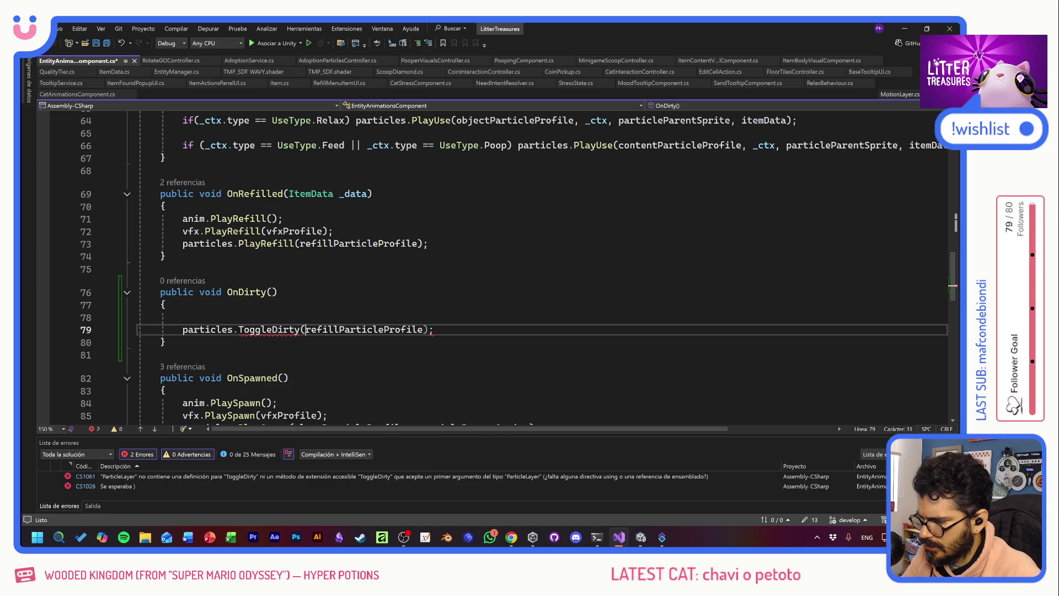
type("dirty")
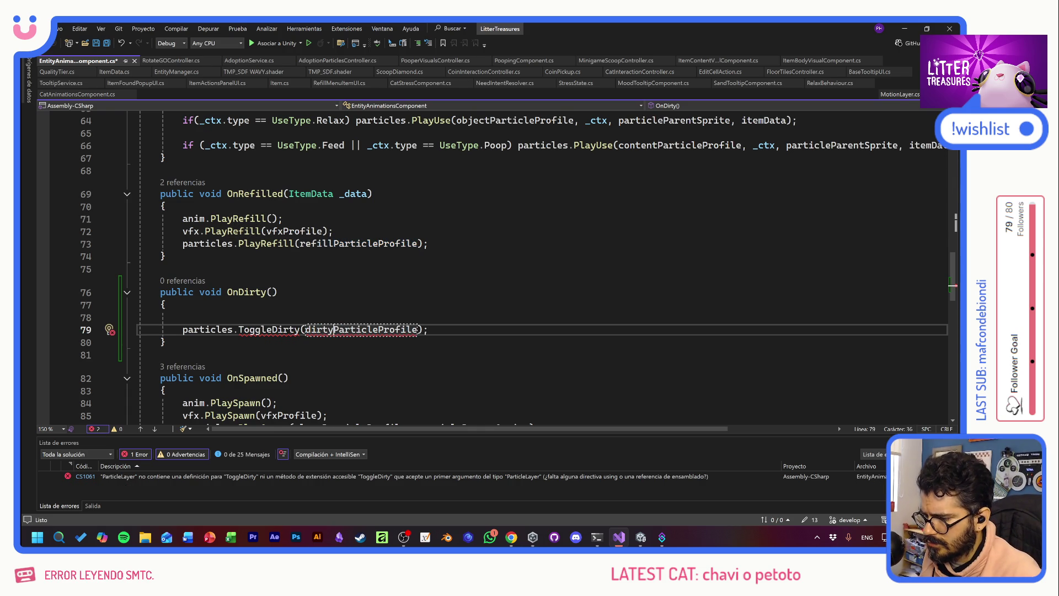
left_click(182, 317)
key("ctrl+s")
- Remove the empty line inside OnDirty and jump to PlayRefill's definition in ParticleLayer
left_click(278, 291)
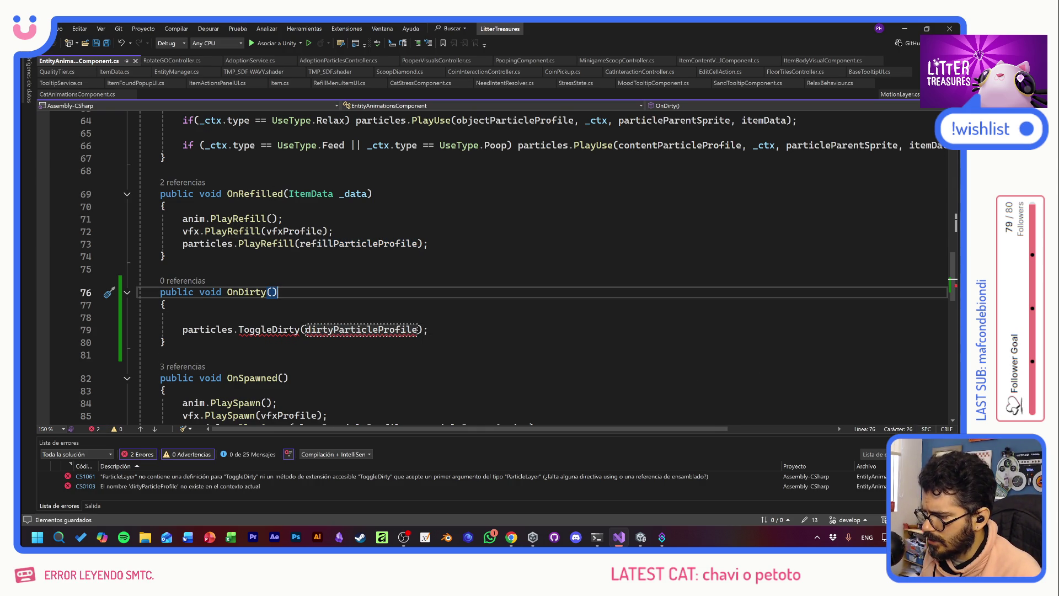
left_click(271, 329)
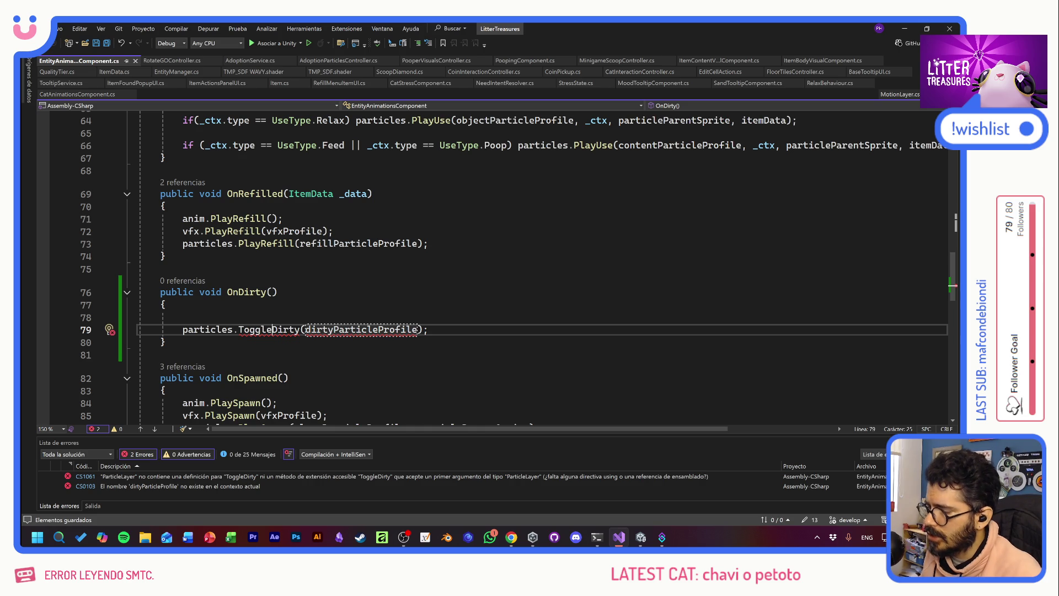
left_click(183, 317)
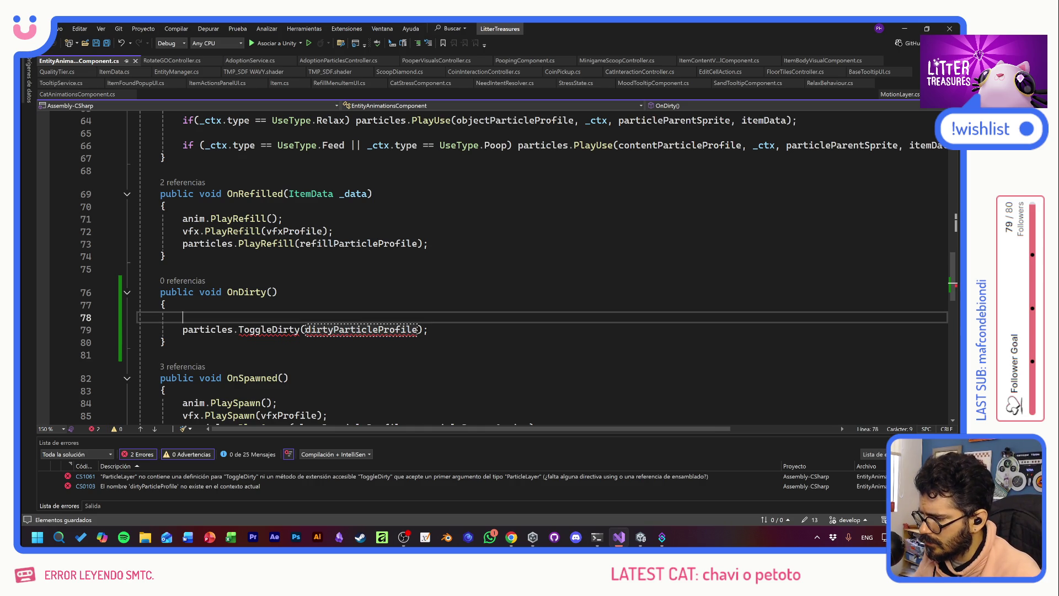
key("BackSpace")
left_click(279, 292)
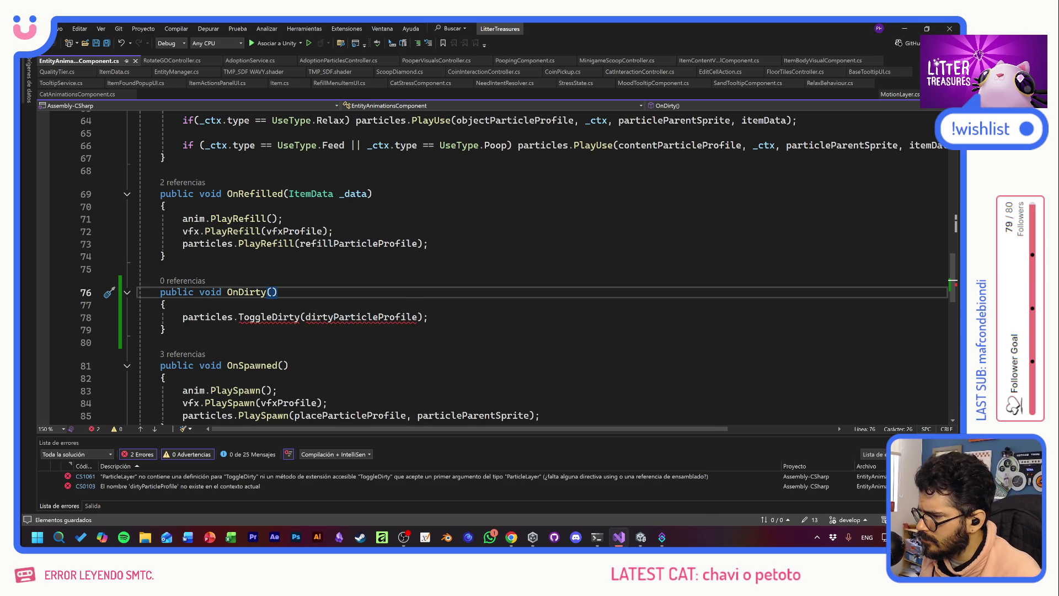
mouse_move(270, 319)
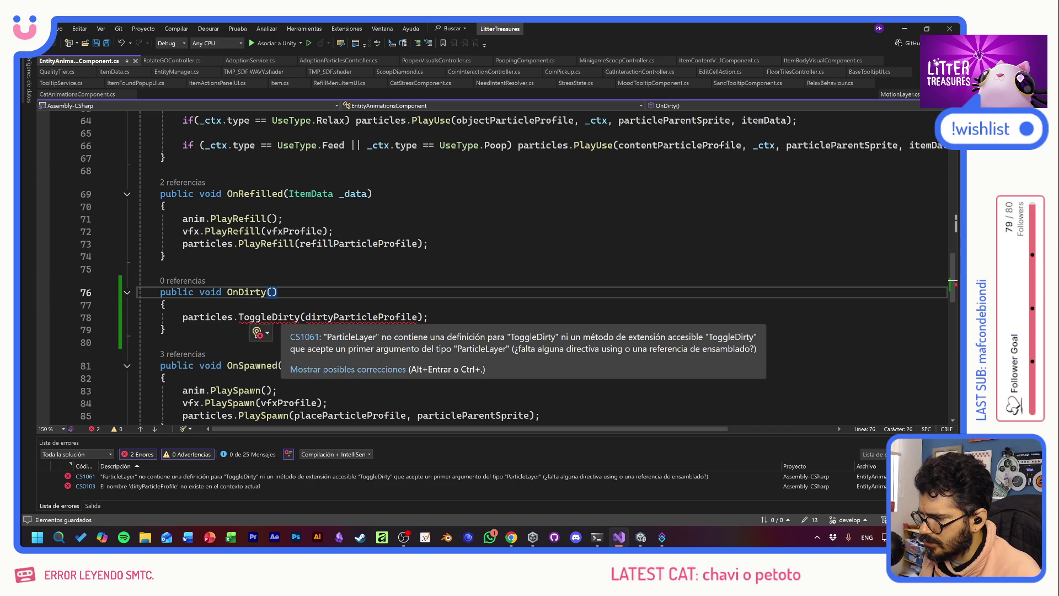
double_click(276, 317)
double_click(270, 245)
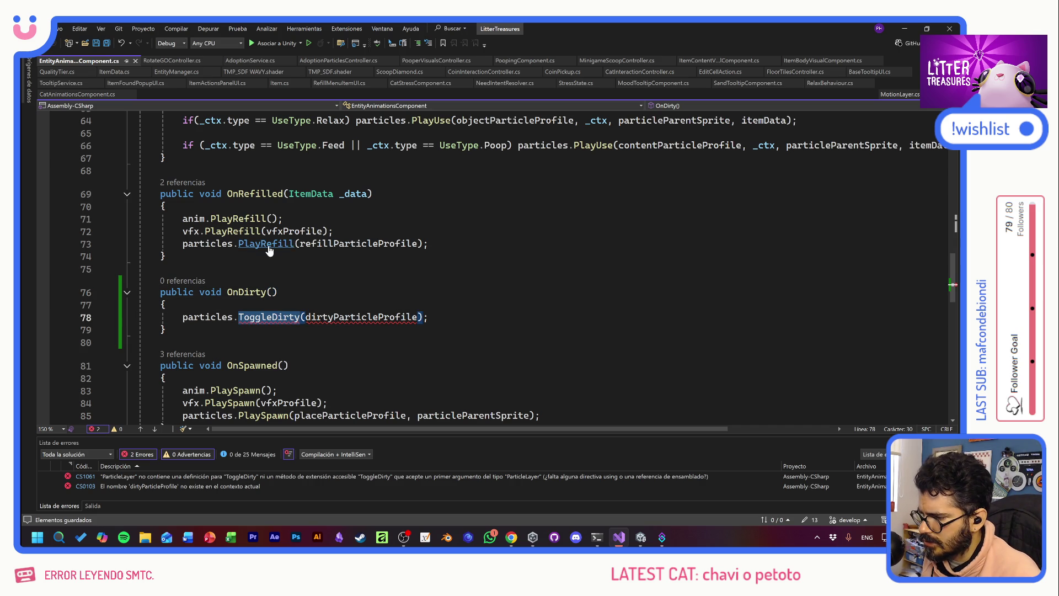
key("F12")
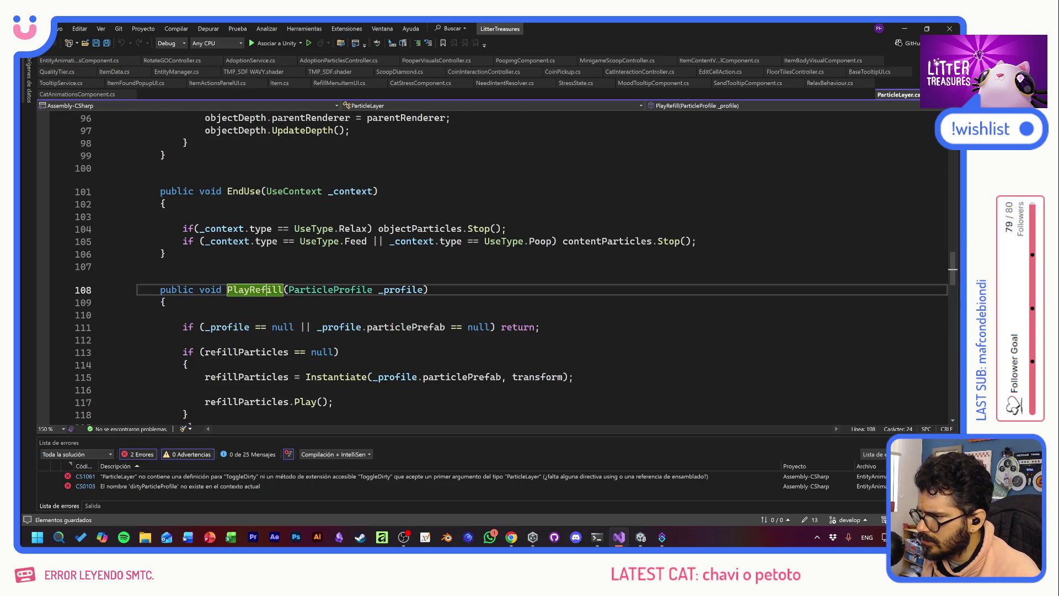
- Below PlayDamage, begin a new public void ToggleDirty( method declaration
scroll(491, 265, "down", 8)
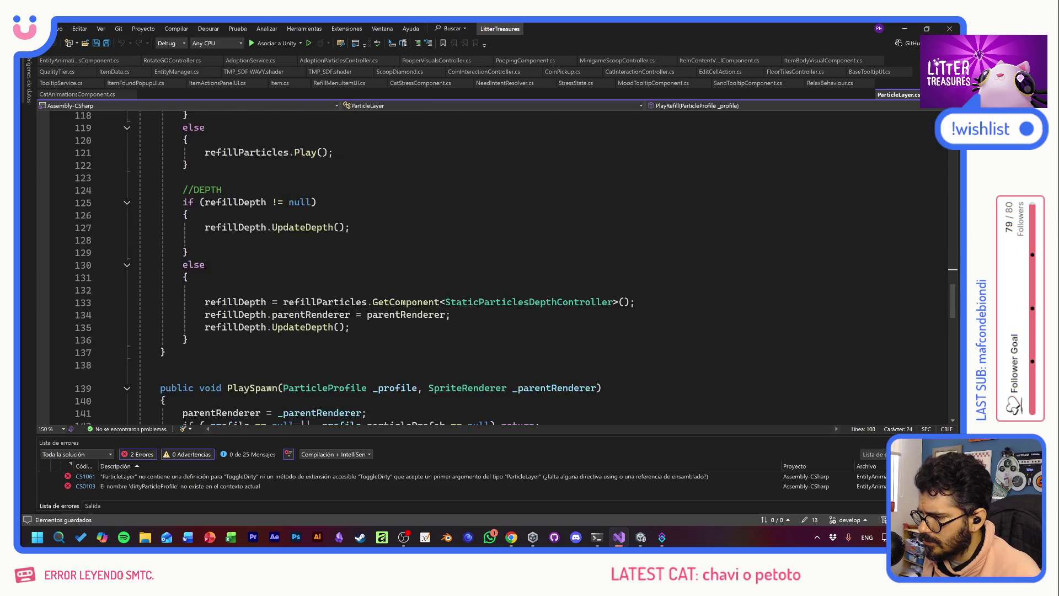
scroll(491, 265, "down", 16)
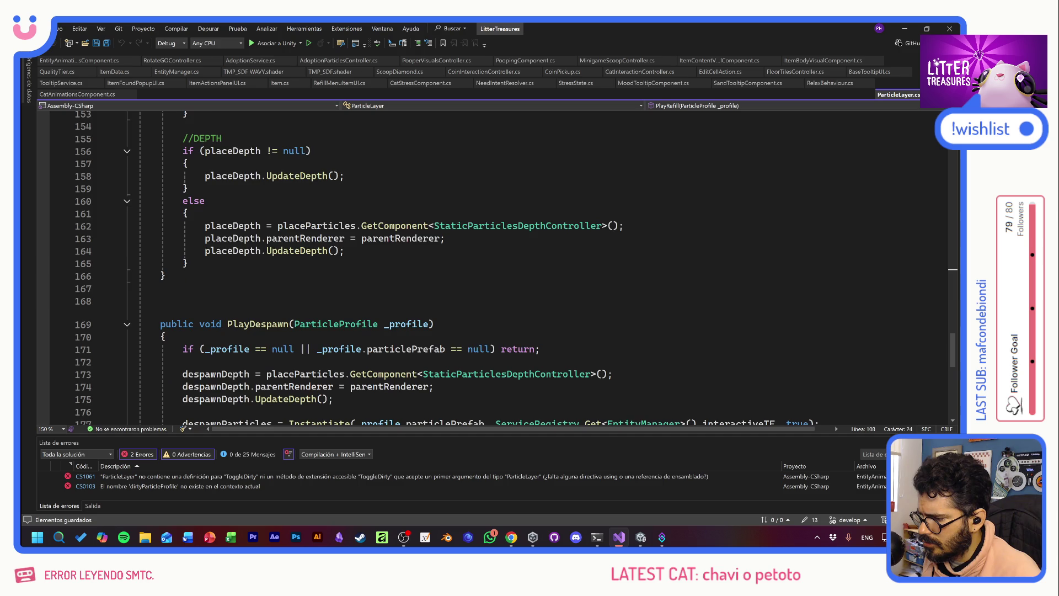
scroll(491, 264, "down", 1)
left_click(165, 285)
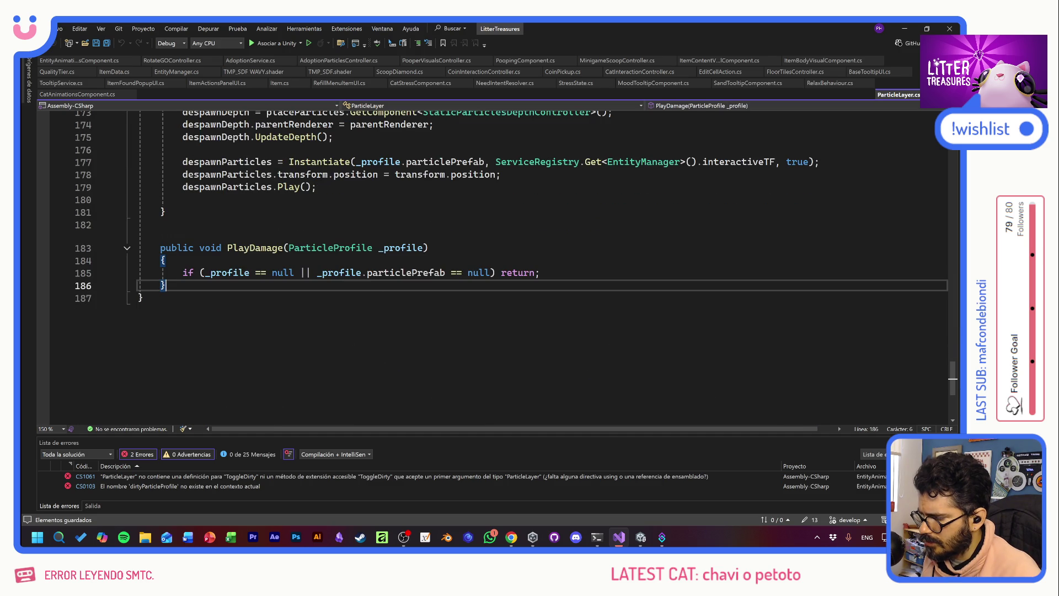
key("Return")
key("Return")
type("publicc vo")
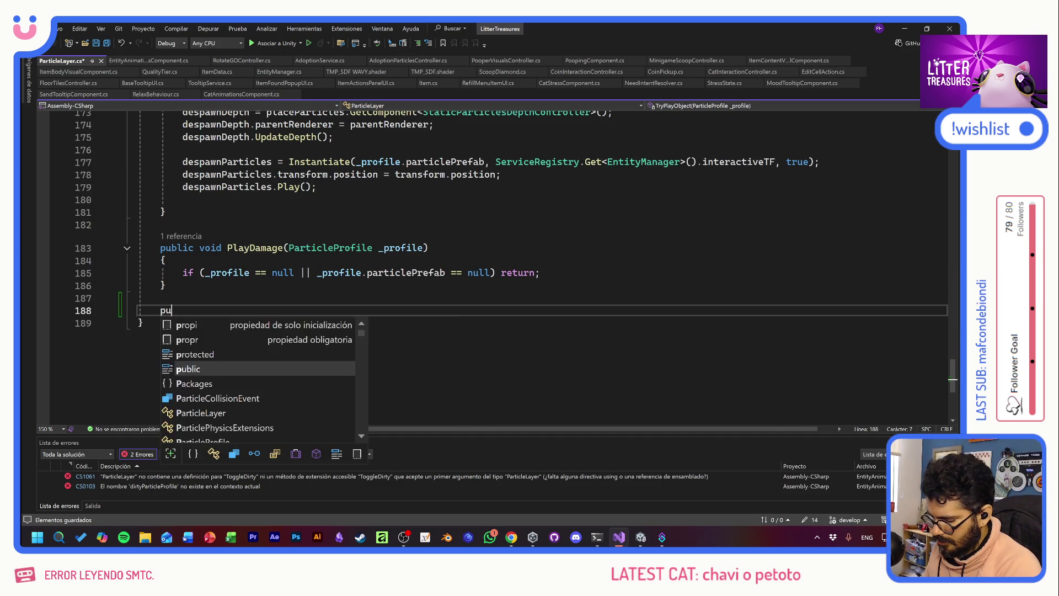
key("BackSpace")
key("BackSpace")
key("BackSpace")
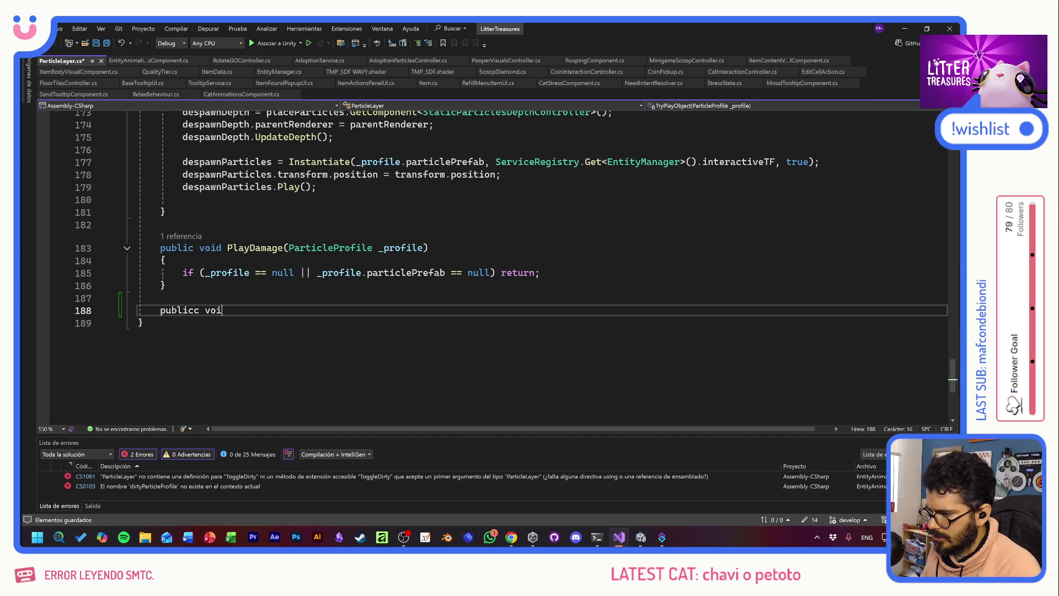
type("void ")
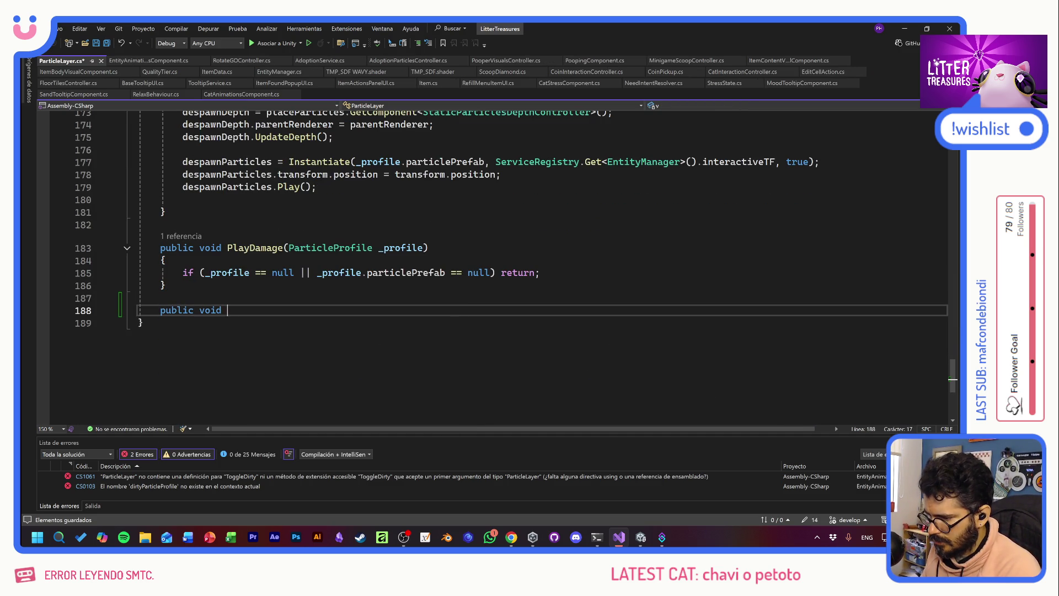
type("ToggleDirty(")
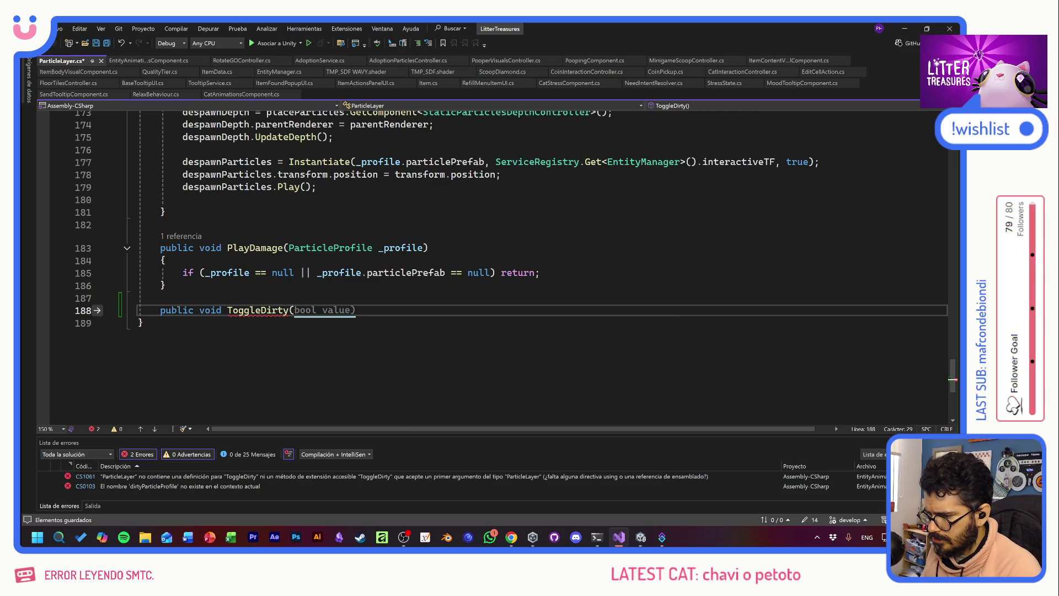
- Copy PlayDamage's ParticleProfile _profile parameter into ToggleDirty and give it an empty body
left_click_drag(423, 248, 288, 248)
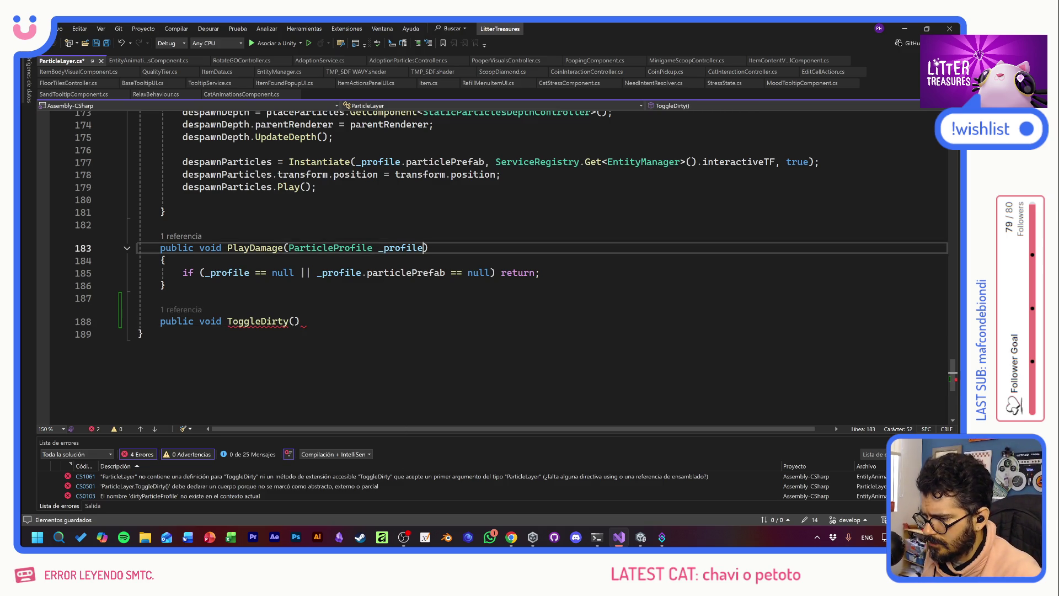
key("ctrl+c")
left_click(294, 321)
key("ctrl+v")
left_click(143, 333)
left_click(435, 321)
type("{")
key("Return")
scroll(387, 324, "up", 5)
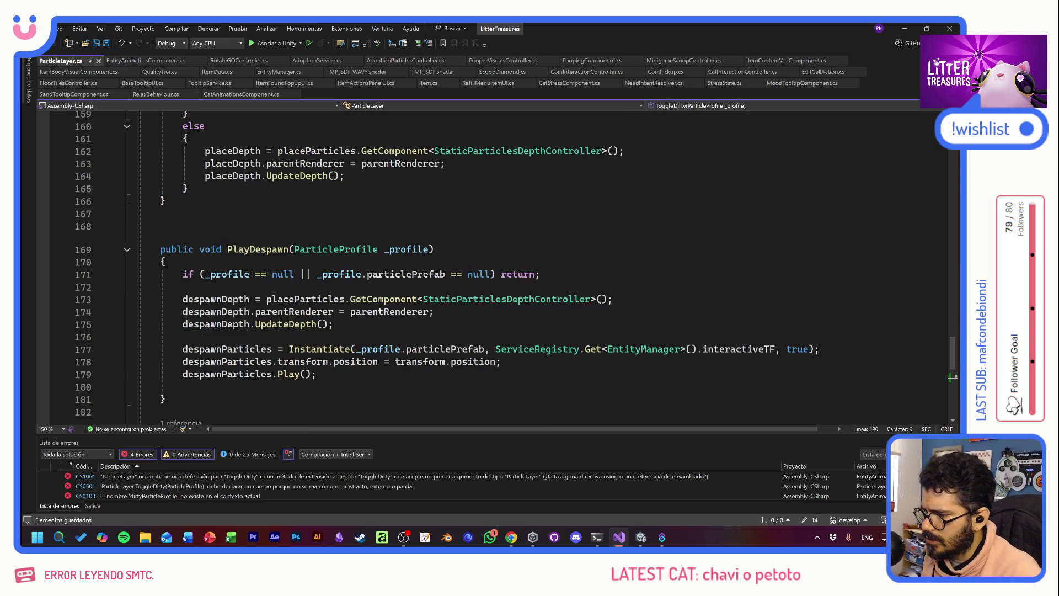
- Paste PlayDespawn's null check, depth setup and particle instantiate-and-play code into ToggleDirty
left_click_drag(183, 274, 541, 274)
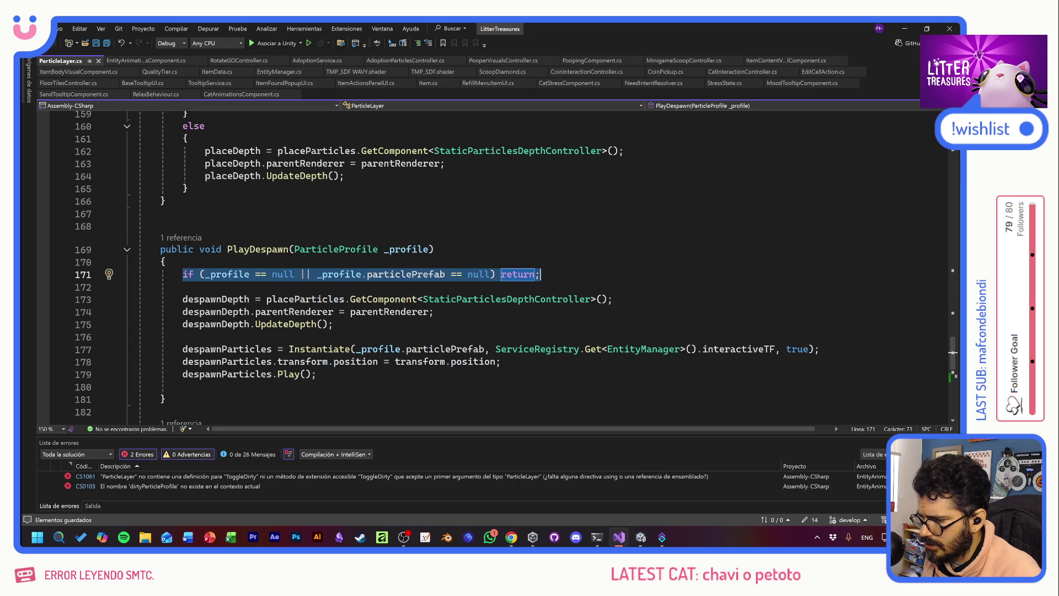
key("shift+Down")
key("shift+Down")
key("shift+Down")
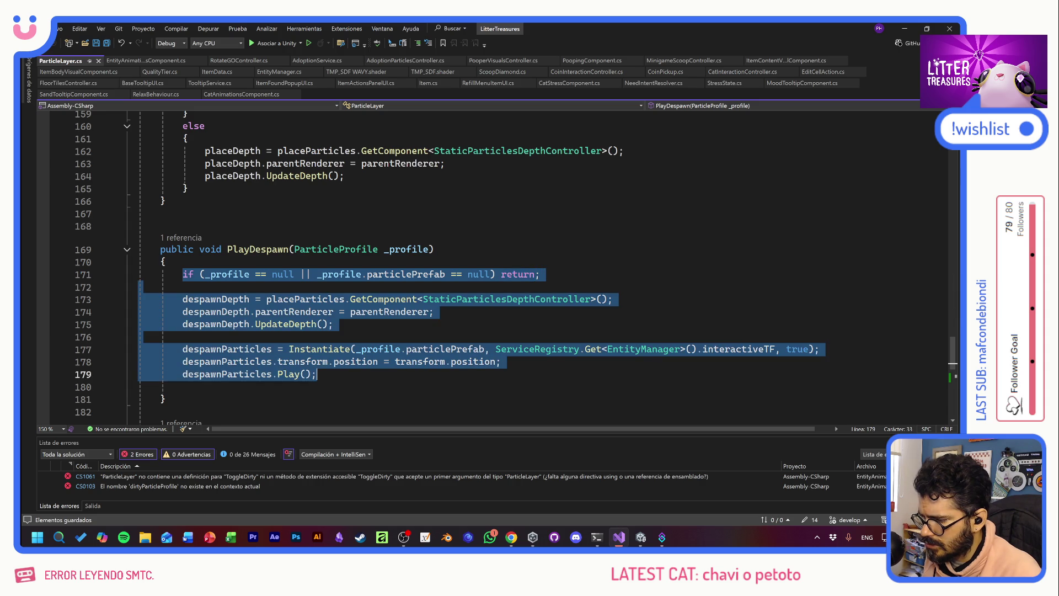
scroll(490, 373, "down", 5)
key("ctrl+v")
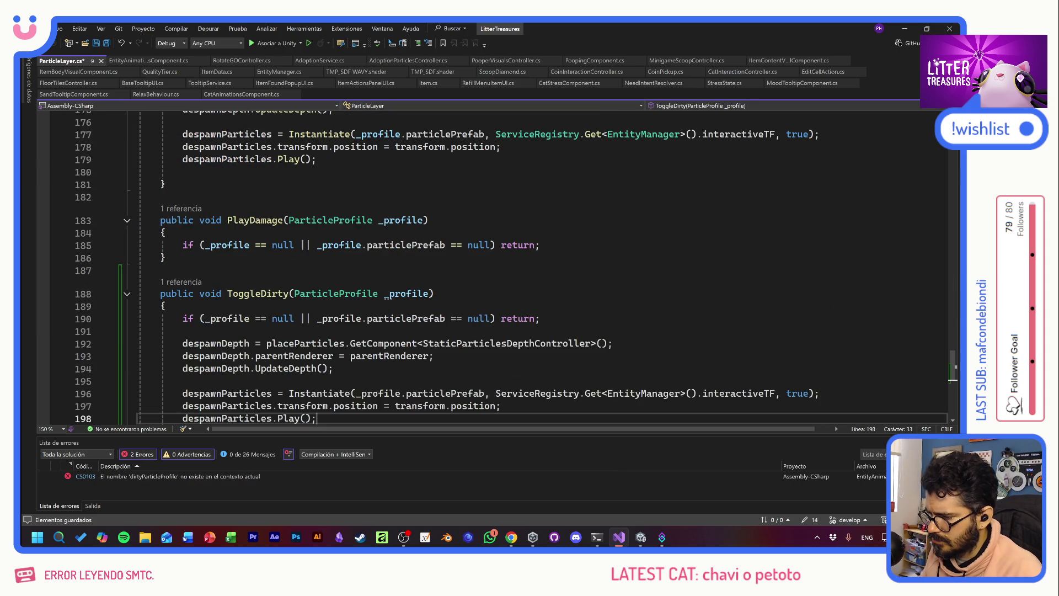
double_click(383, 343)
scroll(515, 268, "up", 5)
scroll(382, 273, "up", 20)
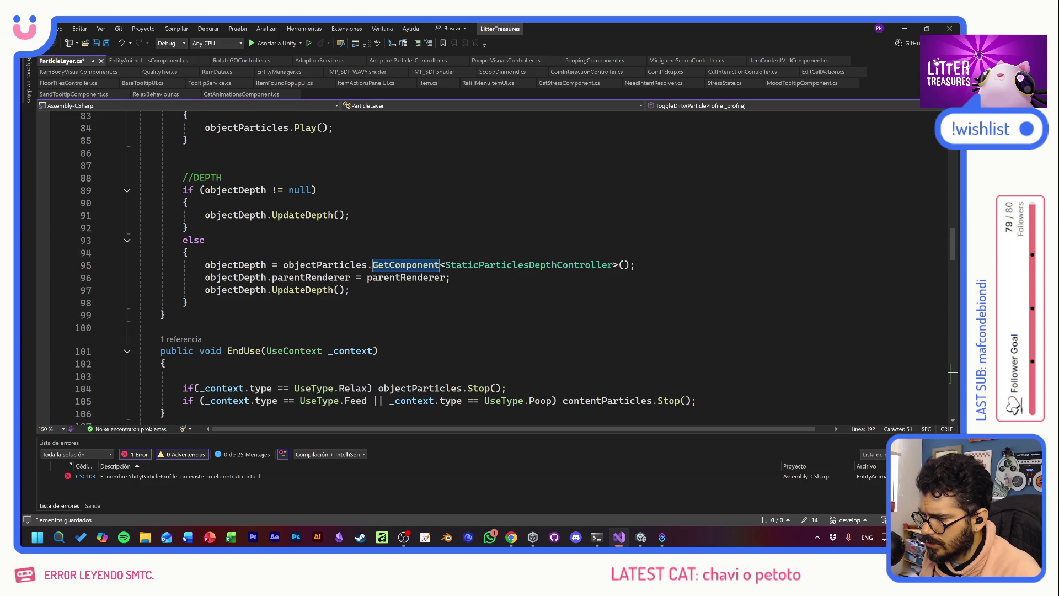
scroll(382, 274, "down", 20)
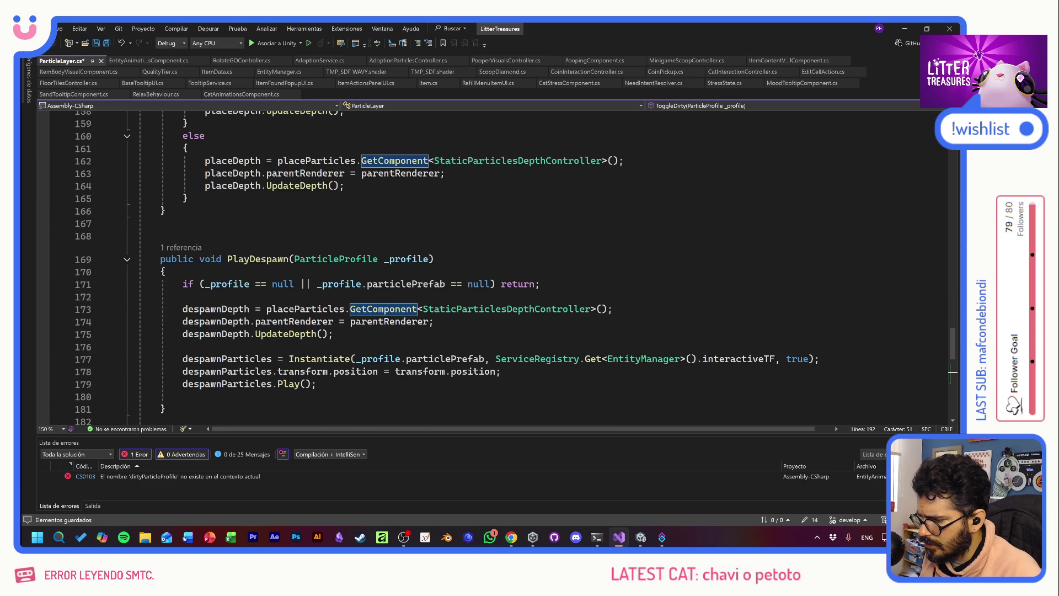
scroll(382, 273, "up", 20)
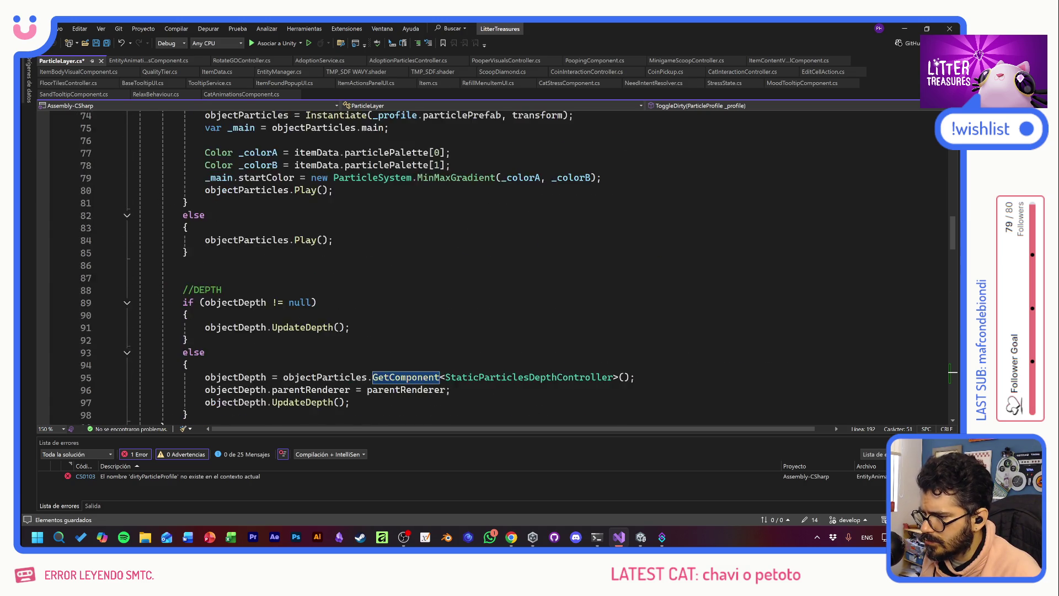
scroll(382, 273, "up", 15)
left_click(406, 340)
- Duplicate the despawnDepth field declaration and rename the copy dirtyDepth
key("Return")
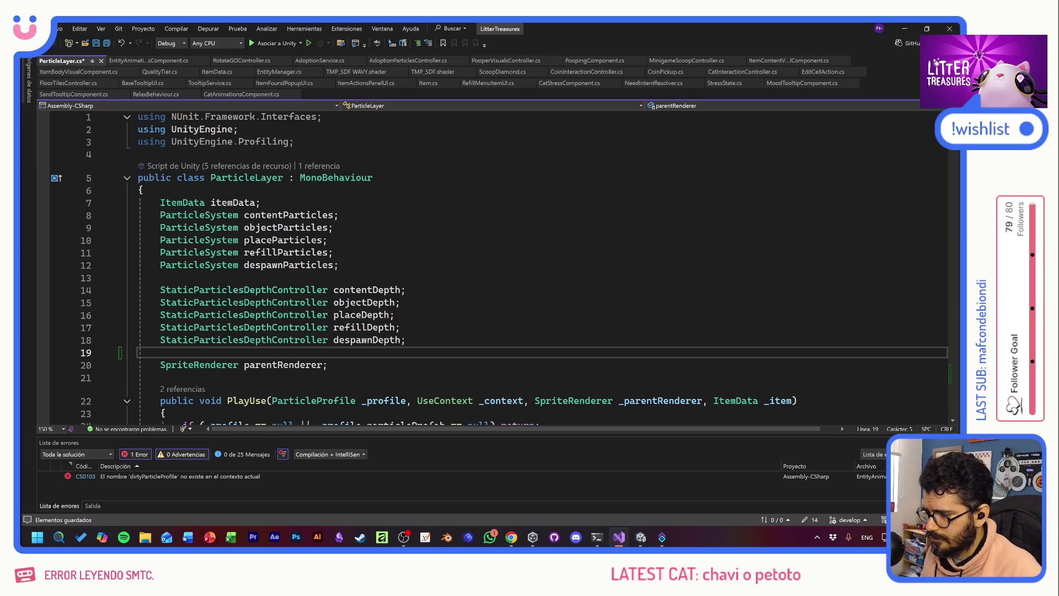
key("shift+Home")
key("ctrl+c")
key("Down")
key("ctrl+v")
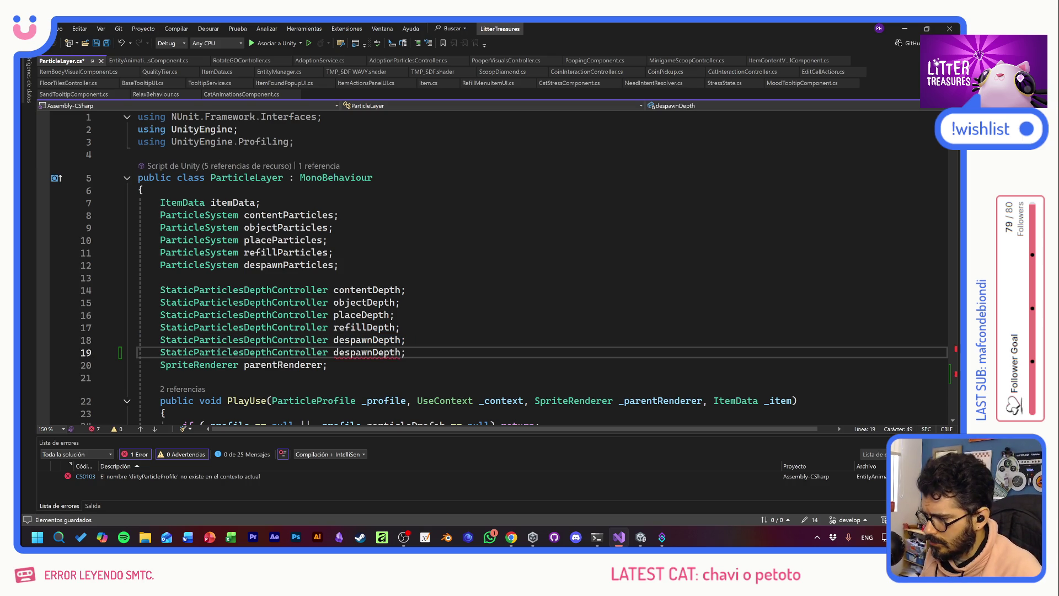
right_click(344, 352)
left_click(375, 248)
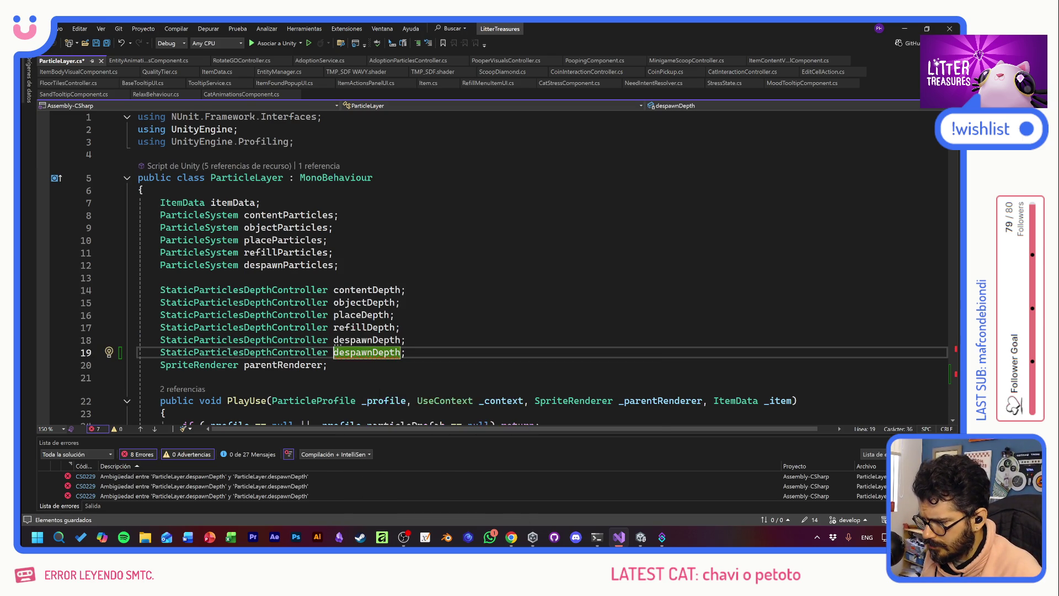
key("Delete")
key("Delete")
key("Delete")
type("dirty")
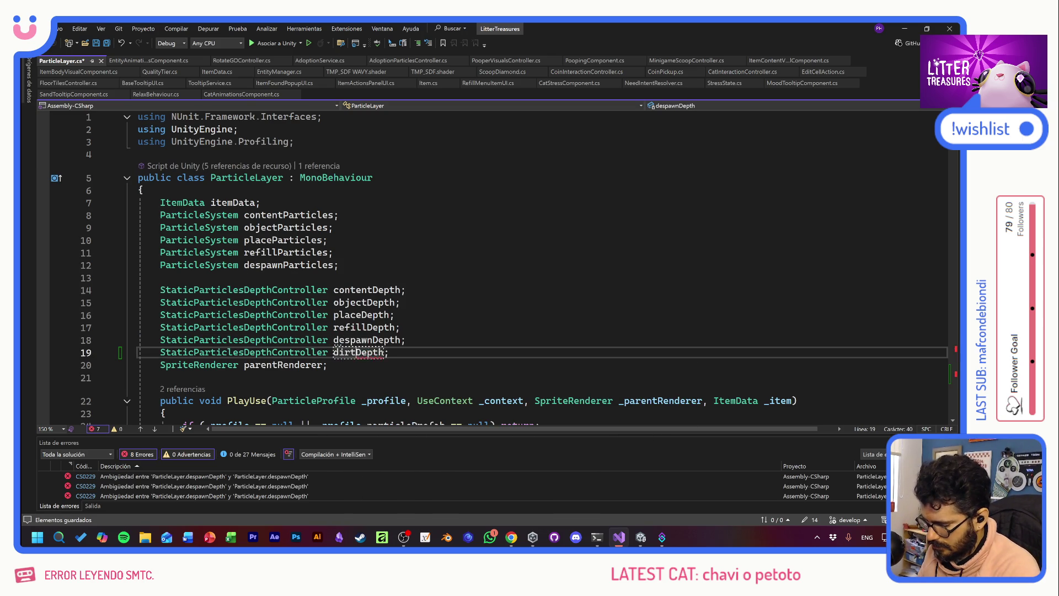
key("Return")
- Duplicate the despawnParticles field as dirtyParticles and save ParticleLayer.cs
left_click_drag(338, 264, 139, 265)
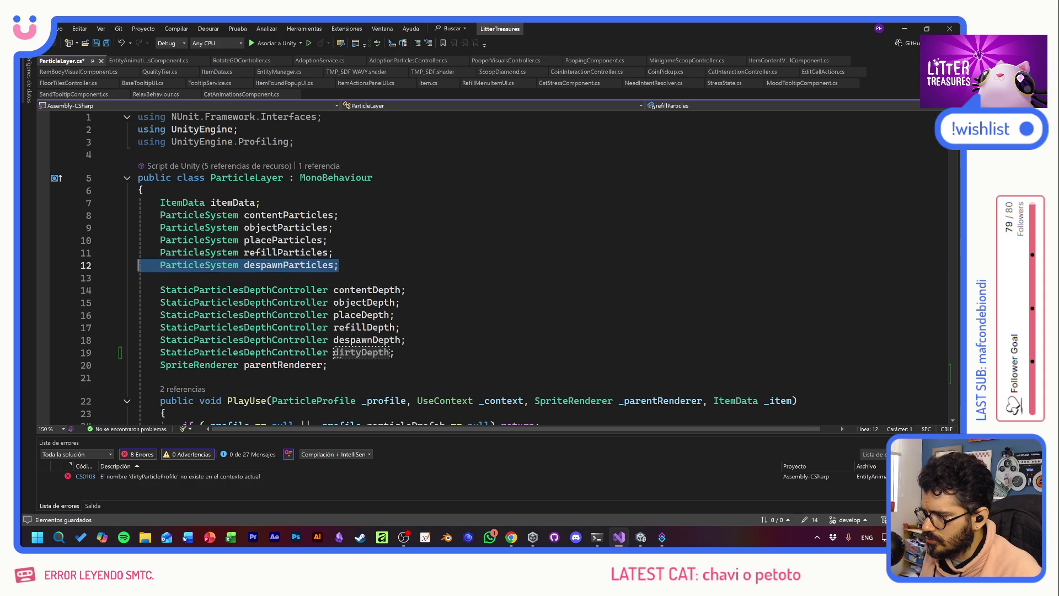
key("ctrl+d")
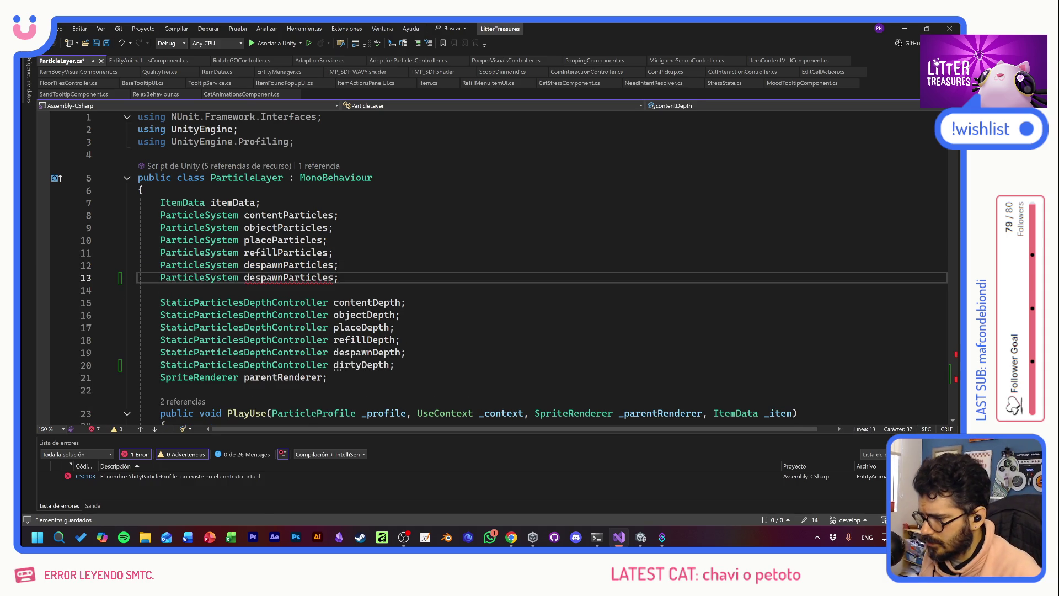
key("ctrl+Left")
key("ctrl+Left")
key("Delete")
key("Delete")
key("Delete")
type("dirty")
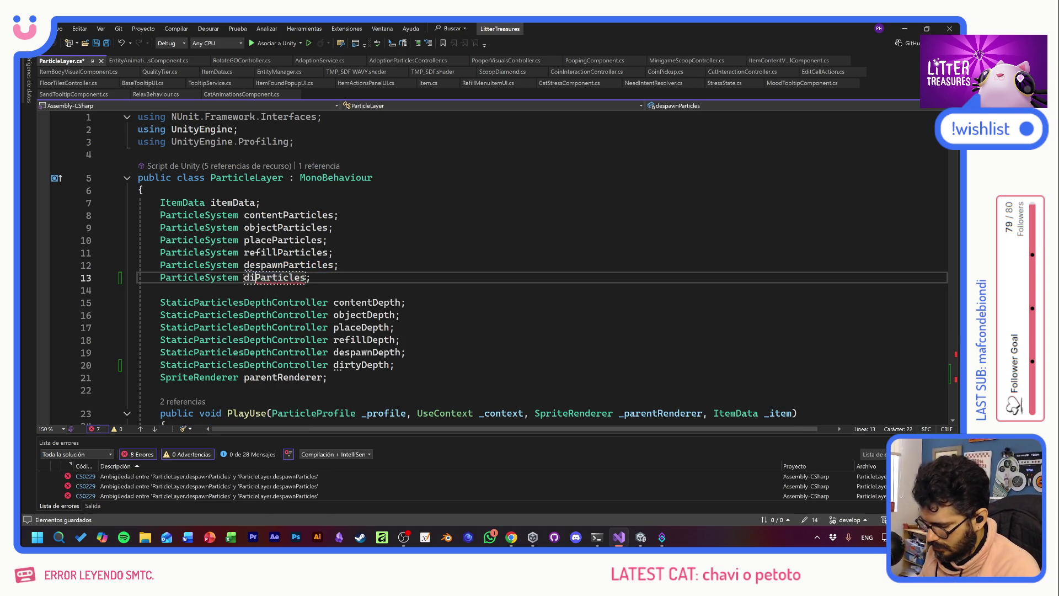
key("Return")
key("ctrl+s")
scroll(497, 265, "down", 12)
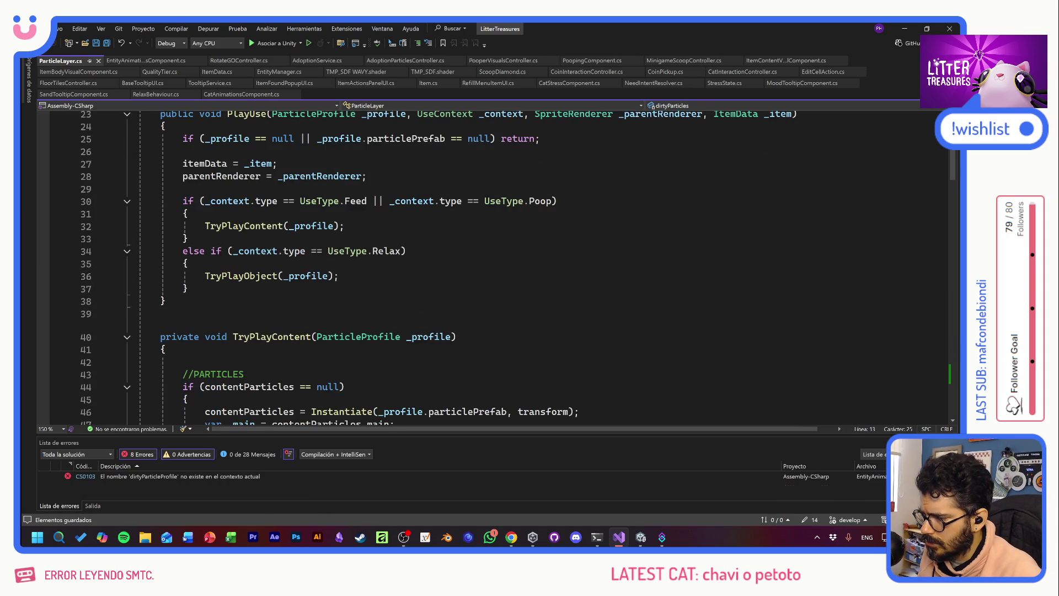
- In ToggleDirty, replace despawnDepth with dirtyDepth
scroll(497, 264, "down", 20)
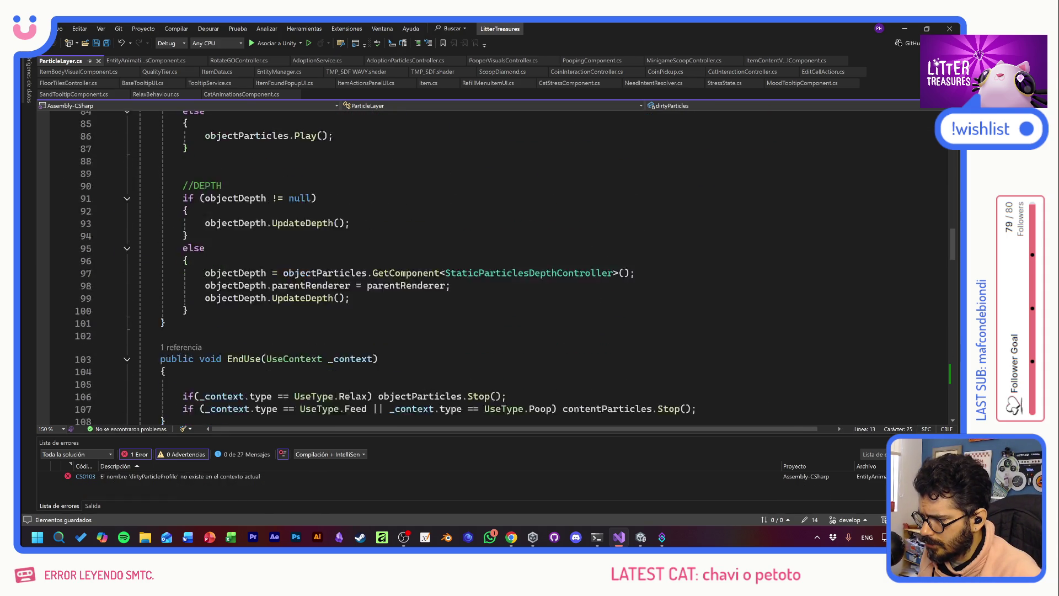
scroll(496, 265, "down", 18)
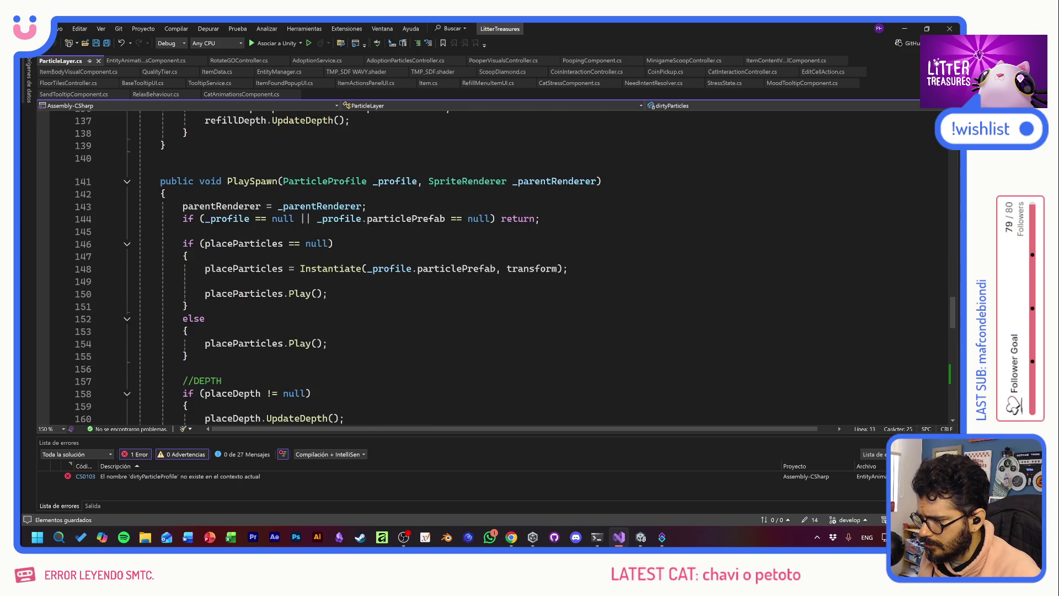
scroll(496, 265, "down", 3)
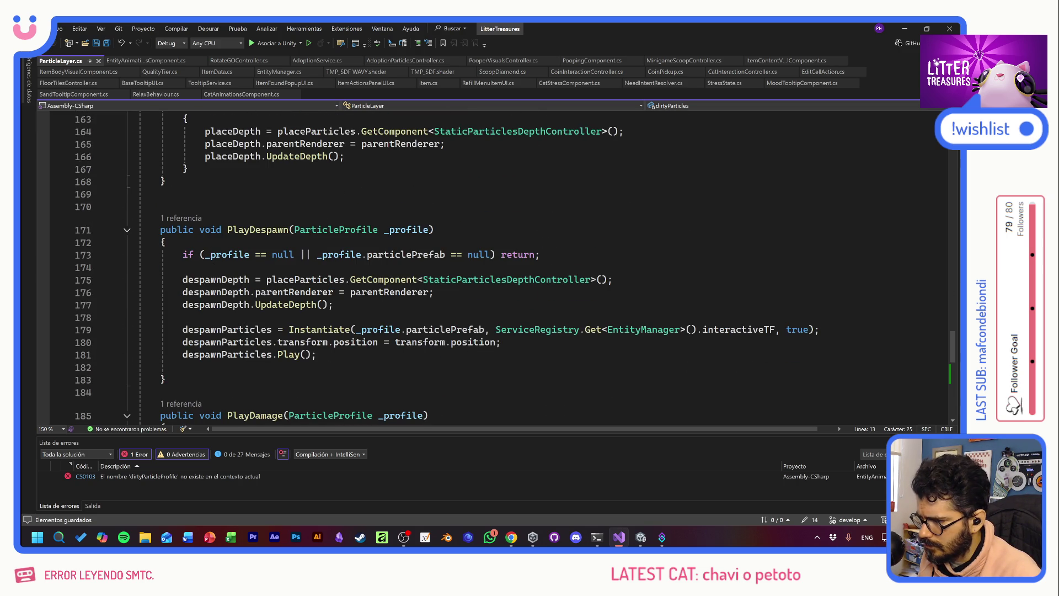
scroll(497, 265, "down", 7)
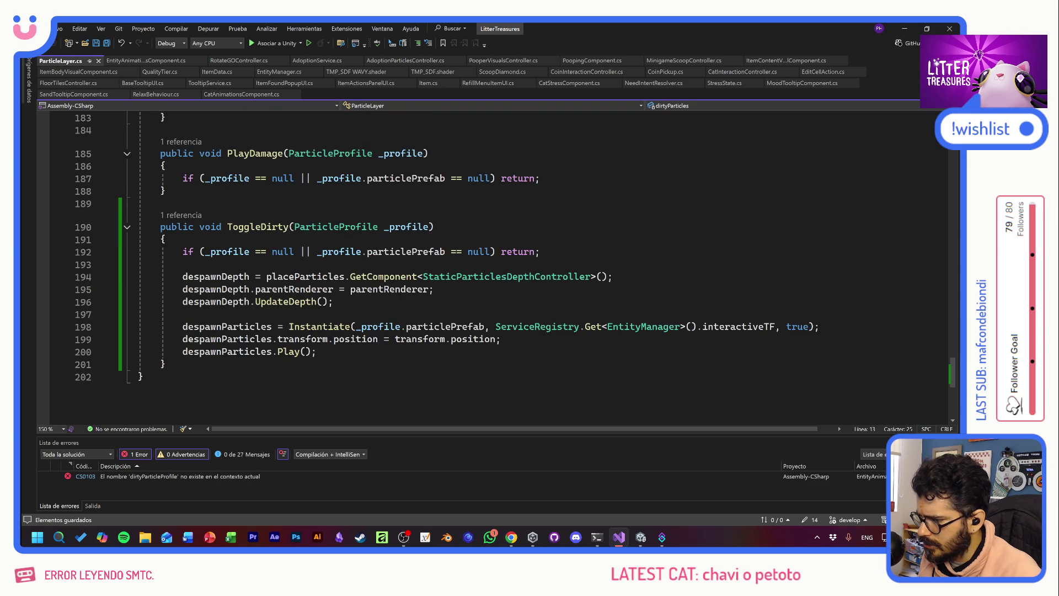
left_click_drag(222, 277, 183, 276)
type("dirty")
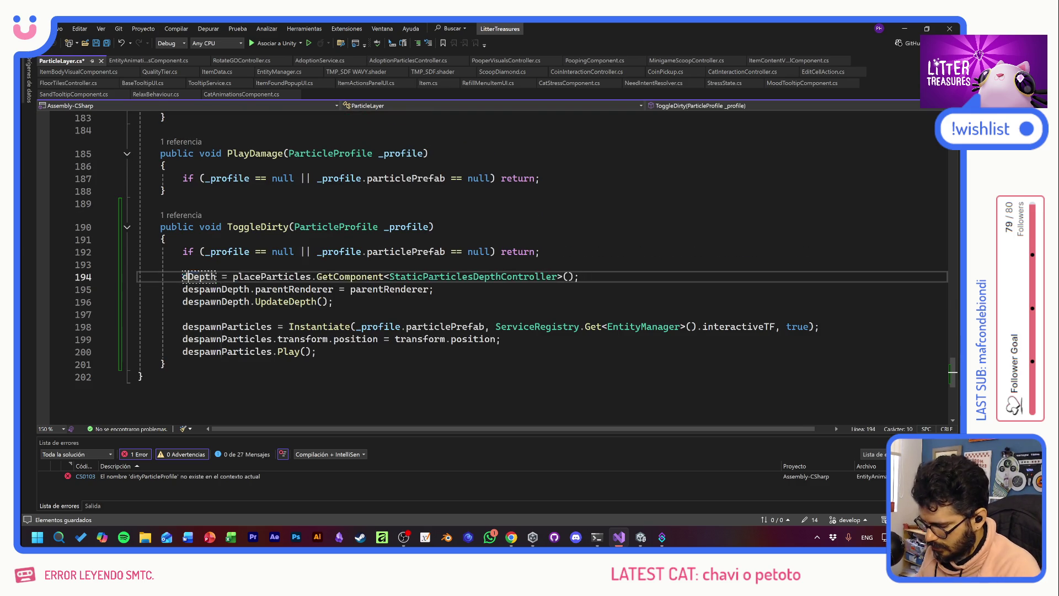
double_click(190, 276)
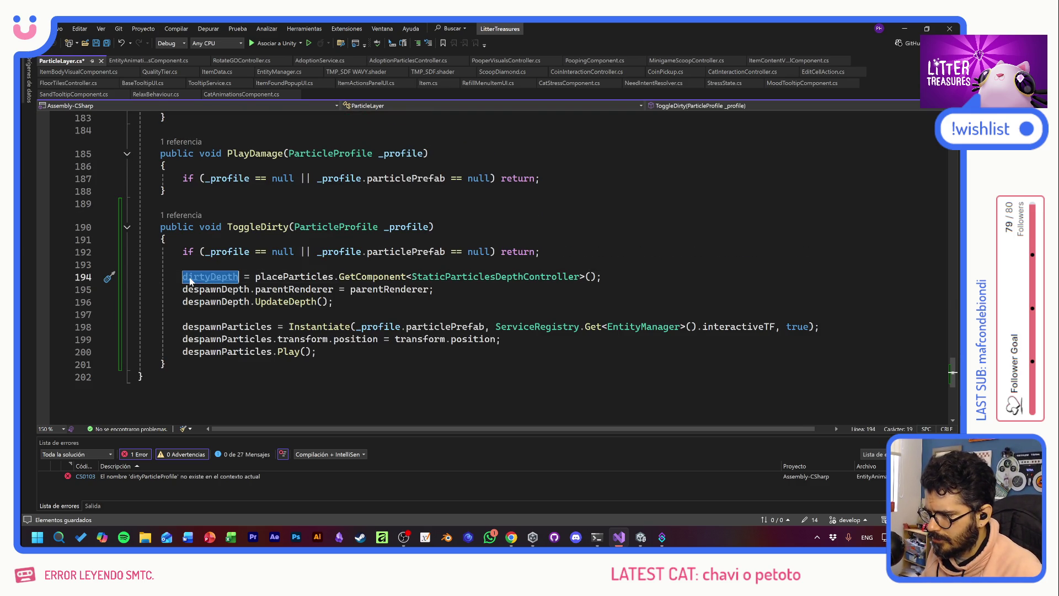
key("Tab")
key("Tab")
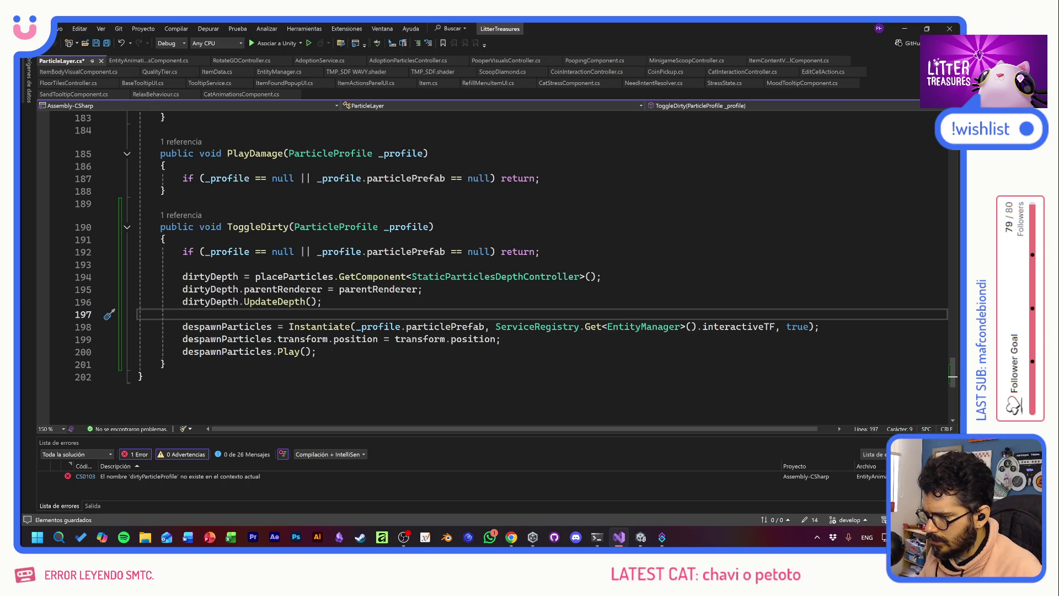
- Replace placeParticles and despawnParticles with dirtyParticles on lines 194–200 and save
left_click(281, 277)
key("BackSpace")
key("BackSpace")
key("BackSpace")
type("dirt")
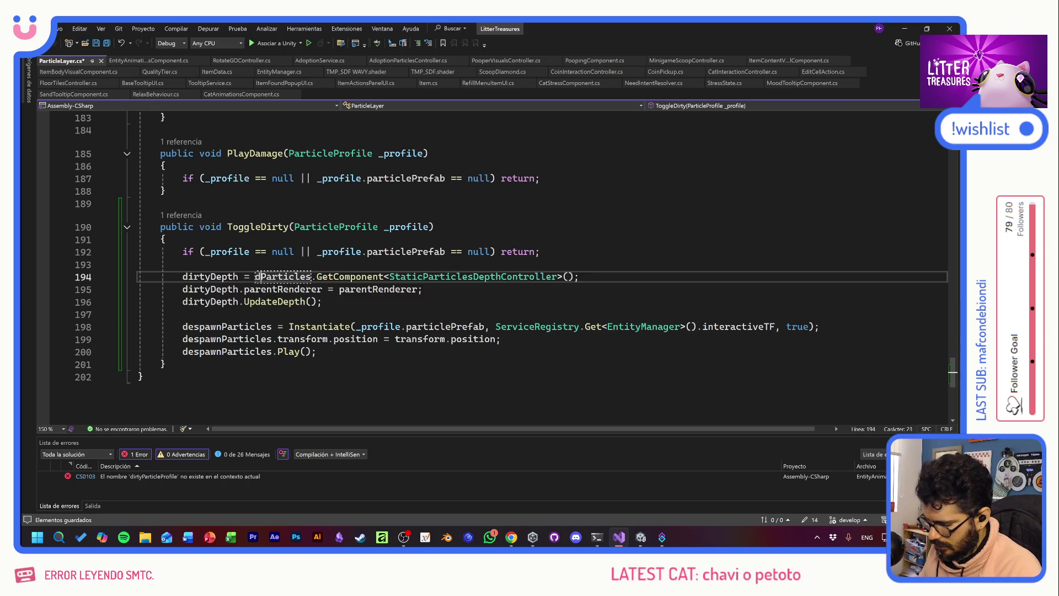
type("y")
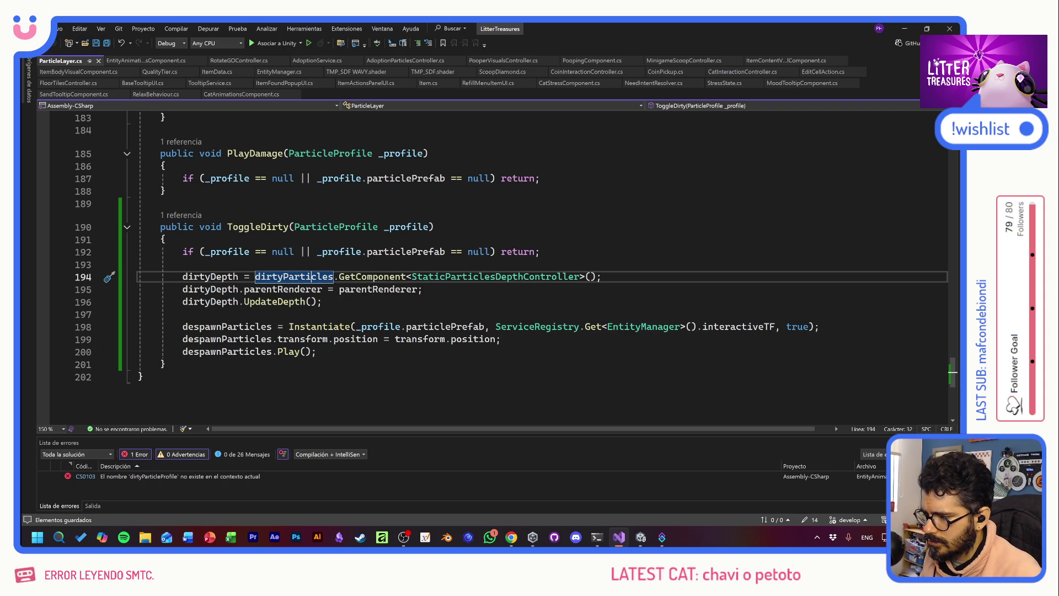
key("ctrl+c")
double_click(226, 326)
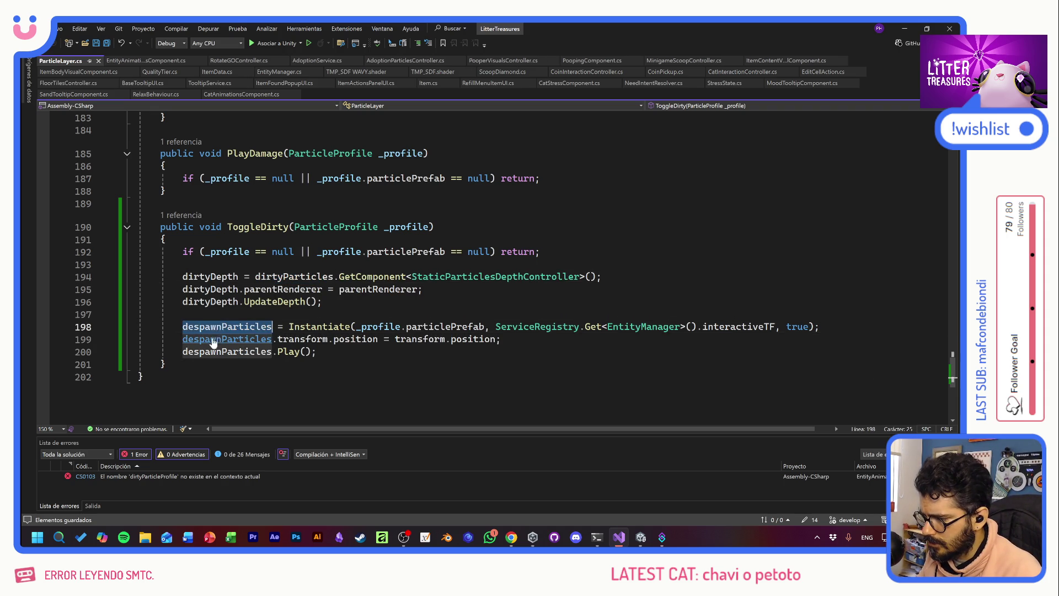
key("ctrl+v")
double_click(226, 339)
key("ctrl+v")
double_click(207, 356)
key("ctrl+v")
key("ctrl+s")
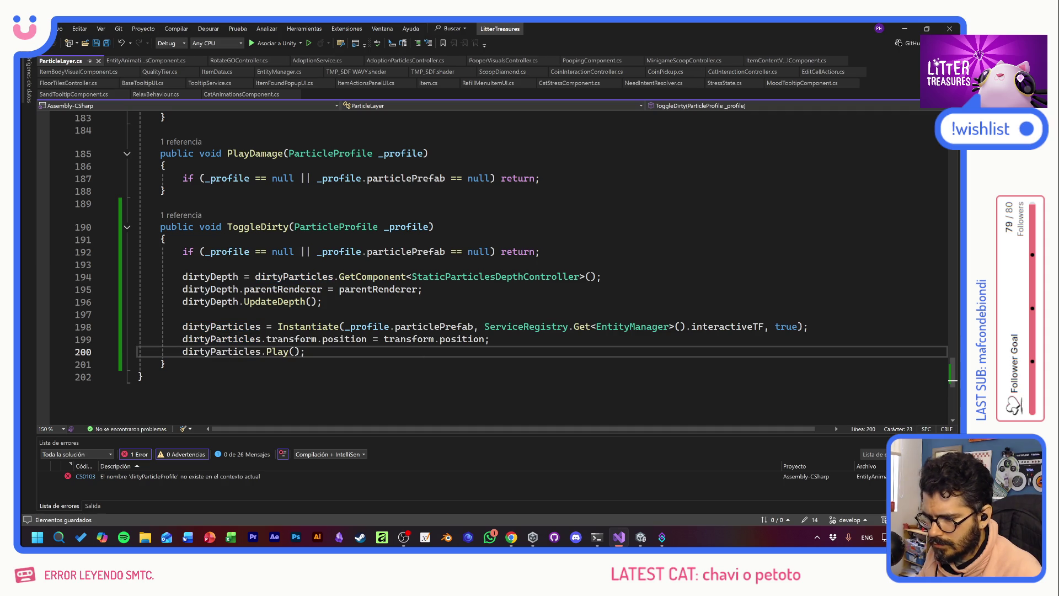
key("Up")
key("Up")
key("Up")
key("End")
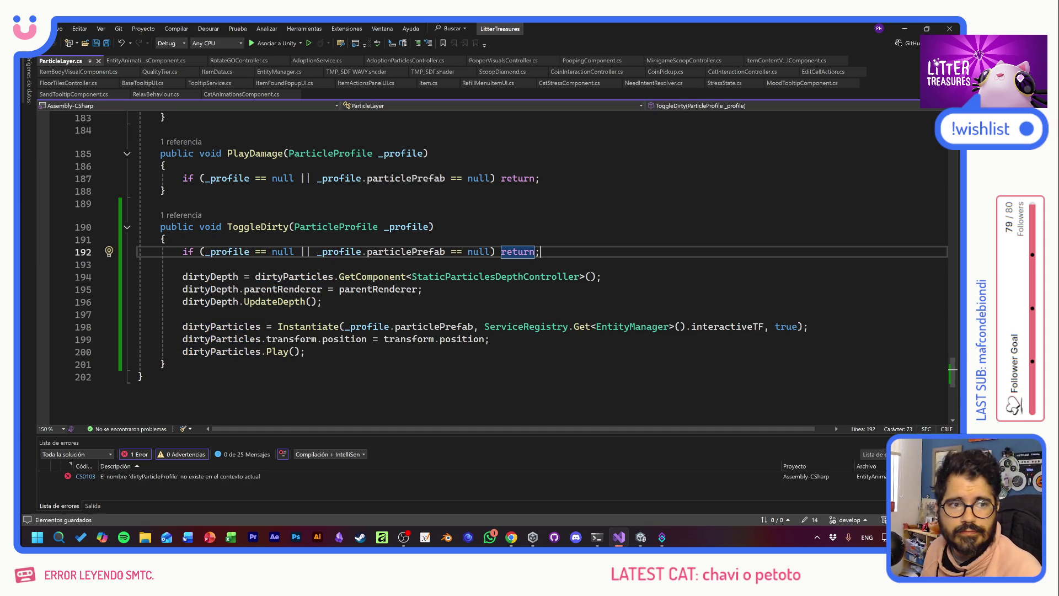
key("Down")
key("Down")
key("Down")
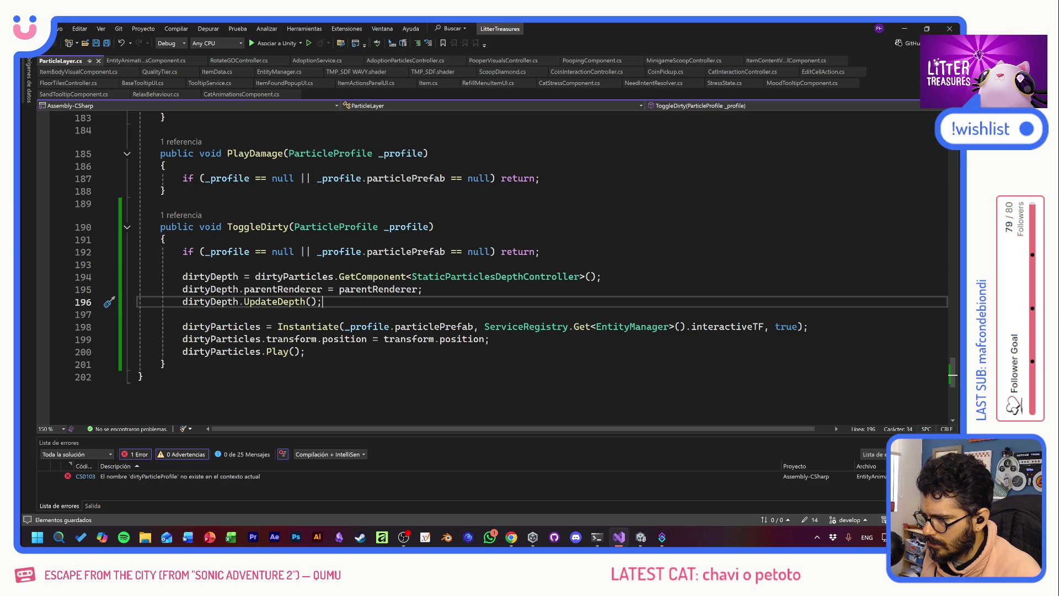
- Add a comma after _profile in ToggleDirty's signature to start a second parameter
left_click(432, 227)
type(",")
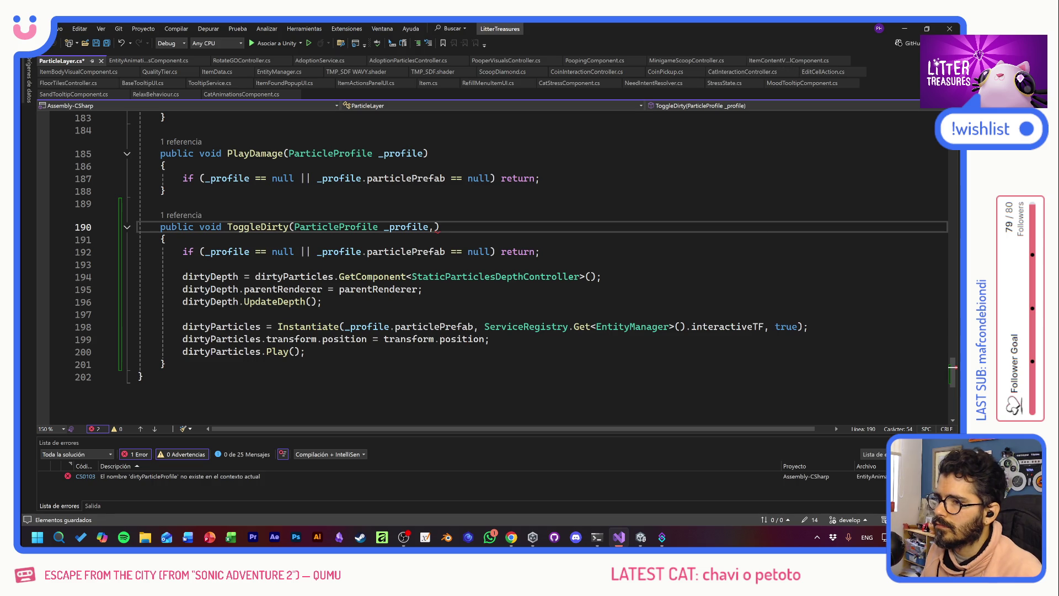
key("alt+Tab")
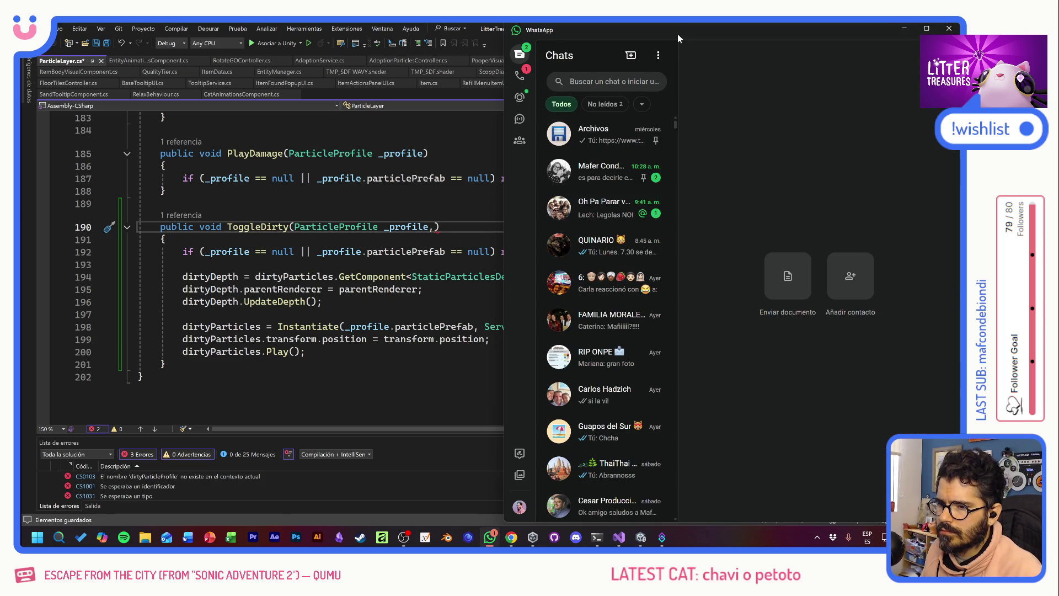
key("alt+Tab")
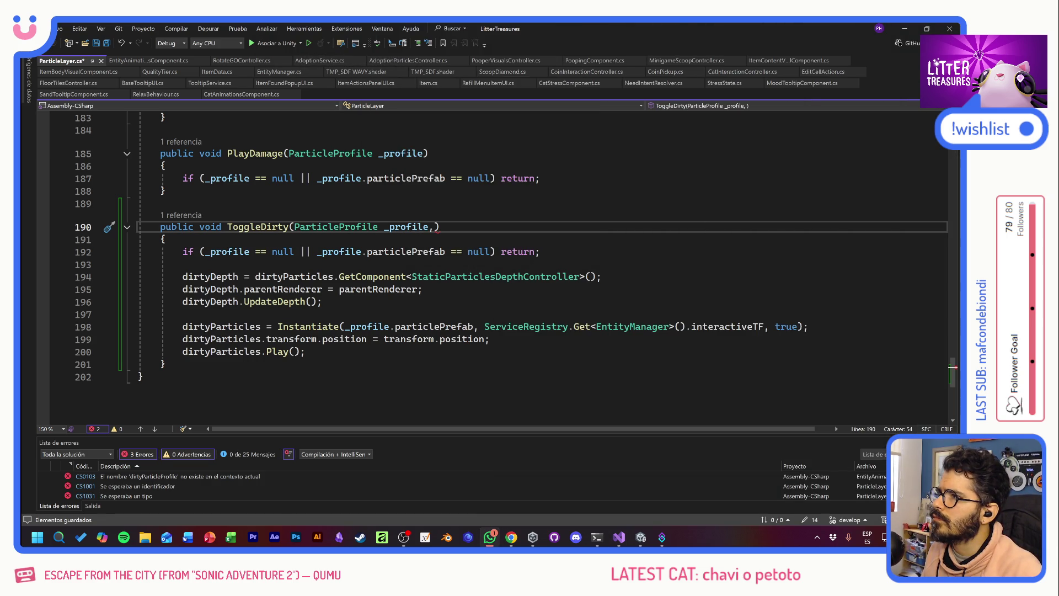
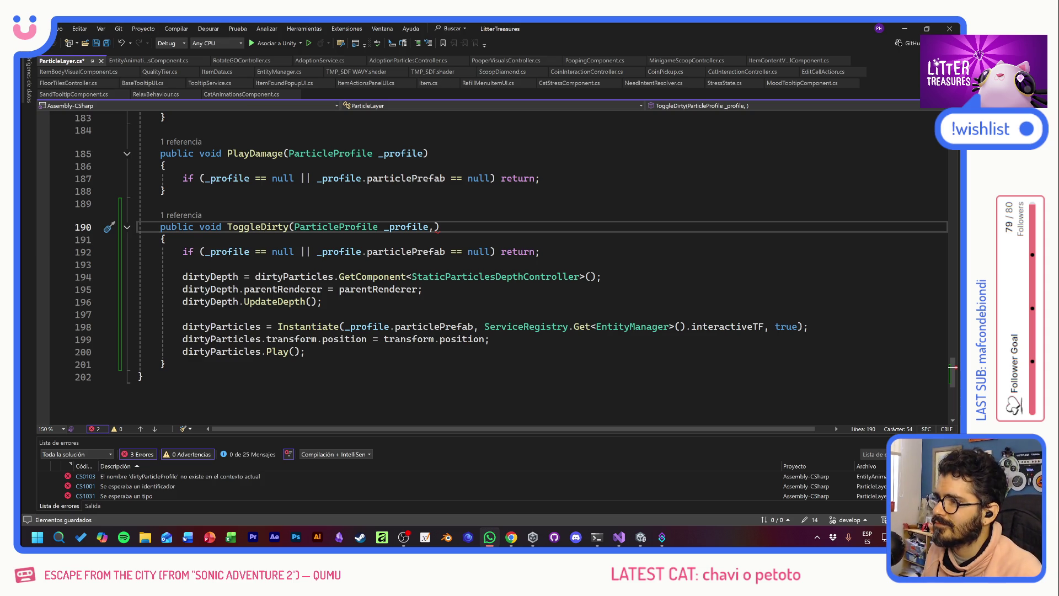
- Add a 'bool _value' parameter to ToggleDirty in ParticleLayer.cs
key("Up")
key("Up")
key("Down")
key("Down")
key("Down")
key("Up")
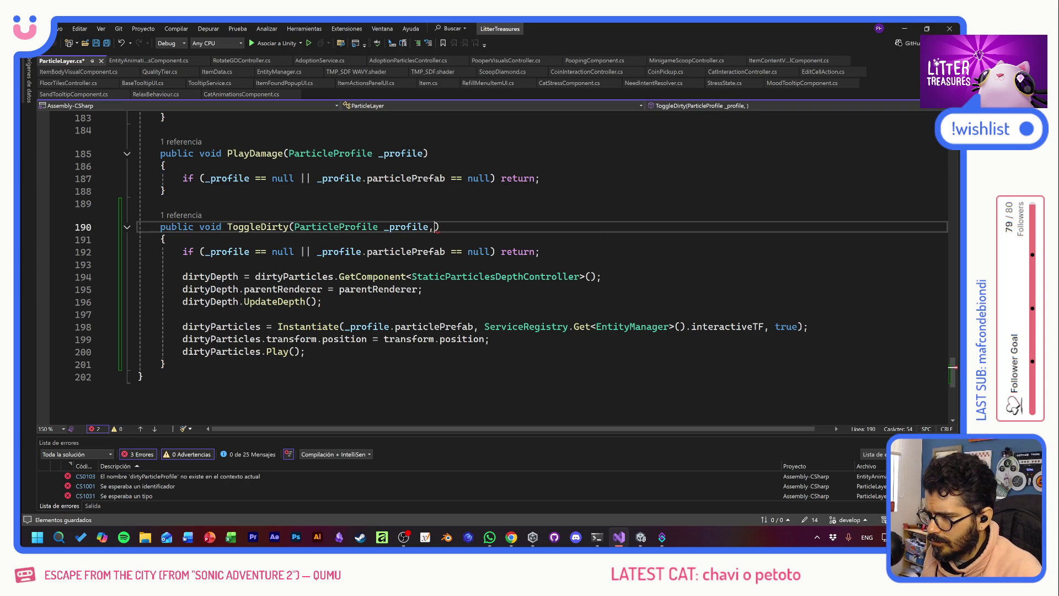
type("bool _")
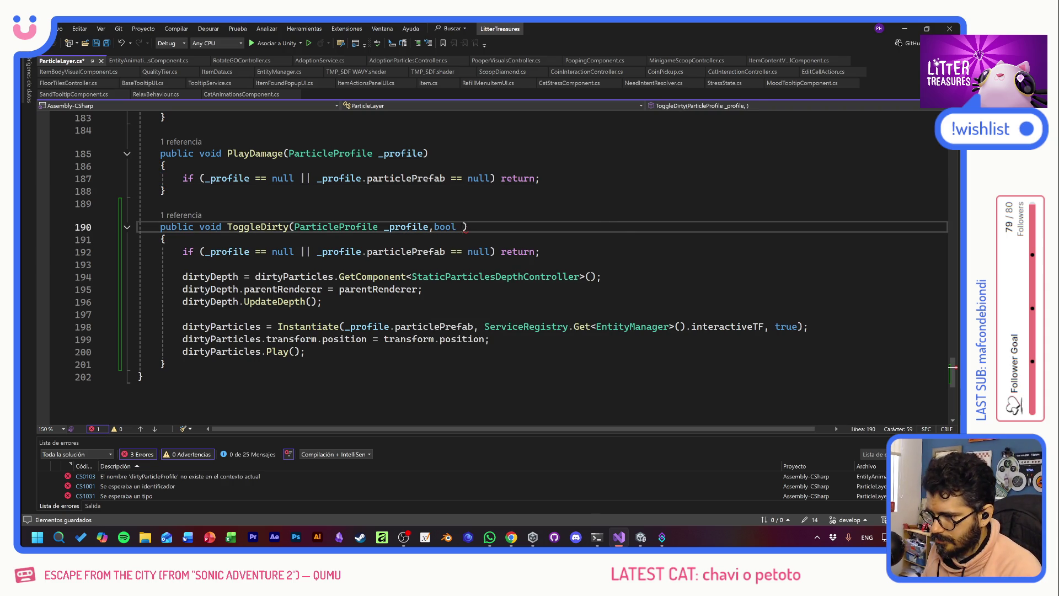
type("value")
left_click(182, 264)
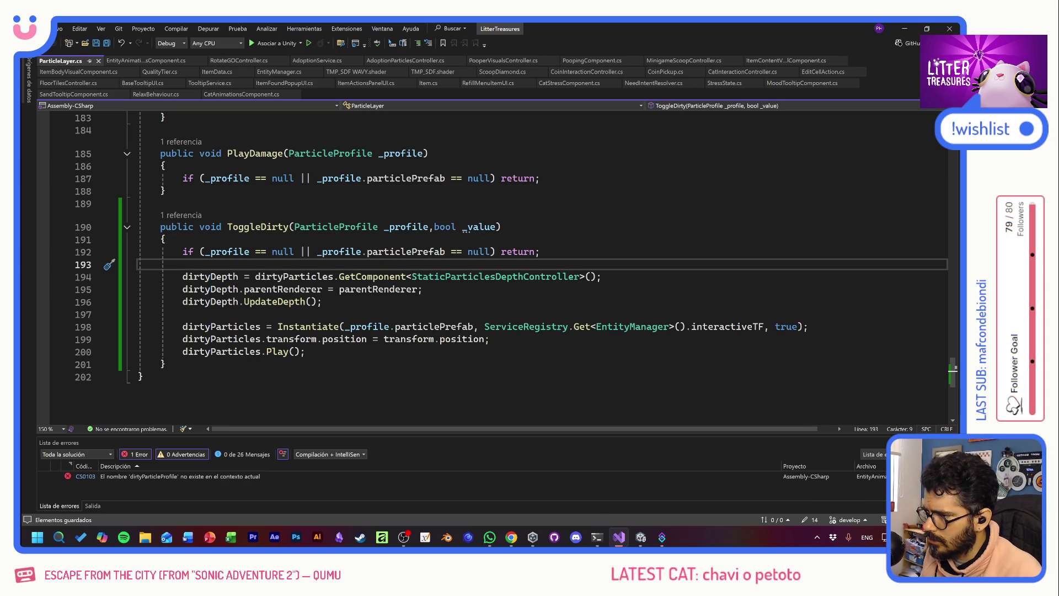
- In EntityAnimationsComponent, make OnDirty pass true to ToggleDirty
left_click(134, 61)
key("Down")
key("Down")
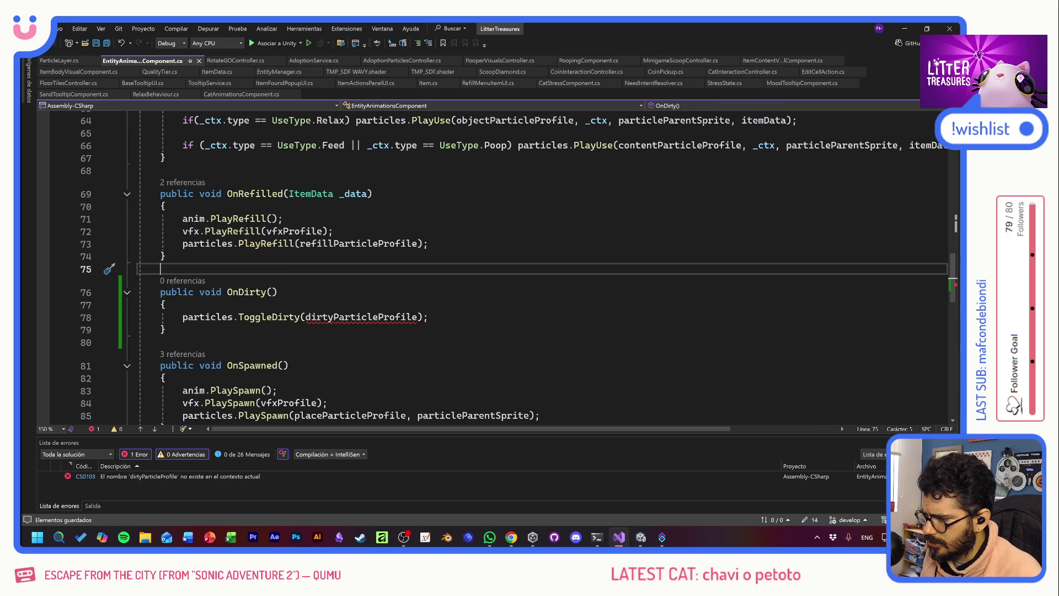
left_click(419, 316)
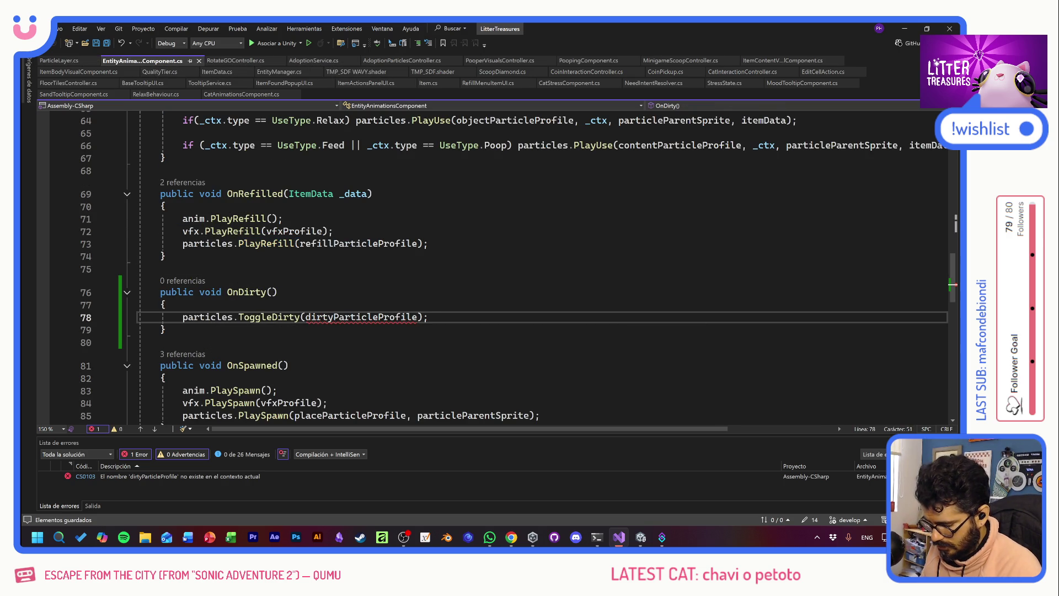
type(",true")
- Duplicate OnDirty as OnCleaned passing false, save, and return to ToggleDirty's definition
left_click(278, 292)
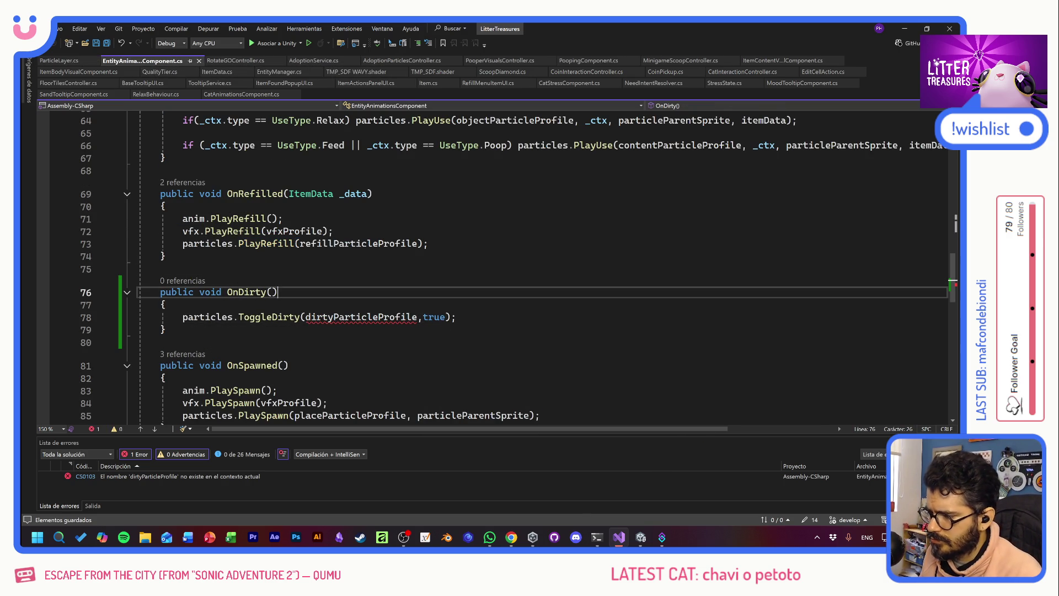
left_click_drag(167, 329, 139, 292)
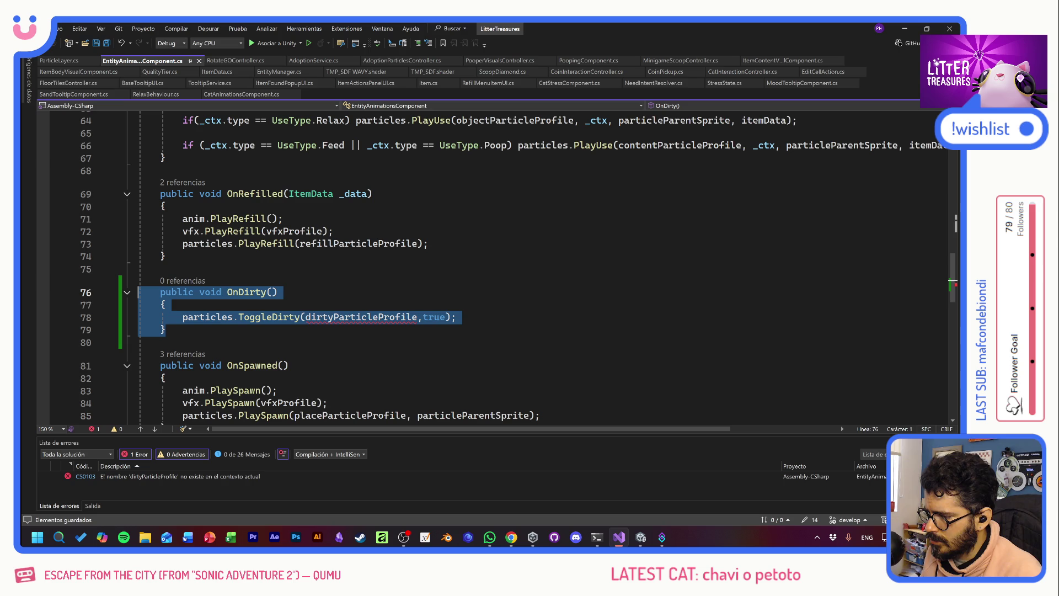
left_click(175, 327)
key("Return")
key("Return")
type("public void OnDirty()     {         particles.ToggleDirty(dirtyParticleProfile, true);     }")
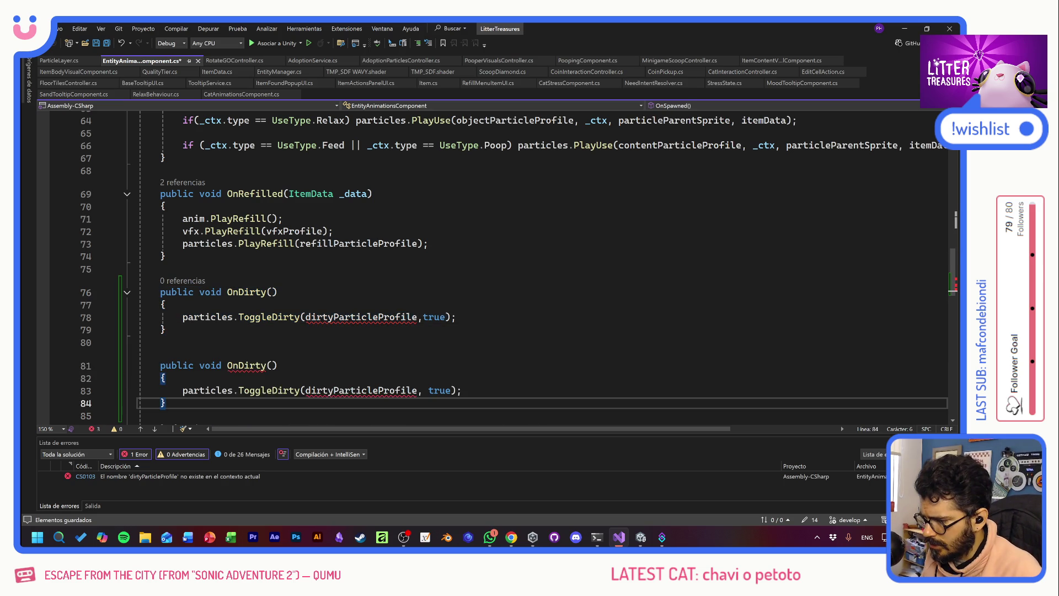
left_click_drag(266, 365, 238, 365)
type("Cleaned")
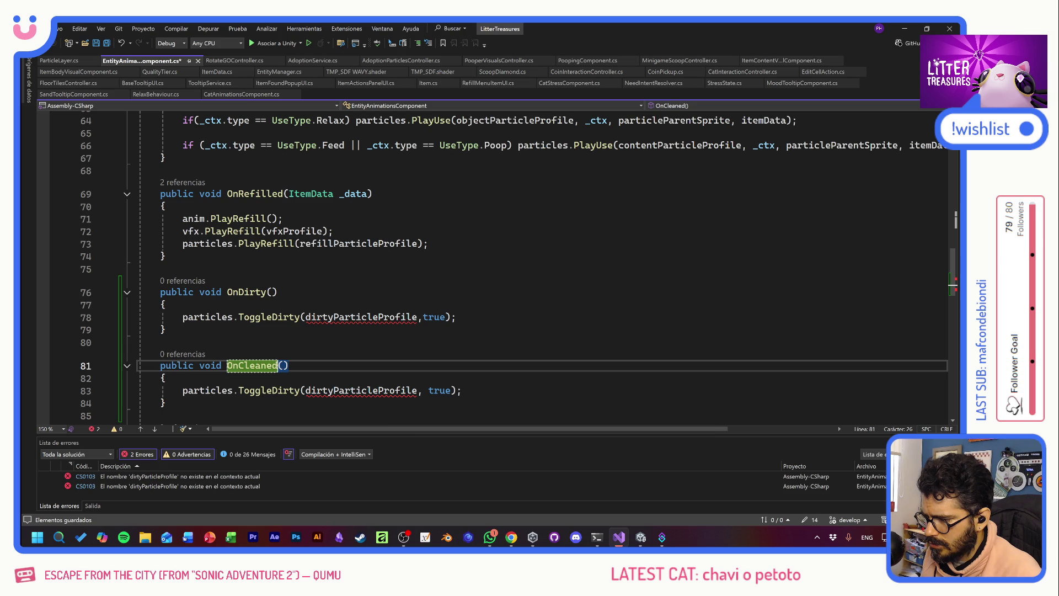
double_click(433, 390)
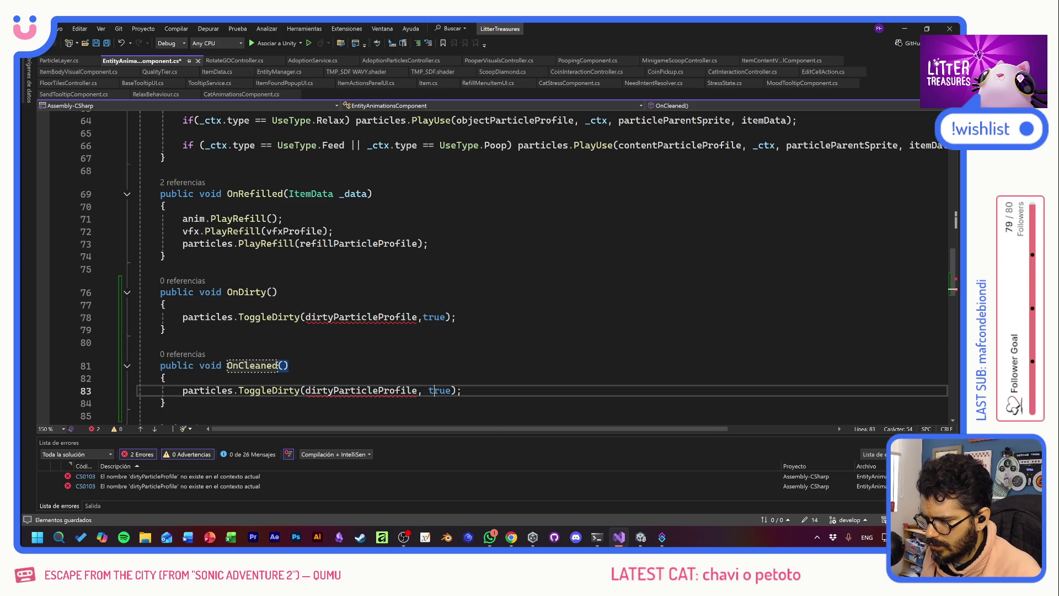
type("false")
key("ctrl+s")
key("Up")
key("Up")
key("Up")
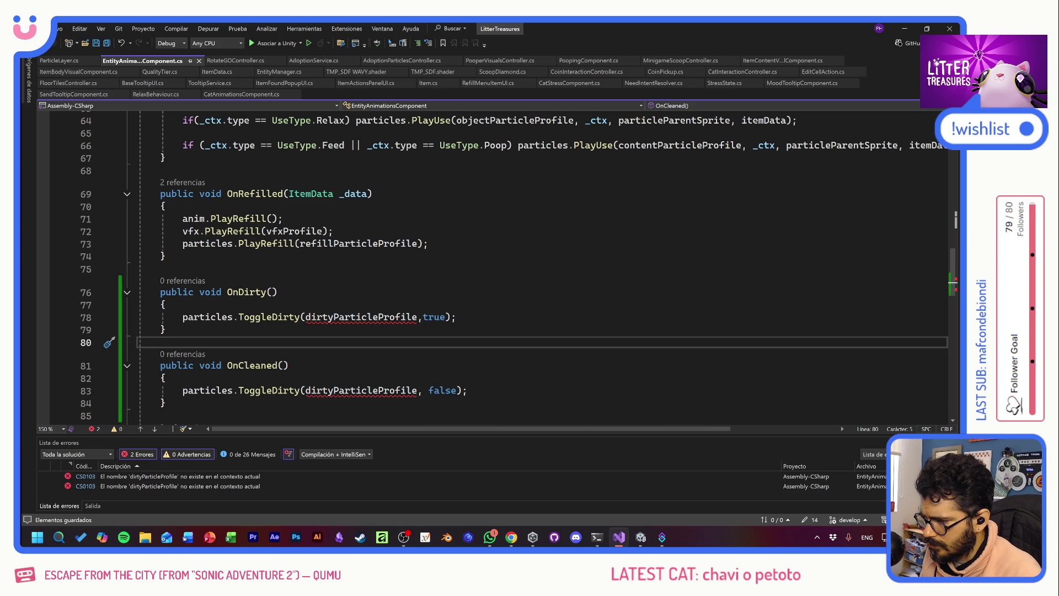
left_click(259, 316)
key("F12")
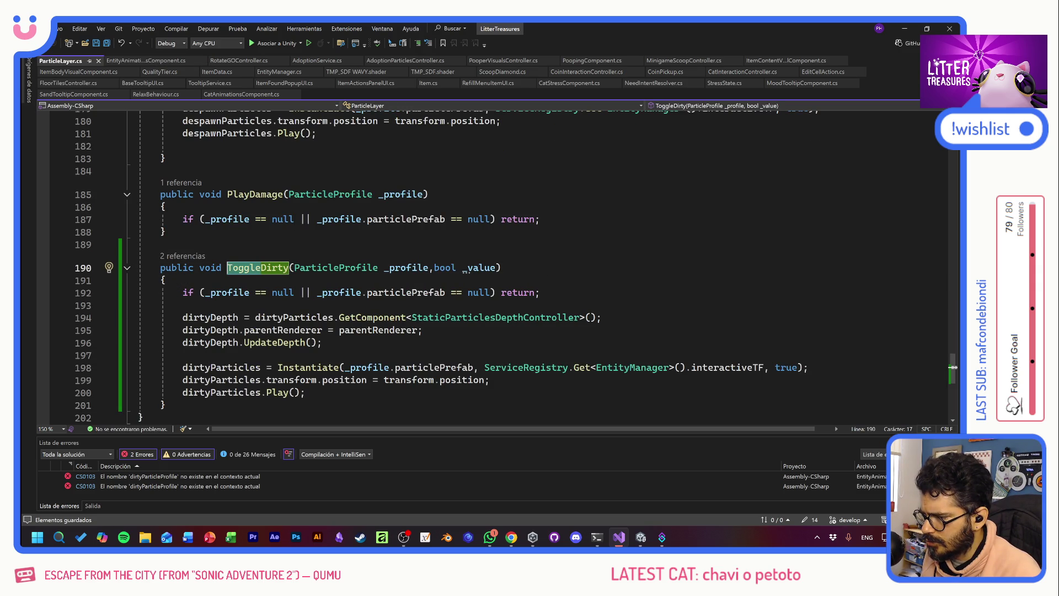
- Rename ToggleDirty to PlayDirty, remove its bool _value parameter, and save
type("PlayDirty")
left_click(333, 317)
left_click_drag(166, 405, 139, 268)
key("End")
key("ctrl+shift+Left")
key("ctrl+shift+Left")
key("ctrl+shift+Left")
key("Delete")
key("ctrl+s")
- Duplicate the PlayDirty method directly below itself
left_click_drag(166, 405, 139, 268)
key("ctrl+c")
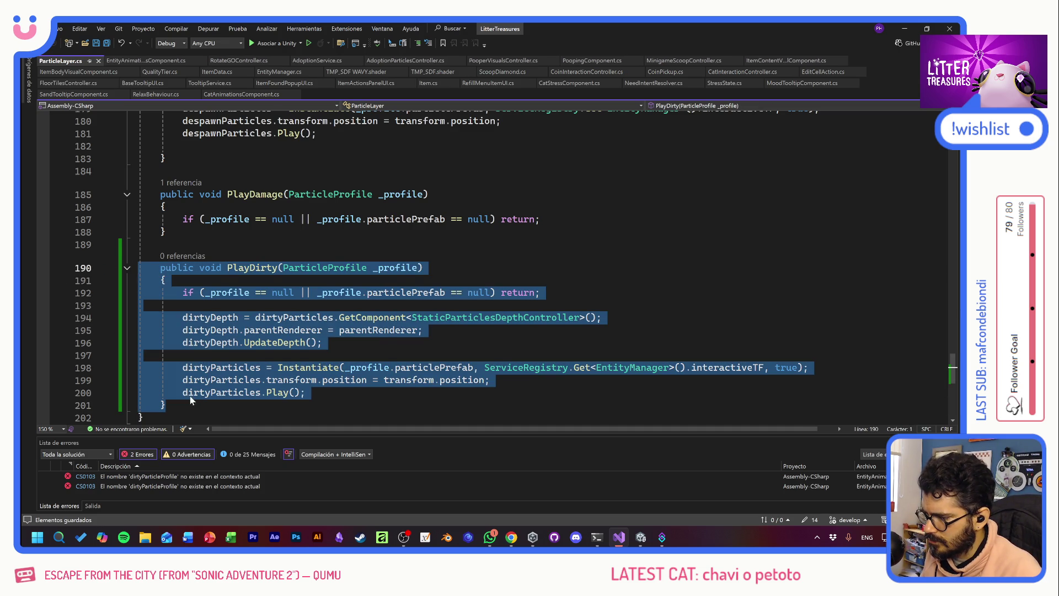
key("Right")
key("Return")
key("Return")
key("ctrl+v")
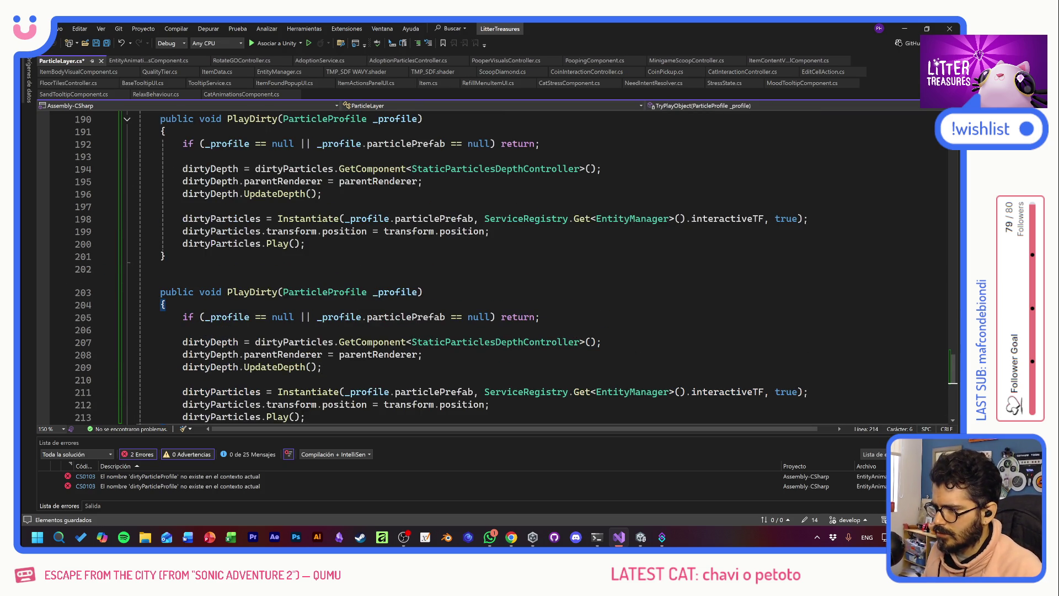
- Copy the contentParticles.Stop() call from EndUse and rename the duplicate to StopDirty
scroll(496, 265, "up", 19)
scroll(496, 264, "up", 14)
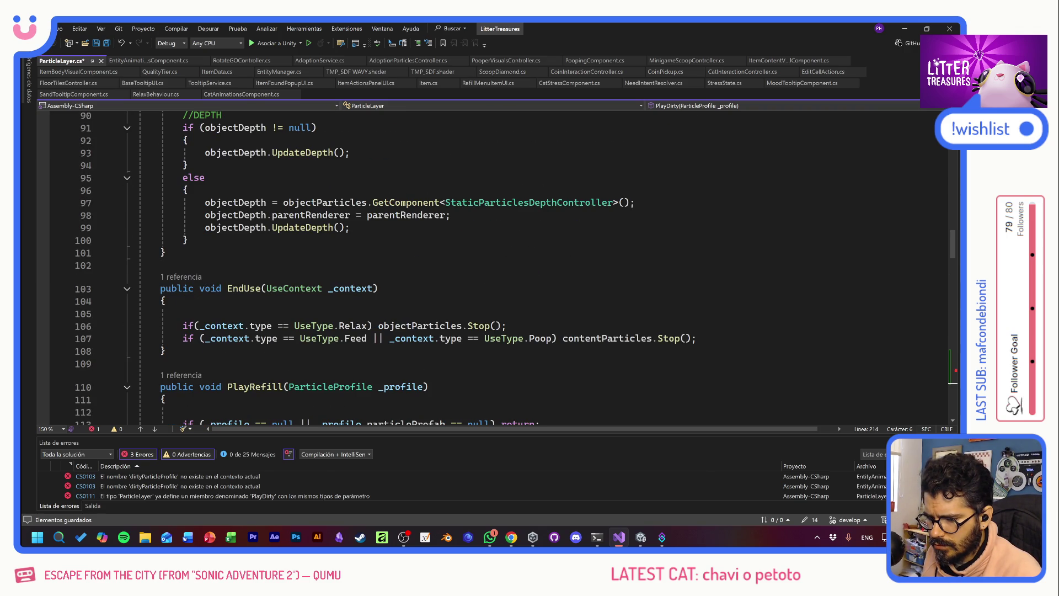
mouse_move(696, 338)
left_mouse_down()
mouse_move(406, 338)
mouse_move(562, 338)
left_mouse_up()
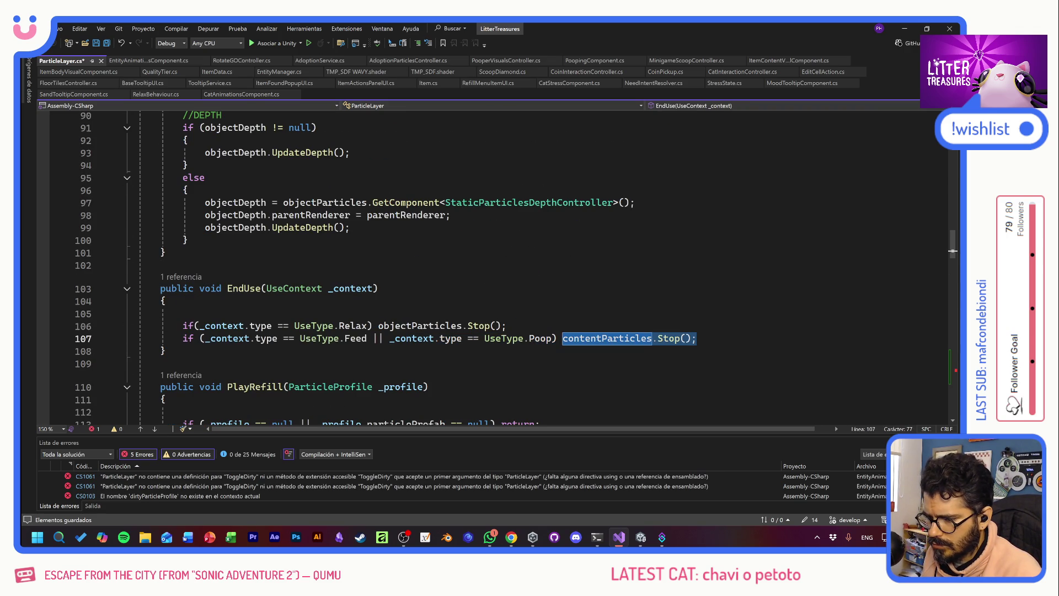
scroll(497, 264, "down", 20)
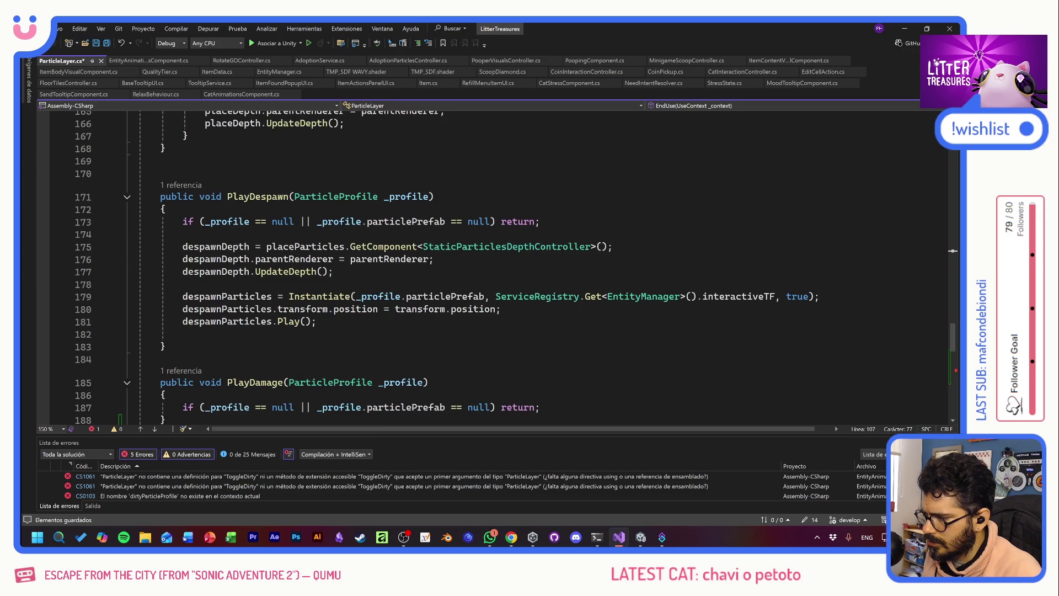
scroll(497, 265, "down", 8)
left_click(250, 291)
left_click_drag(250, 292, 226, 292)
type("Stop")
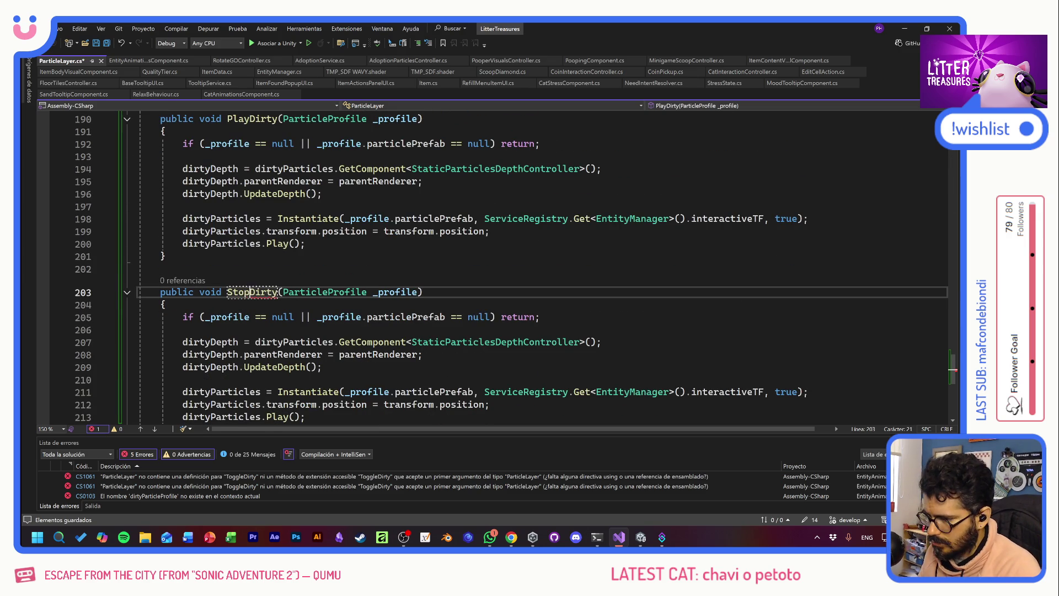
- Replace StopDirty's body with dirtyParticles.Stop(), keeping its _profile parameter
scroll(496, 265, "down", 2)
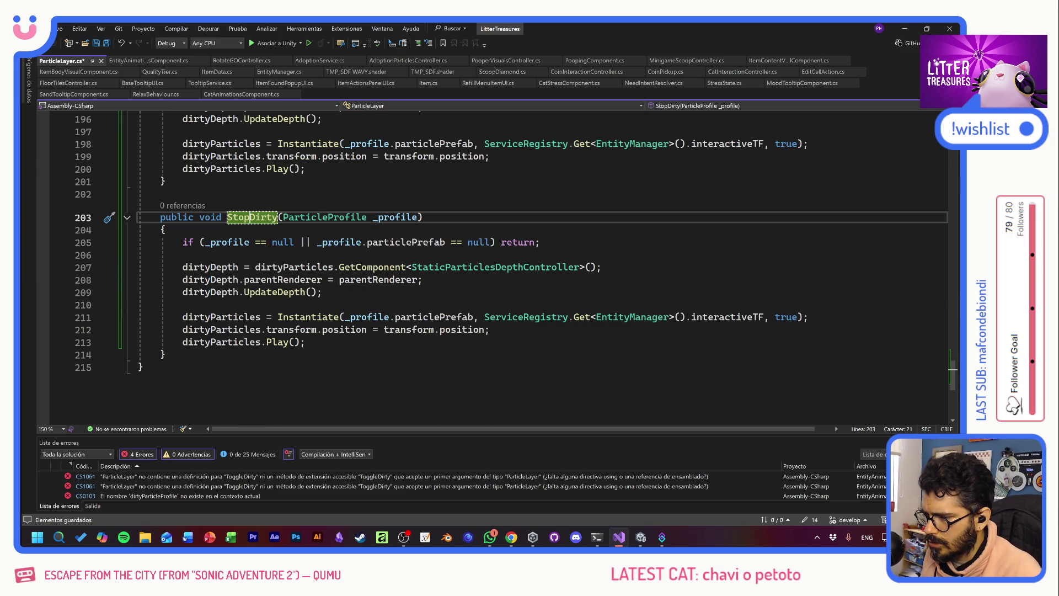
left_click_drag(283, 217, 367, 216)
key("BackSpace")
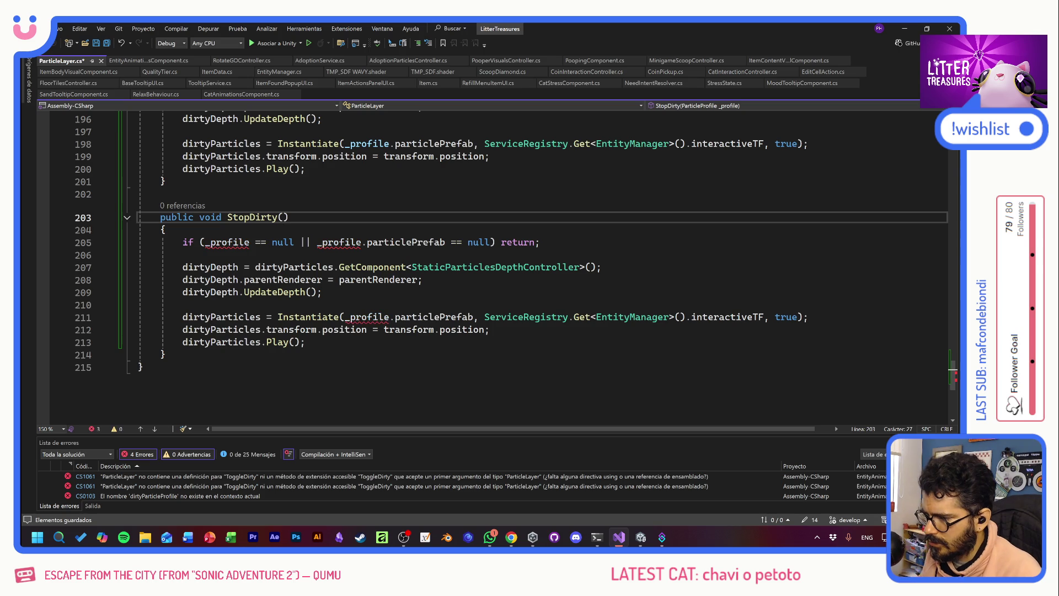
key("ctrl+z")
left_click(305, 342)
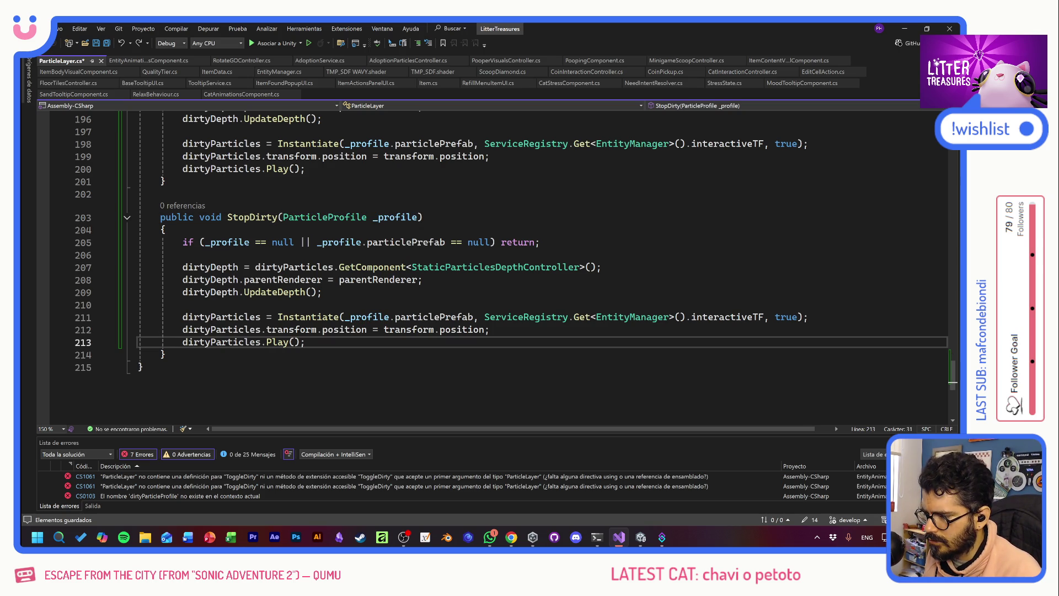
key("shift+Up")
key("shift+Up")
key("shift+Up")
key("ctrl+v")
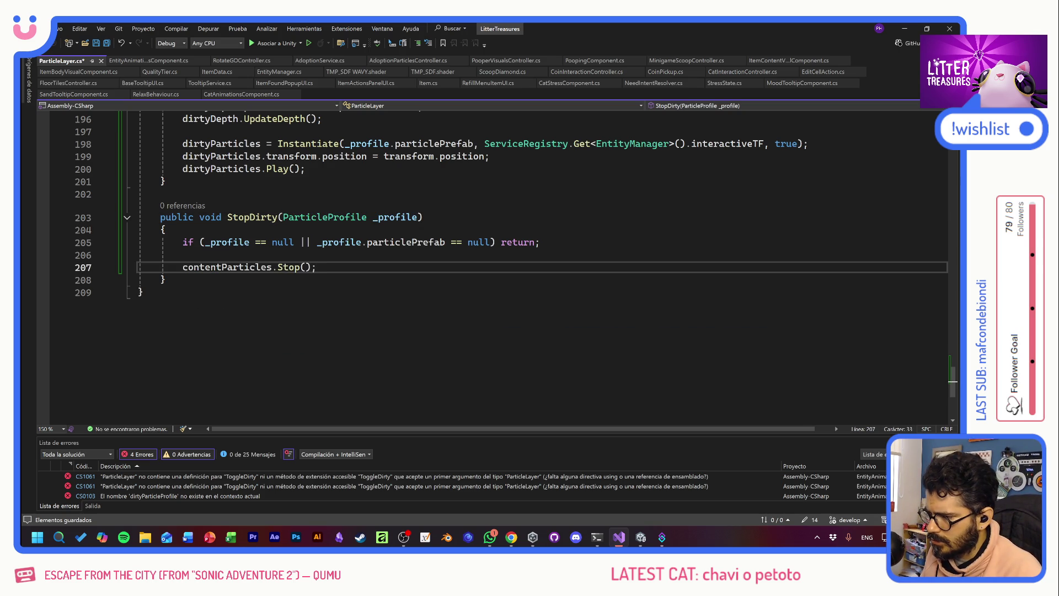
left_click_drag(222, 267, 185, 269)
type("dirty")
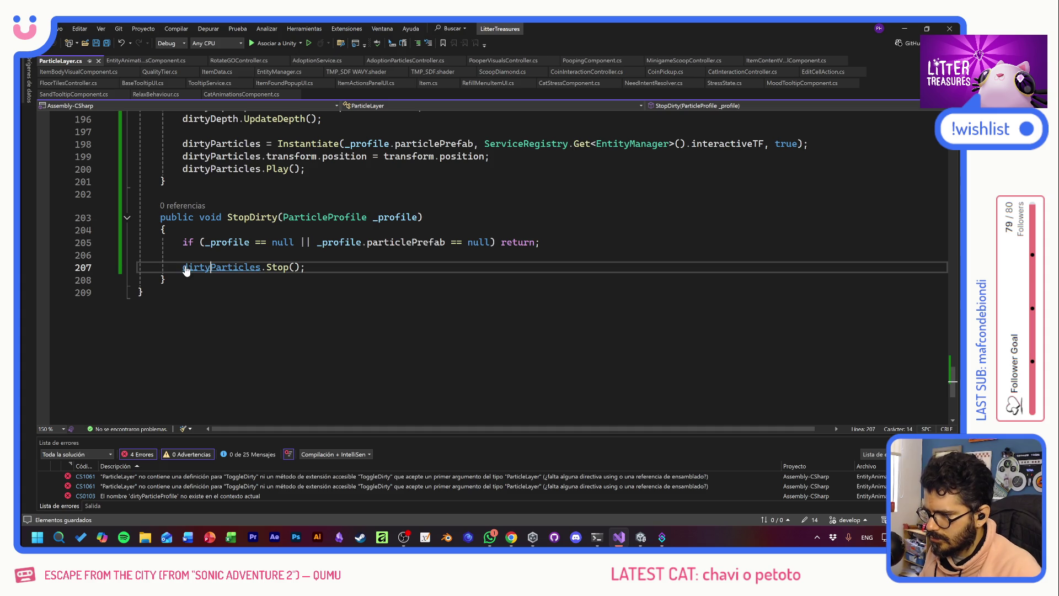
key("ctrl+End")
scroll(185, 270, "up", 4)
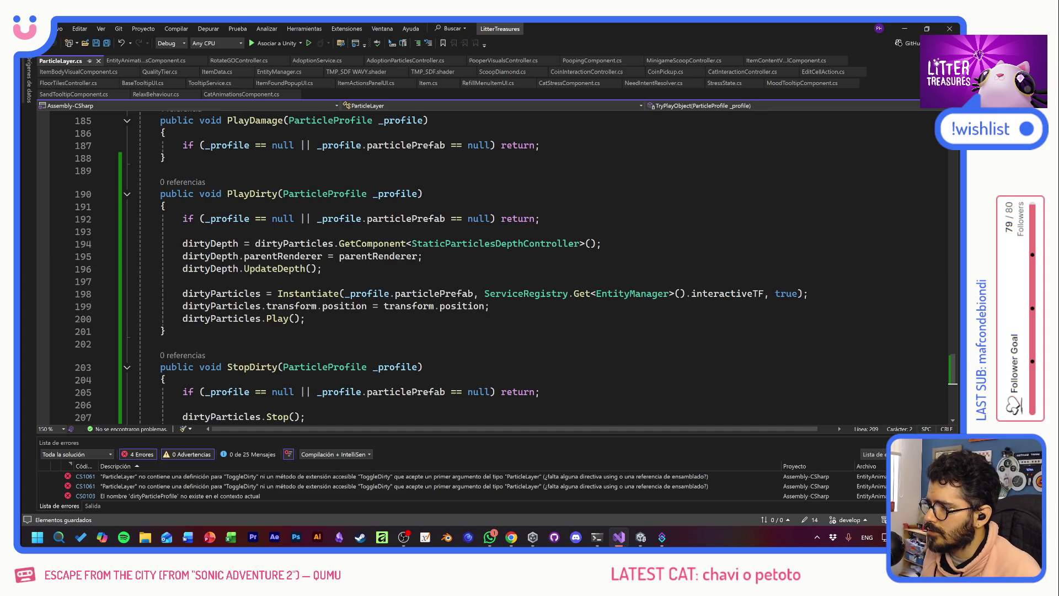
left_click(131, 62)
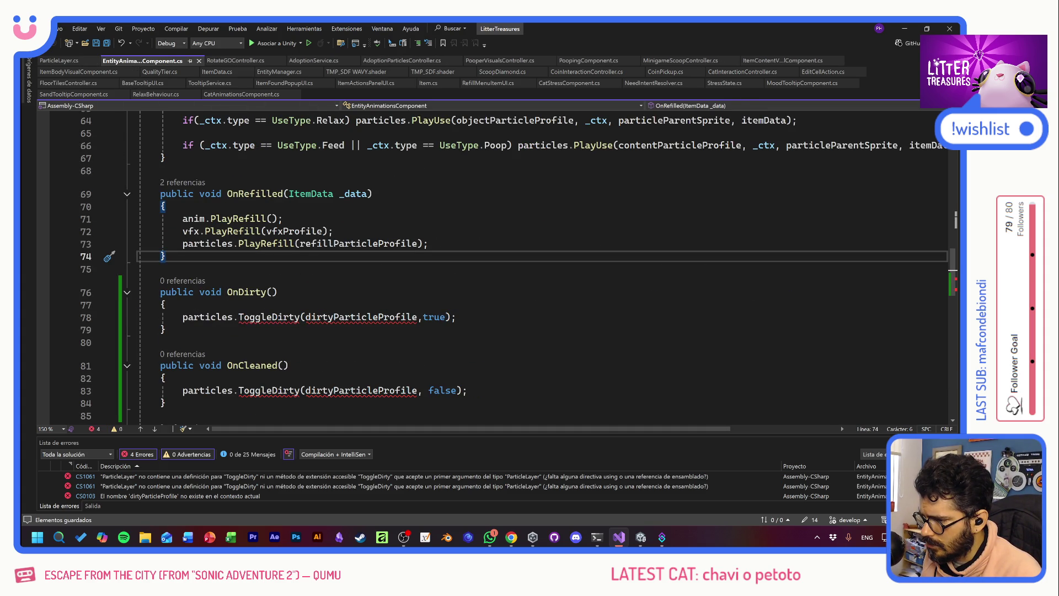
- Duplicate the OnRefilled and OnPlaced event subscriptions below the originals
scroll(503, 268, "up", 15)
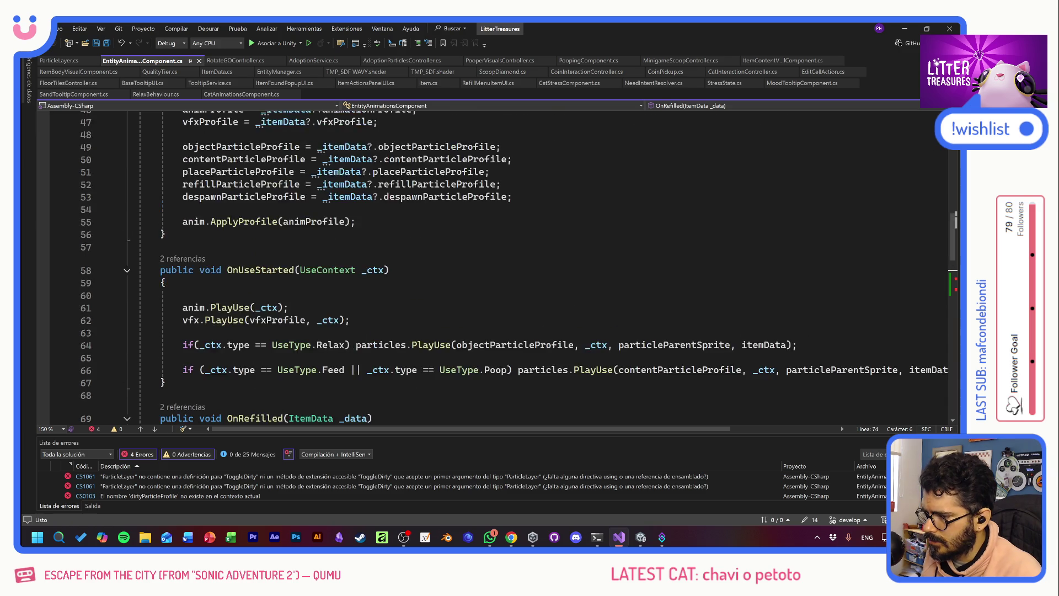
scroll(503, 268, "down", 1)
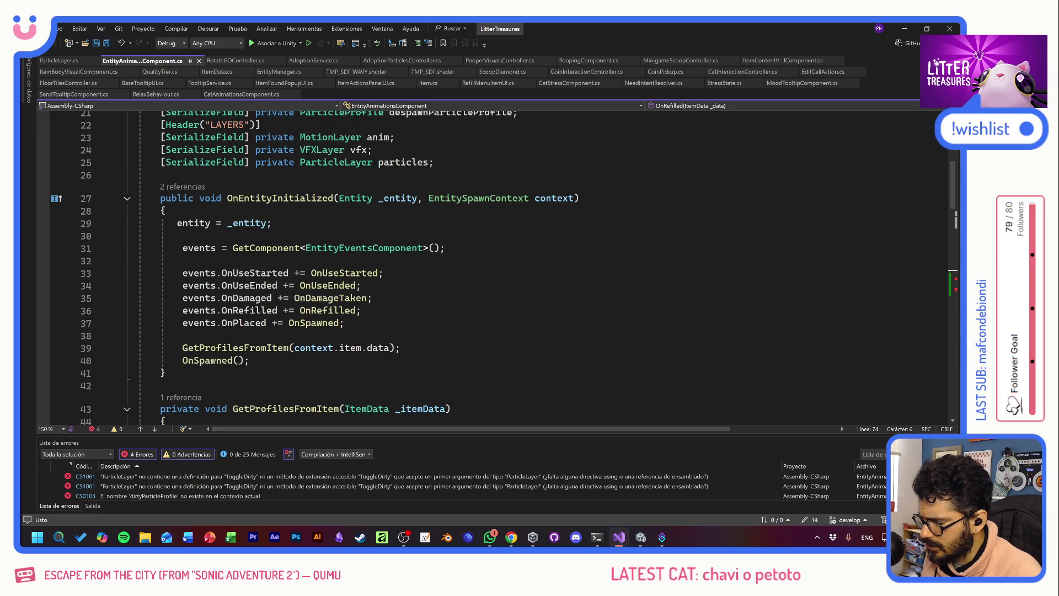
left_click_drag(345, 324, 138, 311)
key("End")
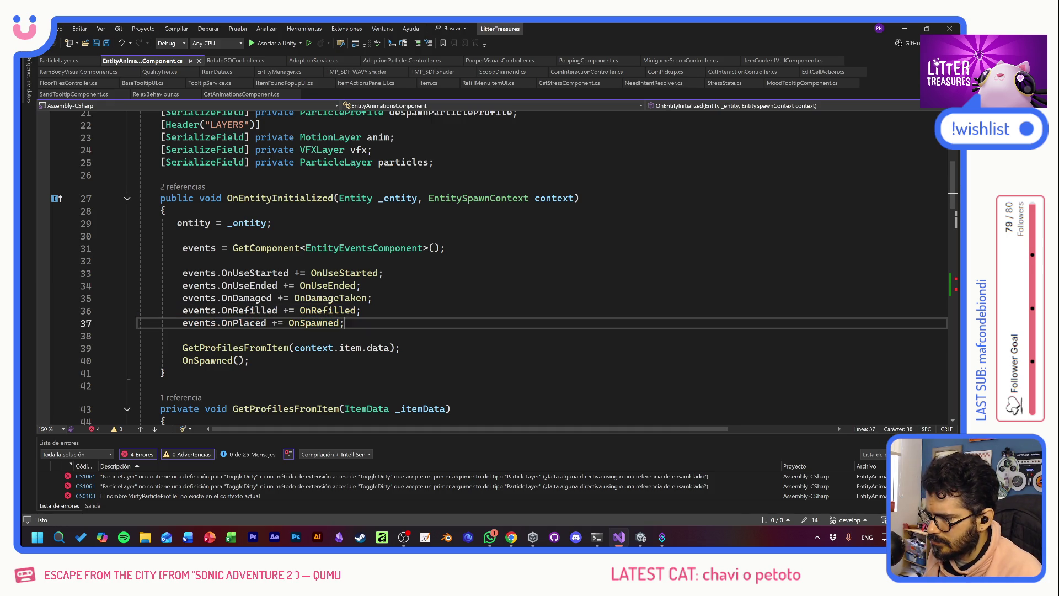
key("Return")
key("Return")
key("ctrl+v")
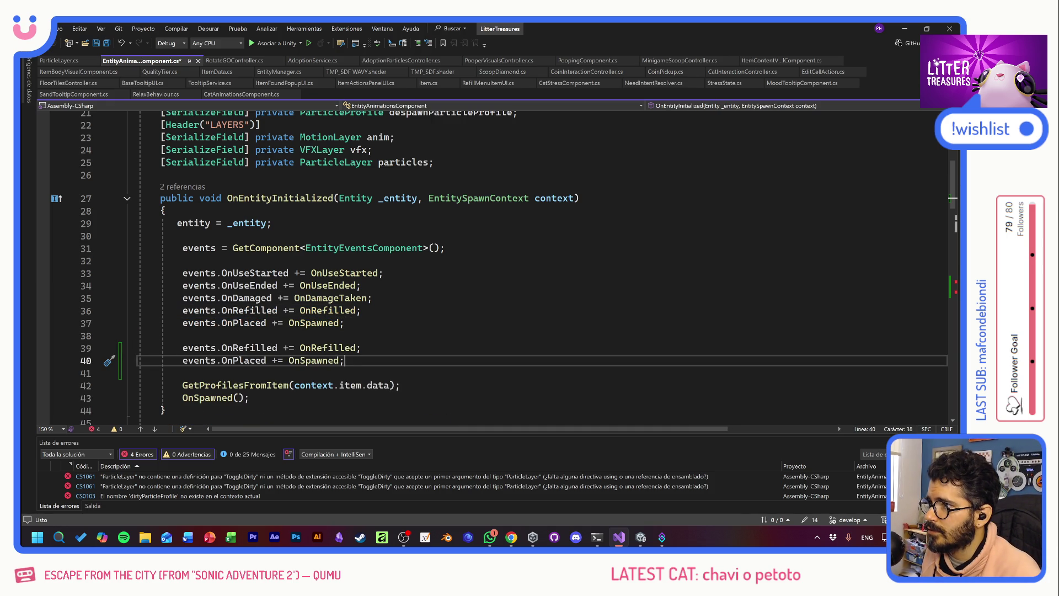
key("alt+shift")
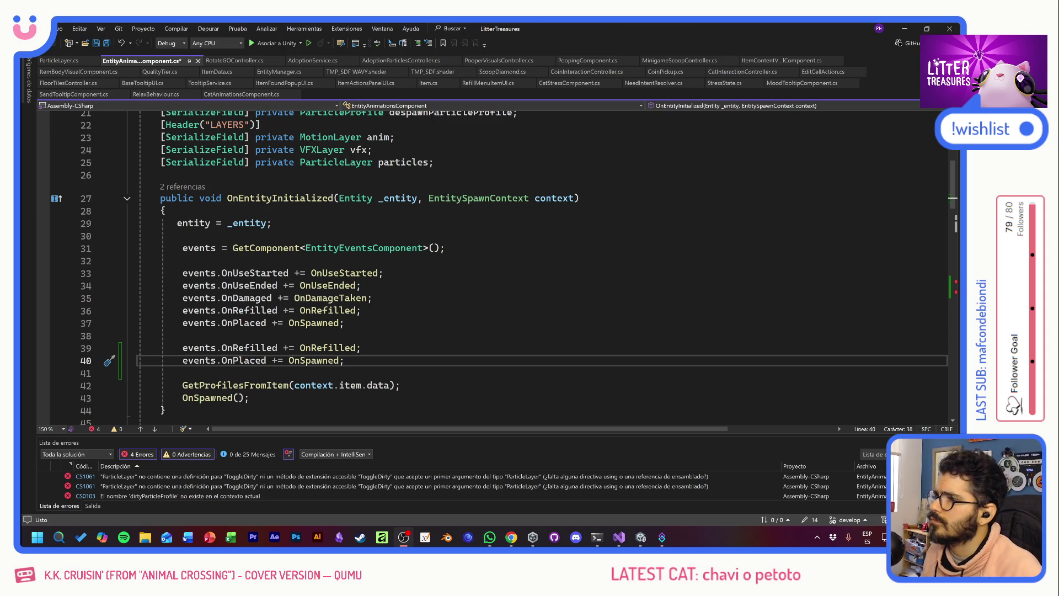
left_click(362, 285)
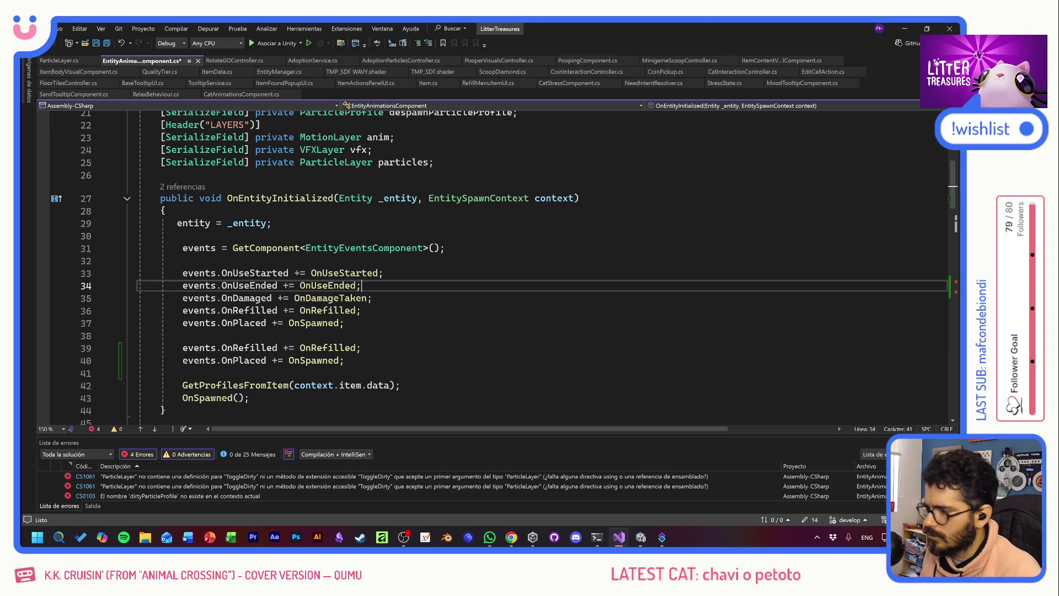
left_click(373, 297)
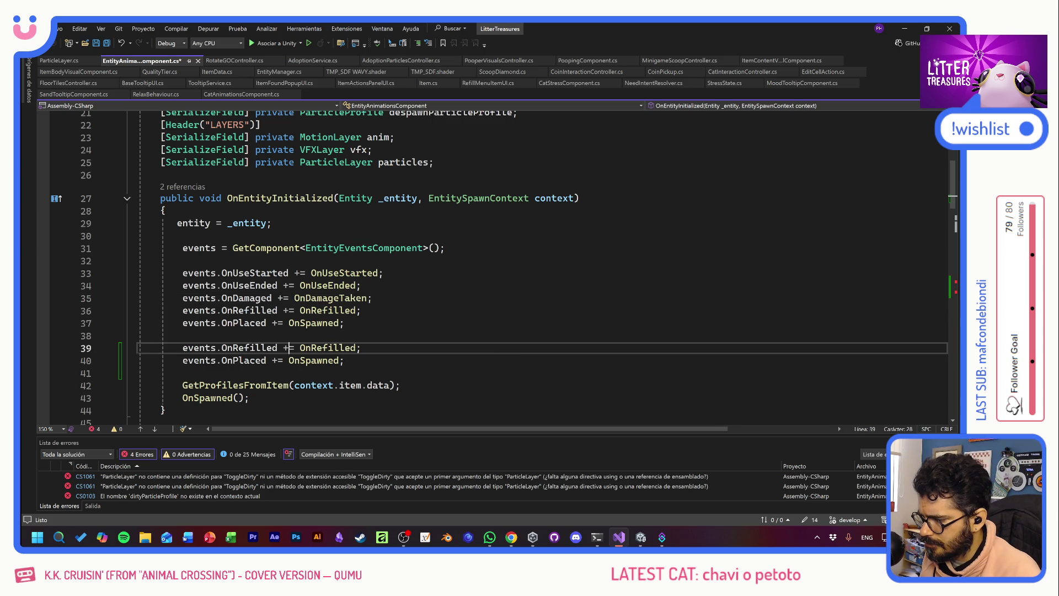
- Change the copies to events.OnDirty += OnDirty and events.OnClean += OnCleaned, and save
left_click(239, 347)
double_click(239, 348)
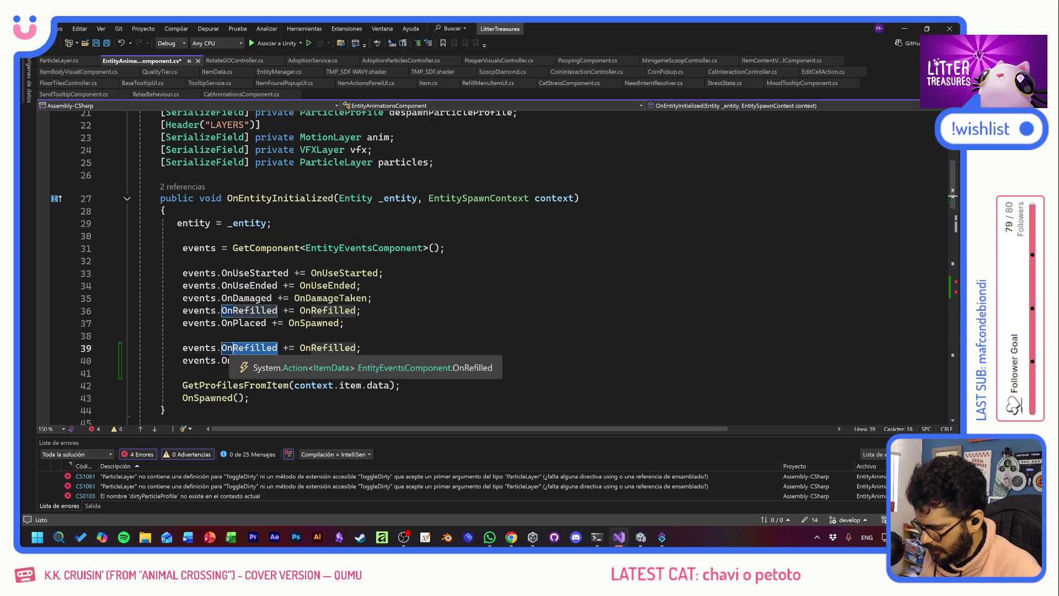
type("OnDirty")
double_click(241, 360)
type("OnClean += OnSpa")
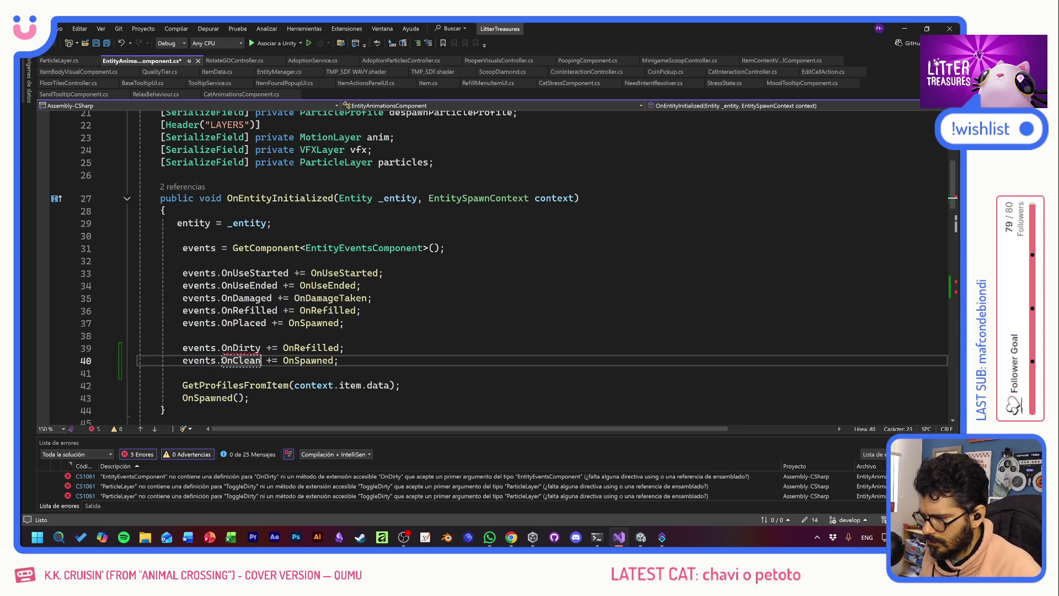
double_click(310, 348)
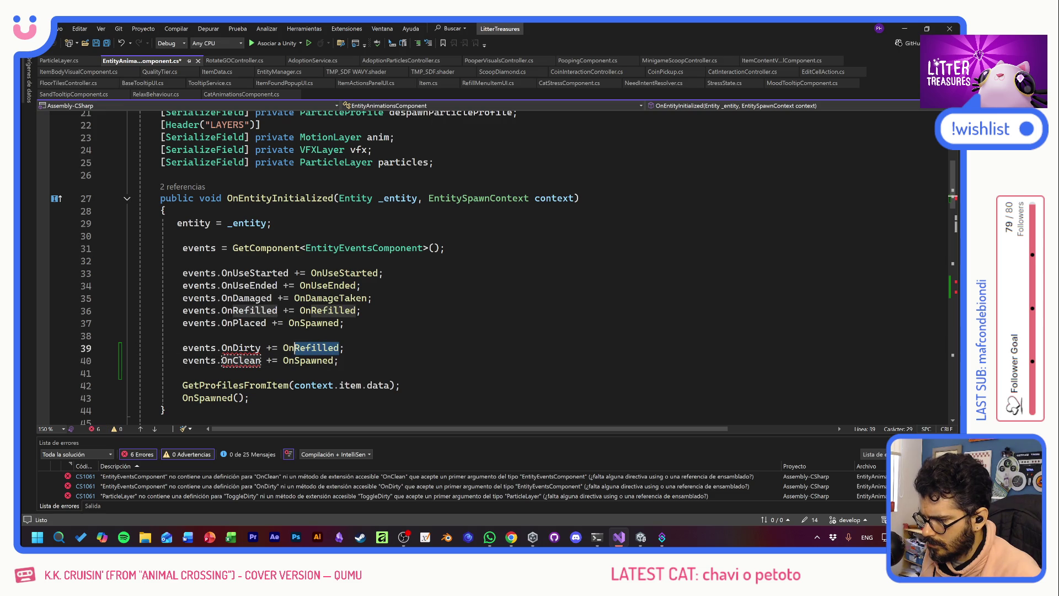
type("OnDirty")
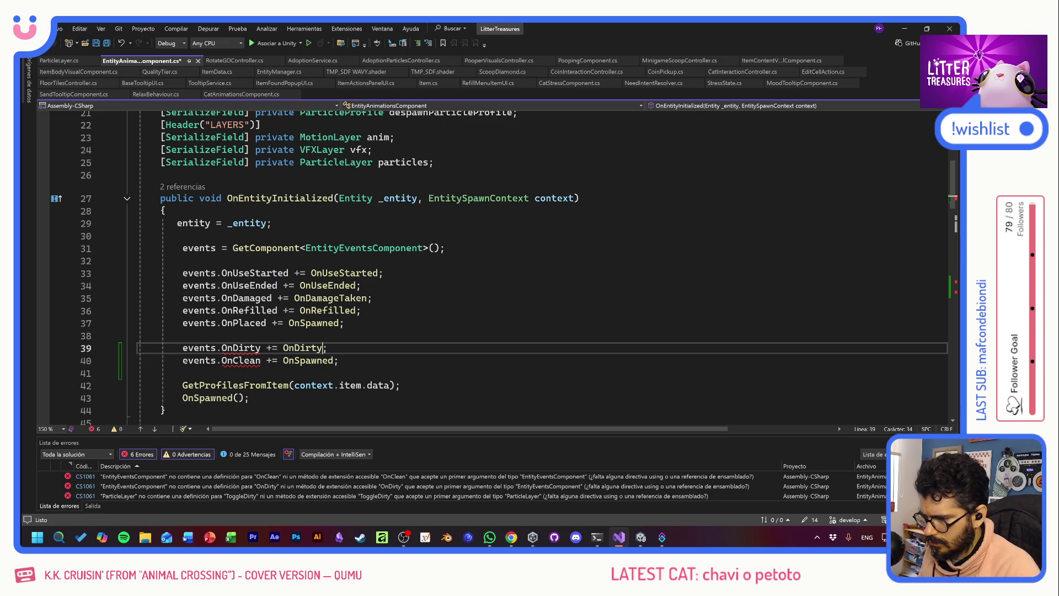
left_click(311, 360)
double_click(311, 360)
type("OnClean")
type("ed")
key("ctrl+s")
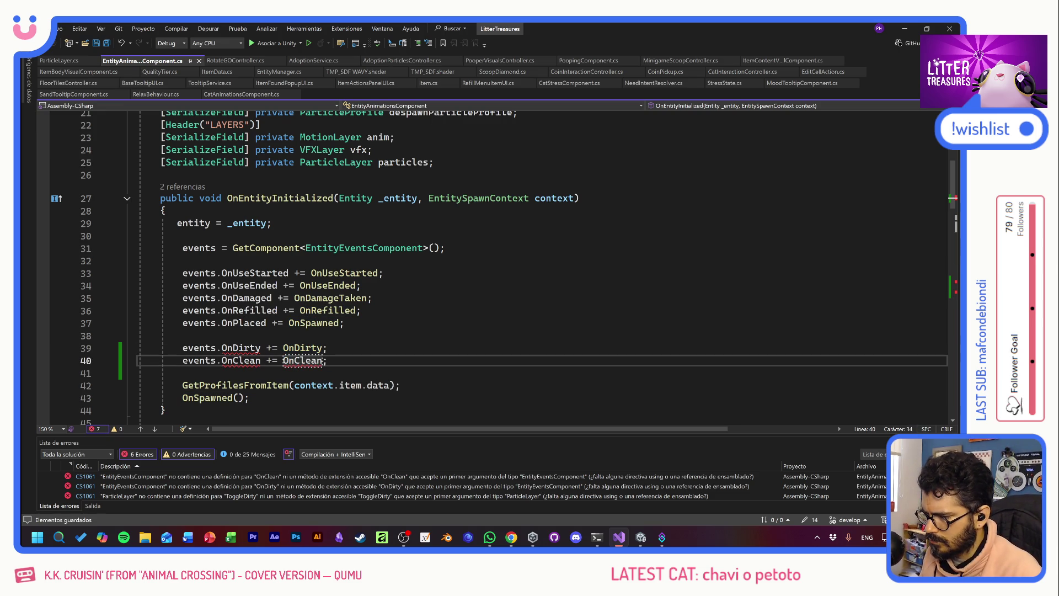
- Correct the event name to OnCleaned, save, and go to EntityEventsComponent's definition
left_click(183, 335)
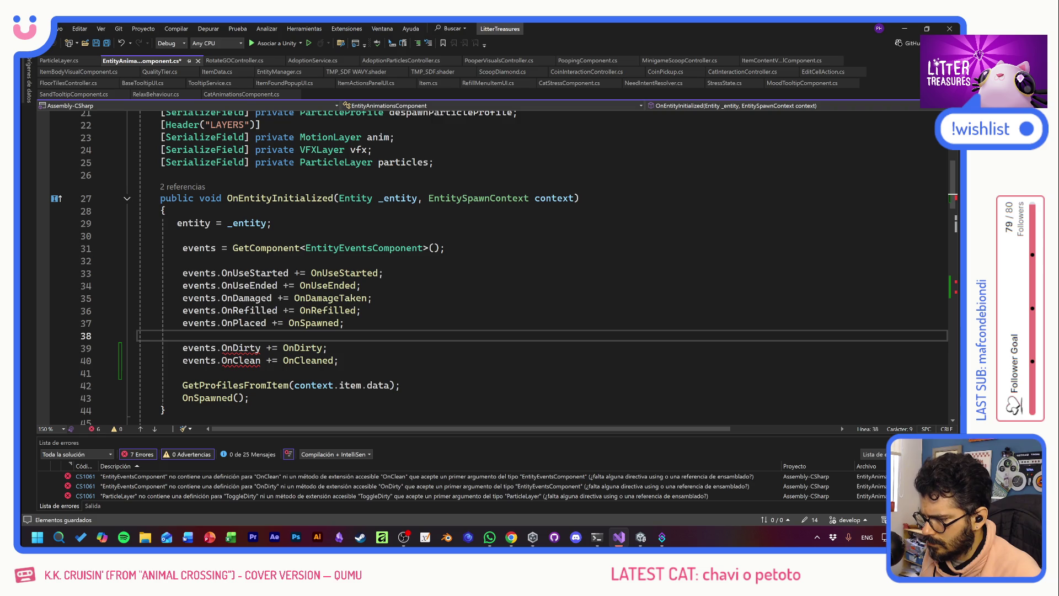
left_click(260, 360)
type("ed")
left_click(182, 335)
key("ctrl+s")
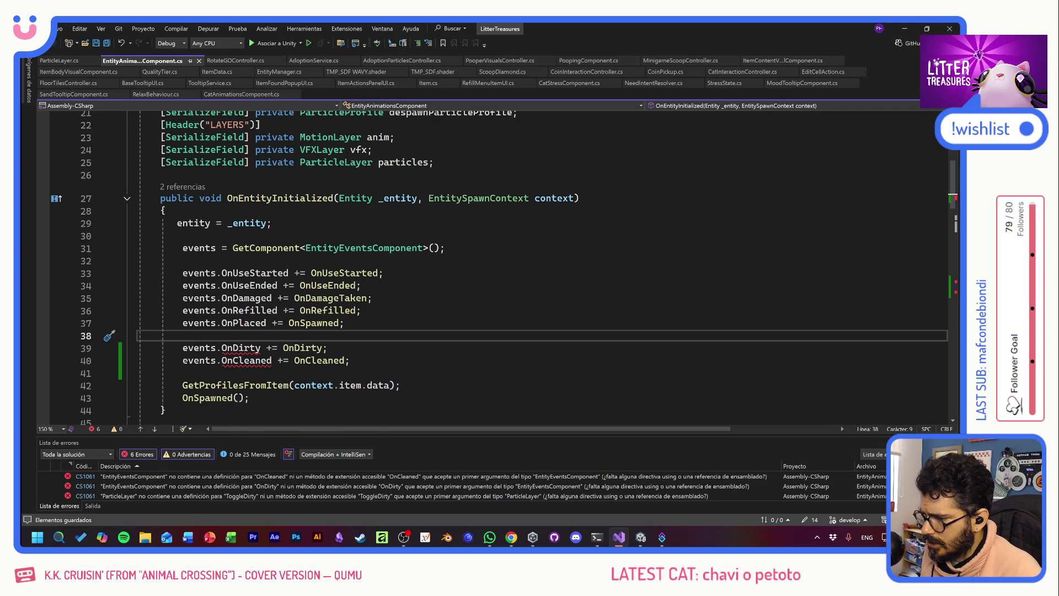
left_click(359, 248, "ctrl")
left_click(322, 240)
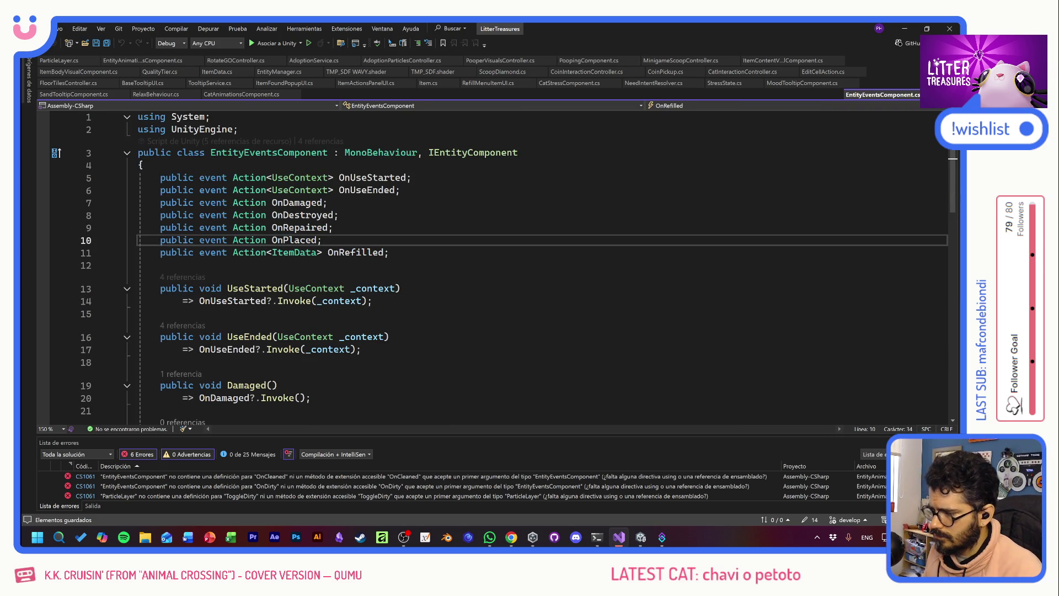
- Paste copies of the event declarations and rename them OnDirty and OnCleaned
key("Return")
key("Return")
type("public event Action OnRepaired;     public event Action OnPlaced;")
key("Up")
key("ctrl+shift+Left")
type("OnDirty")
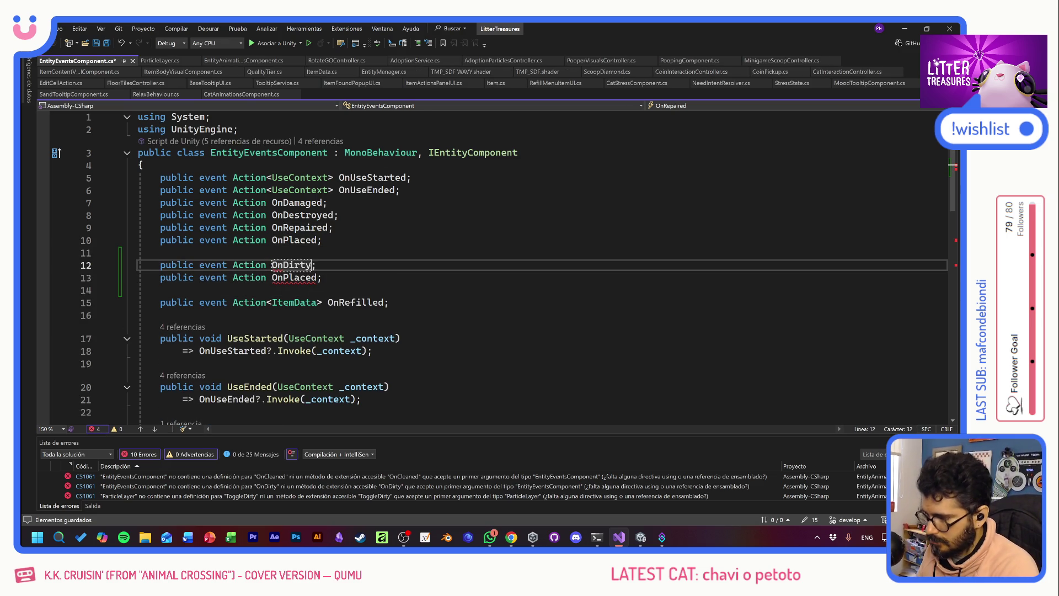
key("Down")
double_click(287, 278)
type("OnCleaned")
- Copy the Repaired and Refilled methods as Dirty and Cleaned, invoking OnDirty and OnCleaned
scroll(286, 282, "down", 3)
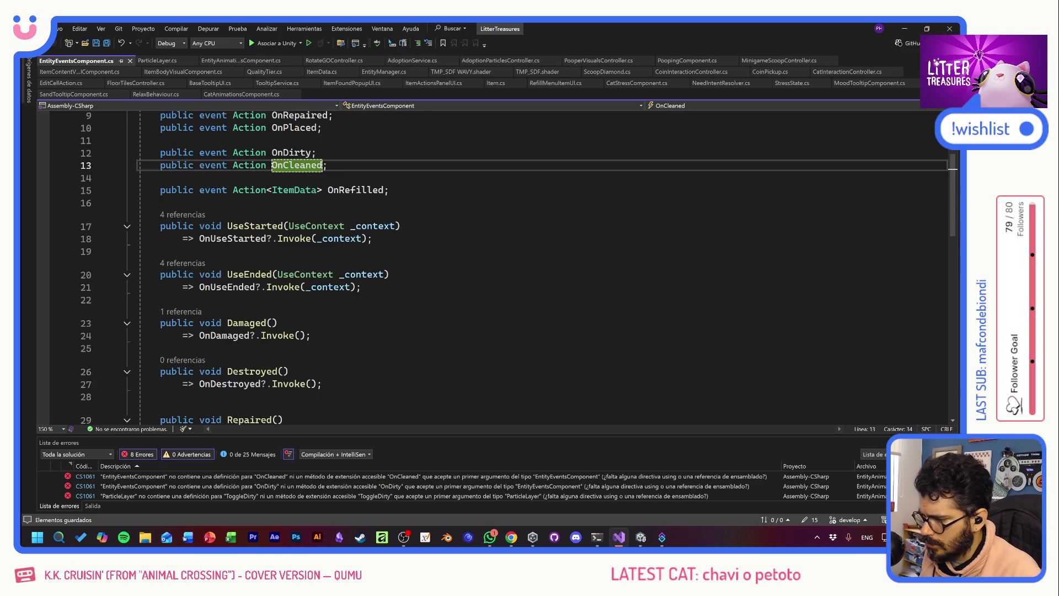
scroll(286, 281, "down", 5)
left_click(321, 293)
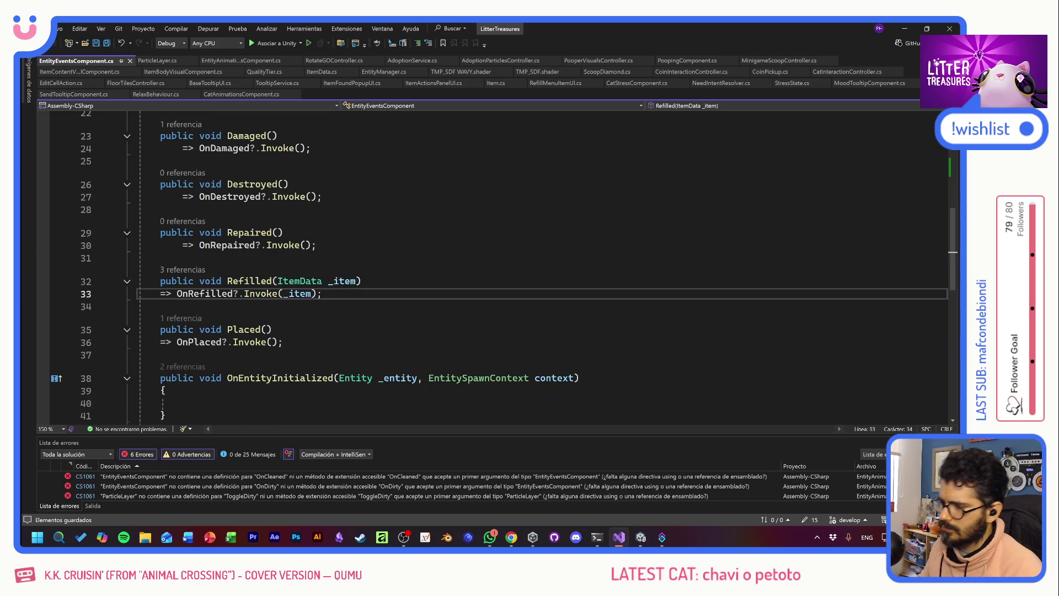
type("public void Repaired()         => OnRepaired?.Invoke();          public void Refilled(ItemData _item)         => OnRefilled?.Invoke(_item);")
left_click_drag(272, 330, 227, 330)
type("Dirty")
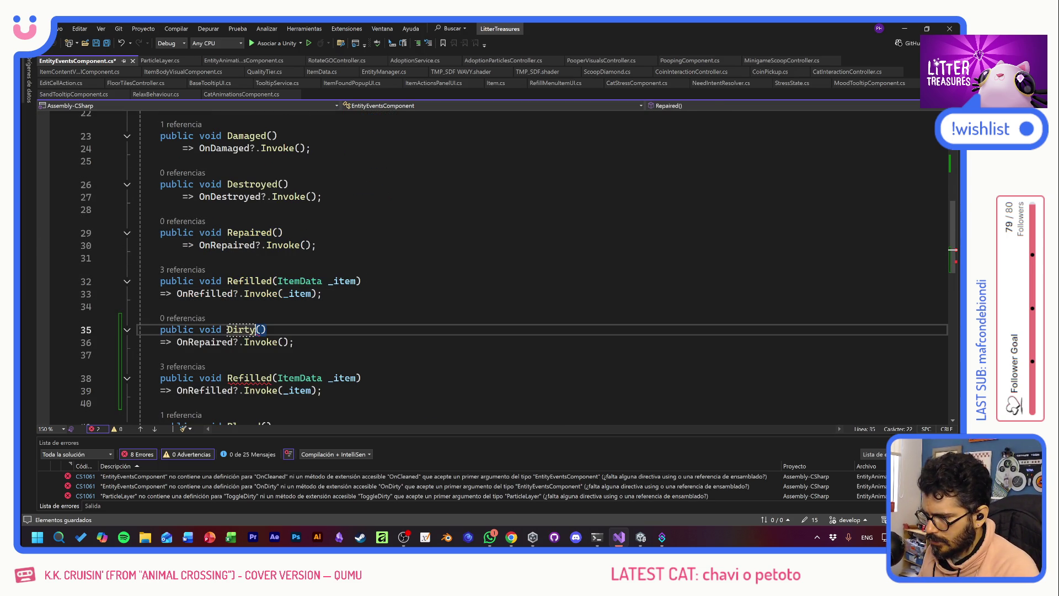
left_click(227, 378)
key("ctrl+shift+Right")
type("Cleaned")
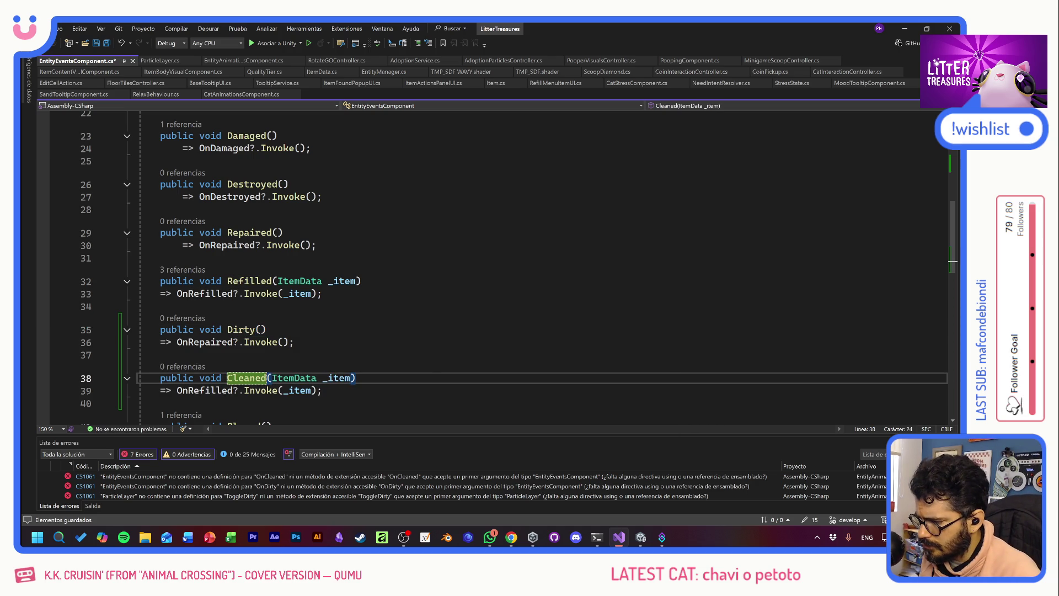
double_click(215, 342)
type("OnDi")
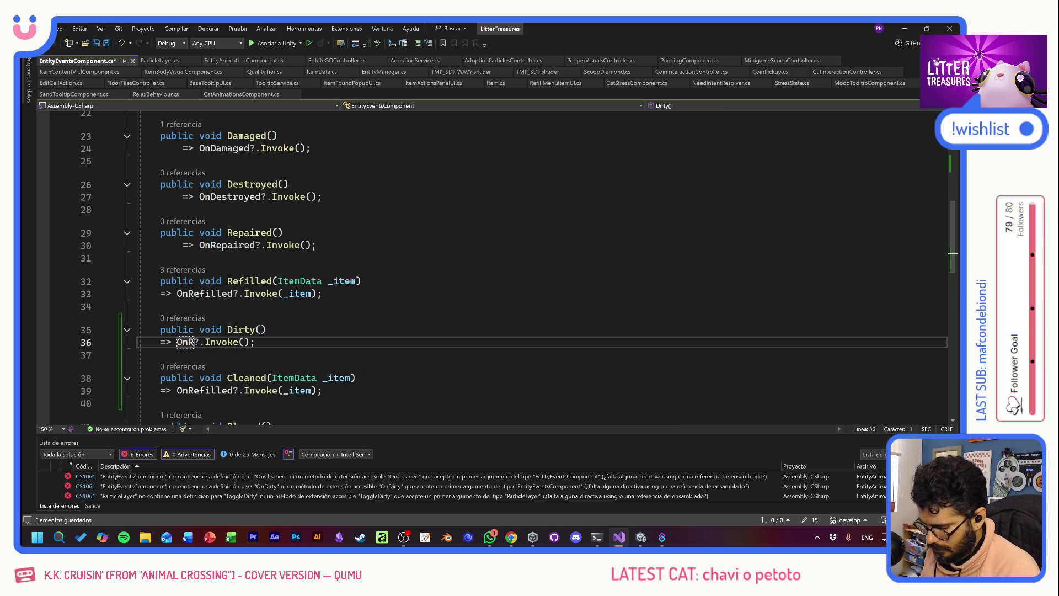
type("rty")
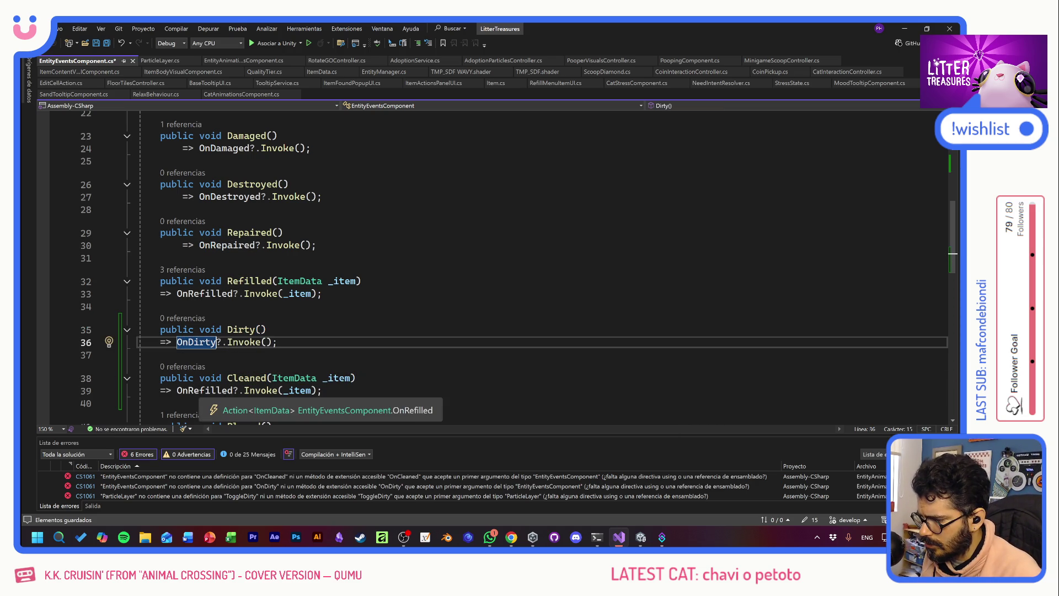
double_click(201, 390)
type("OnCleaned")
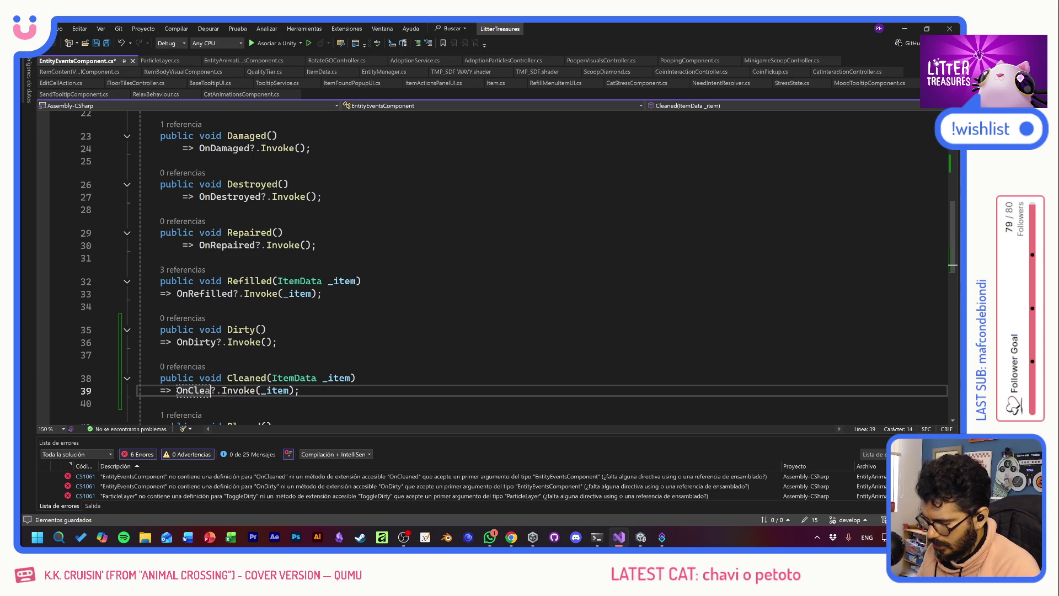
- Remove the ItemData _item parameter and argument from Cleaned, then save EntityEventsComponent.cs
double_click(291, 390)
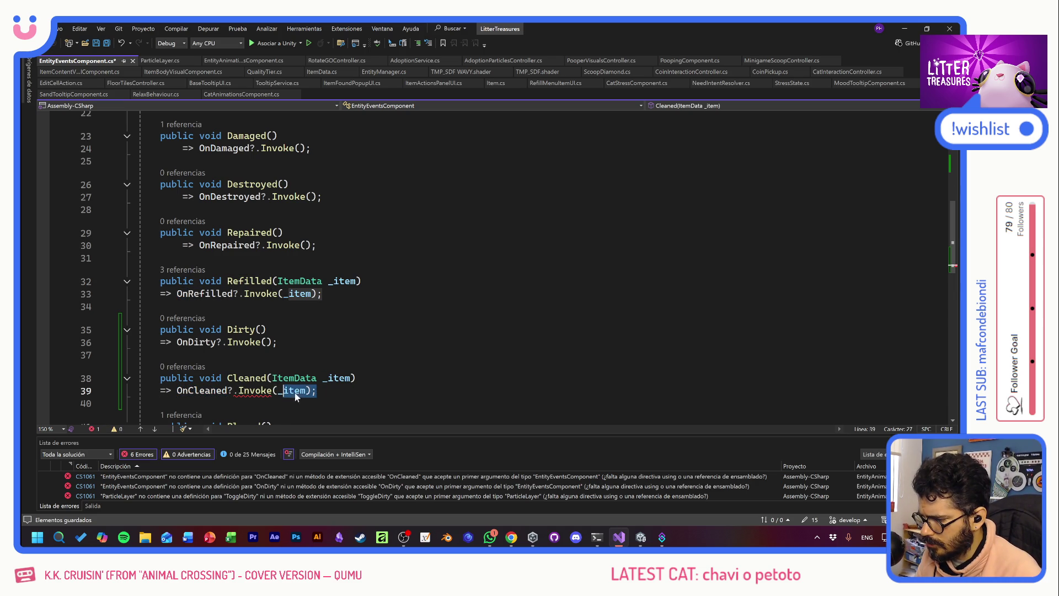
key("BackSpace")
key("Up")
key("End")
key("Left")
key("ctrl+shift+Left")
key("ctrl+shift+Left")
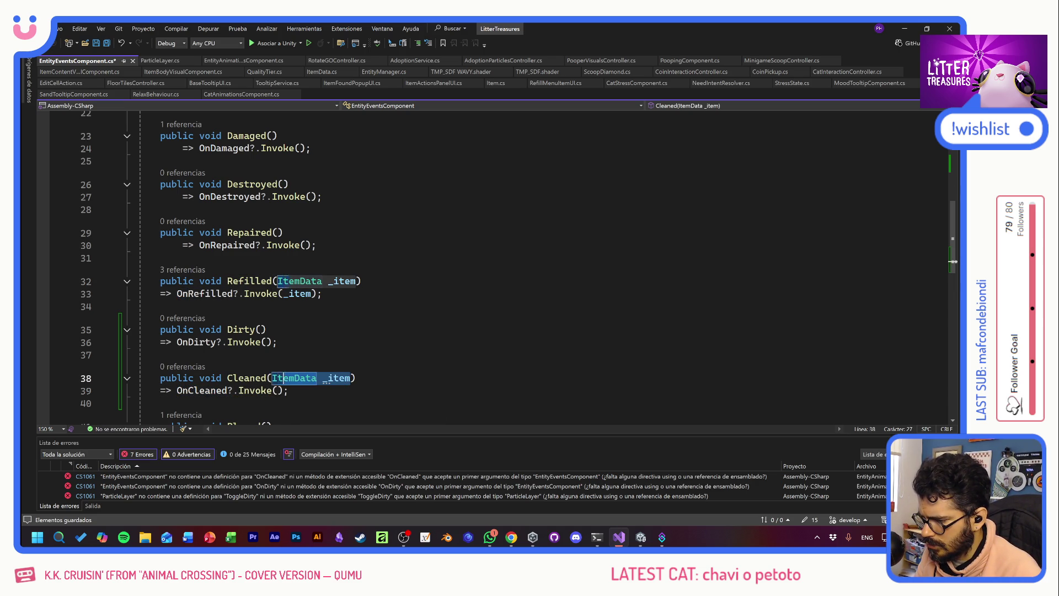
key("BackSpace")
key("Up")
key("ctrl+s")
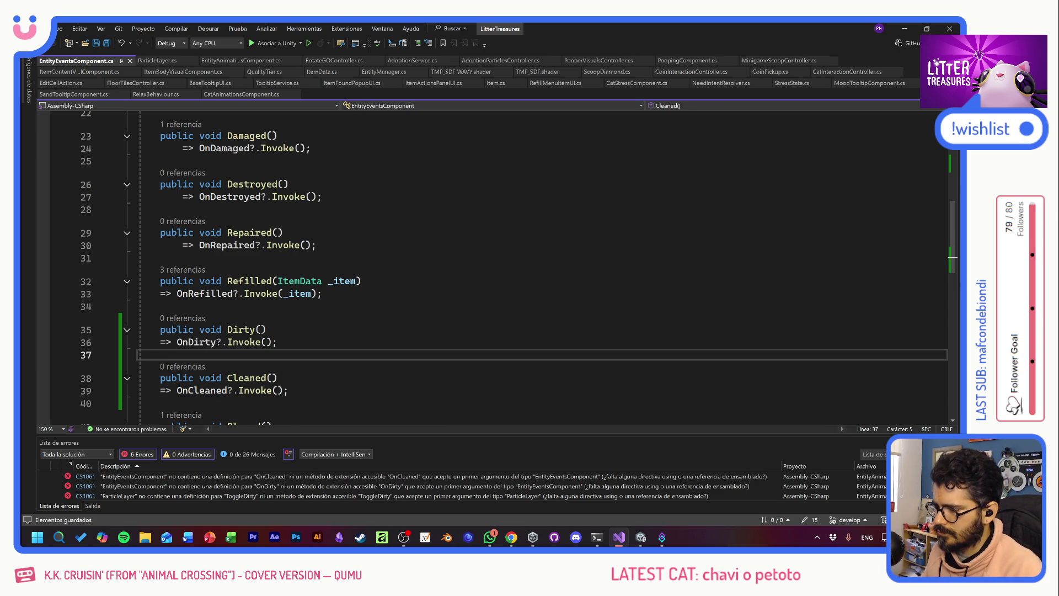
- Switch back to EntityAnimationsComponent.cs
scroll(497, 265, "up", 7)
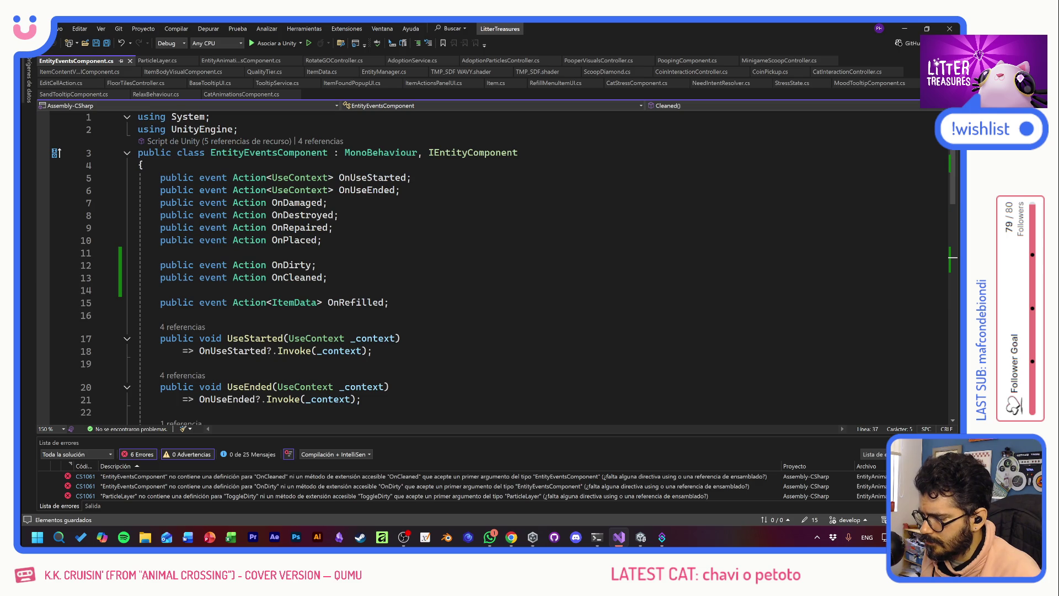
scroll(497, 265, "down", 7)
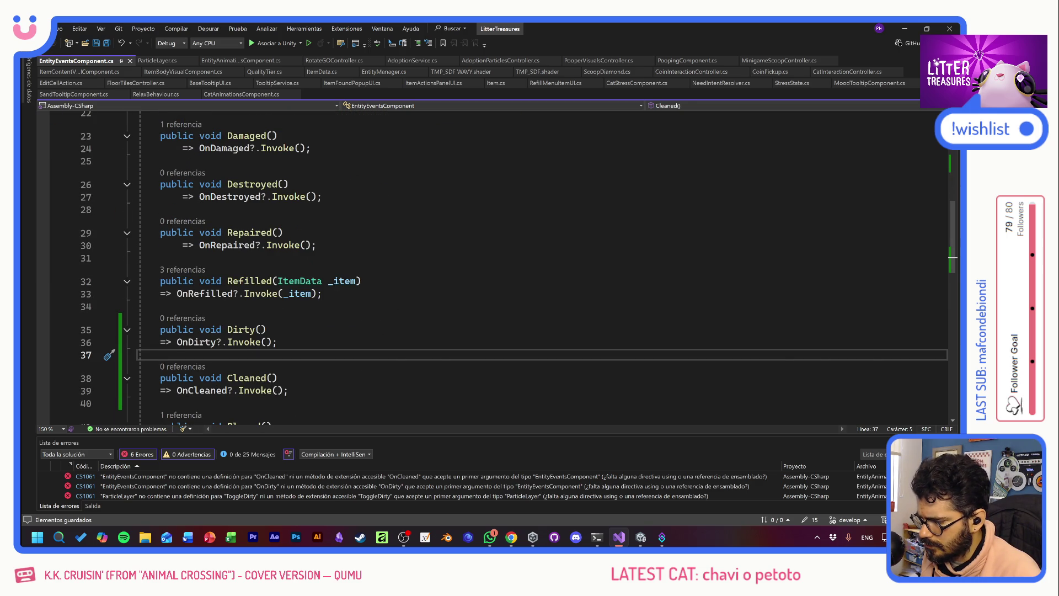
key("alt+Tab")
key("alt+Tab")
key("Up")
key("Up")
key("Return")
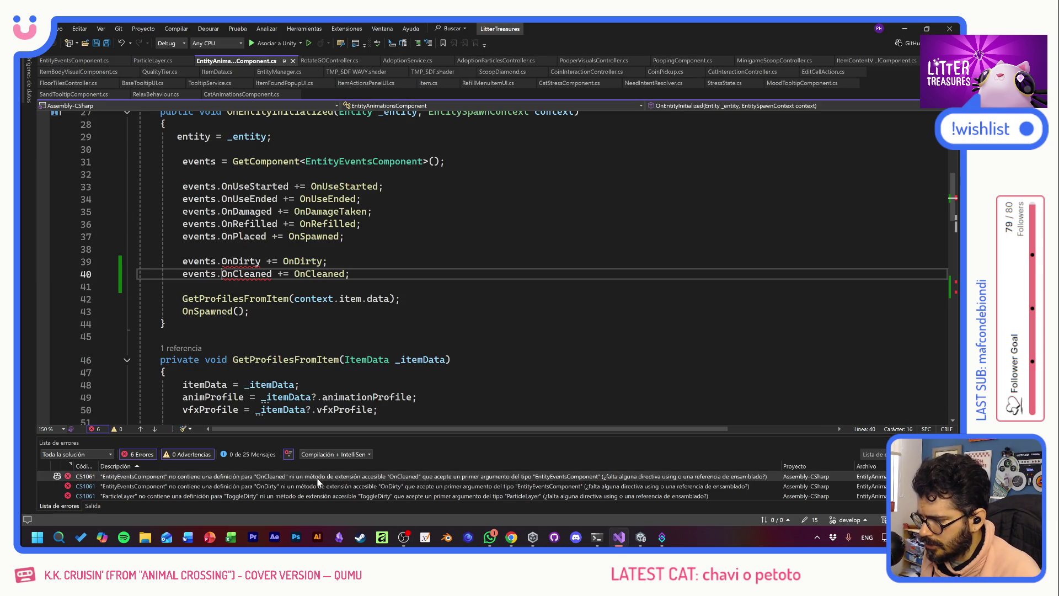
- Save the animations script so the OnDirty and OnCleaned subscriptions resolve
key("Up")
key("Up")
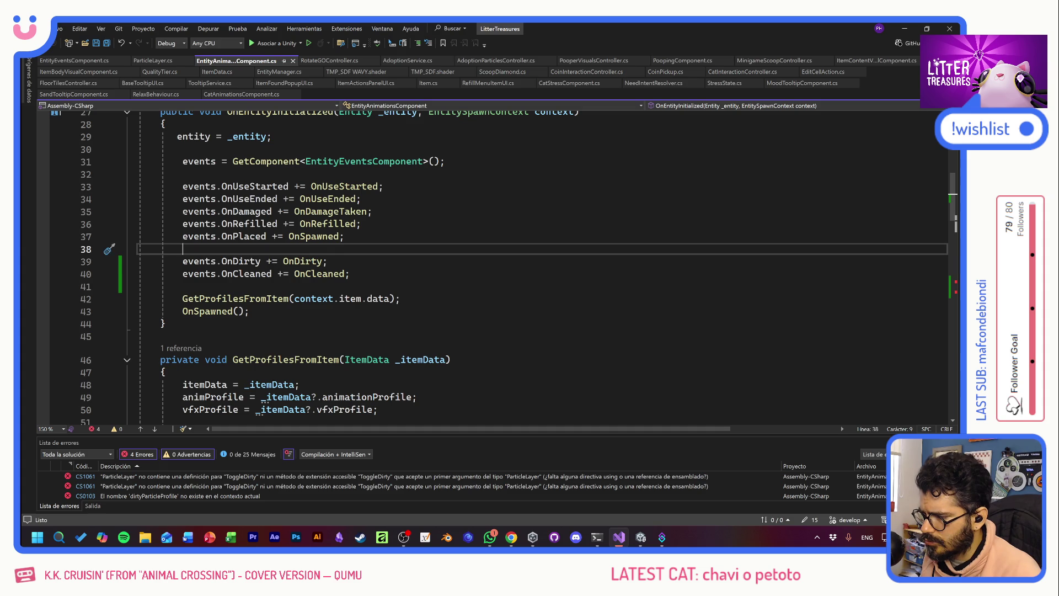
left_click(329, 261)
key("ctrl+s")
left_click(347, 273)
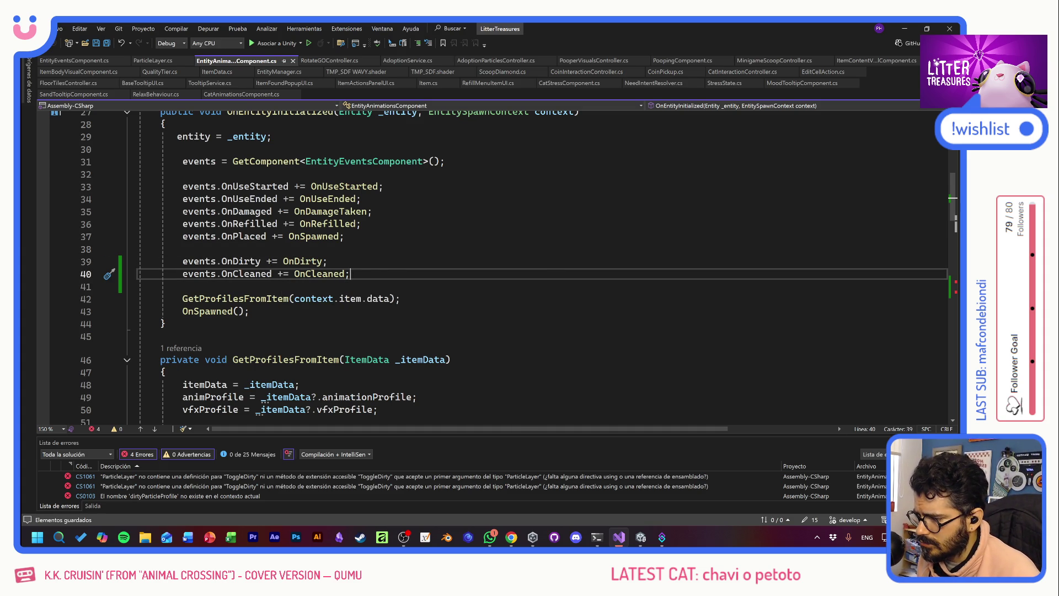
scroll(497, 270, "down", 15)
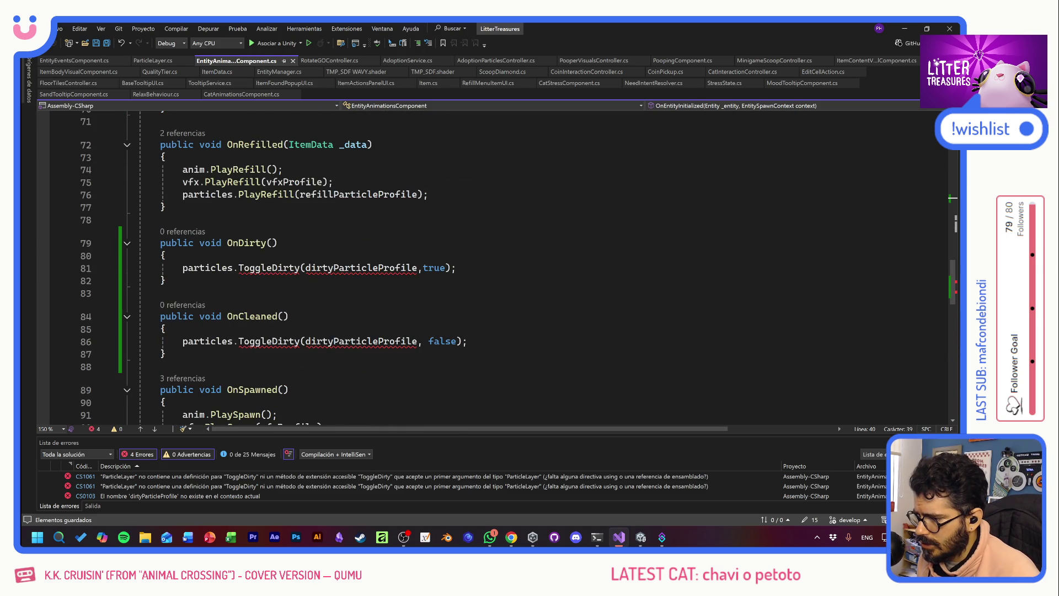
- Change OnDirty's call to PlayDirty and OnCleaned's call to StopDirty
left_click(241, 268)
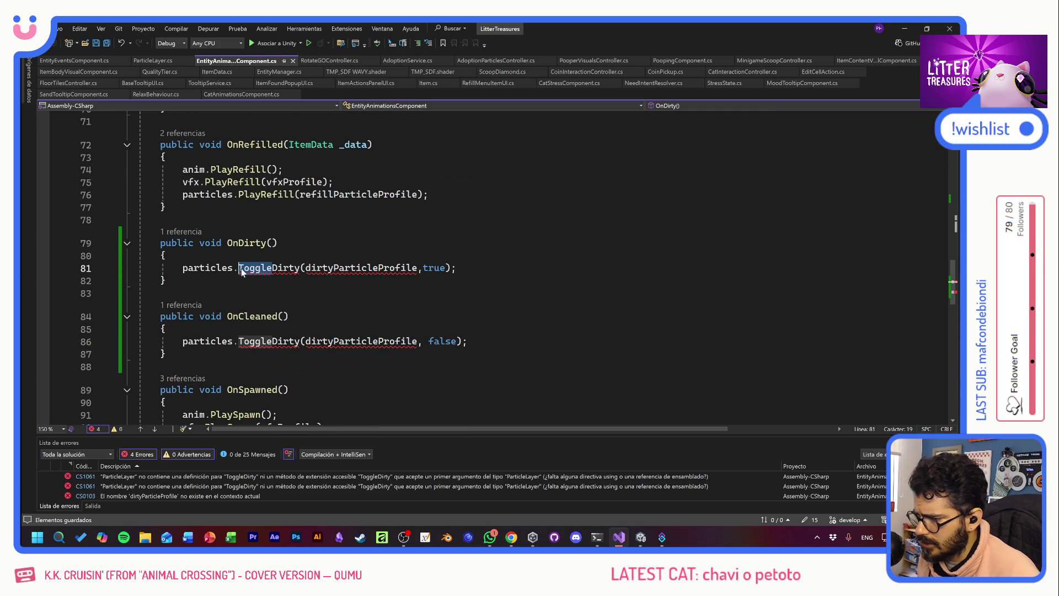
type("Play")
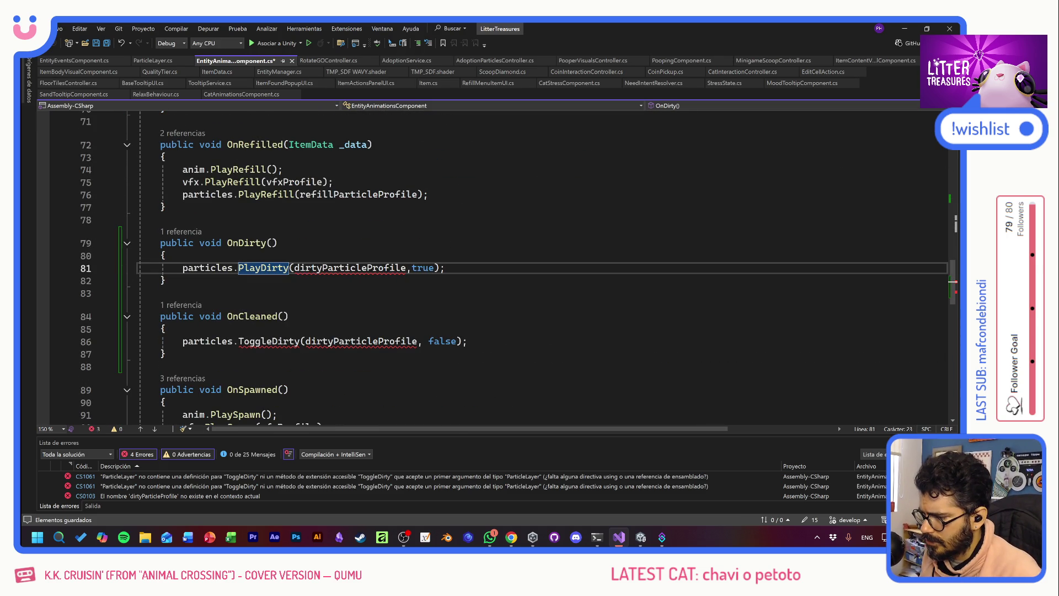
double_click(271, 341)
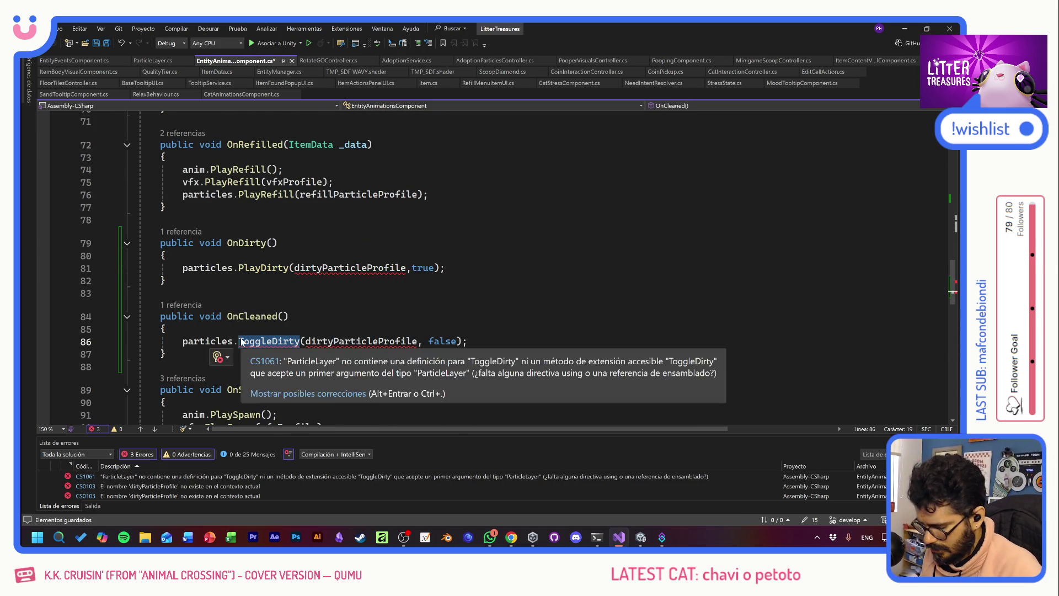
type("PlayCleaned")
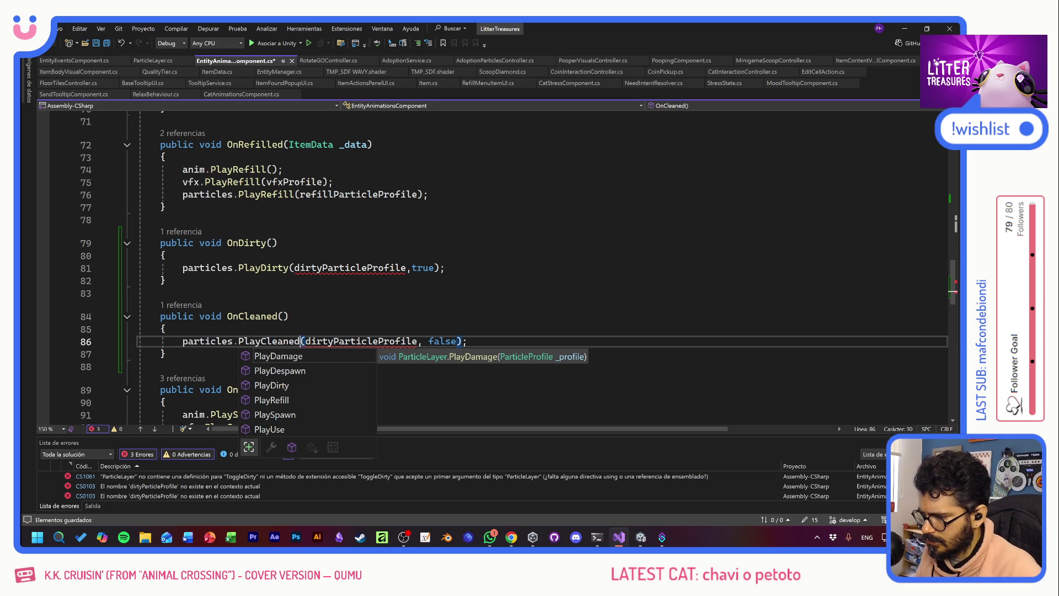
key("BackSpace")
key("BackSpace")
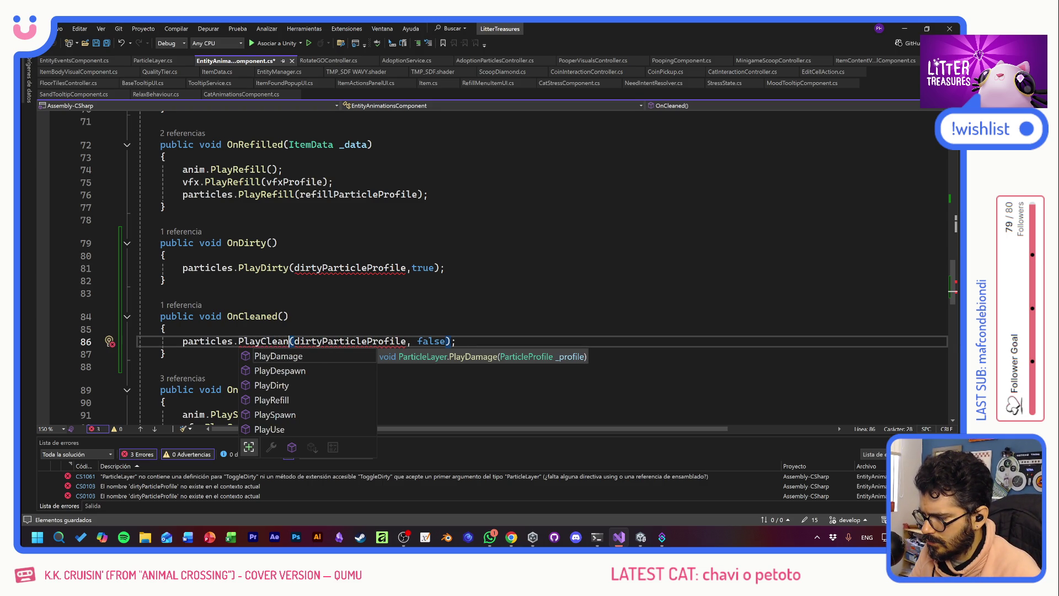
key("ctrl+BackSpace")
type("StopDirtu")
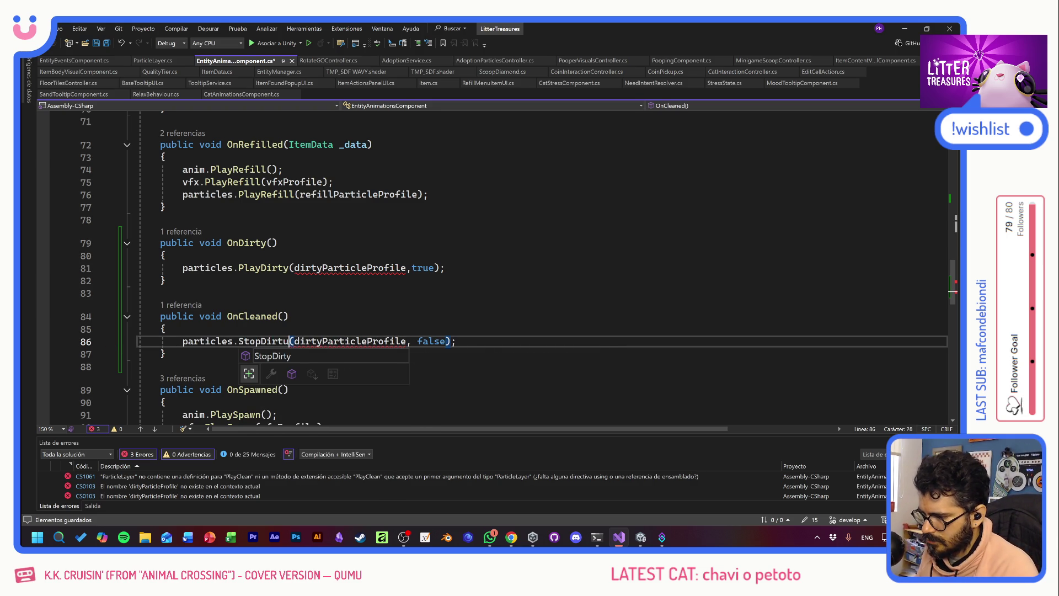
key("BackSpace")
type("y")
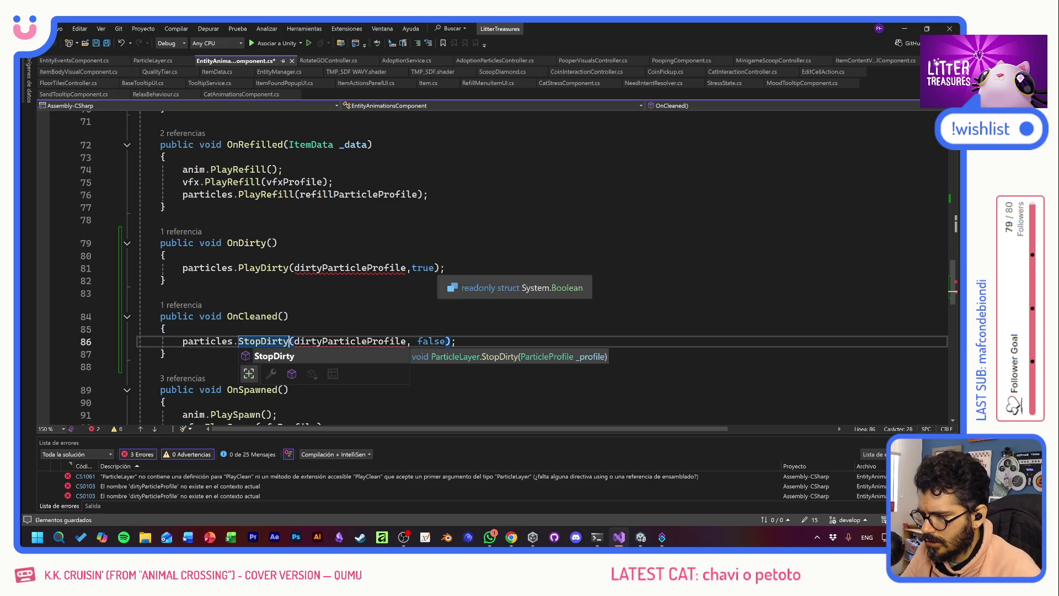
- Delete the true and false arguments so both pass only dirtyParticleProfile, and save
double_click(422, 267)
key("BackSpace")
key("BackSpace")
left_click_drag(445, 341, 407, 340)
key("BackSpace")
left_click(289, 316)
key("ctrl+s")
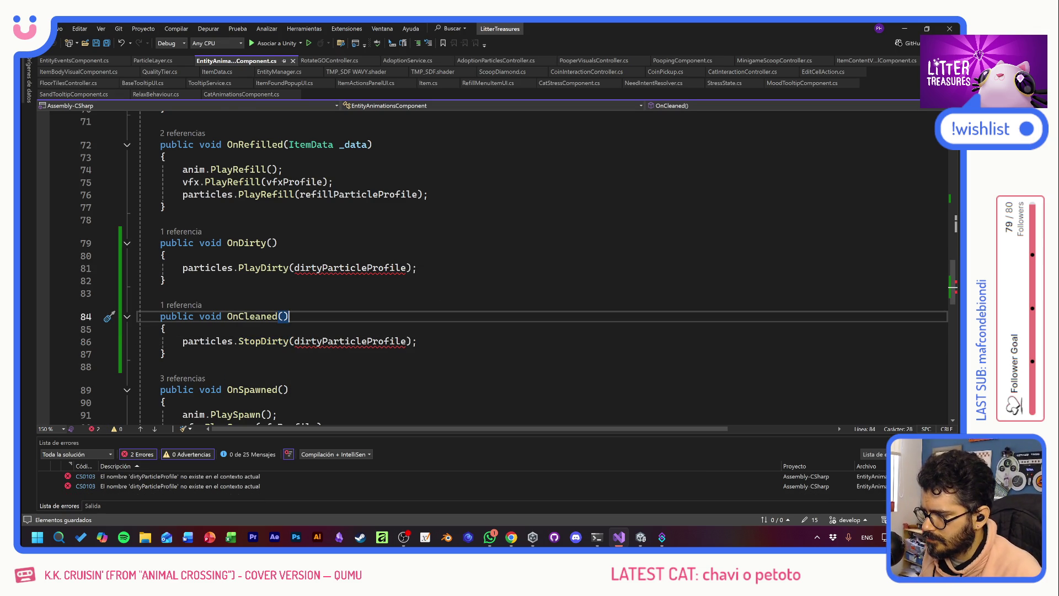
scroll(497, 265, "up", 20)
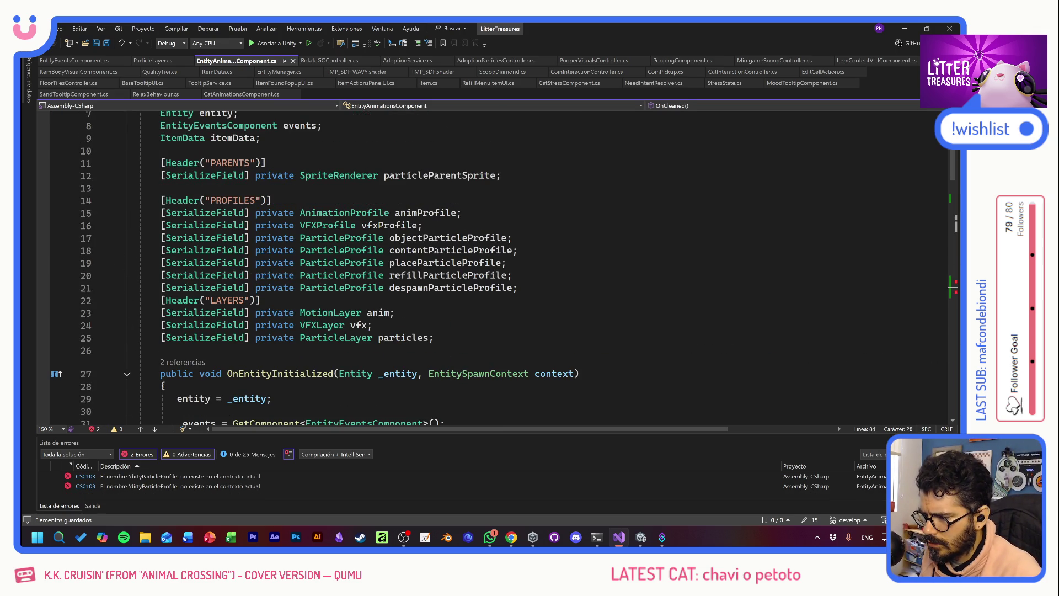
- Duplicate the despawnParticleProfile field as a dirtyParticleProfile field and save
left_click(518, 287)
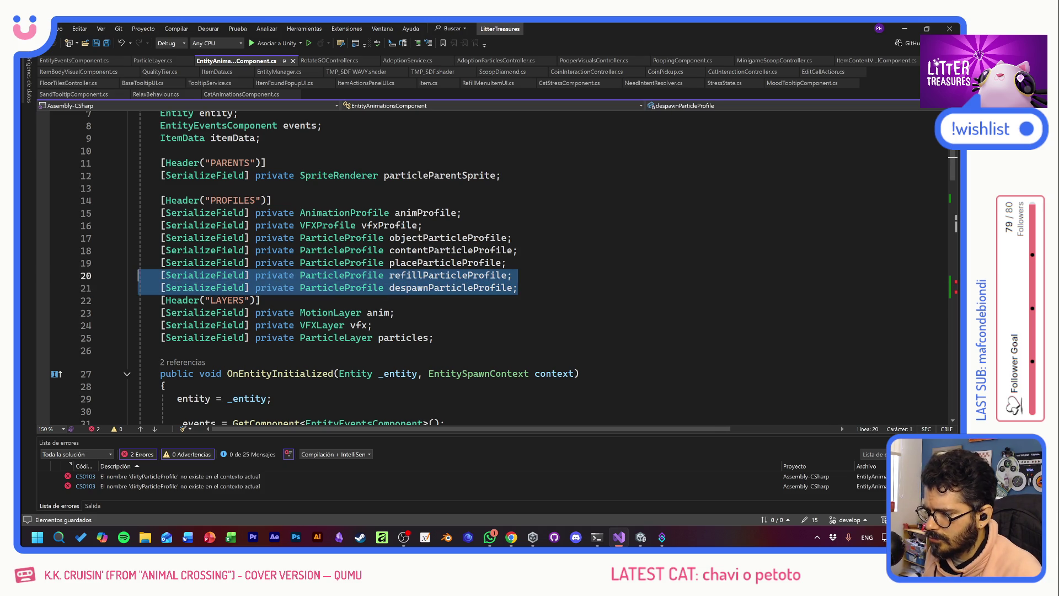
key("ctrl+d")
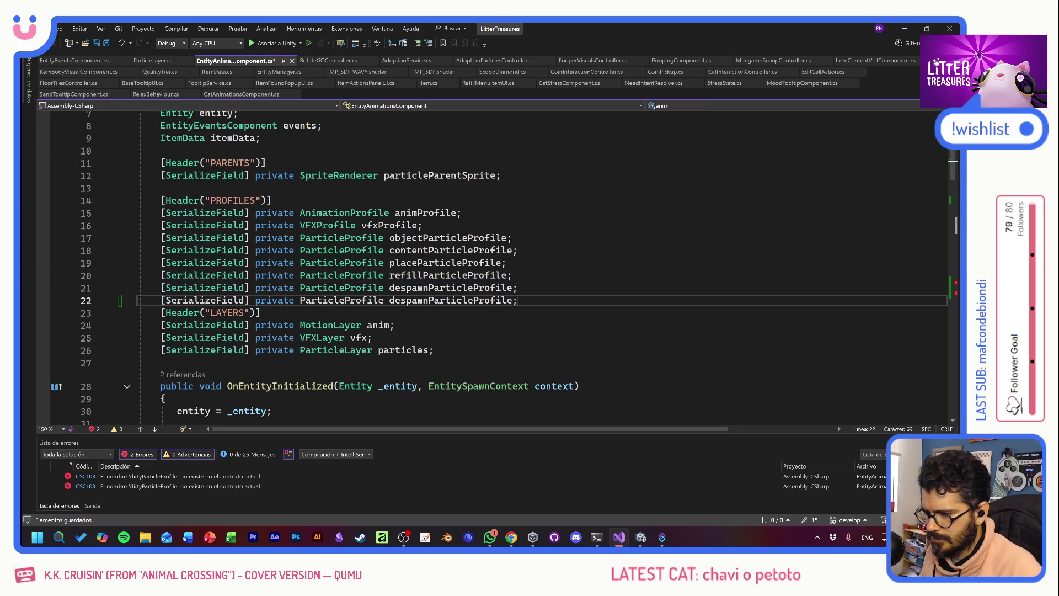
double_click(411, 301)
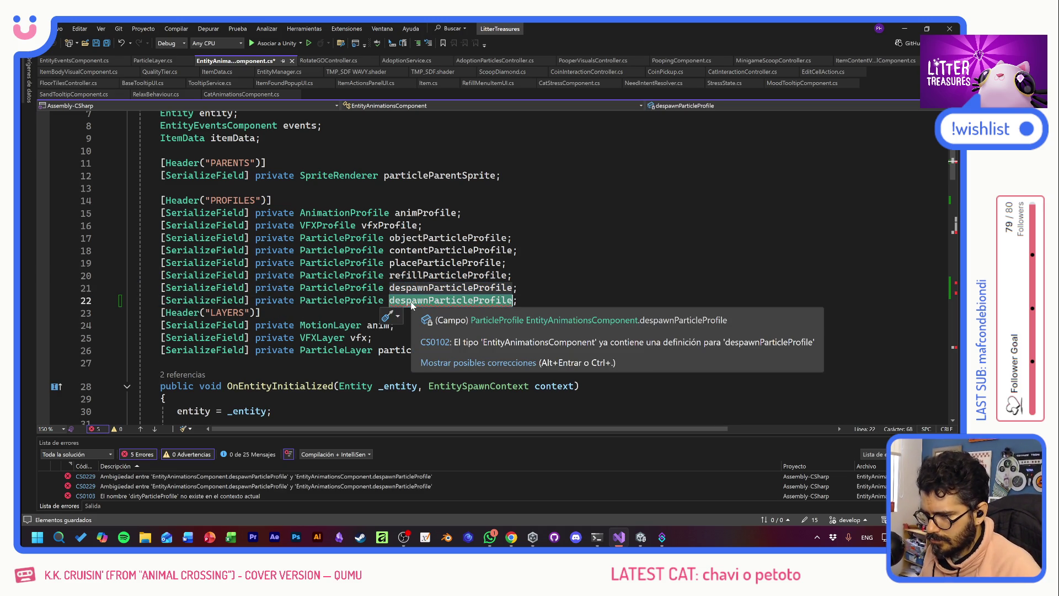
key("Left")
key("BackSpace")
key("BackSpace")
key("BackSpace")
key("Delete")
key("Delete")
key("Delete")
type("dirty")
key("ctrl+s")
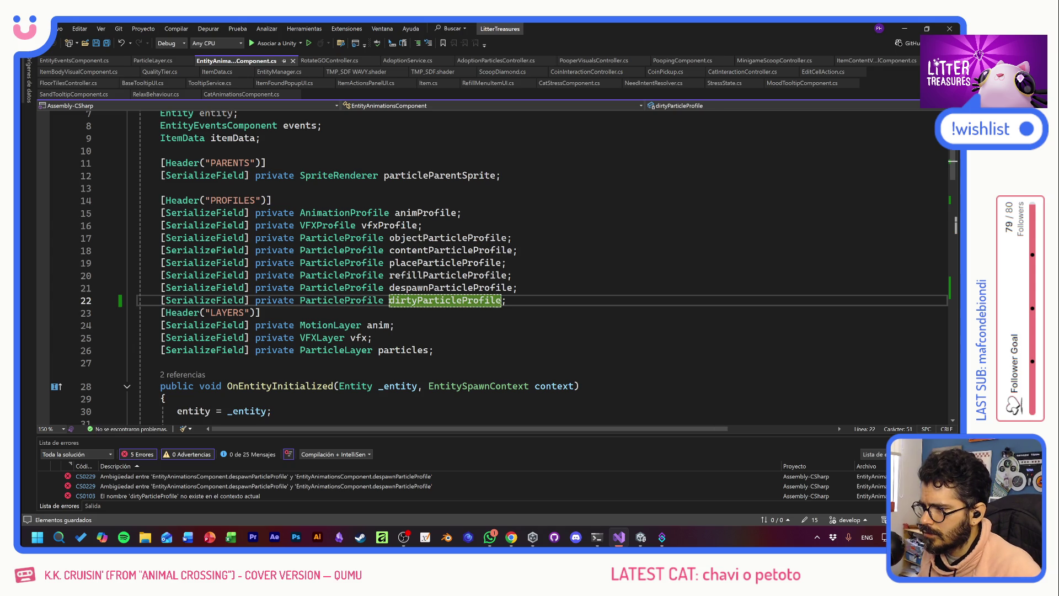
- In GetProfilesFromItem, assign dirtyParticleProfile from the item data's dirty profile and save
key("Down")
scroll(496, 268, "down", 12)
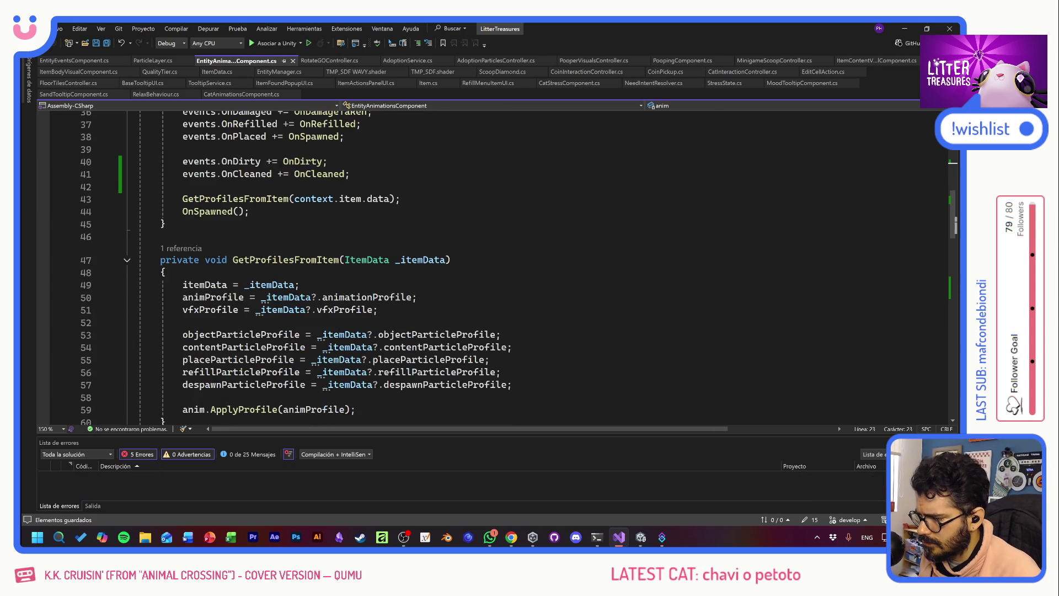
left_click(512, 309)
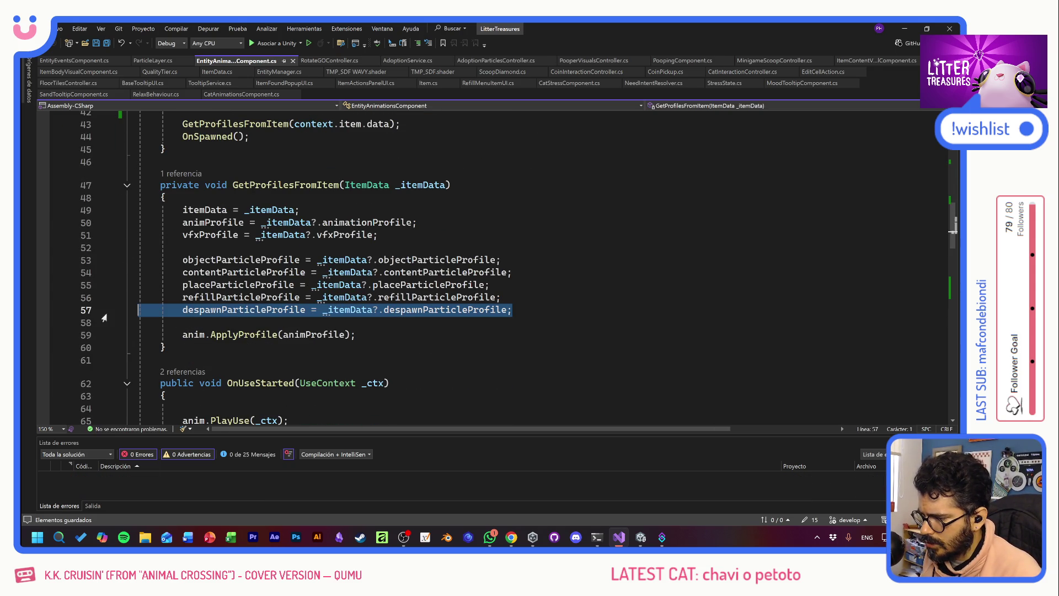
key("Return")
type("despawnParticleProfile = _itemData?.despawnParticleProfile;")
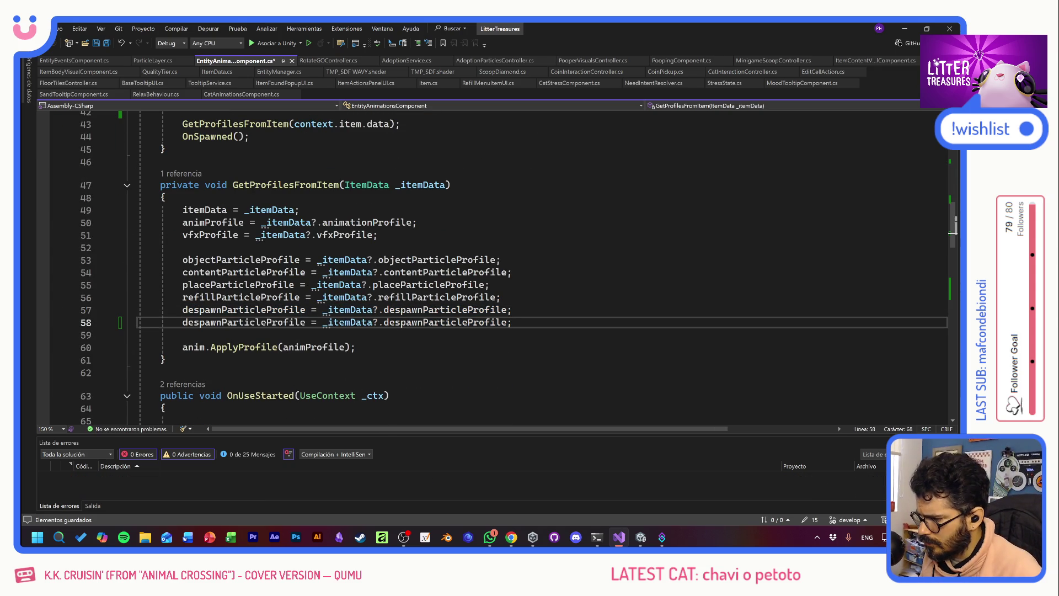
double_click(222, 322)
type("dirty")
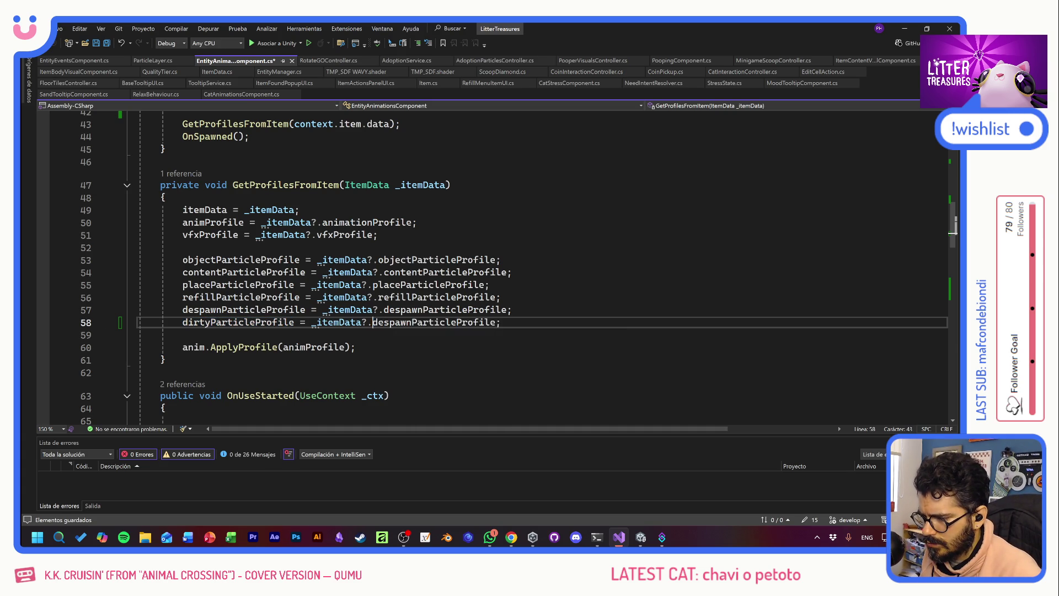
left_click_drag(372, 322, 399, 322)
type("dirty")
key("ctrl+s")
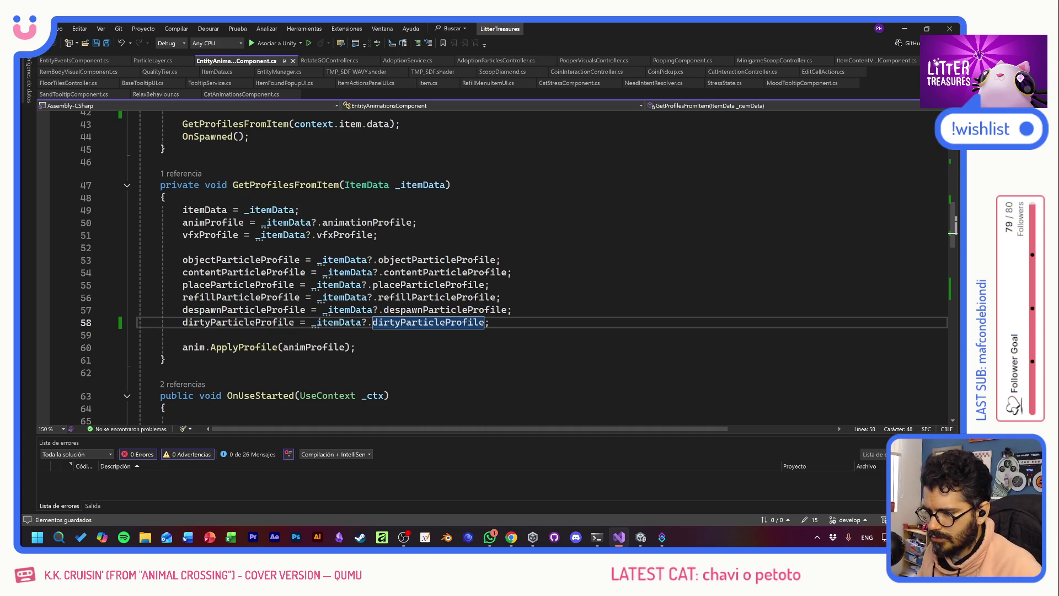
- Switch to the PoopingComponent.cs script
key("Down")
key("Down")
key("Down")
scroll(496, 264, "down", 11)
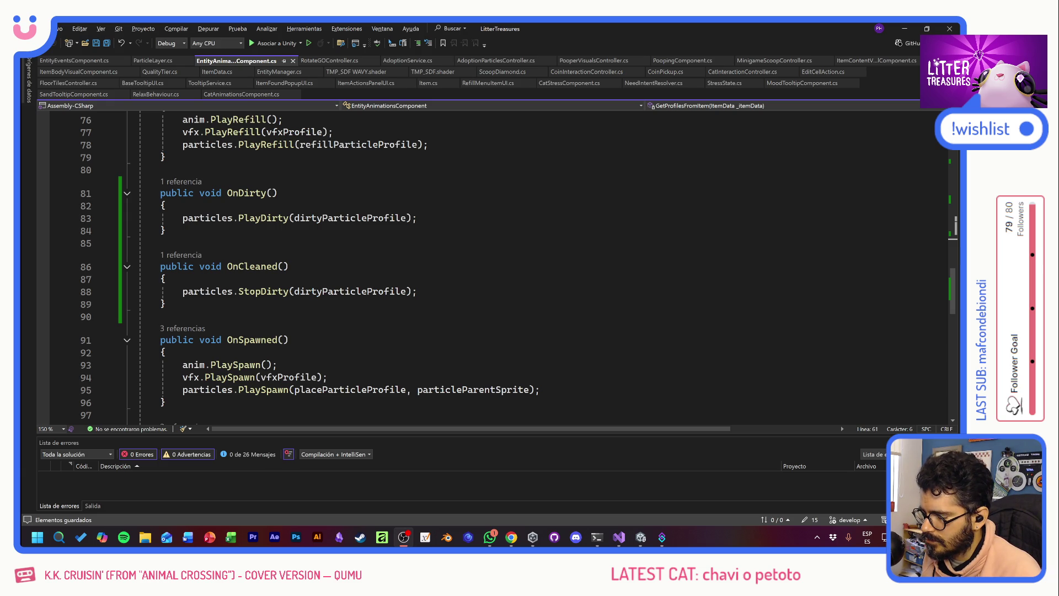
key("alt+Tab")
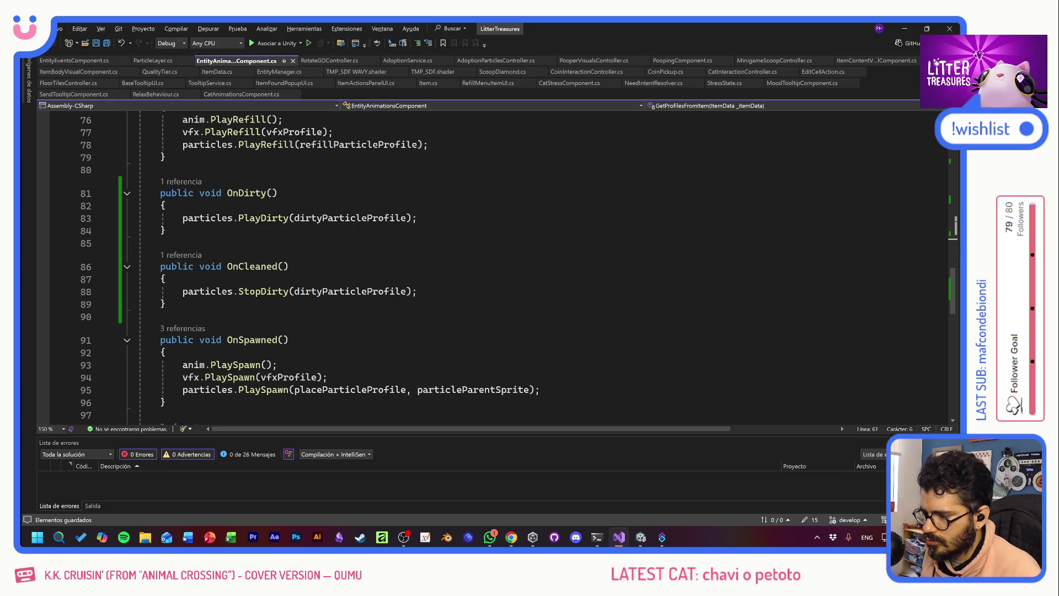
key("alt+Tab")
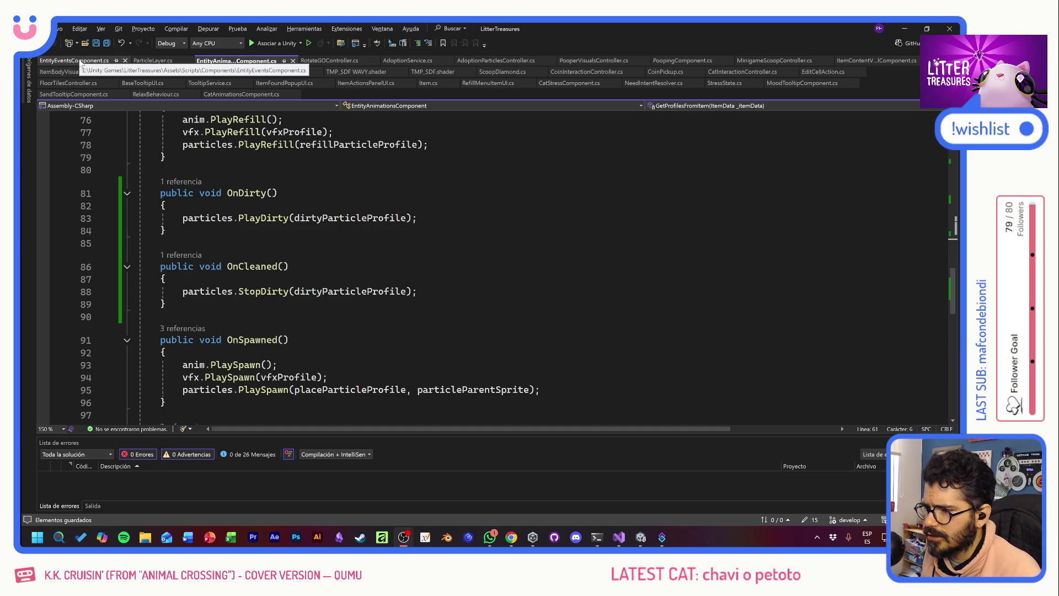
left_click(686, 61)
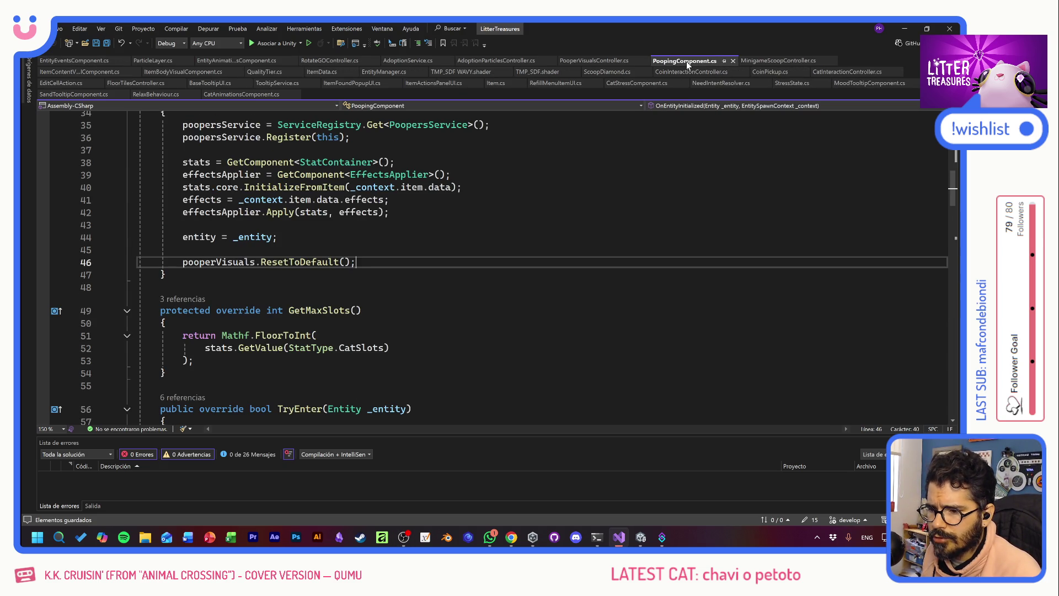
- In PooperVisualsController.cs, start a new 'Event' line after the onClean trigger in OnClean
scroll(503, 268, "up", 3)
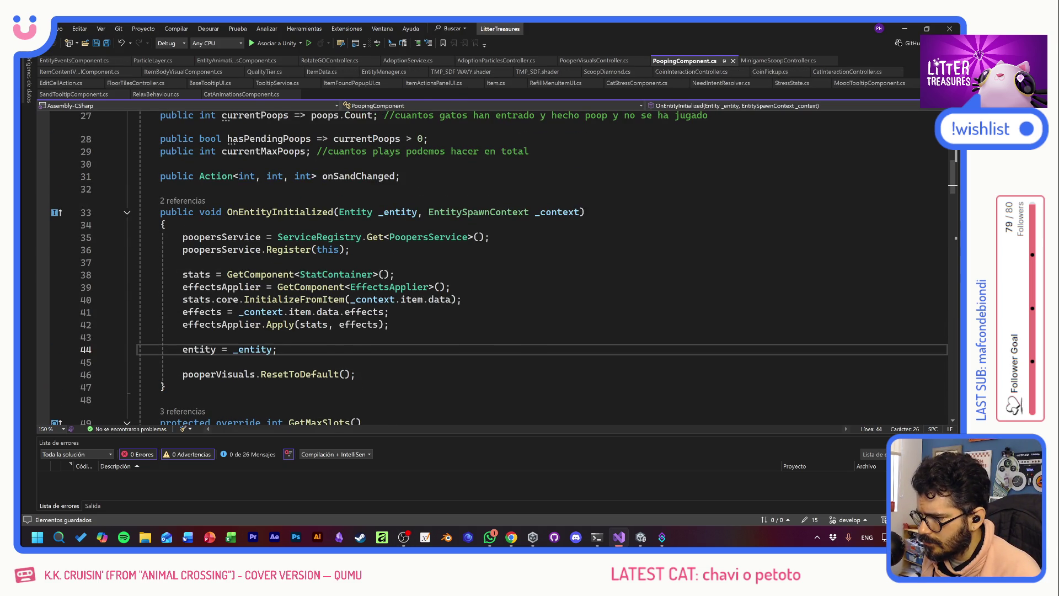
left_click(591, 62)
left_click(283, 250)
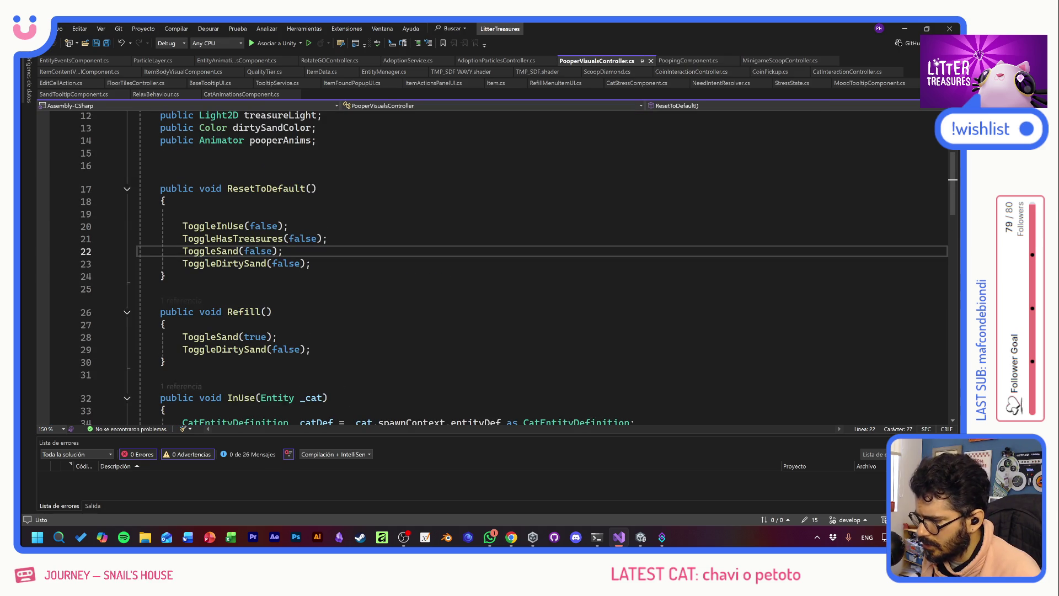
scroll(283, 251, "down", 3)
scroll(503, 269, "down", 5)
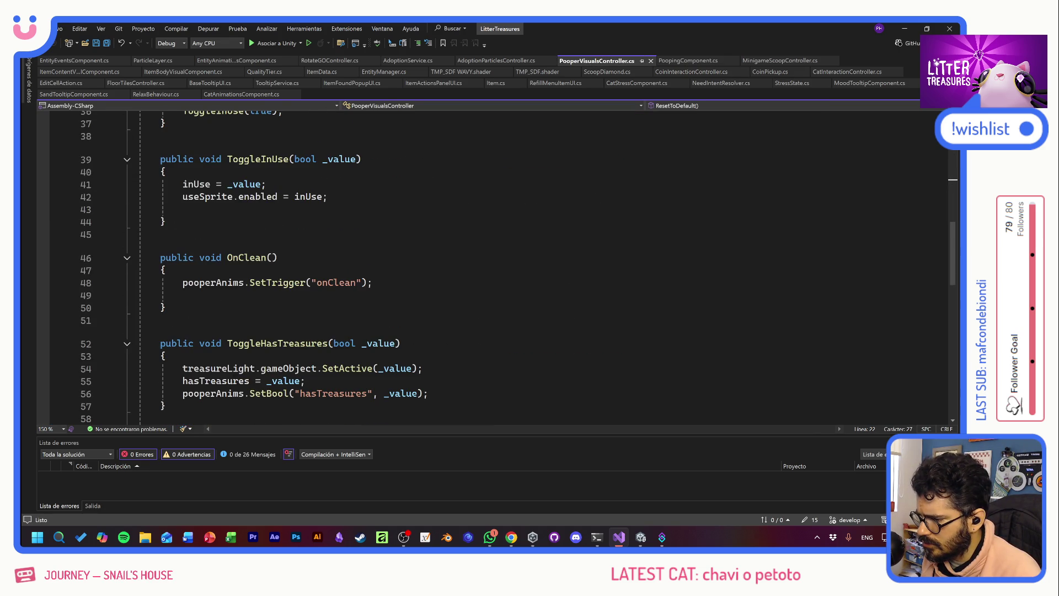
left_click(372, 282)
key("Return")
type("Event")
- Erase the unfinished event text in OnClean and return to PoopingComponent.cs
scroll(497, 265, "up", 2)
scroll(496, 265, "up", 10)
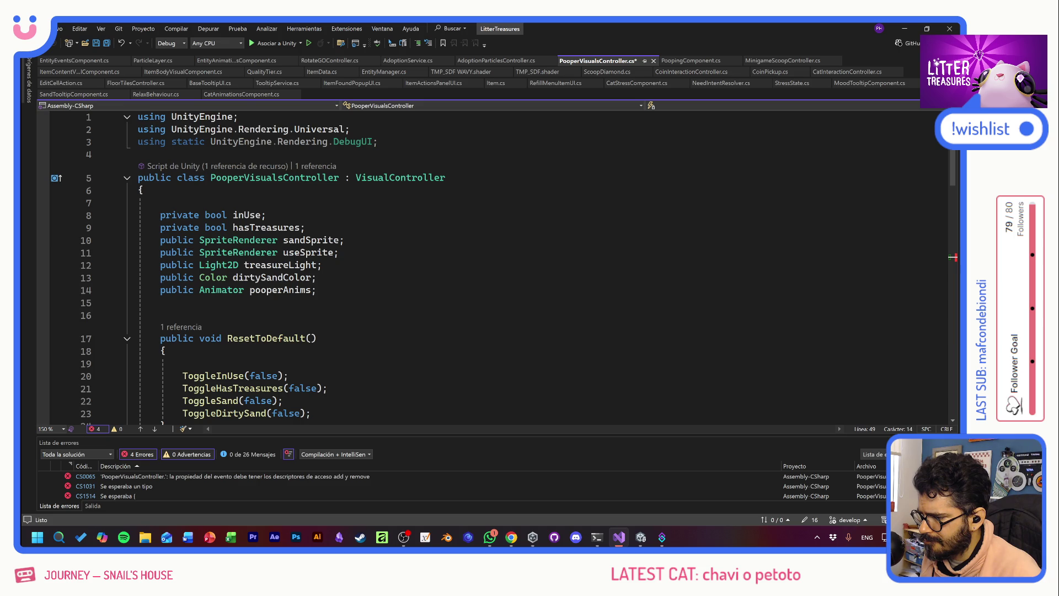
scroll(496, 264, "down", 5)
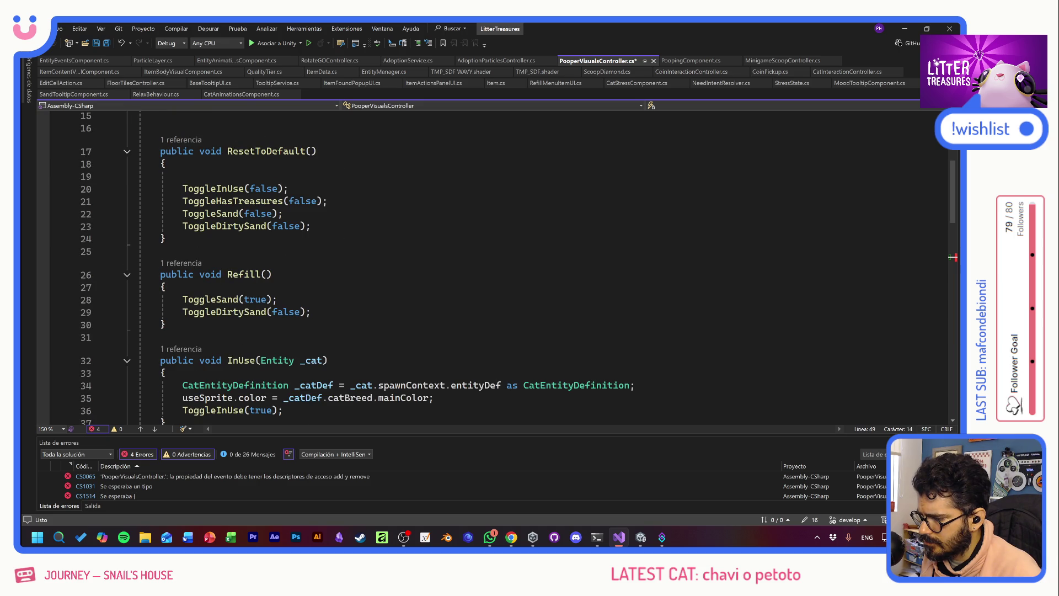
scroll(496, 264, "down", 4)
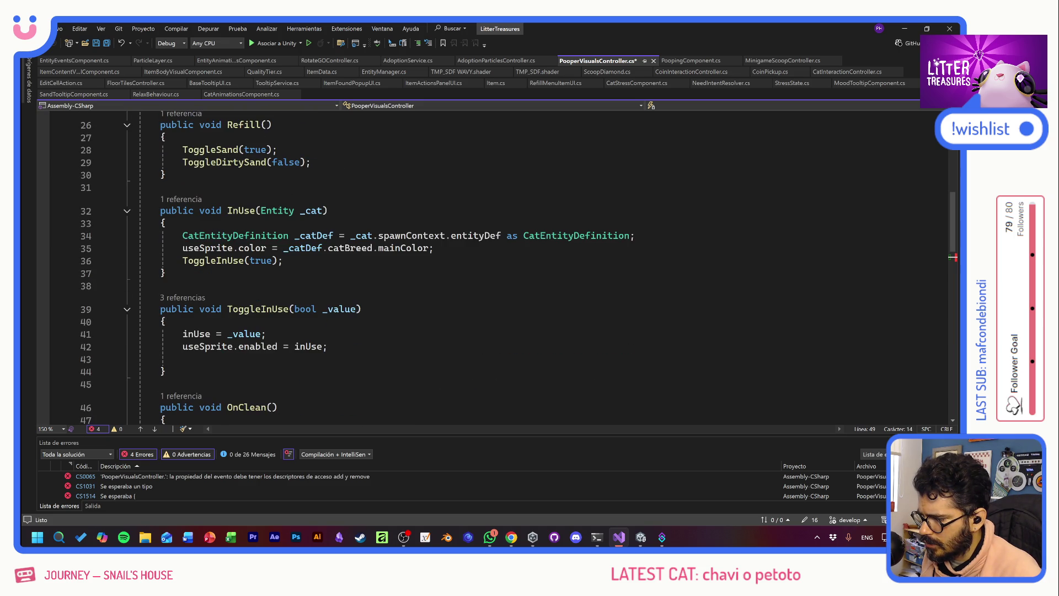
scroll(496, 265, "down", 4)
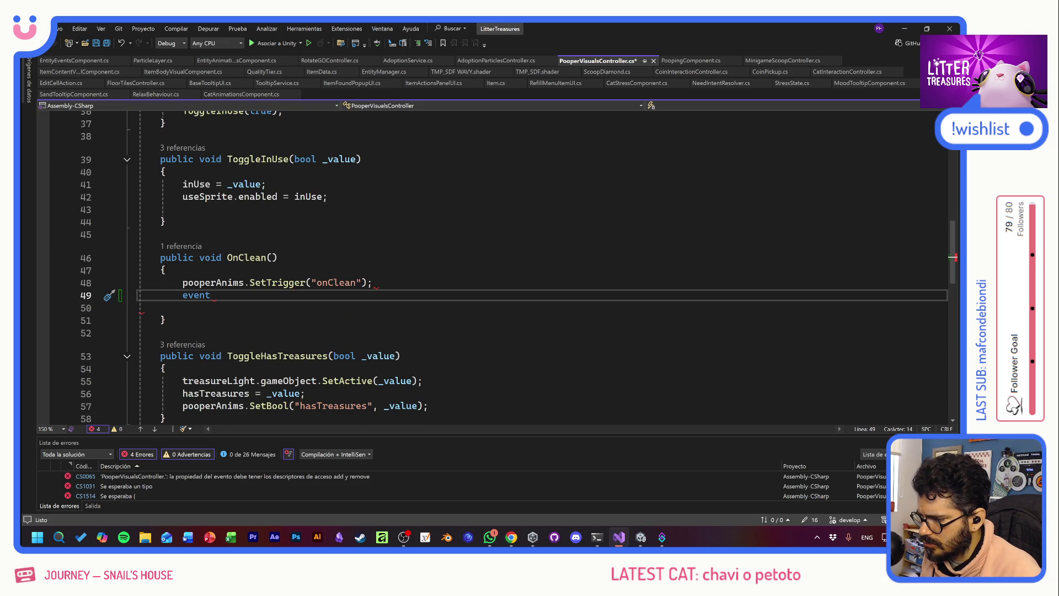
scroll(496, 265, "down", 5)
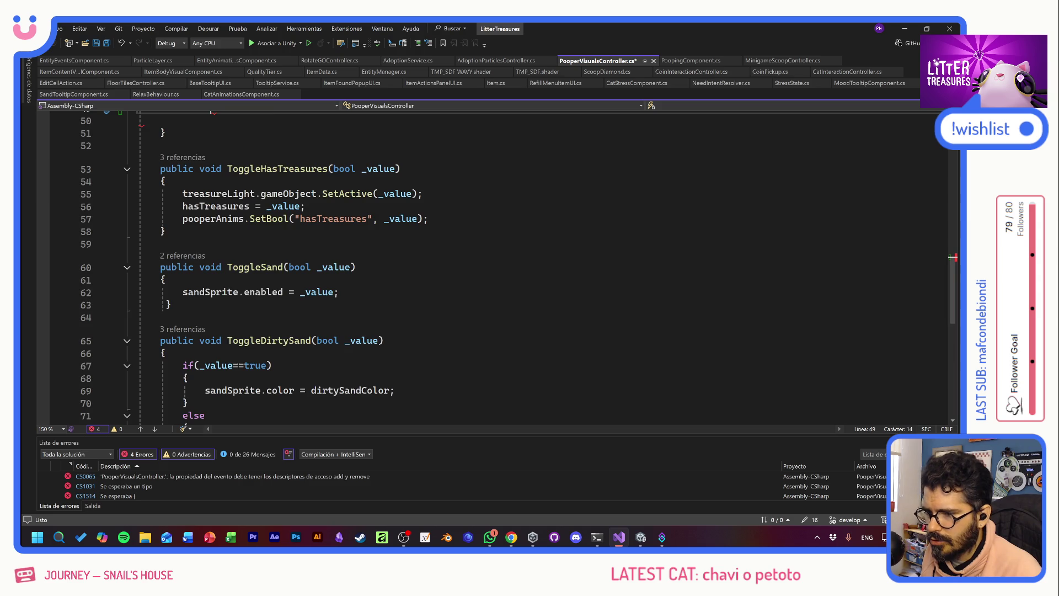
scroll(496, 265, "up", 5)
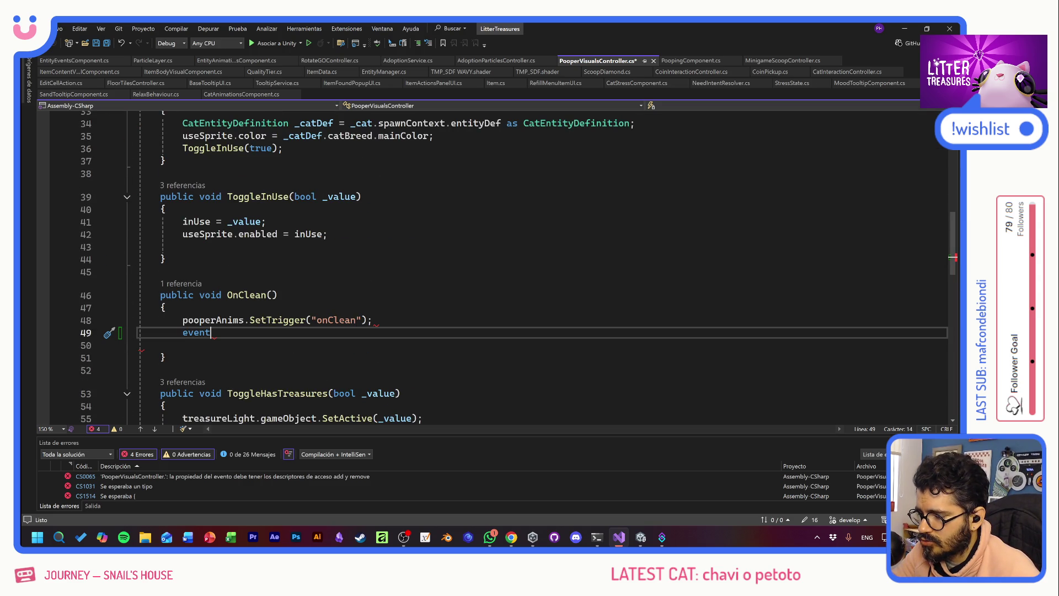
key("BackSpace")
key("BackSpace")
key("BackSpace")
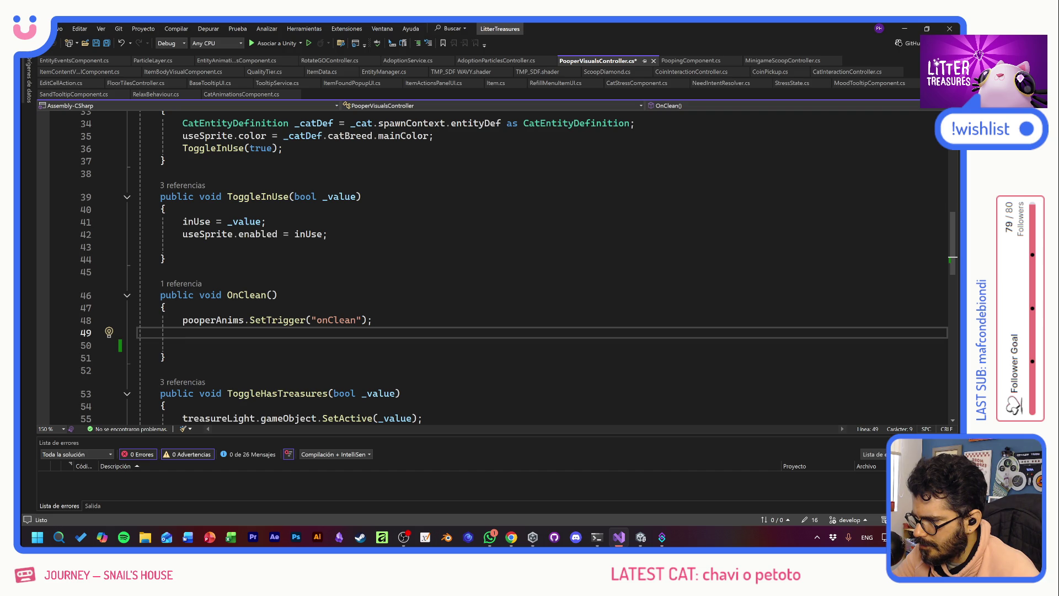
left_click(687, 60)
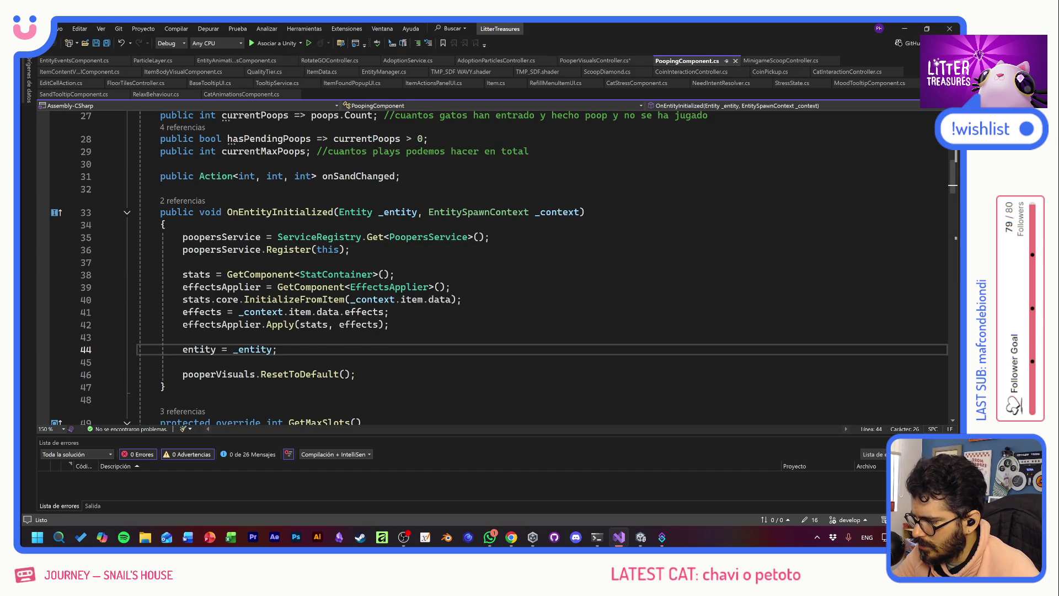
- Scroll PoopingComponent.cs down to the OnClean call inside Refill
scroll(503, 268, "down", 4)
scroll(503, 268, "down", 5)
scroll(503, 268, "down", 8)
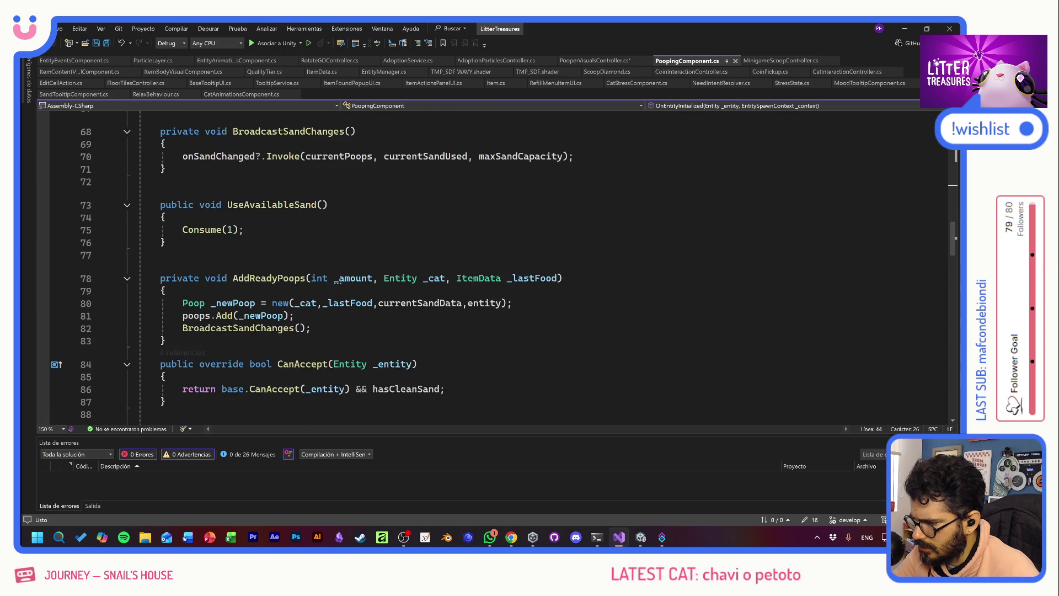
scroll(503, 268, "down", 6)
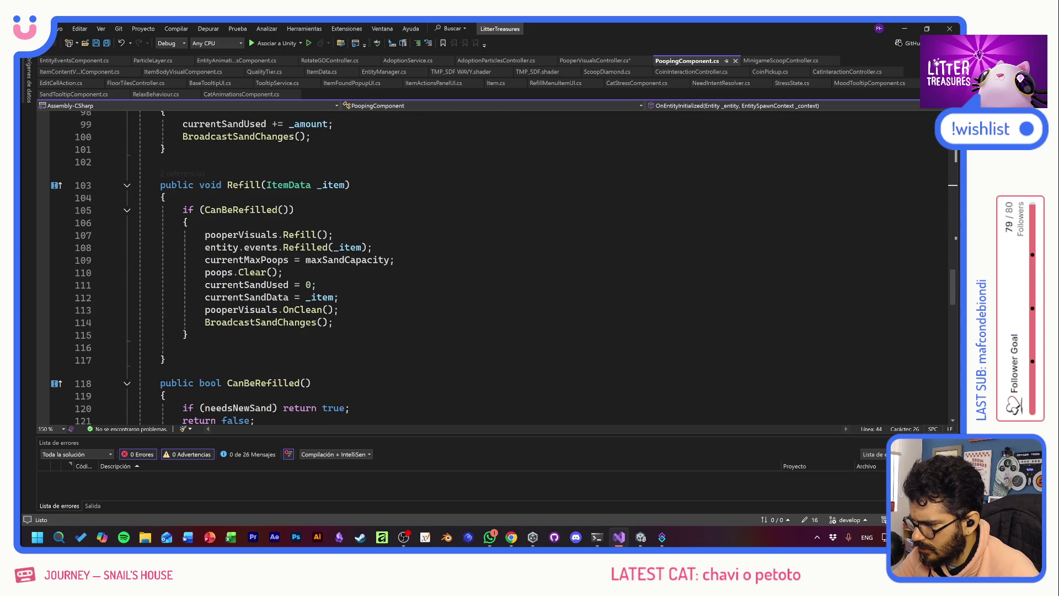
mouse_move(241, 310)
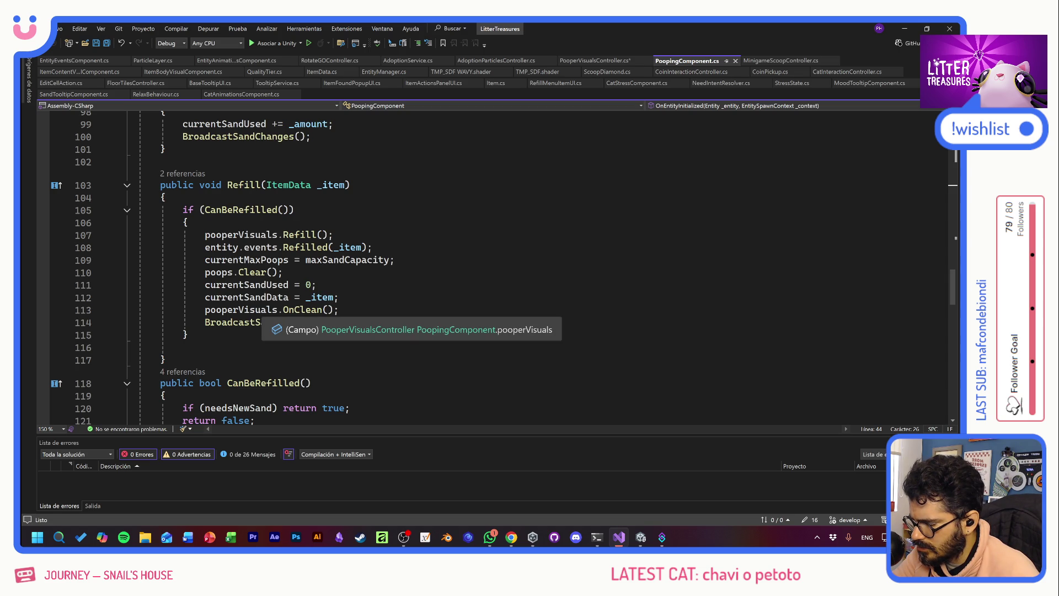
left_click(339, 309)
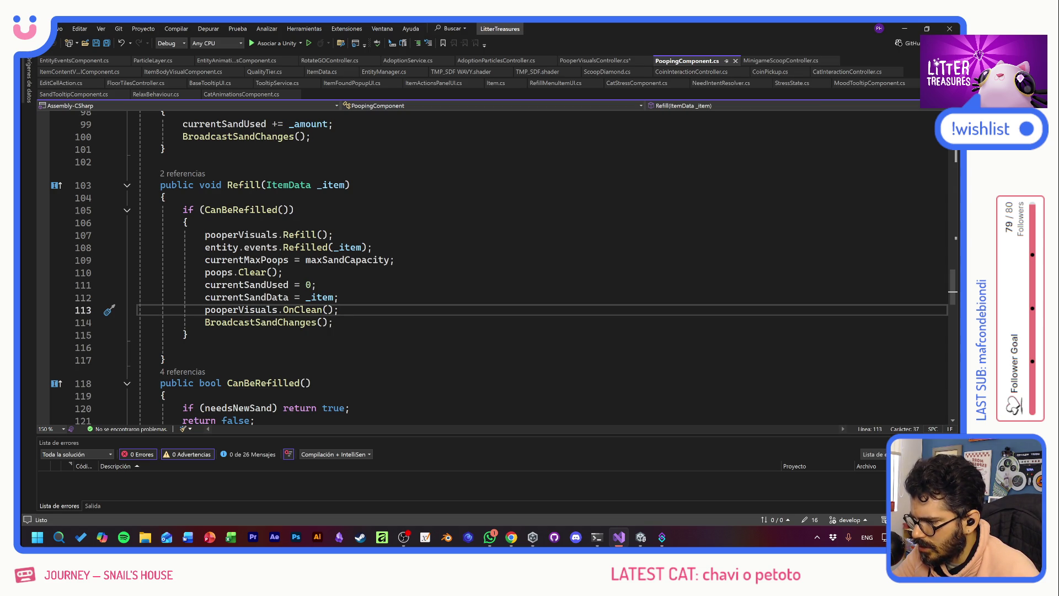
- Find CheckSand's needsNewSand branch and jump to the ToggleDirtySand definition
scroll(496, 265, "down", 4)
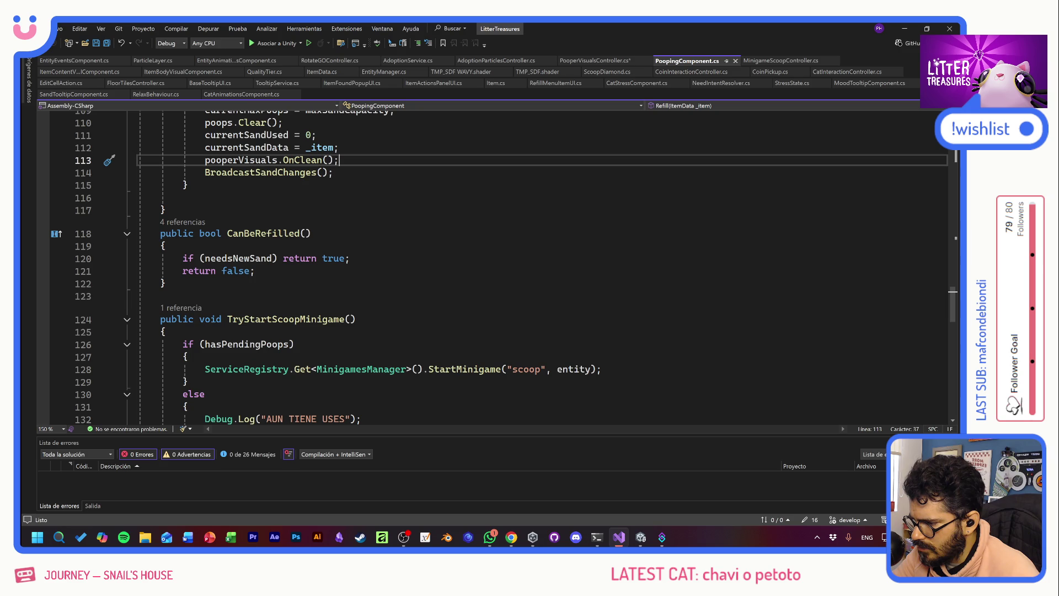
scroll(497, 265, "down", 4)
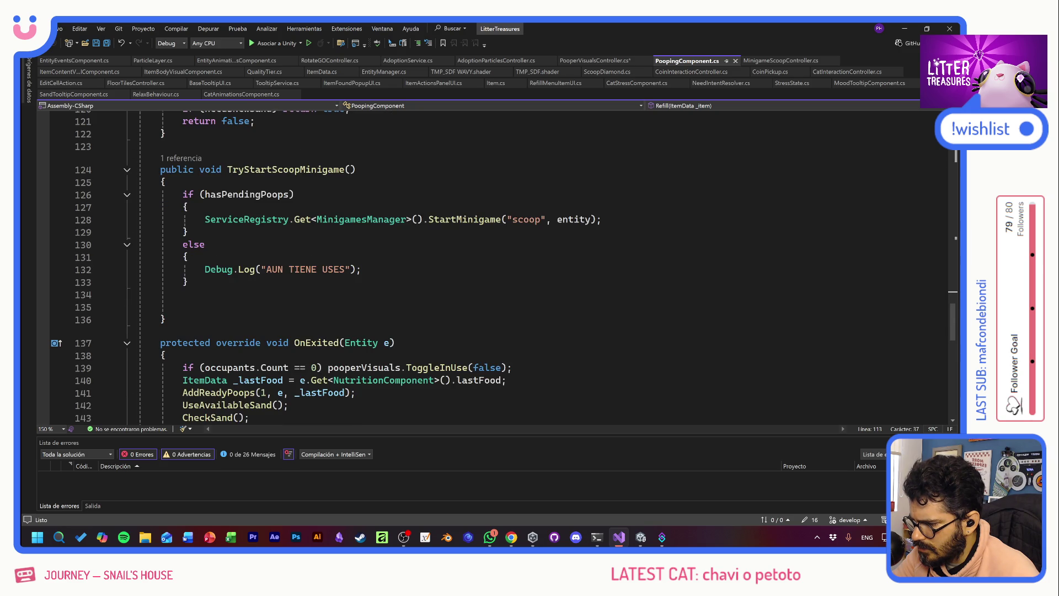
scroll(497, 265, "down", 5)
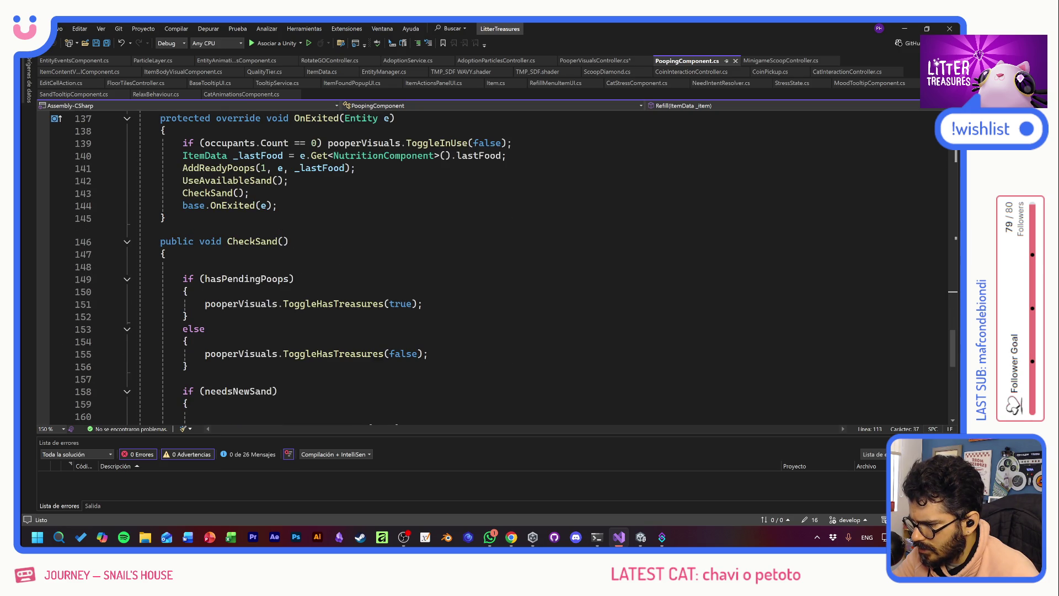
scroll(331, 303, "down", 2)
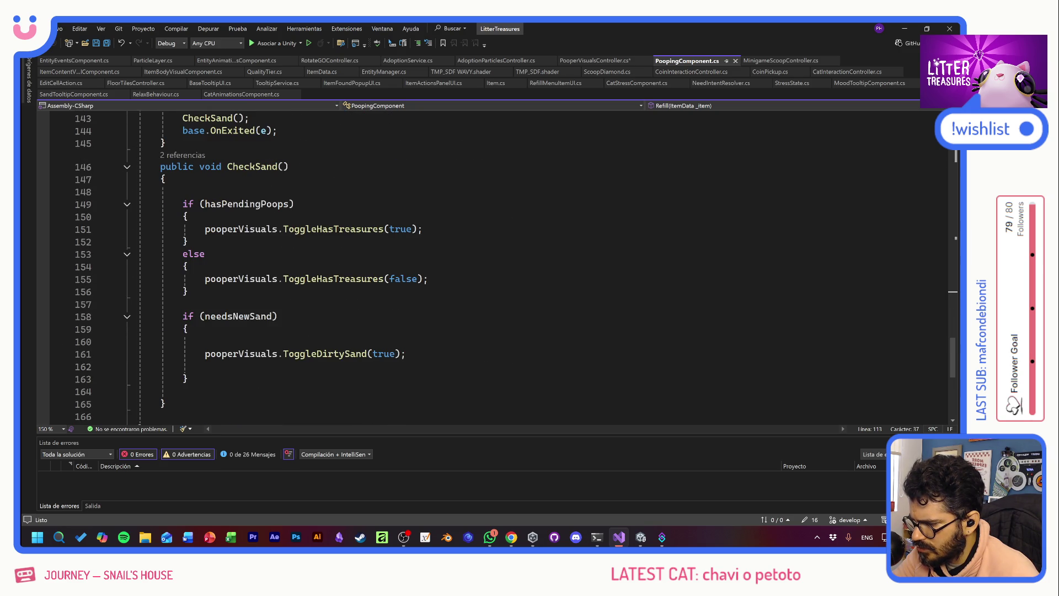
left_click(364, 341)
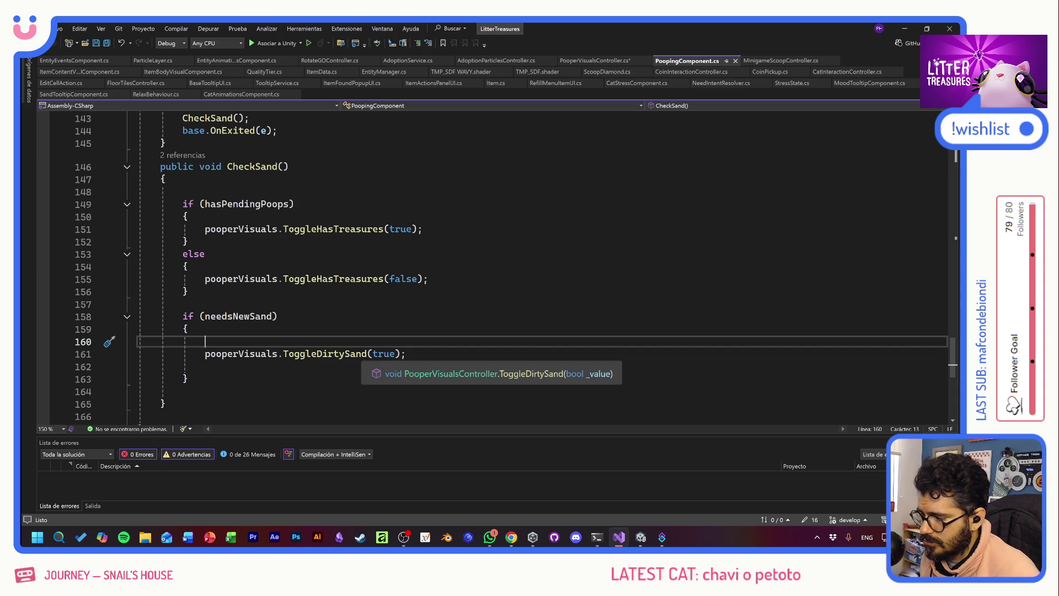
left_click(335, 355, "ctrl")
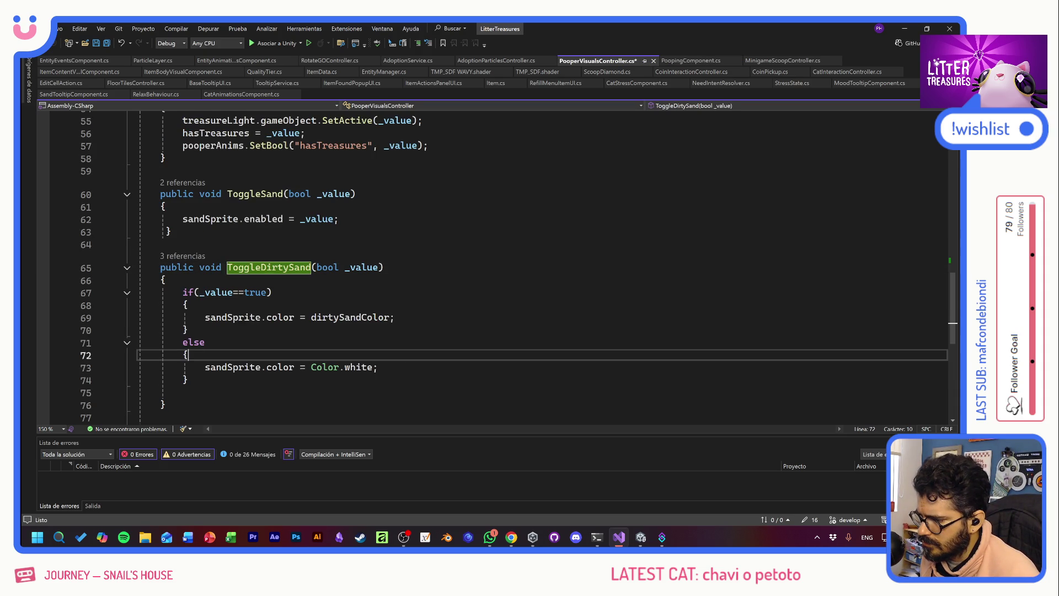
- Insert a blank line at the top of ToggleDirtySand, save, and review EntityEventsComponent
left_click(188, 355)
left_click(165, 280)
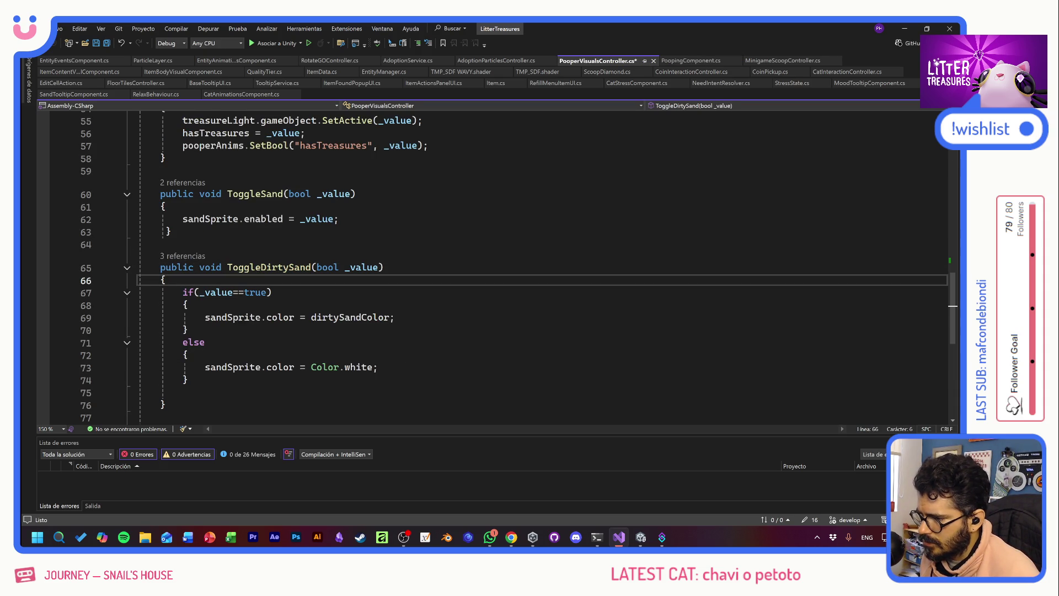
key("Return")
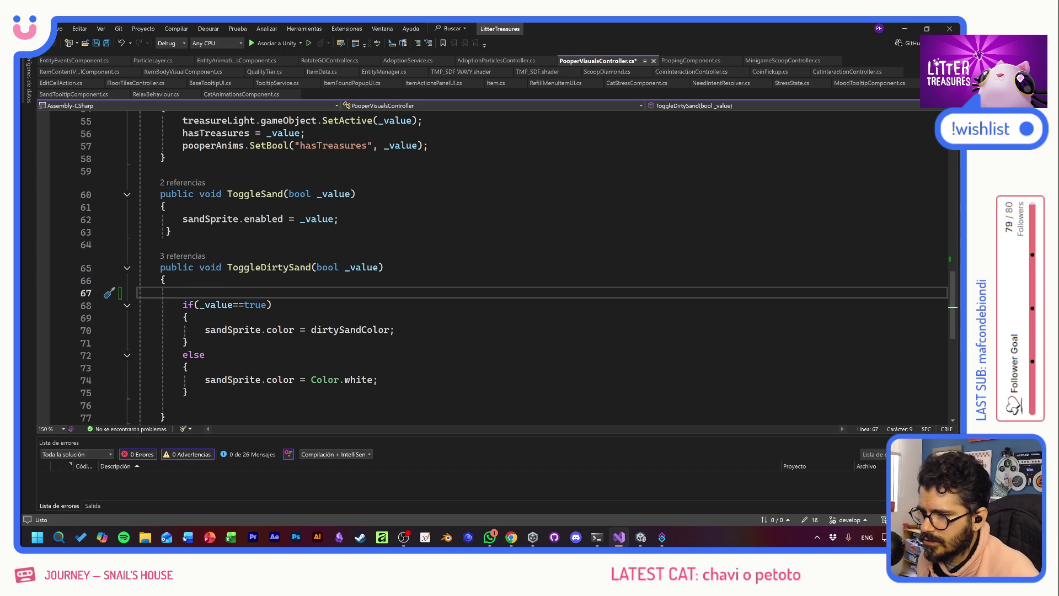
key("ctrl+s")
left_click(75, 60)
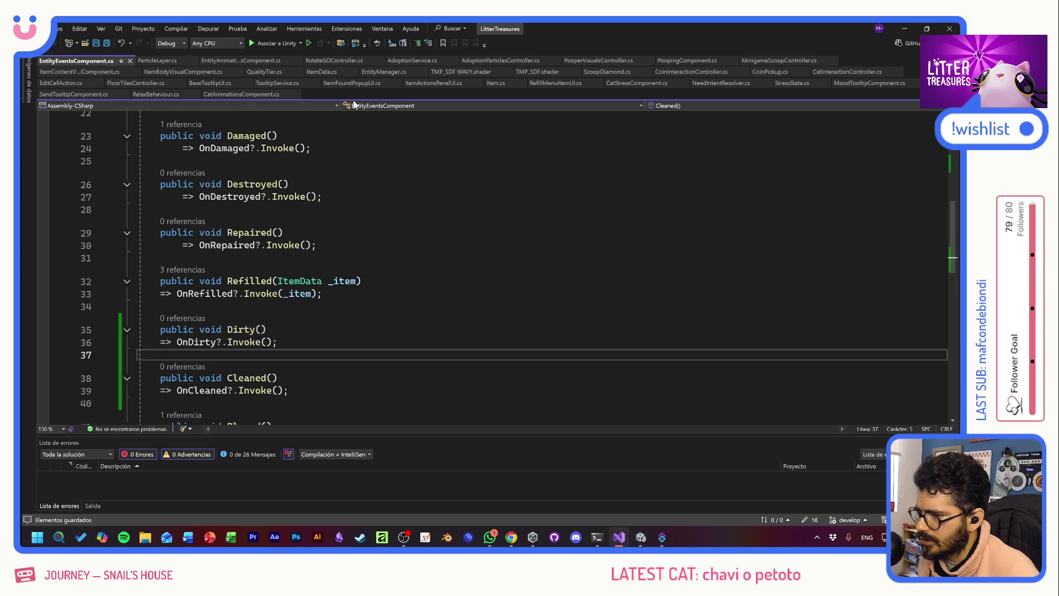
left_click(596, 60)
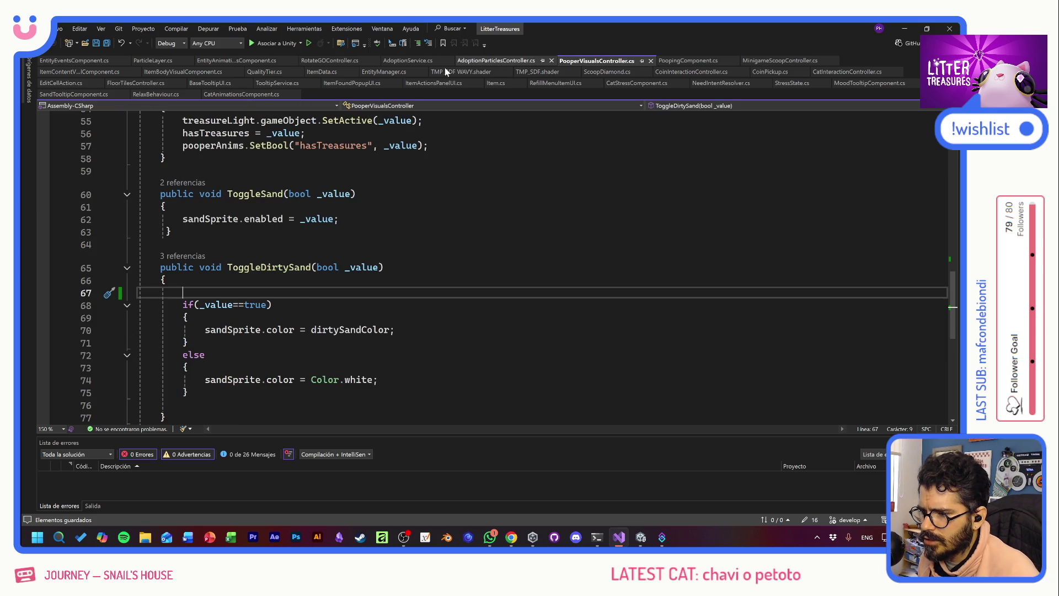
- Add entity.events.OnDirty(); above ToggleDirtySand(true) in the needsNewSand branch and save
left_click(697, 61)
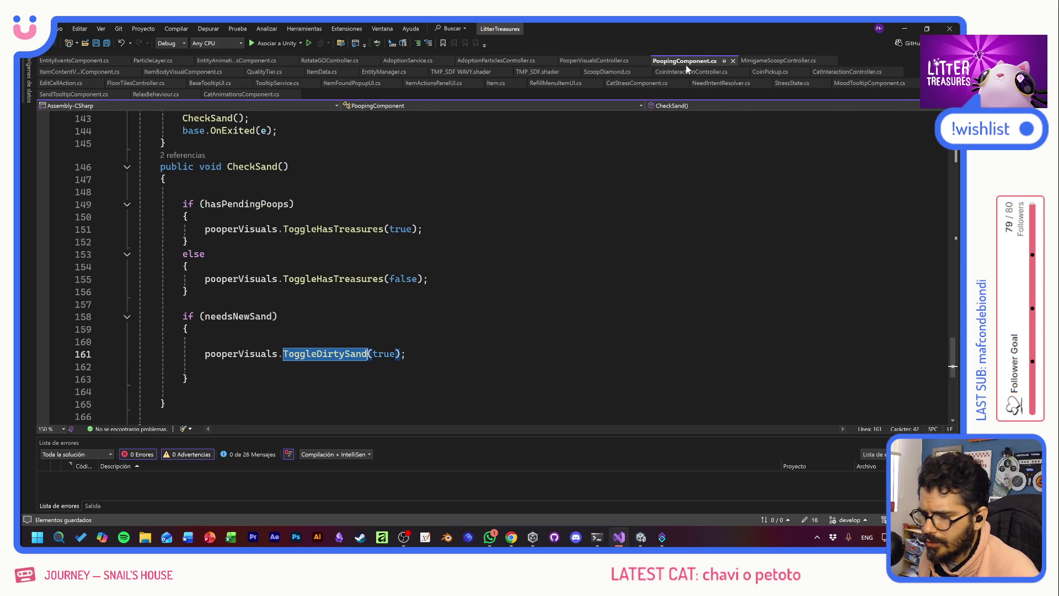
left_click(205, 341)
type("event")
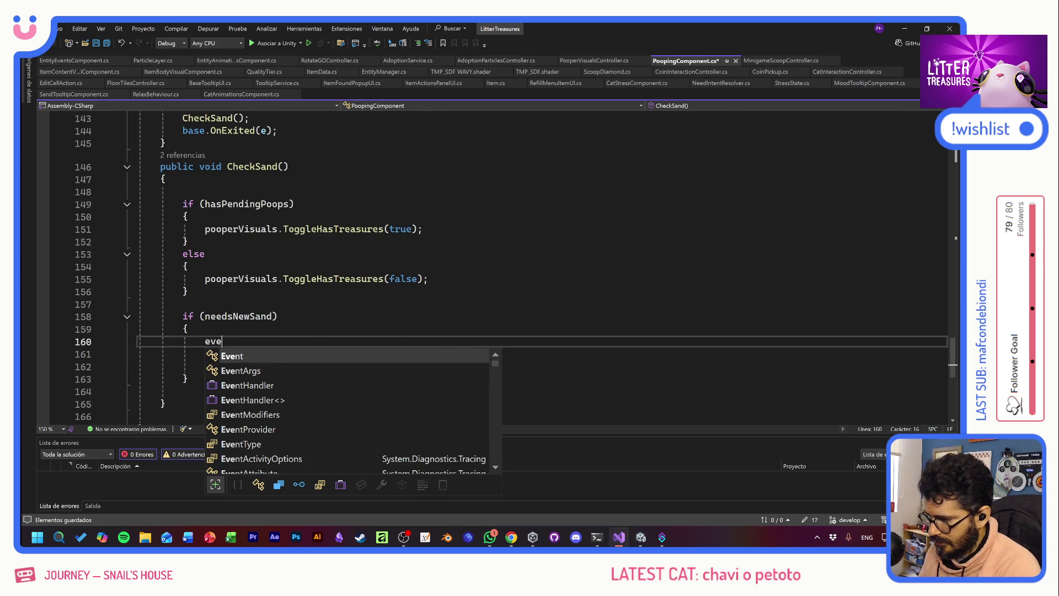
key("BackSpace")
key("BackSpace")
key("BackSpace")
type("nt")
key("Tab")
type(".e")
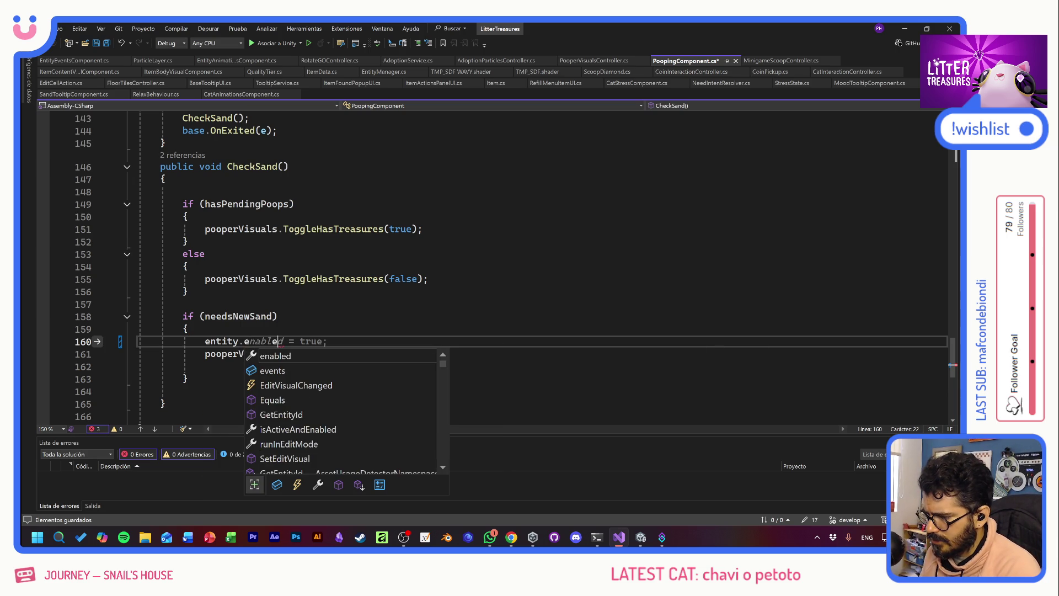
key("Down")
key("Tab")
type(".")
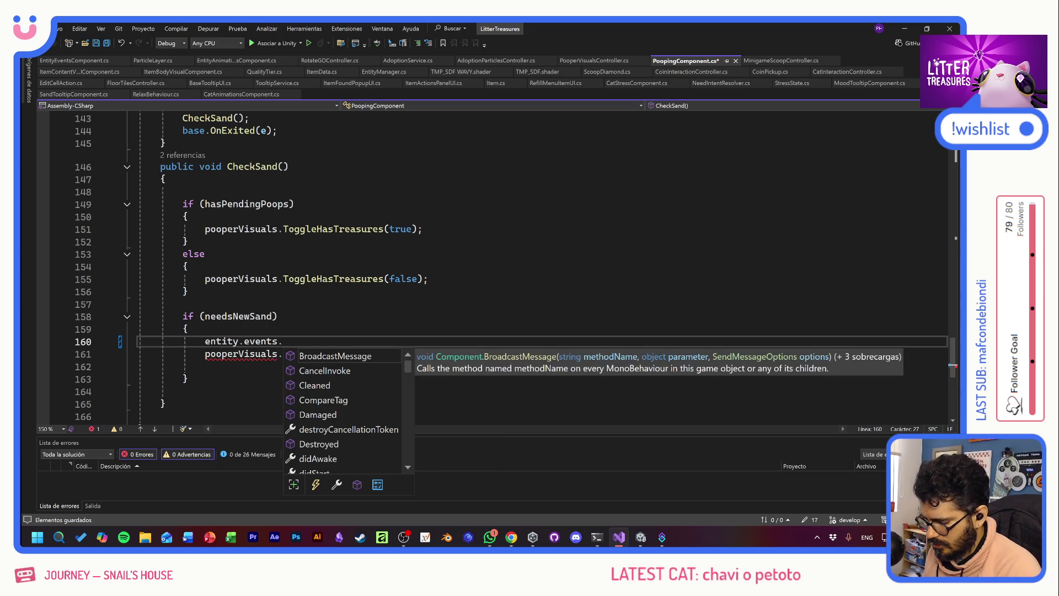
type("On")
key("Down")
key("Down")
key("Down")
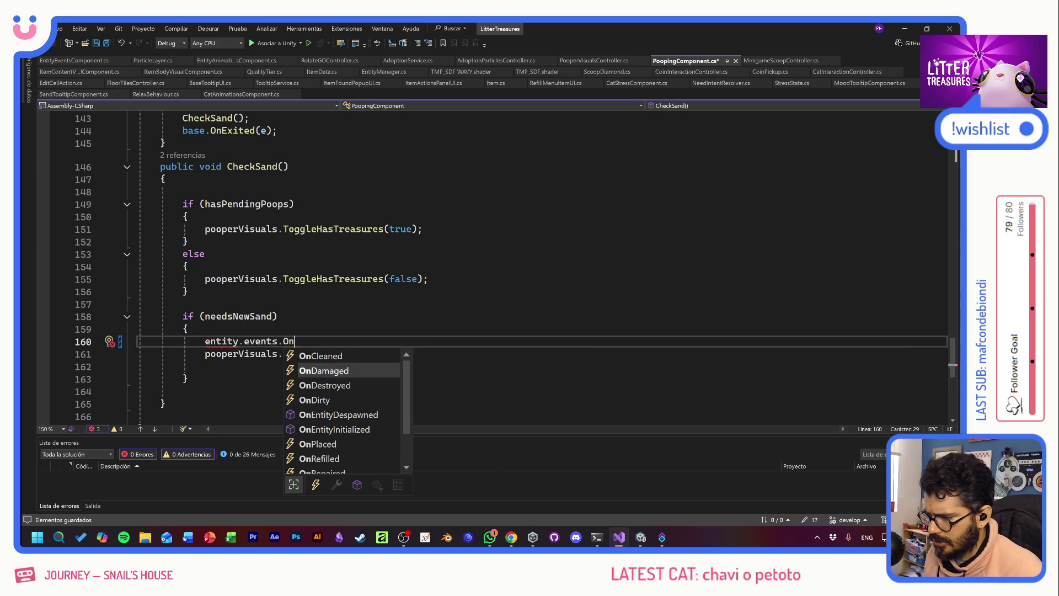
key("Tab")
type("();")
key("ctrl+s")
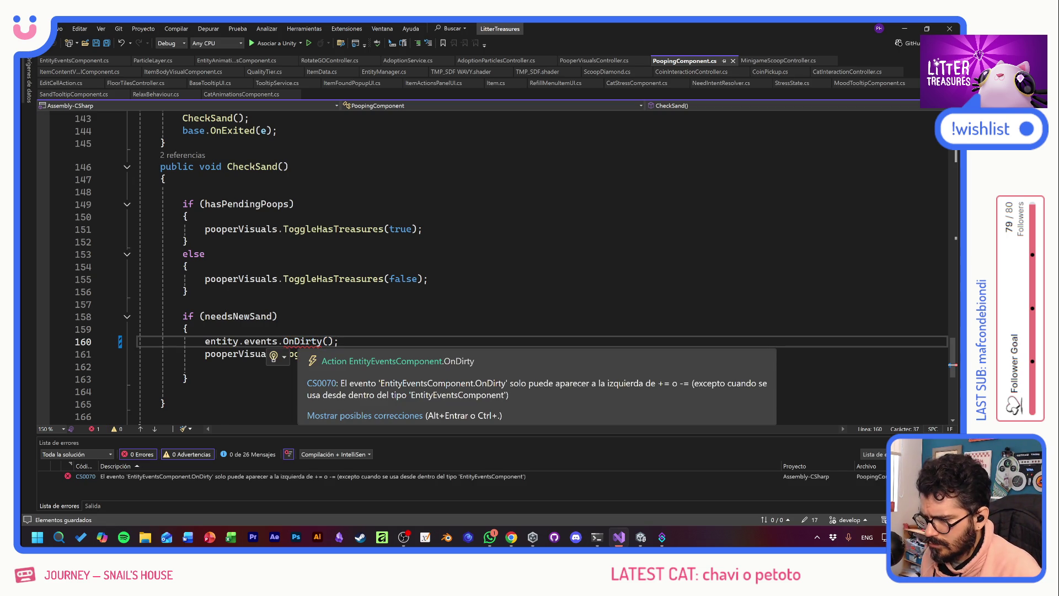
- Try renaming the OnDirty call, then undo to keep entity.events.OnDirty()
double_click(302, 340)
key("BackSpace")
type("Han")
key("ctrl+z")
key("End")
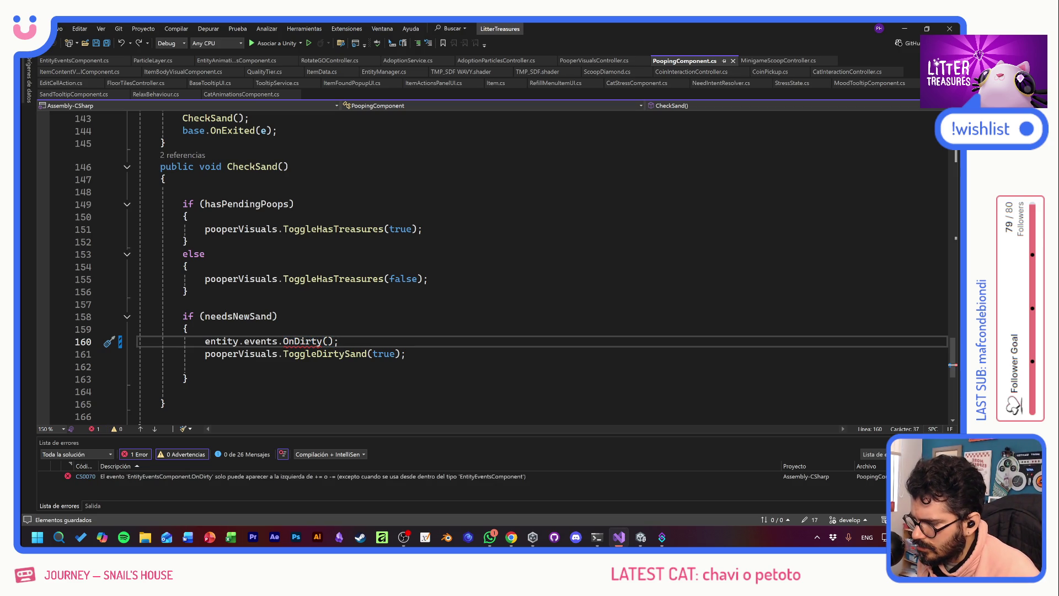
mouse_move(306, 342)
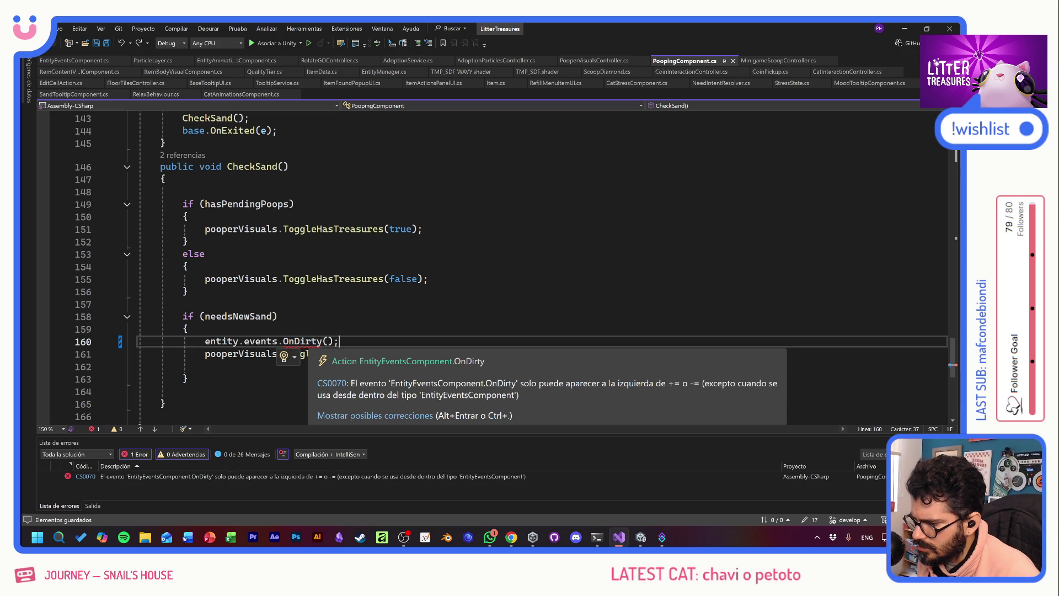
- Go to the definitions of entity.events and the EntityEventsComponent class
left_click(267, 345, "ctrl")
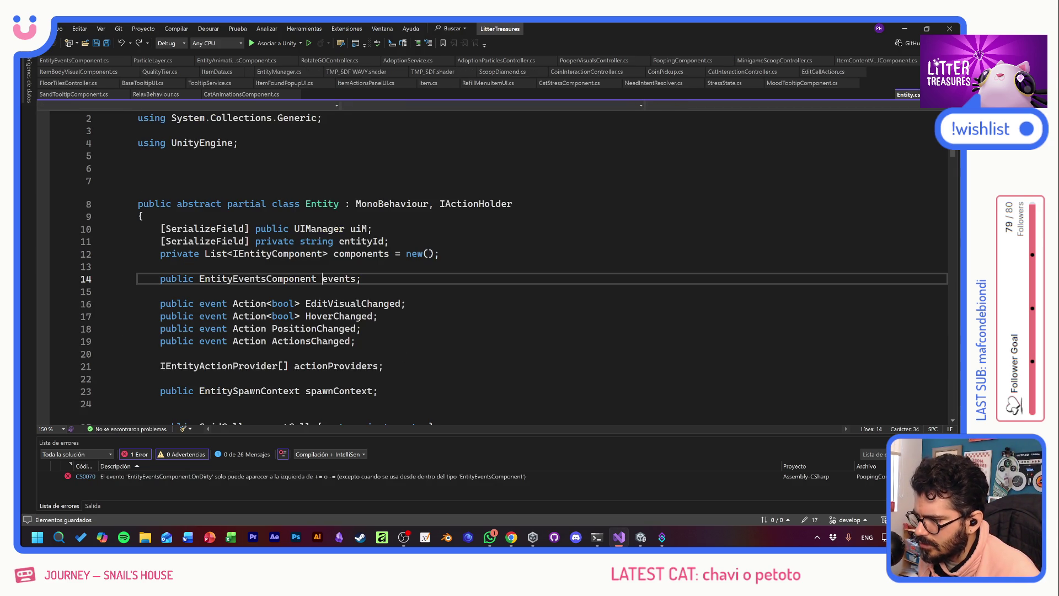
left_click(294, 279)
left_click(257, 278, "ctrl")
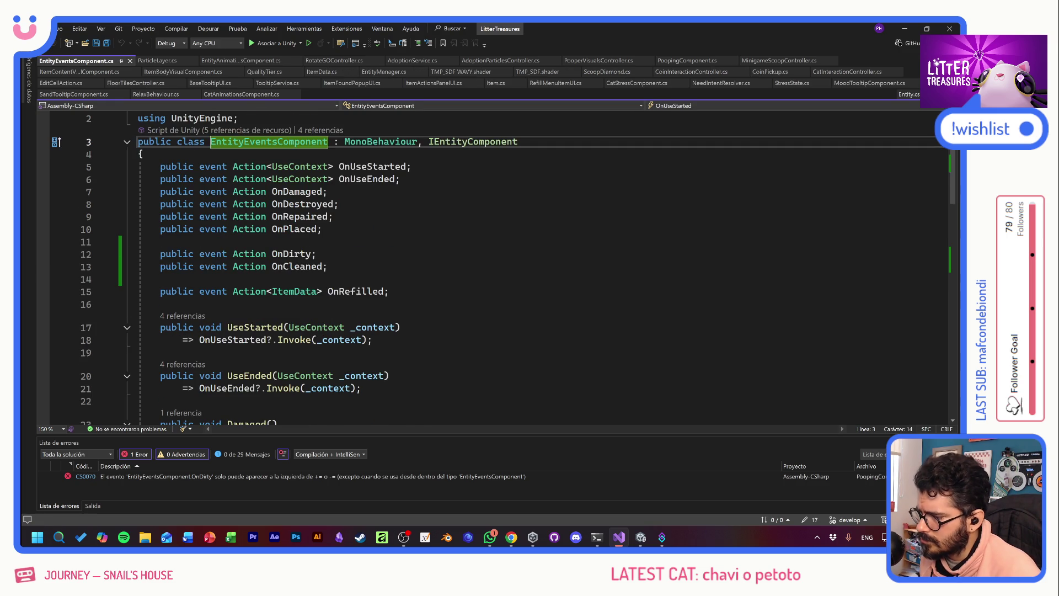
scroll(496, 265, "down", 5)
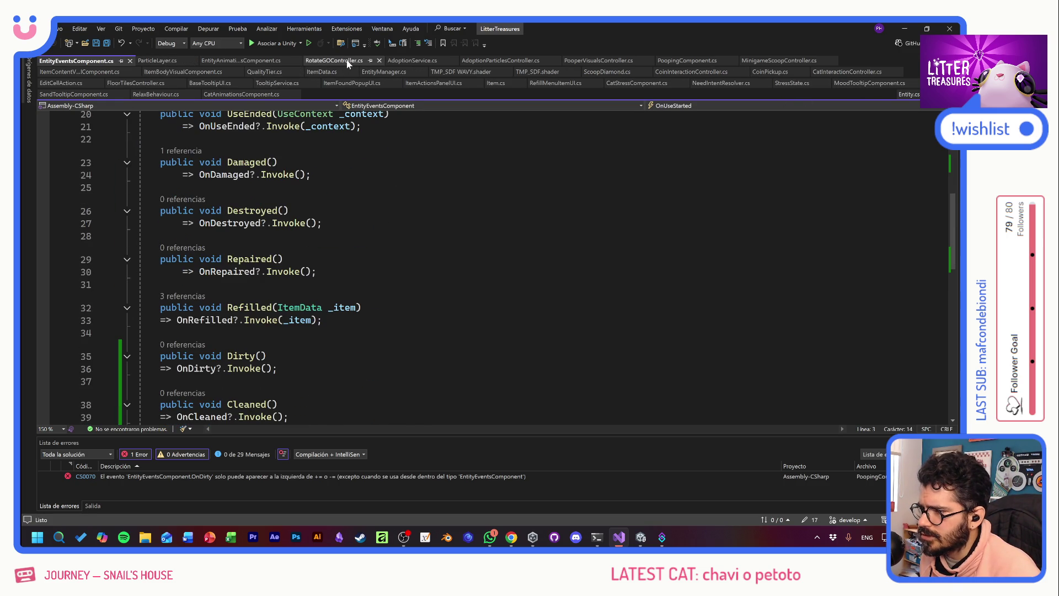
- Close the unneeded script tabs
middle_click(422, 58)
middle_click(422, 59)
middle_click(421, 59)
middle_click(421, 58)
middle_click(422, 58)
middle_click(421, 58)
middle_click(422, 59)
middle_click(421, 59)
middle_click(421, 58)
middle_click(421, 59)
middle_click(421, 58)
middle_click(421, 58)
middle_click(421, 58)
middle_click(421, 59)
middle_click(421, 58)
middle_click(422, 59)
middle_click(422, 58)
middle_click(421, 59)
middle_click(422, 58)
middle_click(421, 58)
middle_click(421, 58)
middle_click(422, 58)
middle_click(421, 59)
middle_click(422, 58)
middle_click(421, 58)
middle_click(421, 58)
- Use the Refilled '3 referencias' CodeLens to jump to PoopingComponent.cs line 108
left_click(331, 203)
key("alt+Tab")
key("Escape")
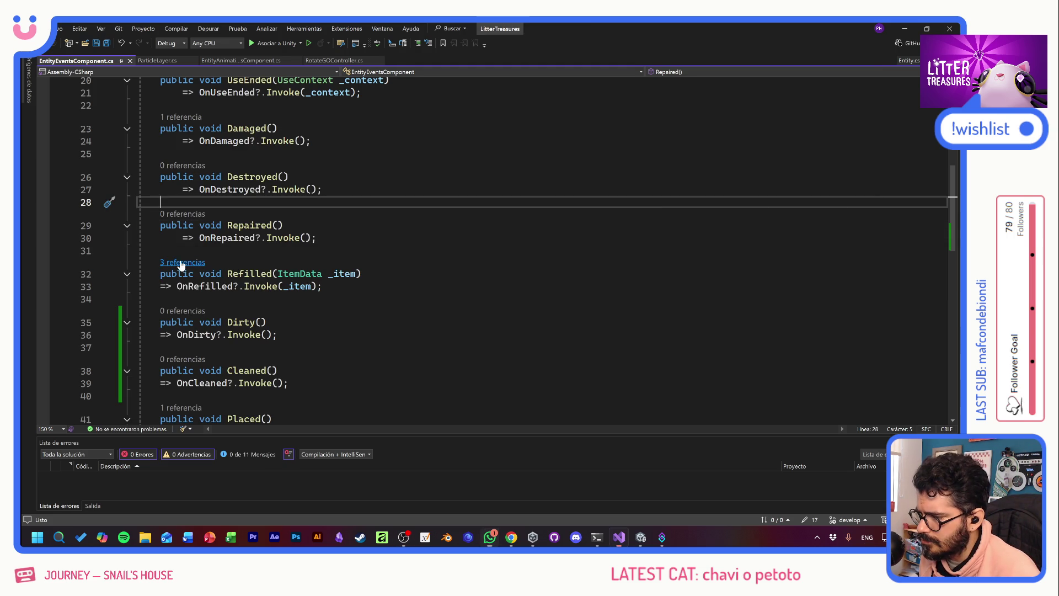
left_click(190, 263)
double_click(330, 233)
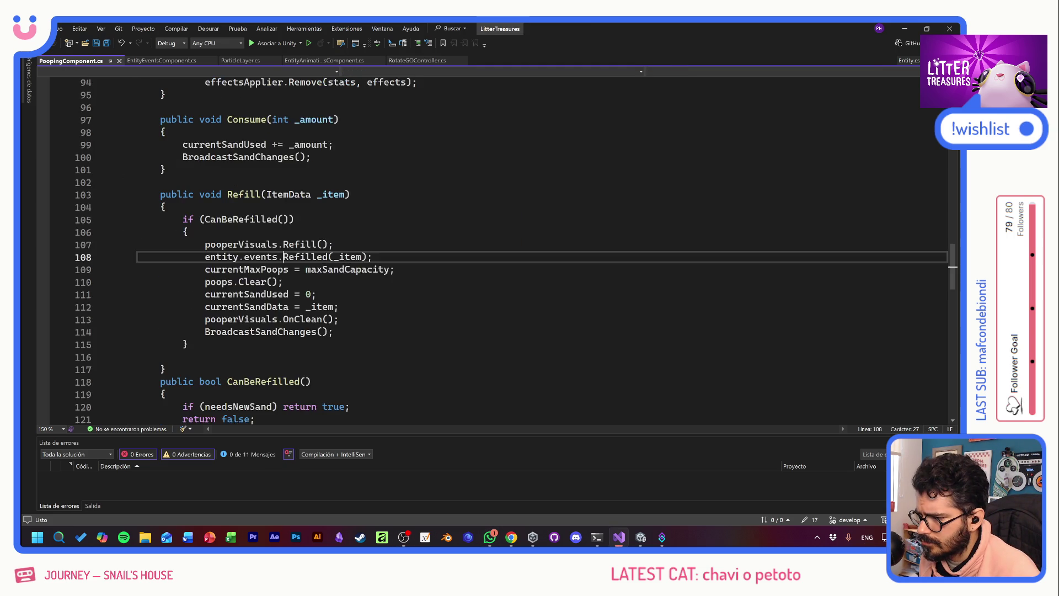
- Change OnDirty() to Dirty() in CheckSand and save
scroll(330, 234, "down", 10)
scroll(496, 248, "down", 6)
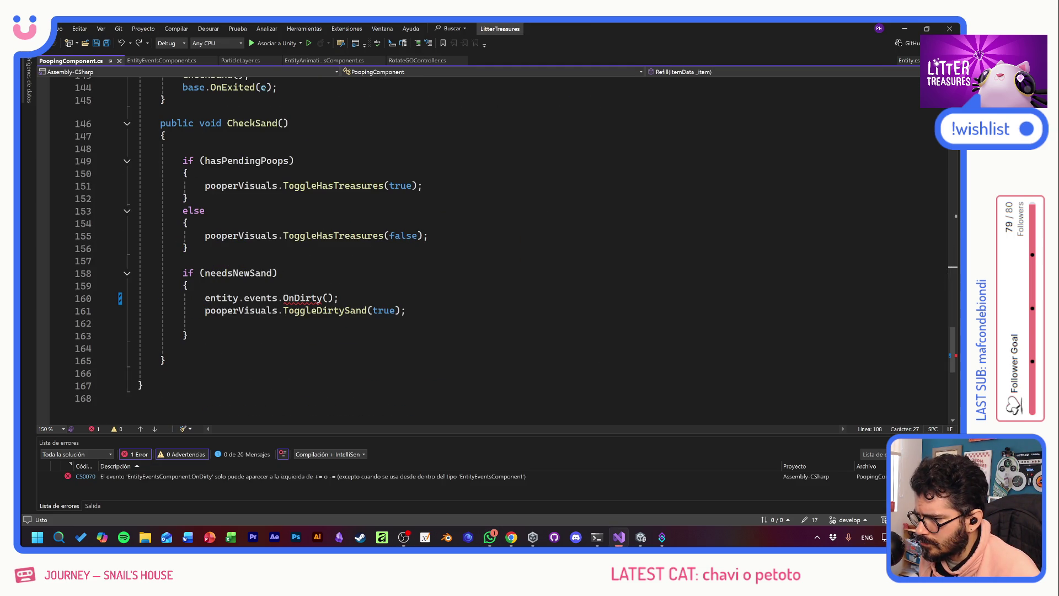
left_click(293, 299)
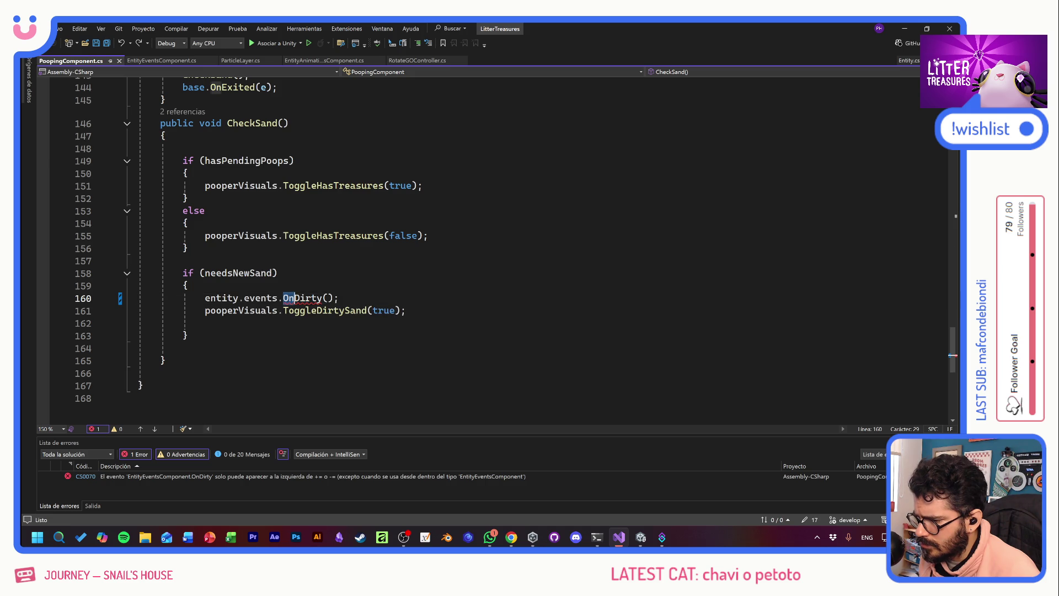
key("BackSpace")
key("BackSpace")
key("End")
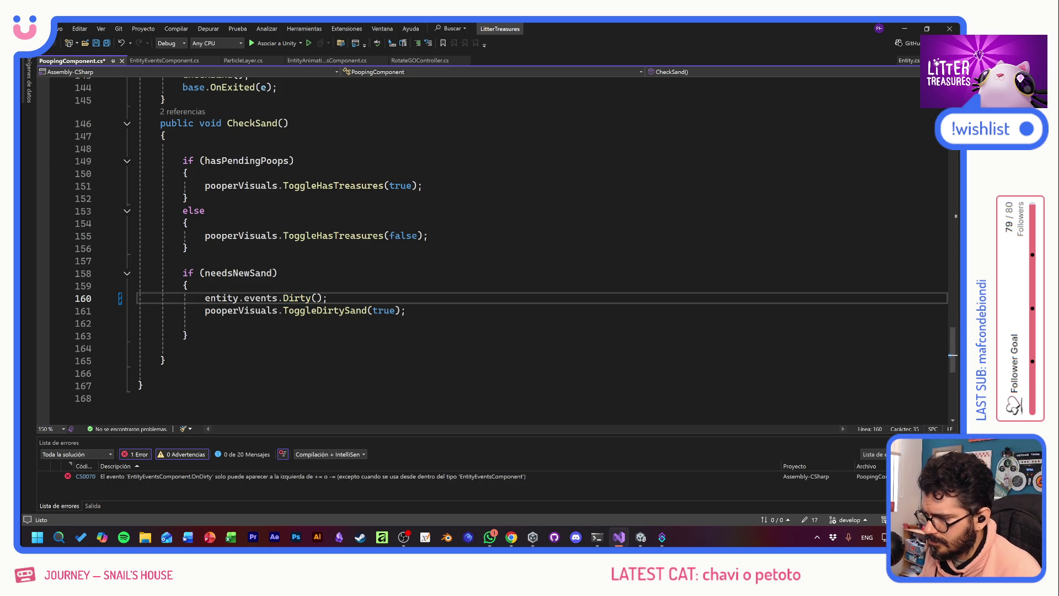
key("shift+Home")
key("ctrl+s")
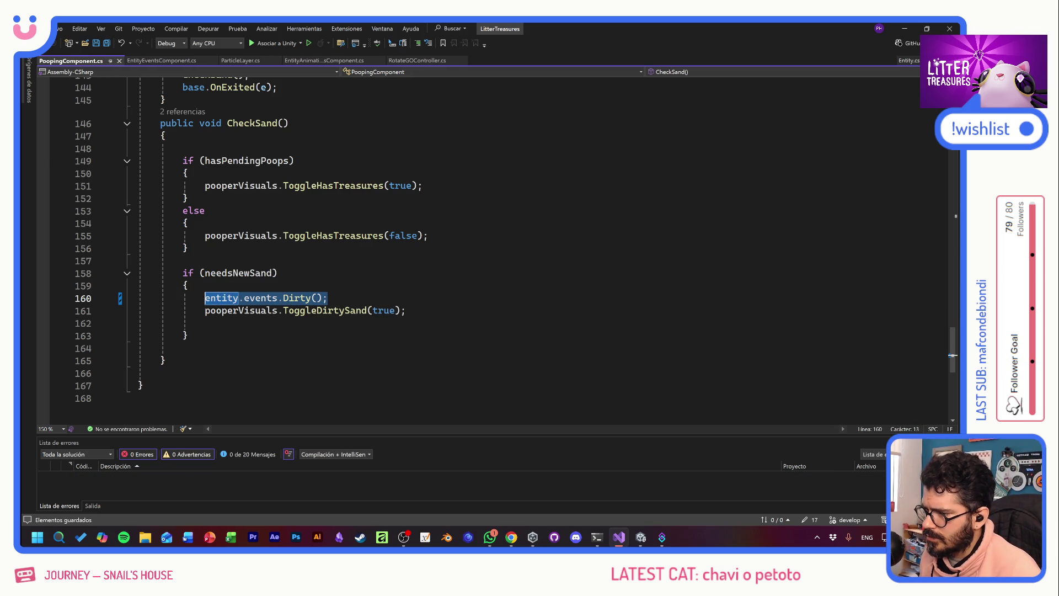
key("Down")
key("Down")
key("Down")
- Add entity.events.Cleaned(); after pooperVisuals.OnClean() in Refill and save
scroll(420, 380, "up", 5)
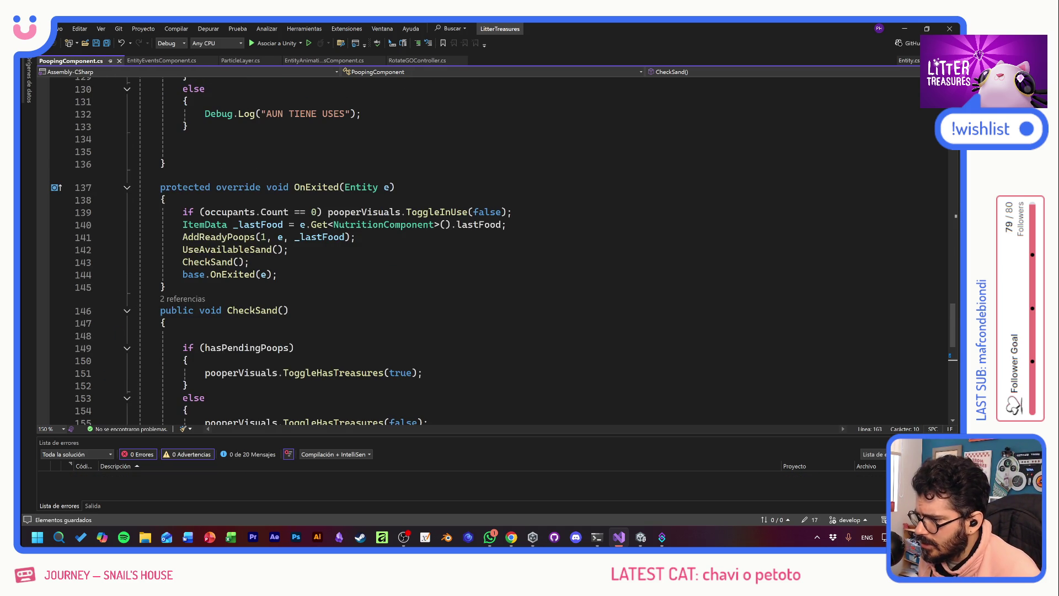
scroll(419, 380, "up", 4)
scroll(419, 381, "up", 6)
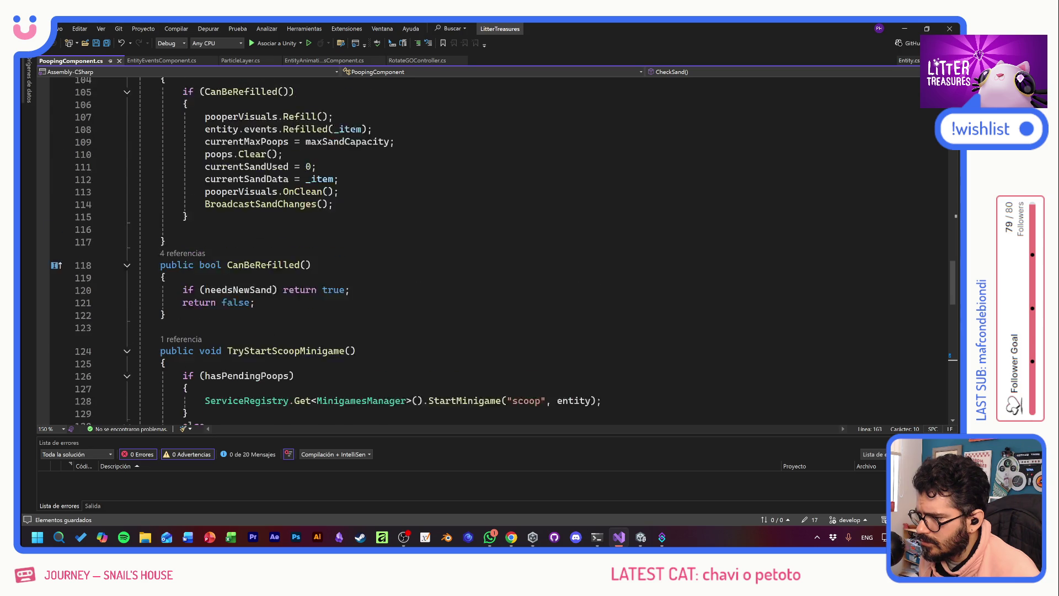
scroll(420, 380, "up", 2)
left_click(339, 340)
key("Return")
type("entity.events.Dirty();")
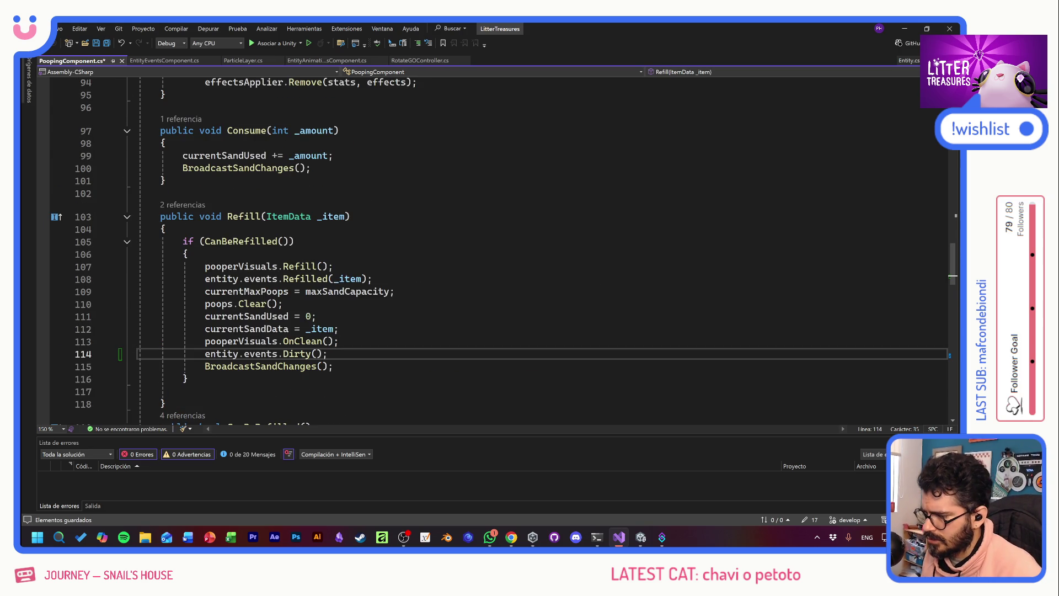
double_click(296, 353)
type("Clean")
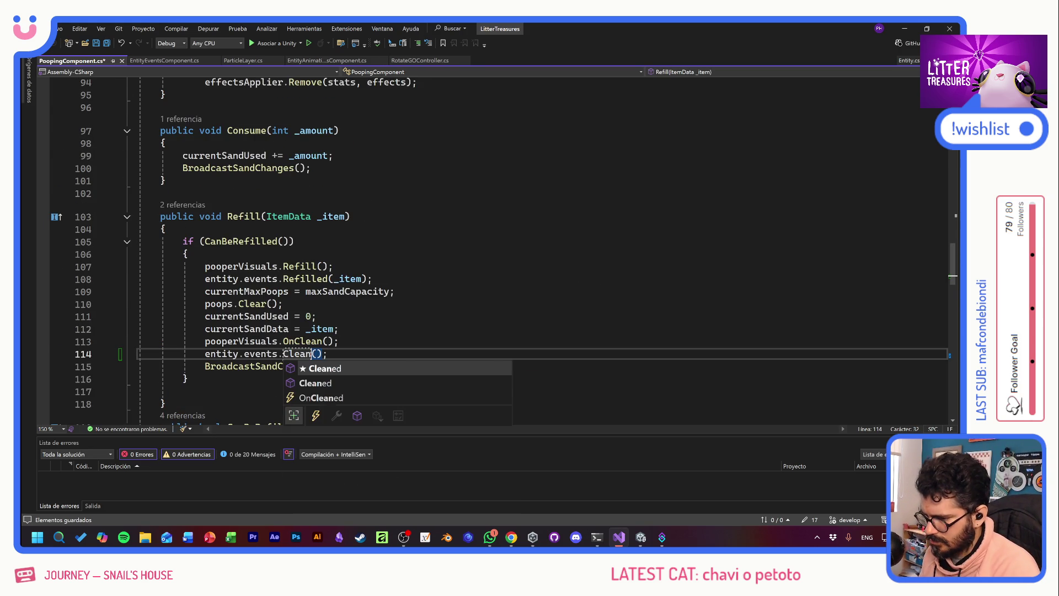
key("ctrl+s")
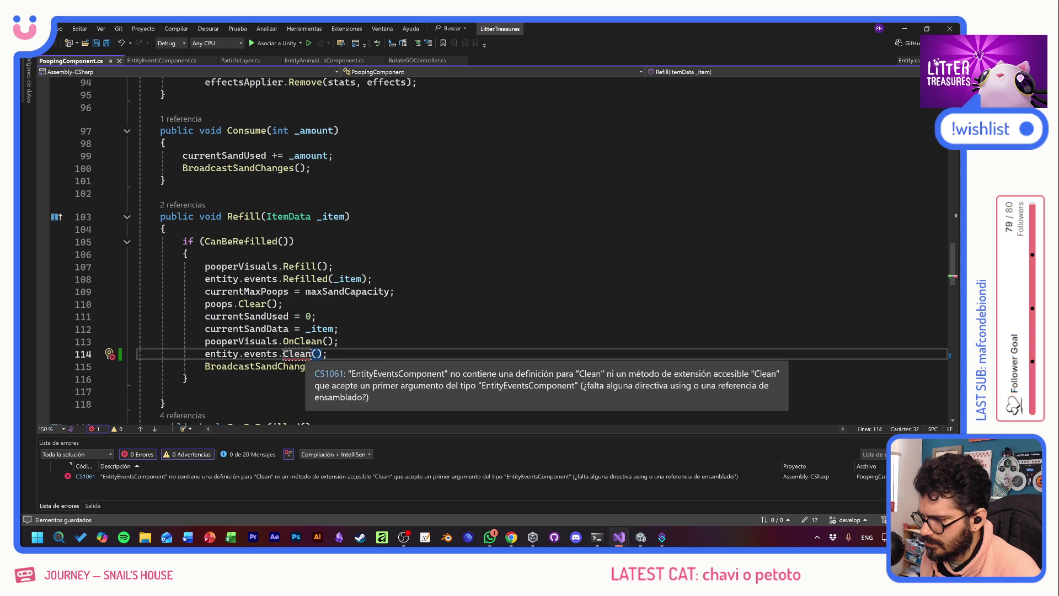
key("End")
key("BackSpace")
key("BackSpace")
key("BackSpace")
type("ed();")
key("ctrl+s")
- Switch to the ParticleLayer.cs script
key("Up")
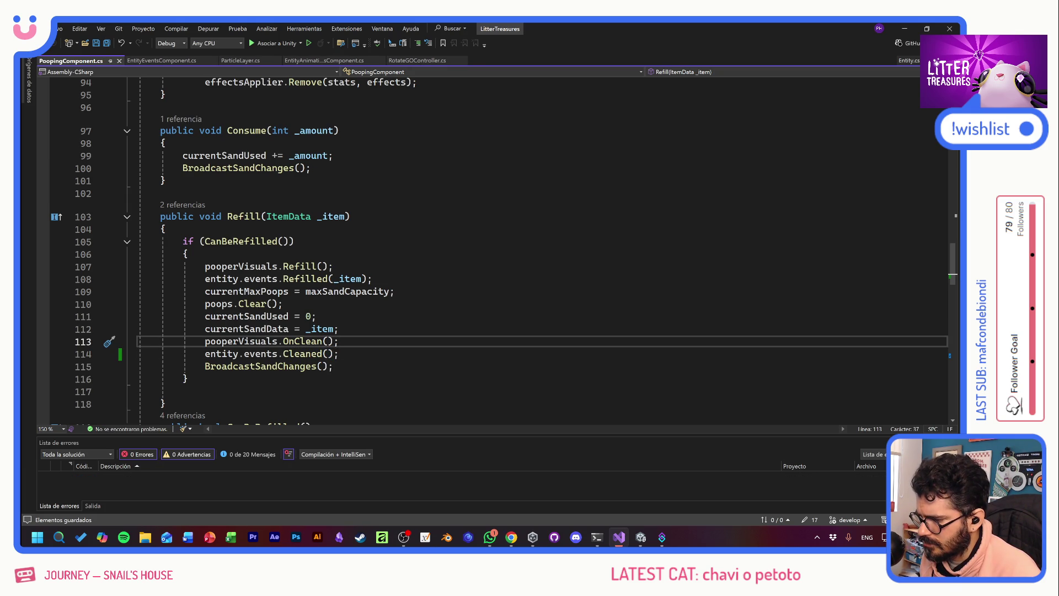
left_click(339, 328)
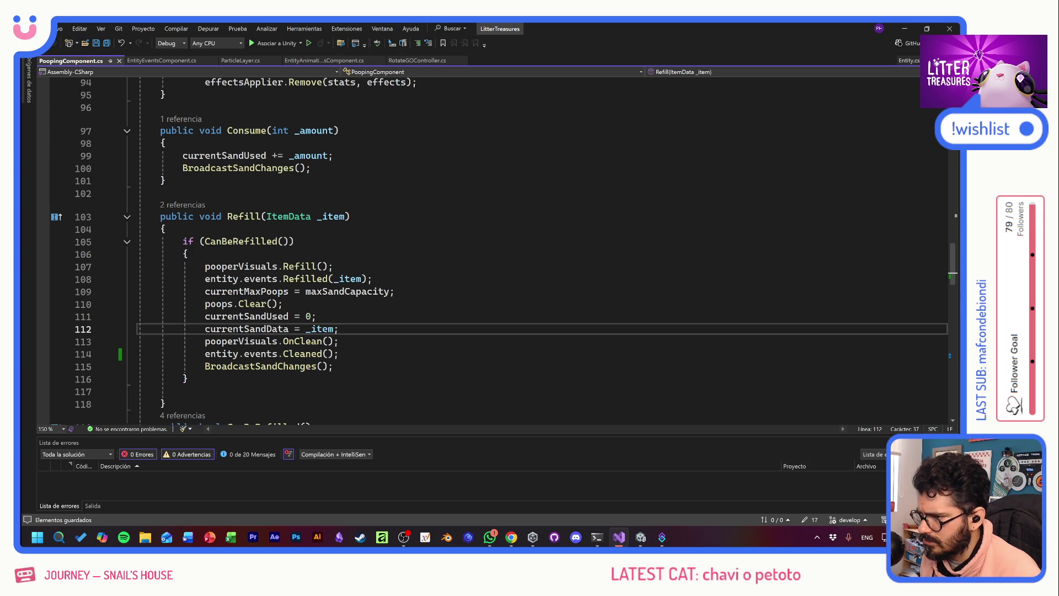
left_click(232, 62)
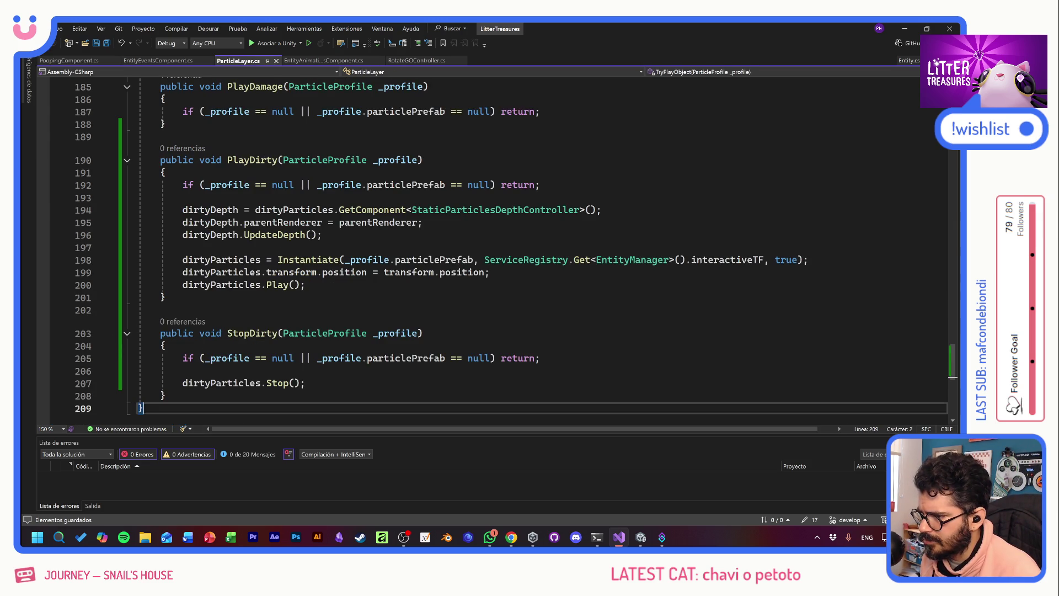
scroll(325, 189, "up", 20)
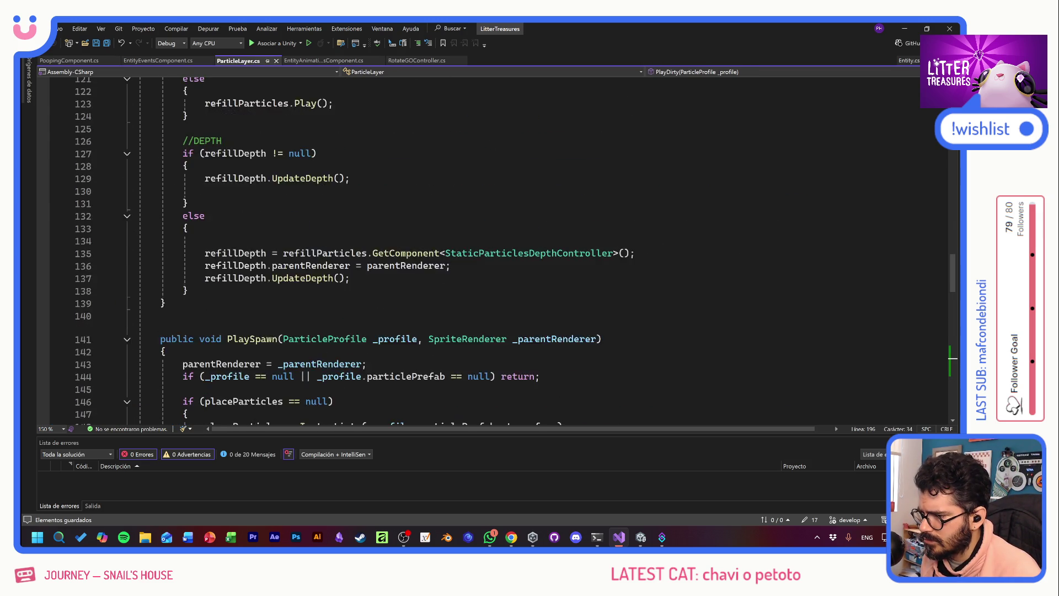
scroll(325, 189, "up", 19)
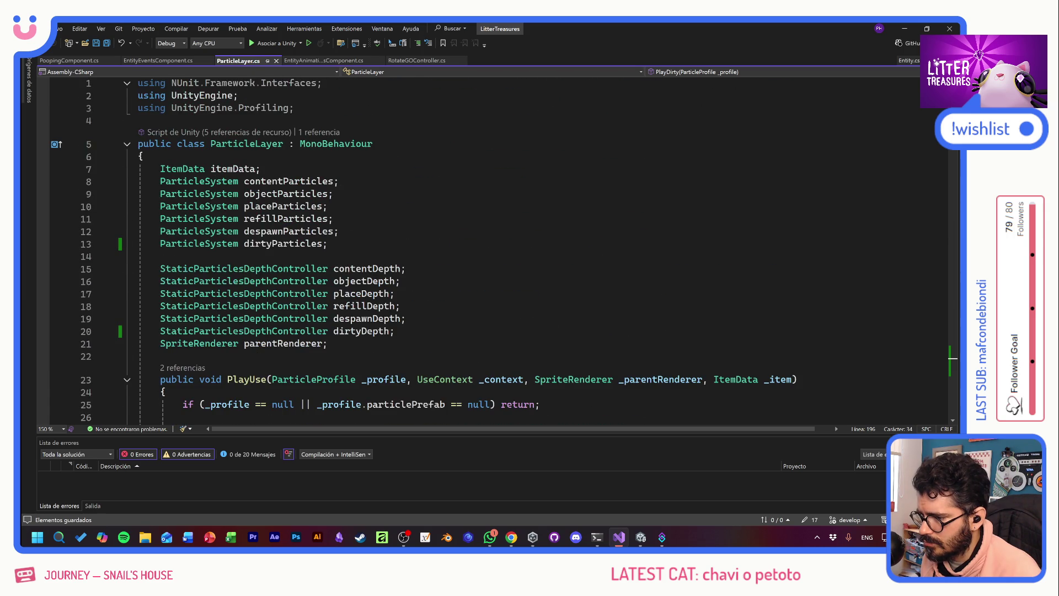
scroll(496, 248, "down", 5)
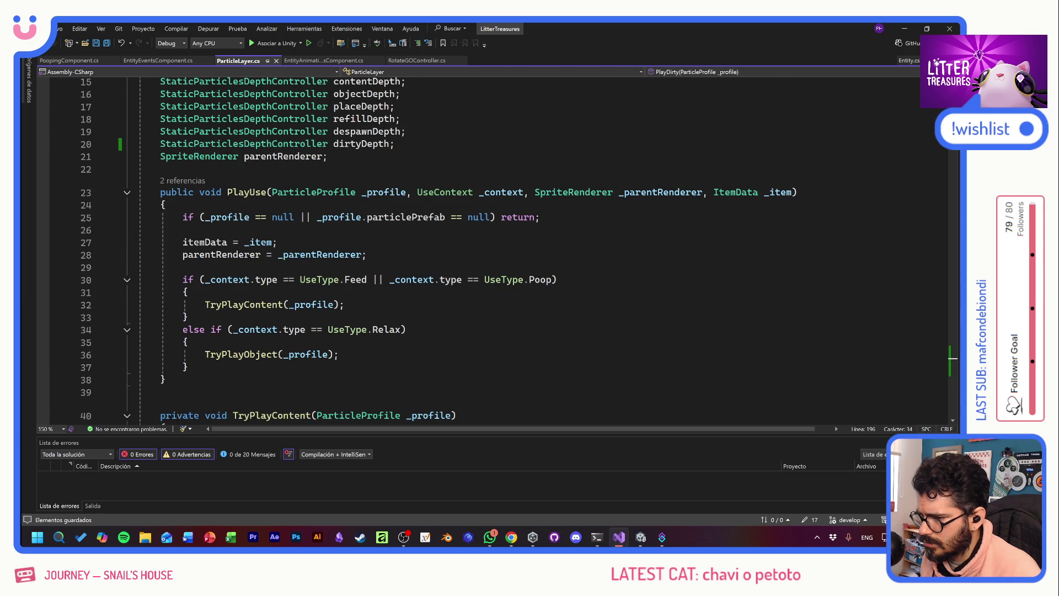
scroll(496, 248, "up", 4)
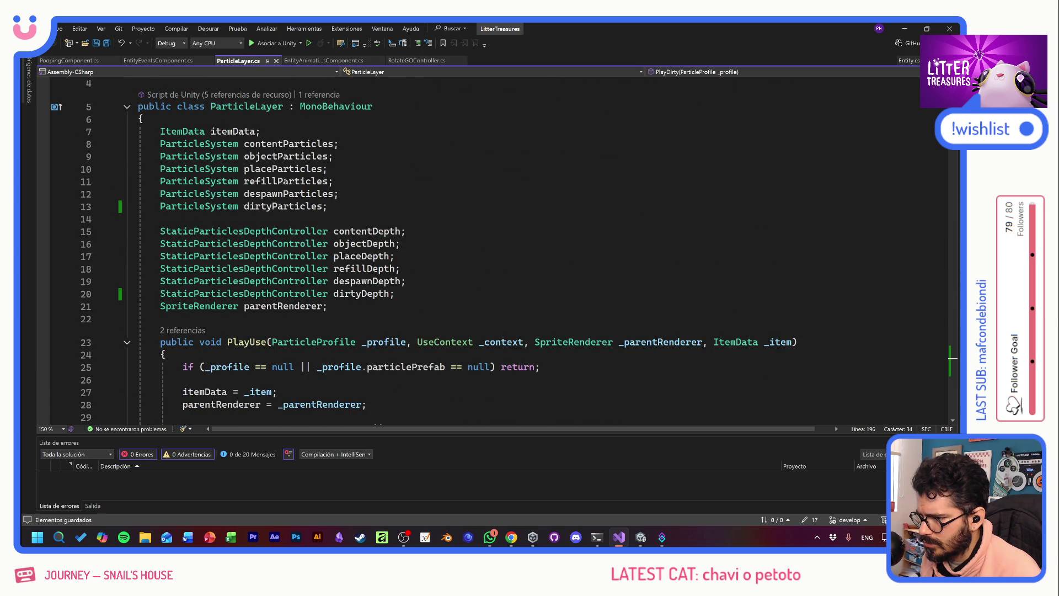
mouse_move(284, 206)
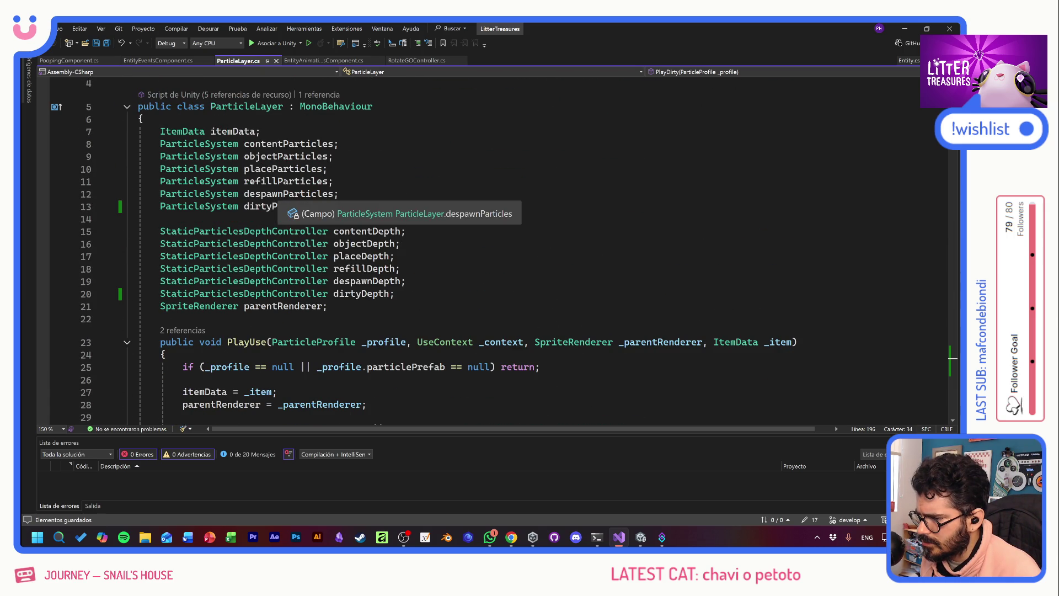
mouse_move(386, 280)
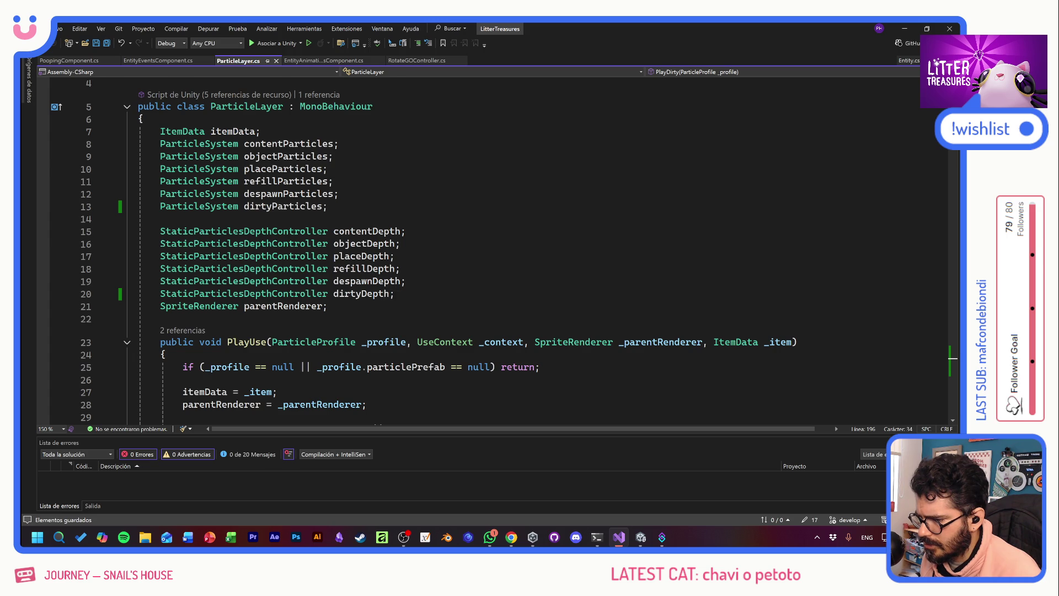
scroll(386, 281, "down", 4)
scroll(438, 250, "down", 4)
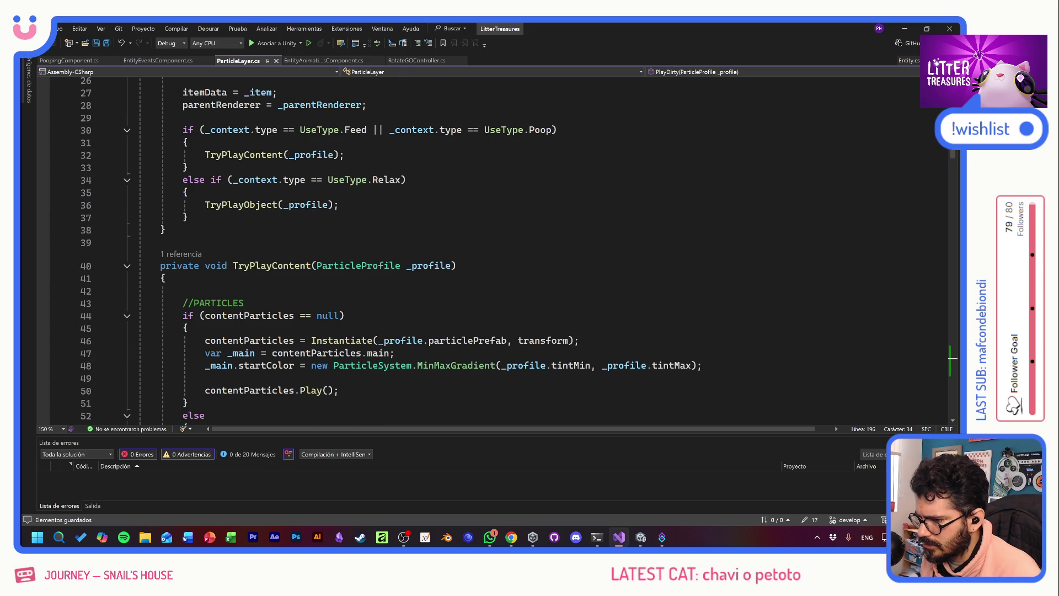
scroll(497, 250, "down", 20)
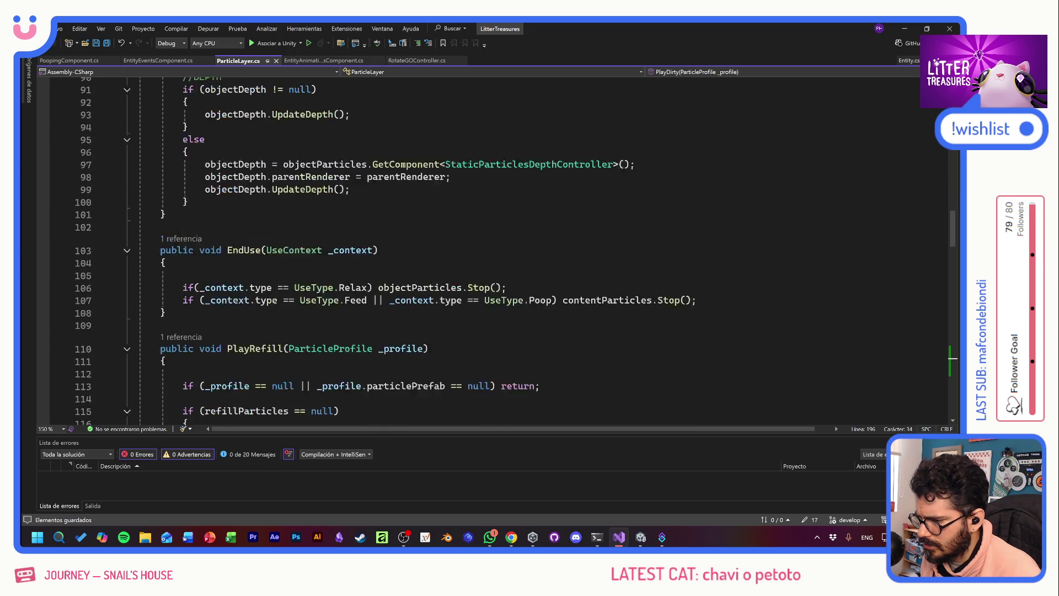
scroll(496, 251, "down", 8)
key("alt+Tab")
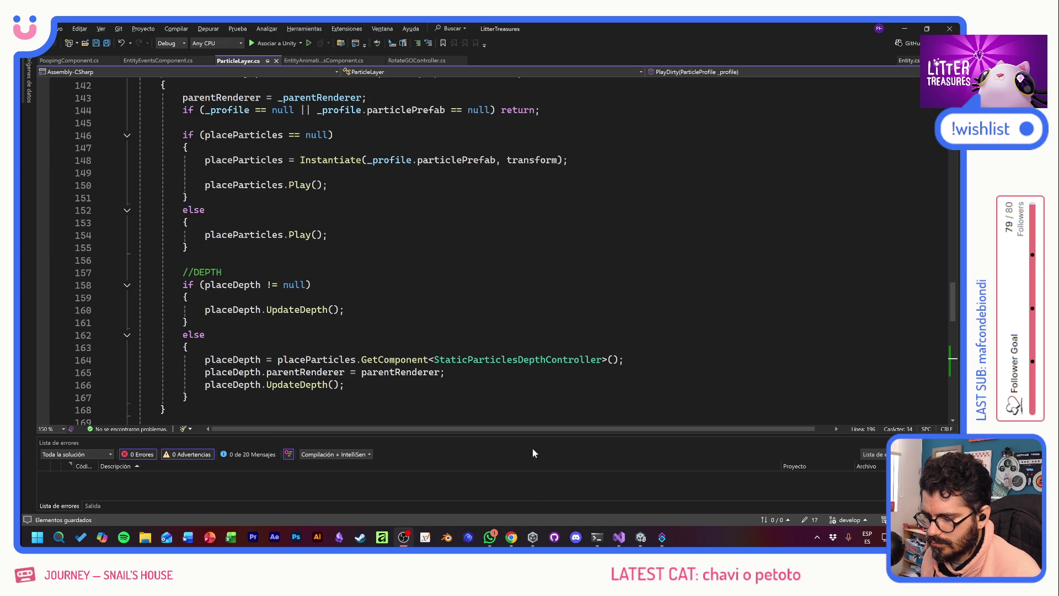
left_click(532, 536)
left_click(640, 537)
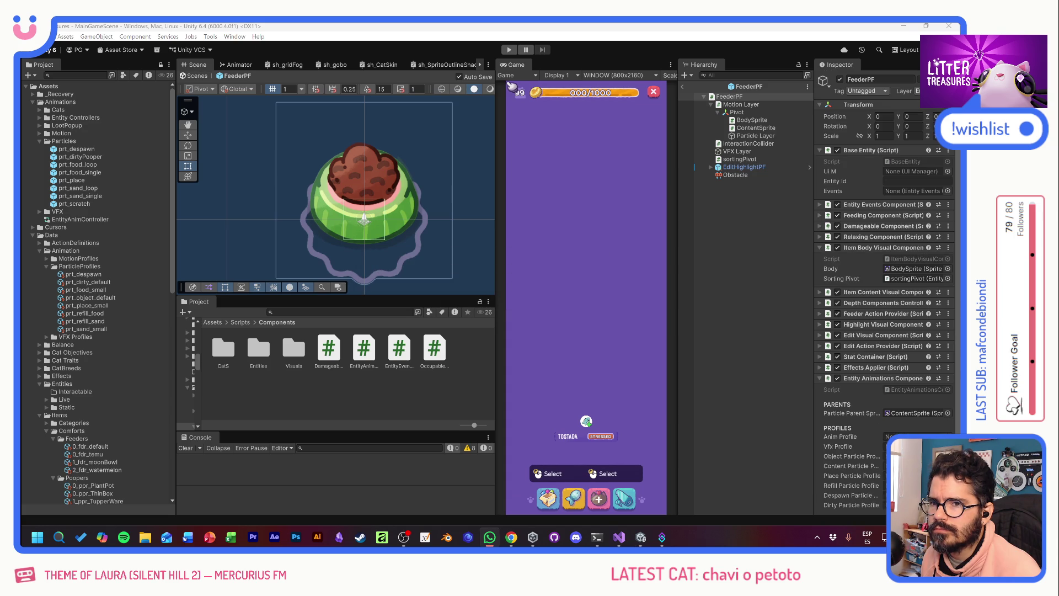
- Play, ignore the prefab warning, place a Thin Sand Box, and open the console error's source
left_click(545, 50)
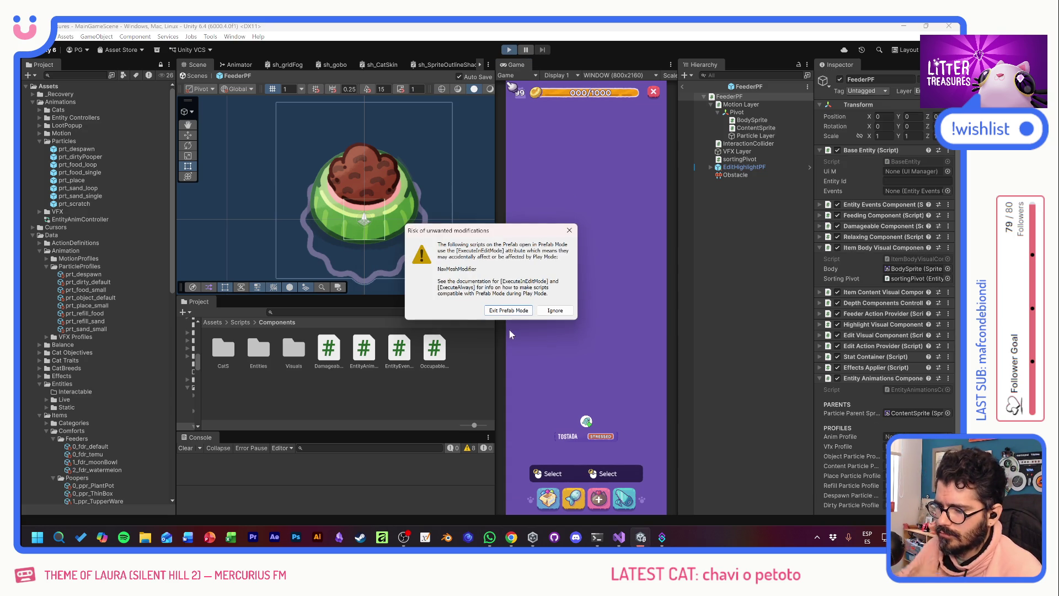
left_click(555, 311)
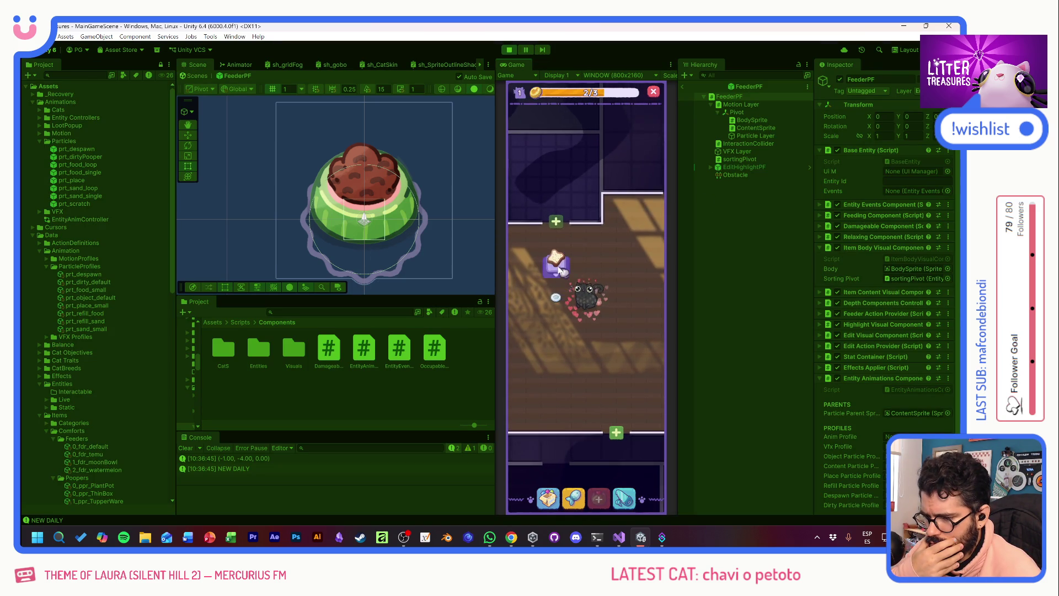
left_click(551, 503)
left_click(556, 350)
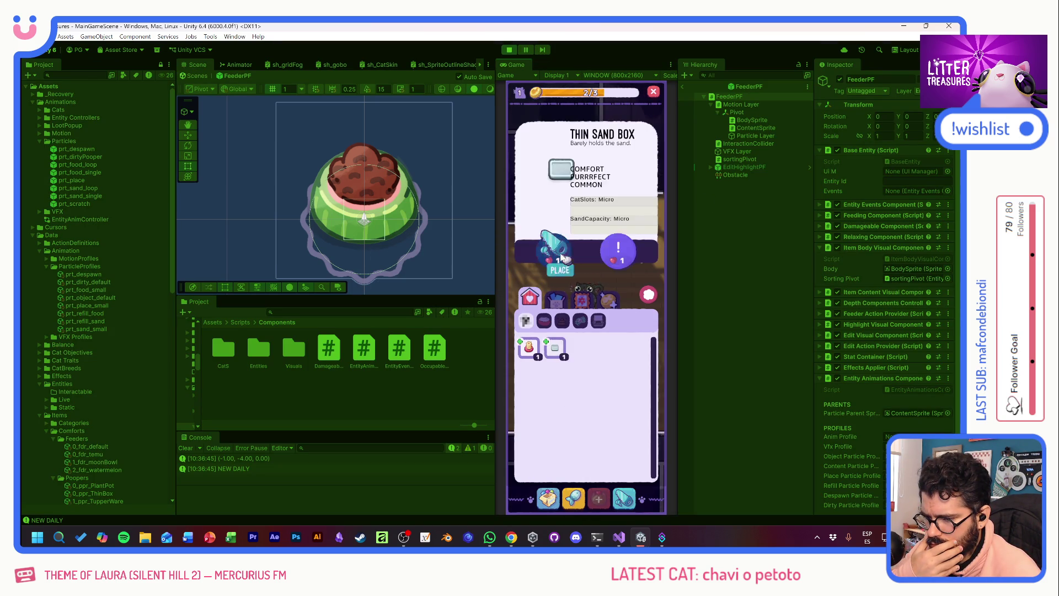
left_click(554, 253)
left_click(564, 361)
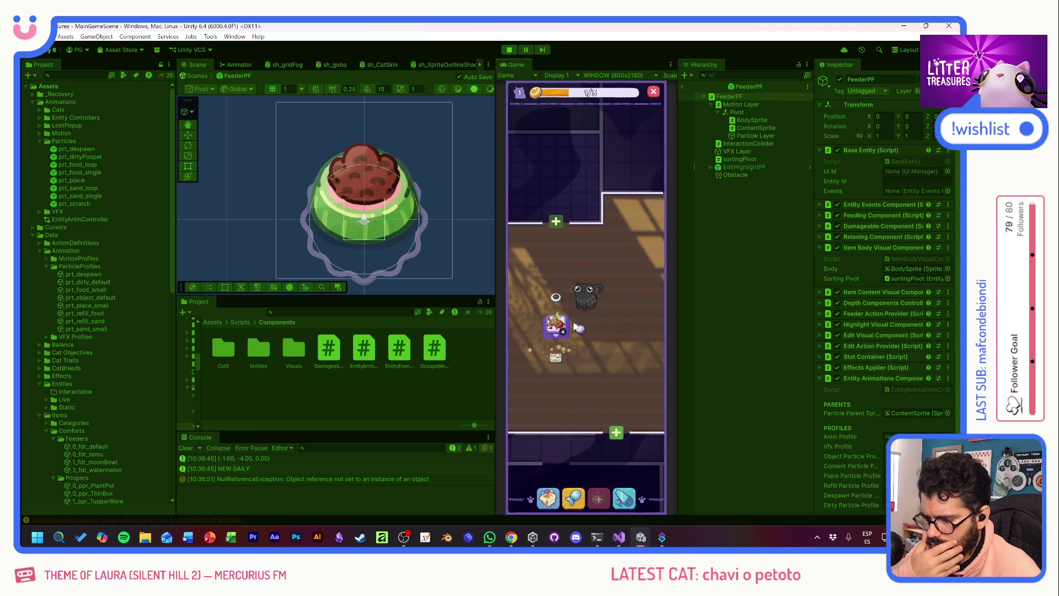
double_click(349, 479)
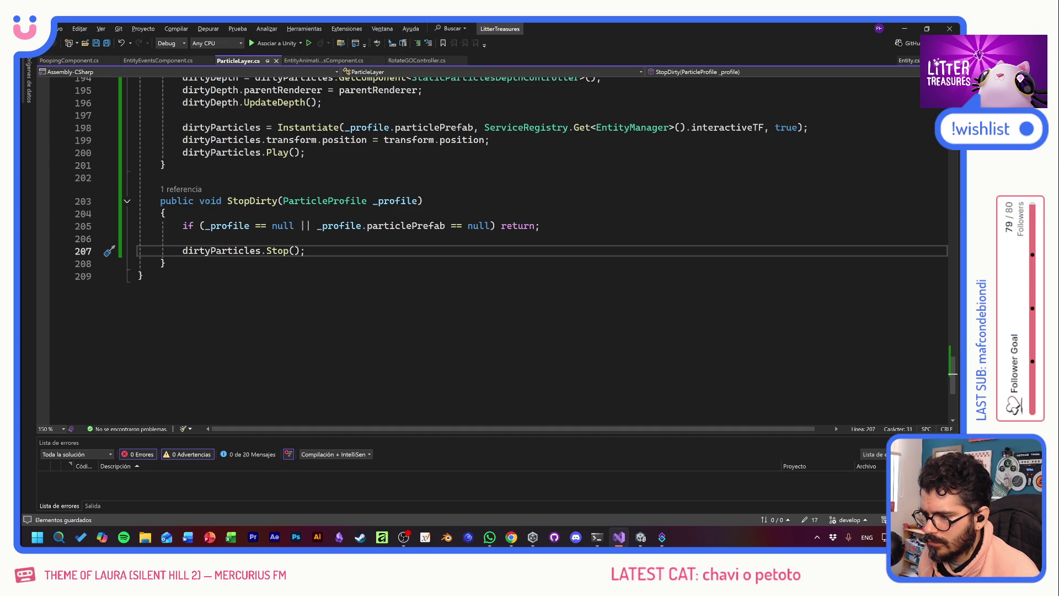
- Add '|| dirtyParticles==null' to StopDirty's early-return check on line 205, then return to Unity
left_click(491, 225)
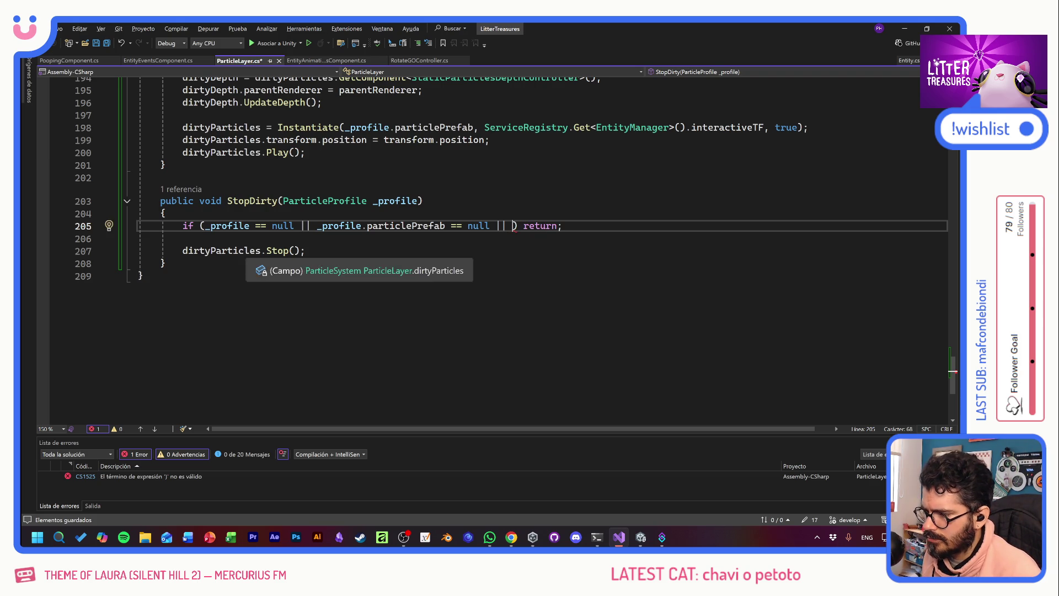
left_click(248, 251)
left_click(506, 226)
type("dirtyParticles")
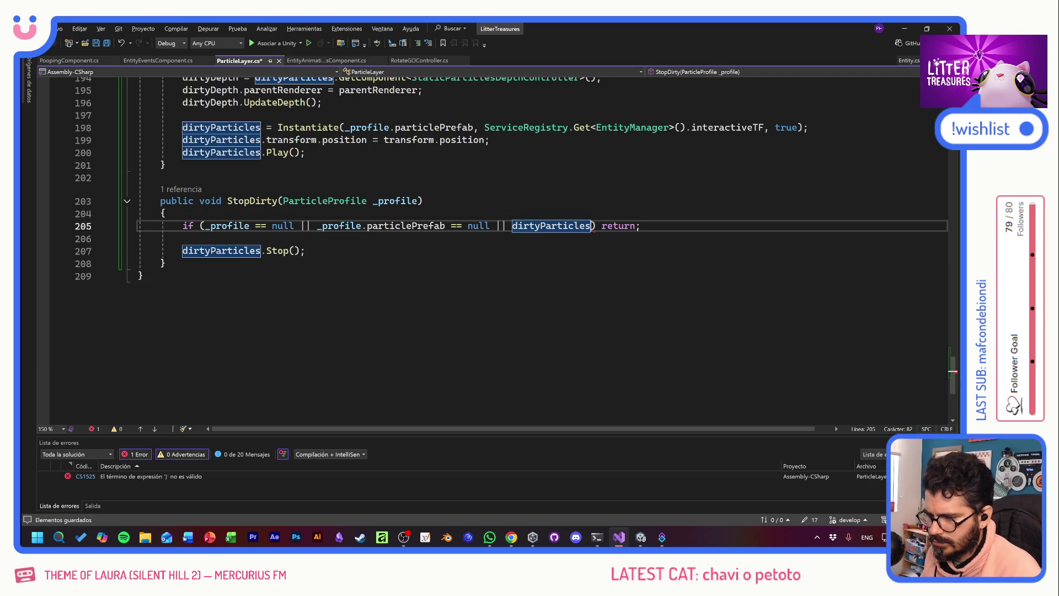
type("==null")
key("Down")
key("alt+Tab")
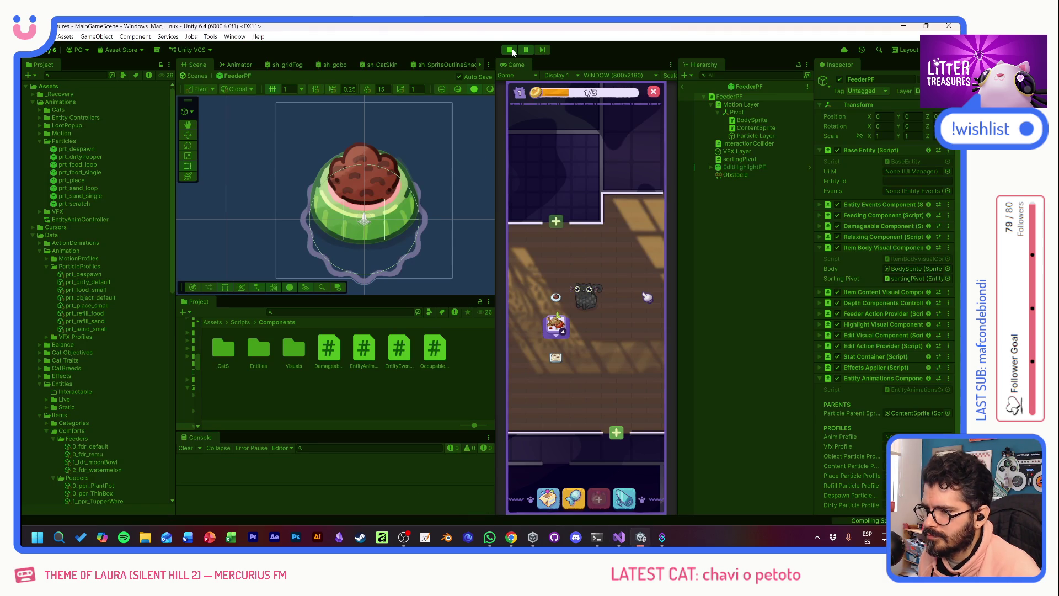
- Restart Play mode past the prefab-mode warning and drag an inventory item onto the room floor
left_click(511, 50)
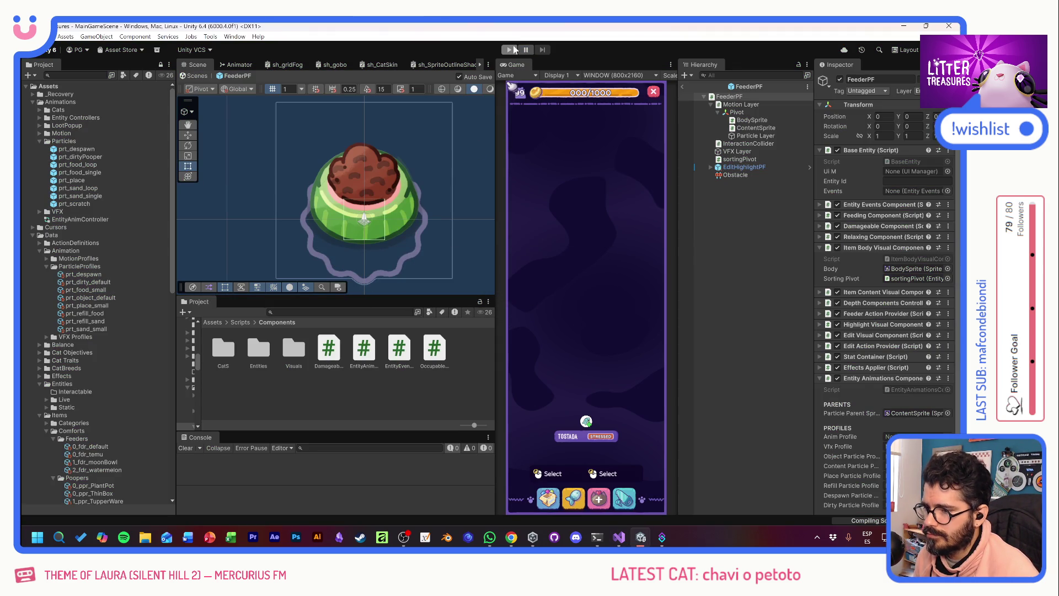
left_click(513, 49)
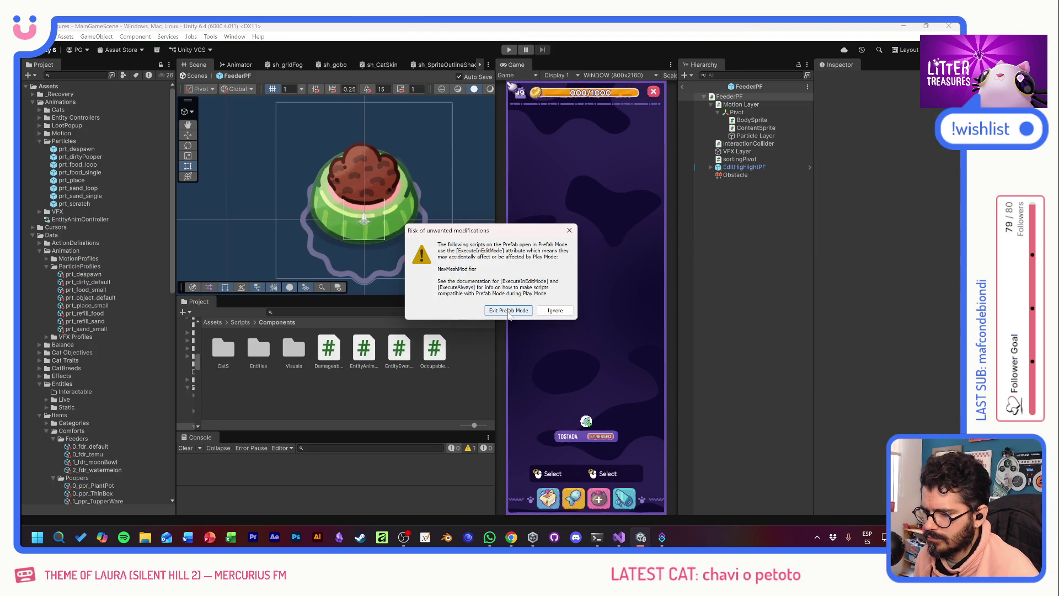
left_click(543, 311)
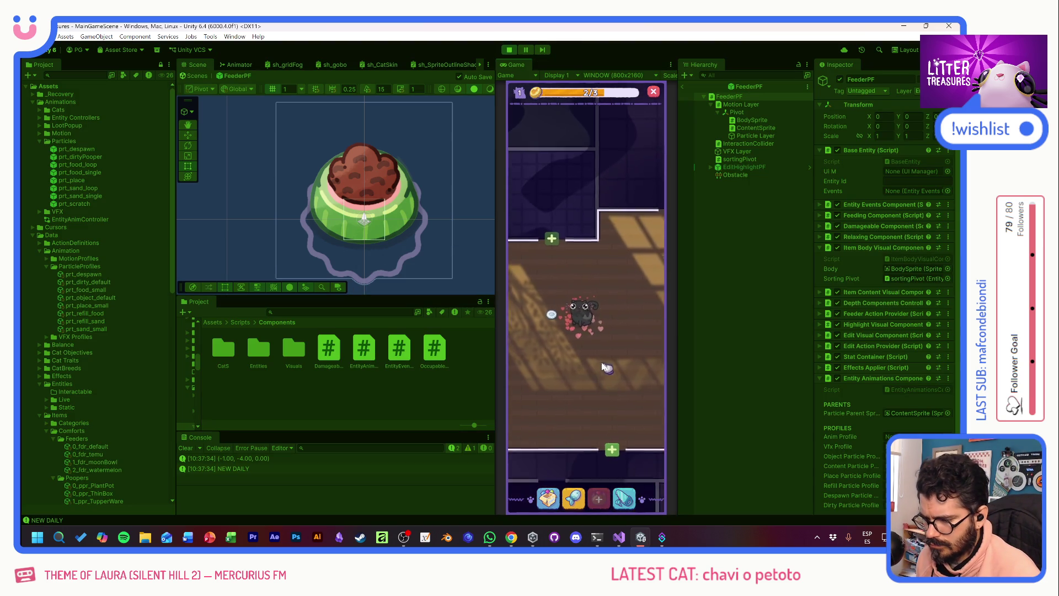
left_click(548, 498)
left_click_drag(565, 354, 584, 381)
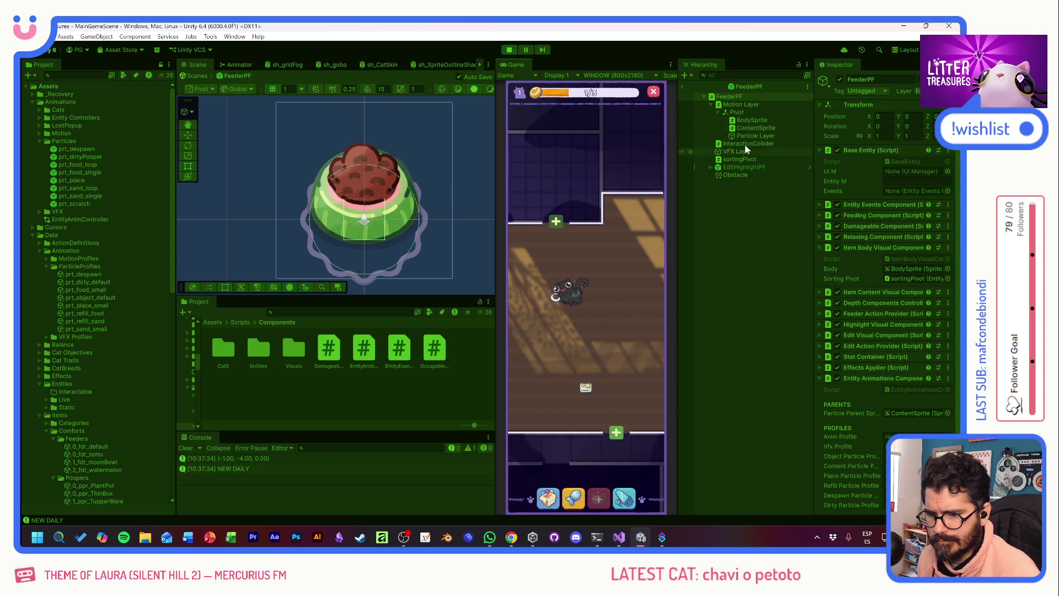
- Exit Prefab Mode and select Particle Layer under PooperPF(Clone) > Motion Layer > Pivot
left_click(682, 87)
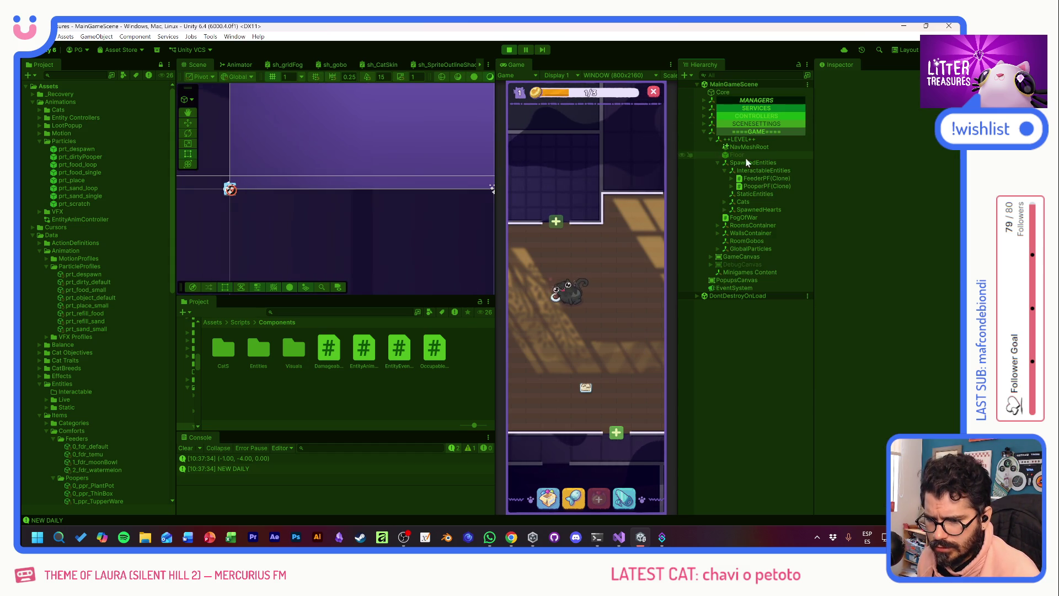
left_click(732, 186)
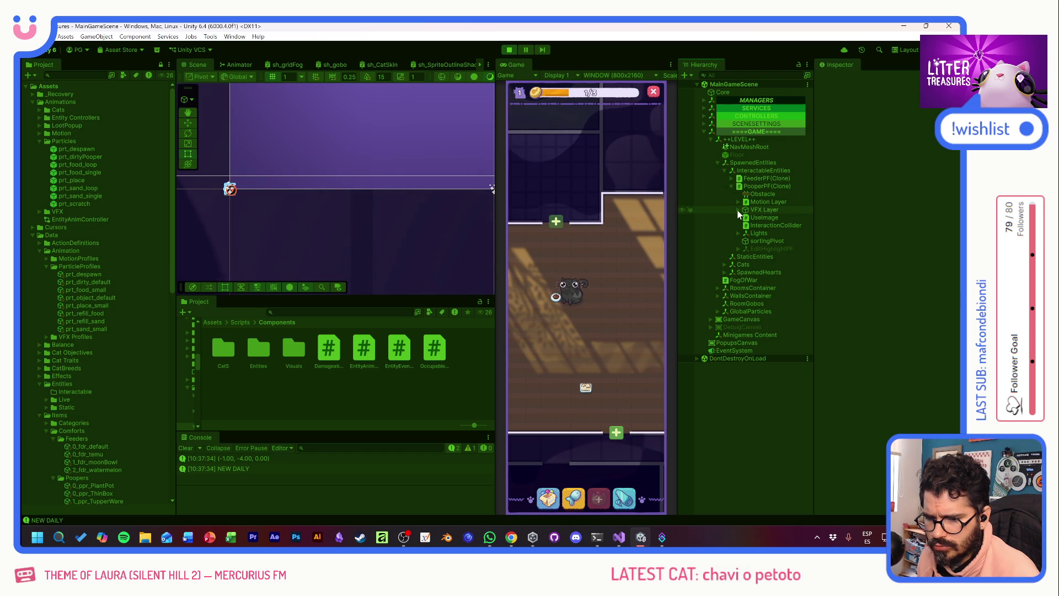
left_click(738, 210)
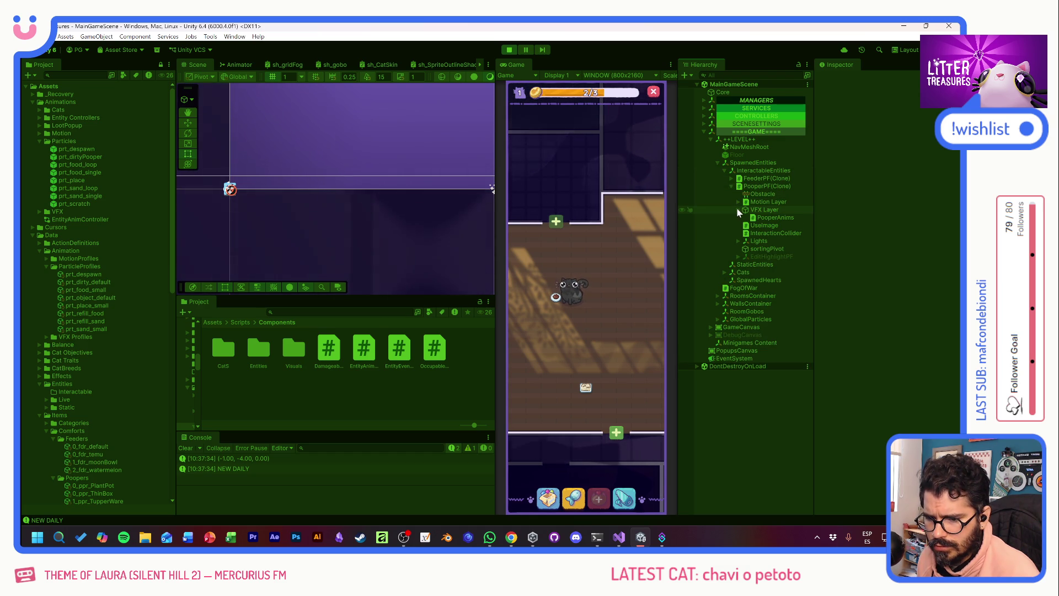
left_click(739, 211)
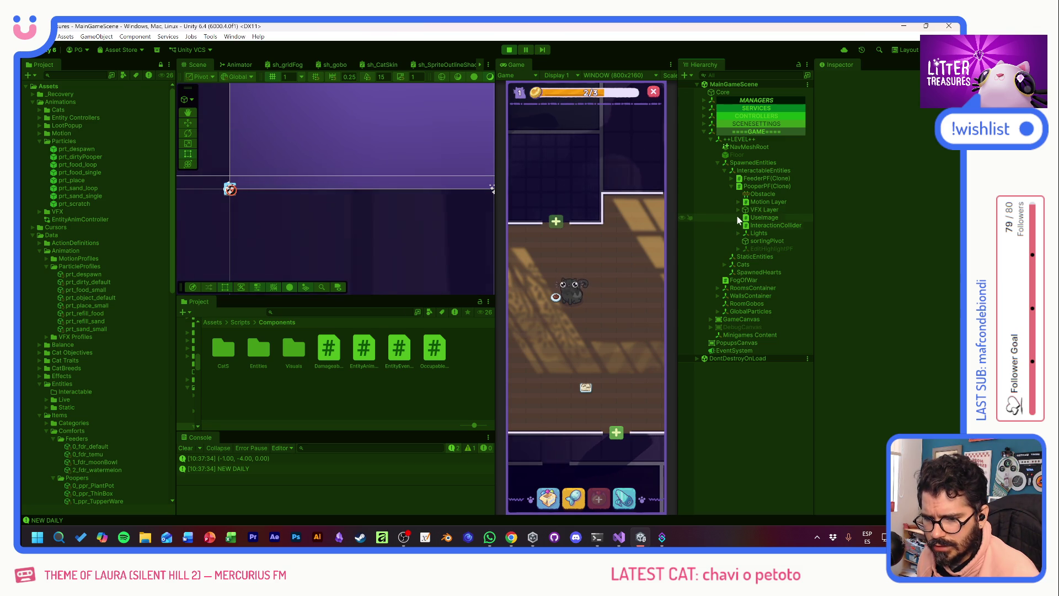
left_click(738, 201)
left_click(745, 210)
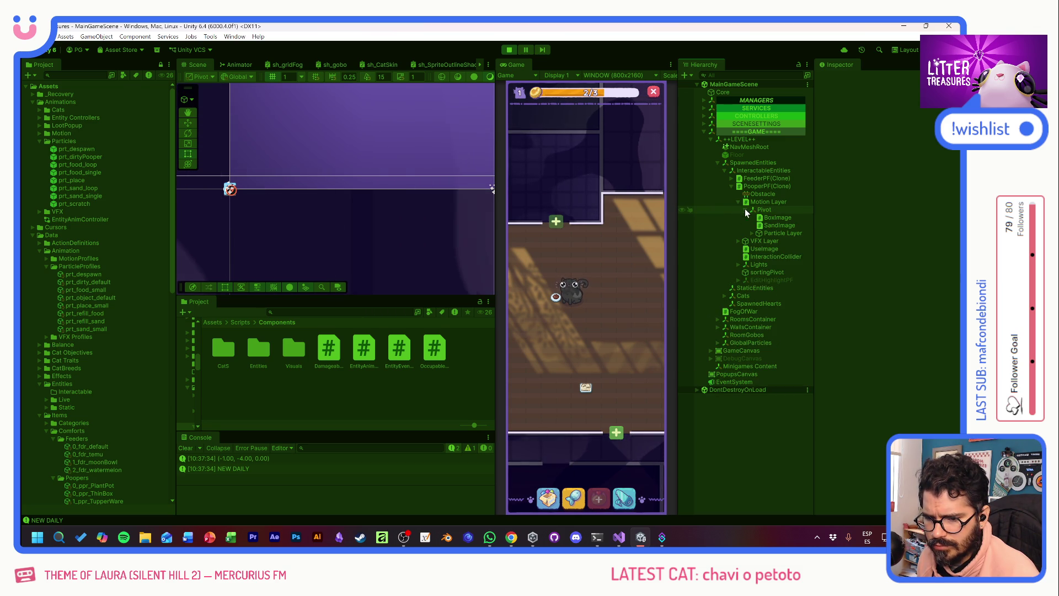
left_click(752, 234)
left_click(766, 234)
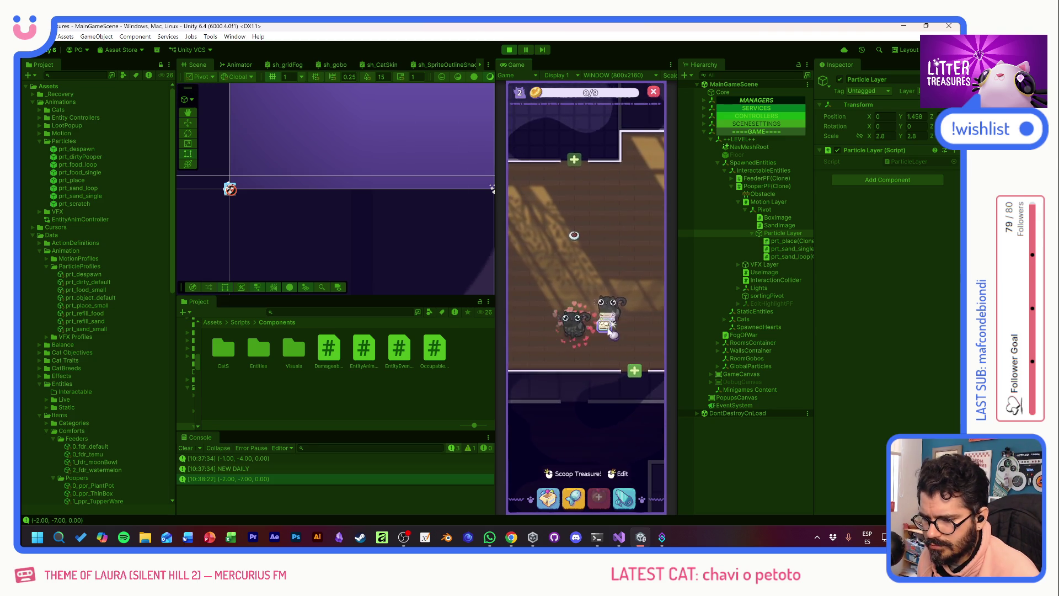
- Close the Miau Daily card and place the newspaper item on the room floor
left_click(548, 499)
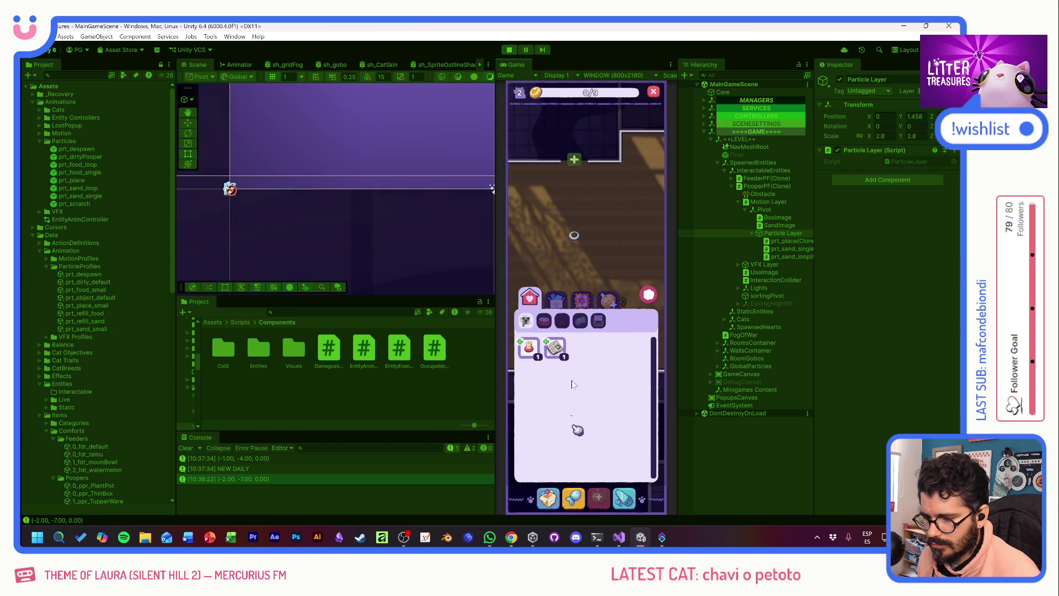
left_click(556, 347)
left_click(553, 247)
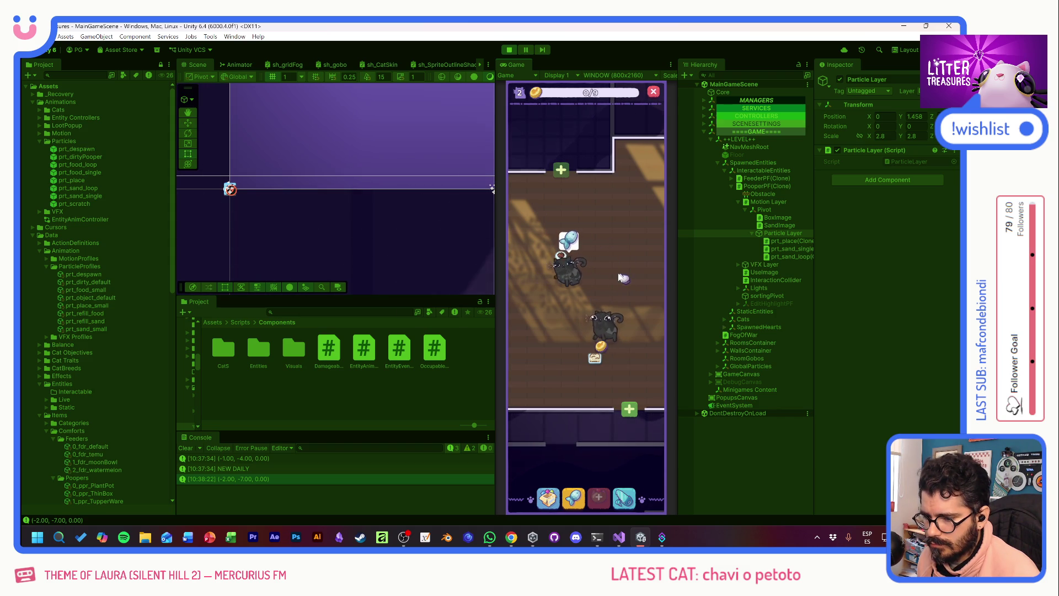
left_click(551, 499)
left_click(554, 347)
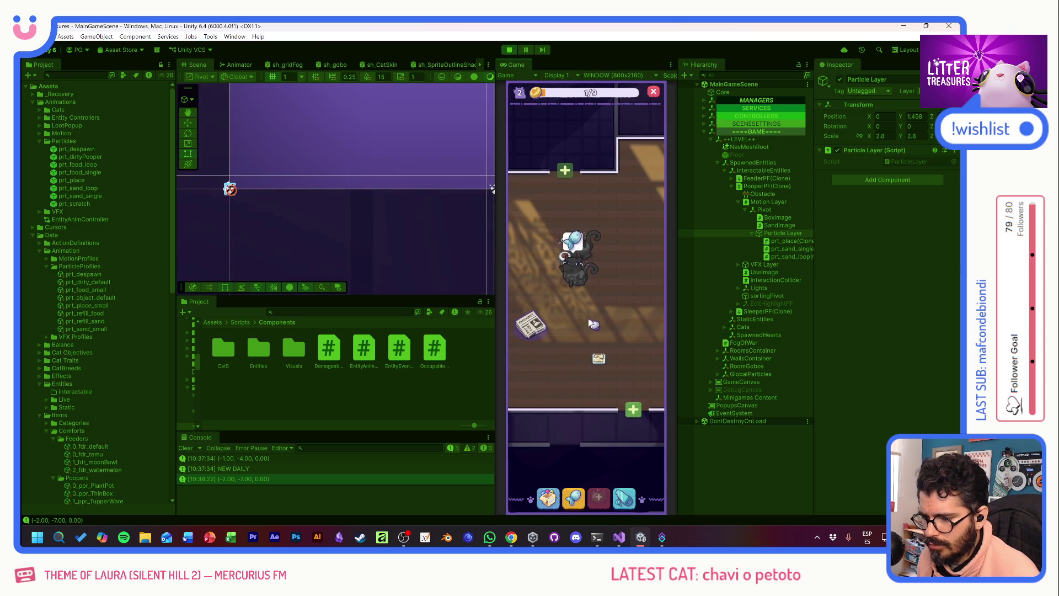
left_click(598, 358)
left_click(609, 294)
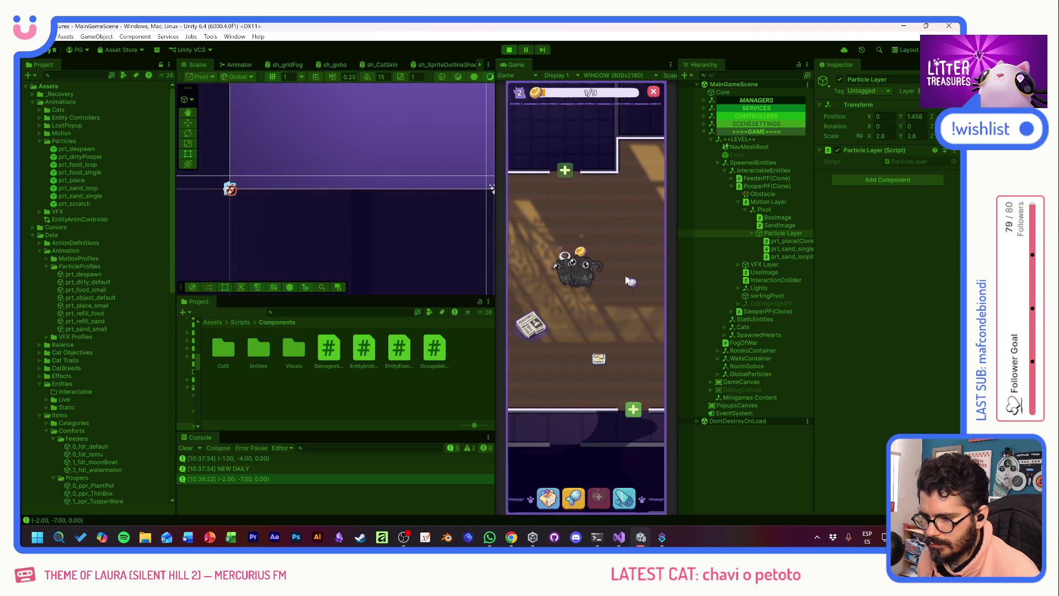
- Place the pink feeder from the inventory, then check the feeder's and cat's info
left_click(549, 496)
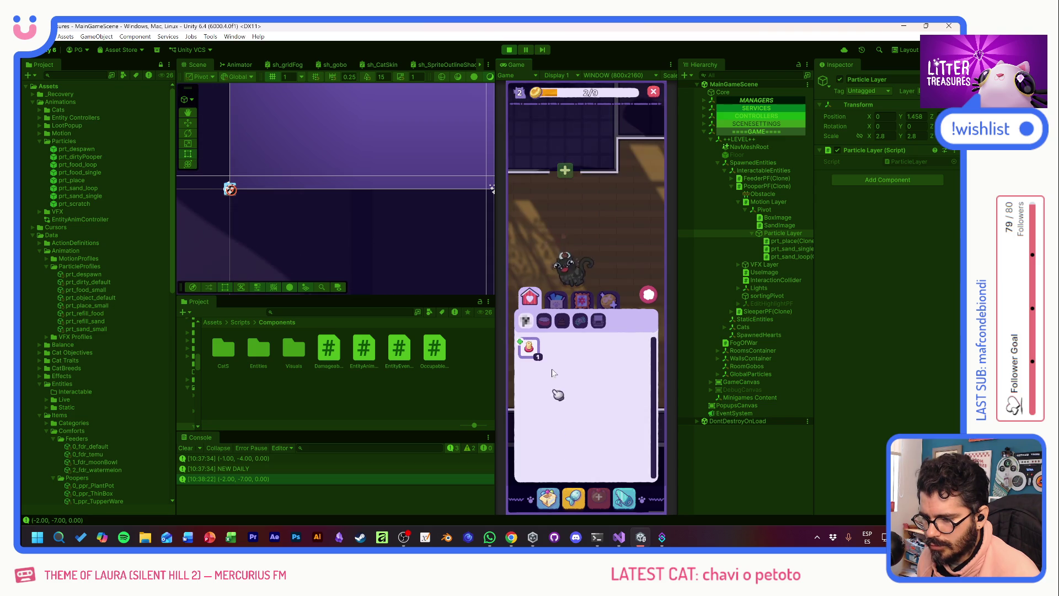
left_click(529, 347)
left_click(636, 327)
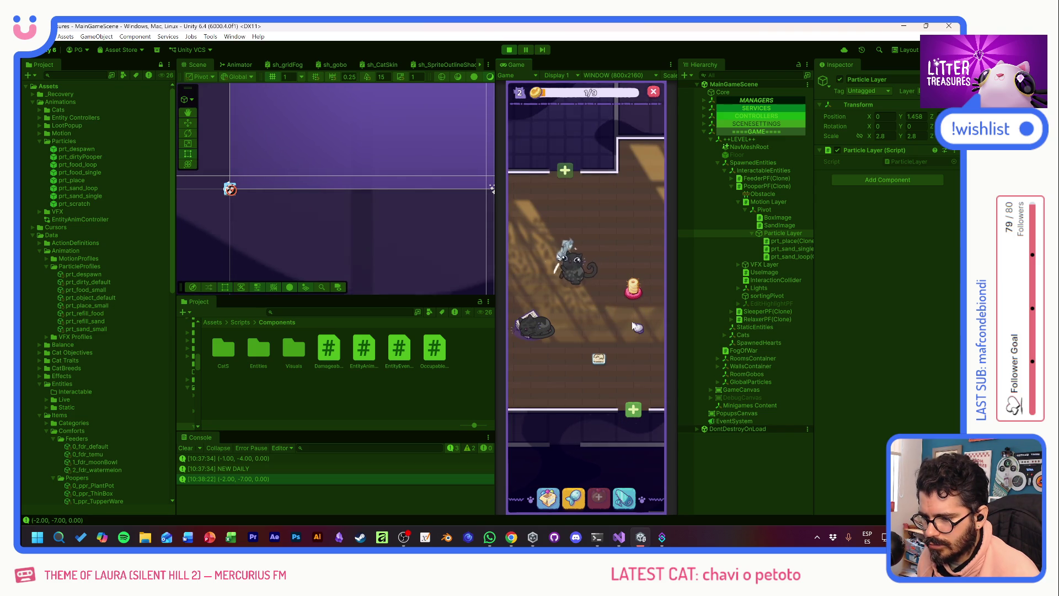
left_click(561, 255)
left_click(562, 256)
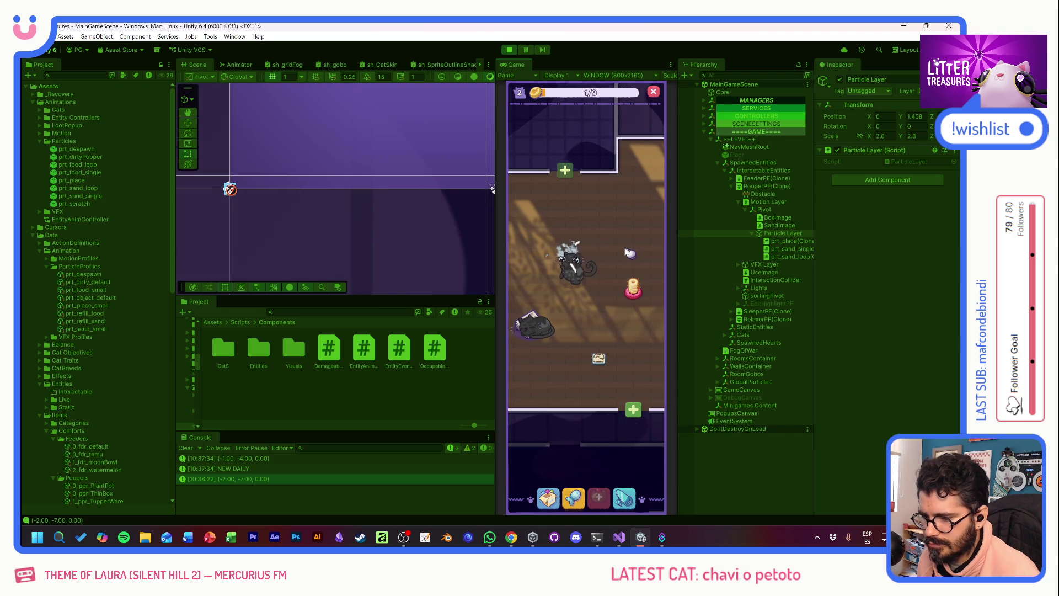
left_click(585, 238)
left_click(607, 223)
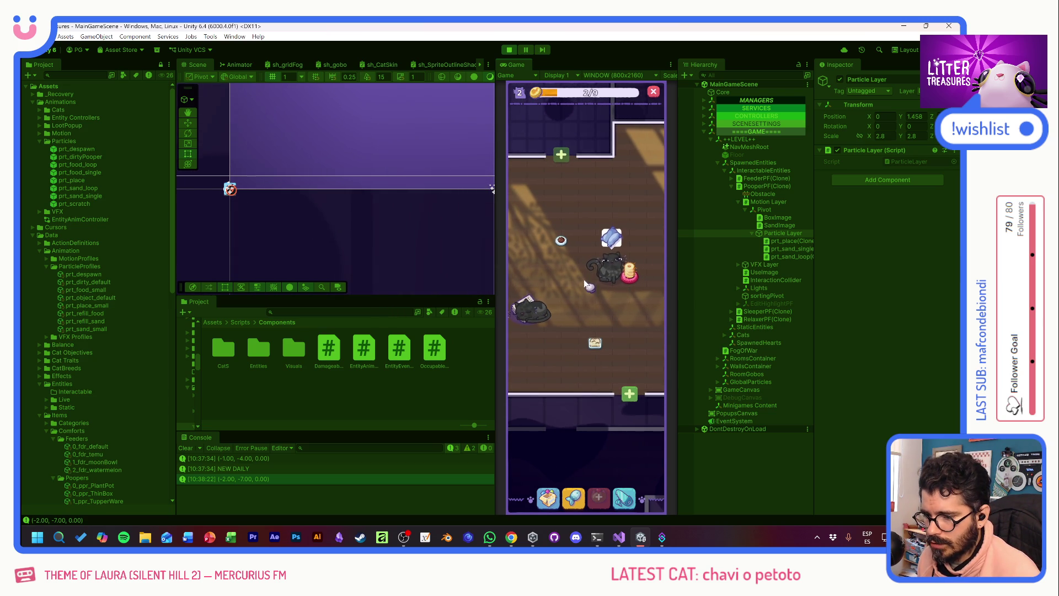
left_click(589, 282)
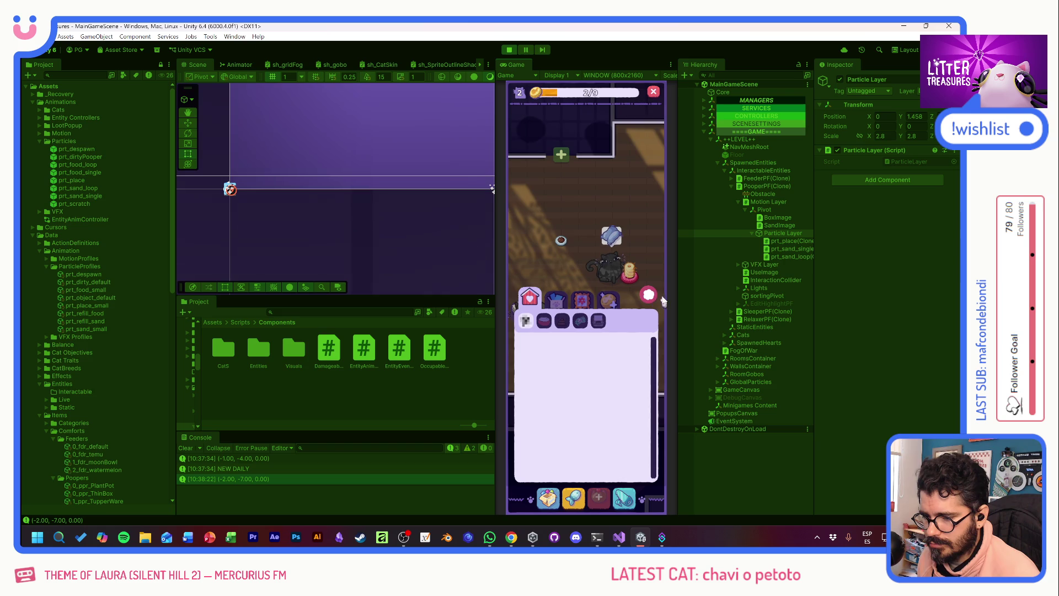
- Play the diamond minigame, then pause and view the NullReferenceException stack trace
left_click(652, 296)
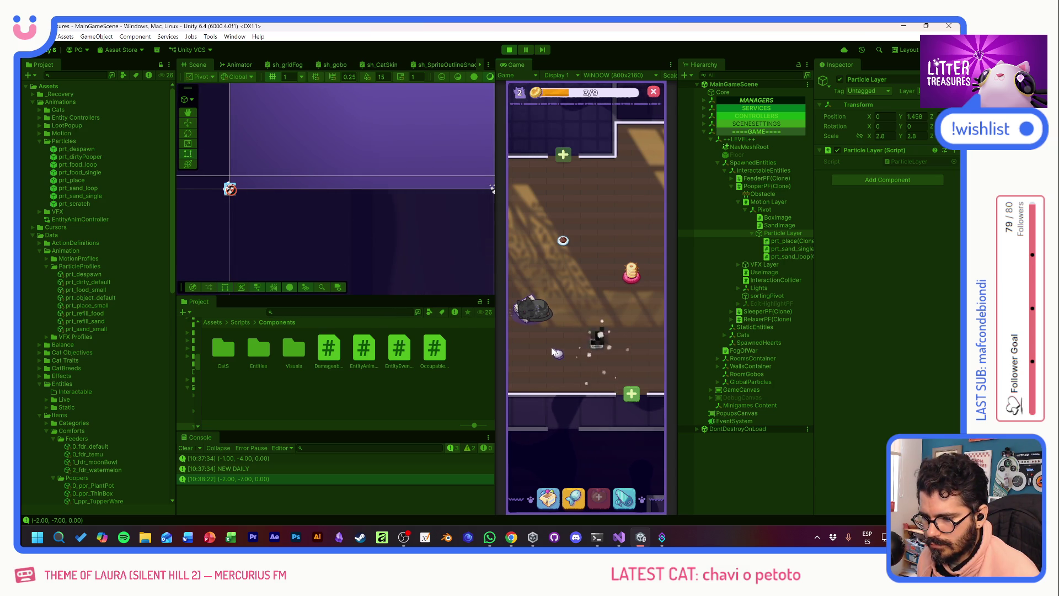
mouse_move(550, 343)
left_mouse_down()
mouse_move(607, 317)
mouse_move(596, 287)
left_mouse_up()
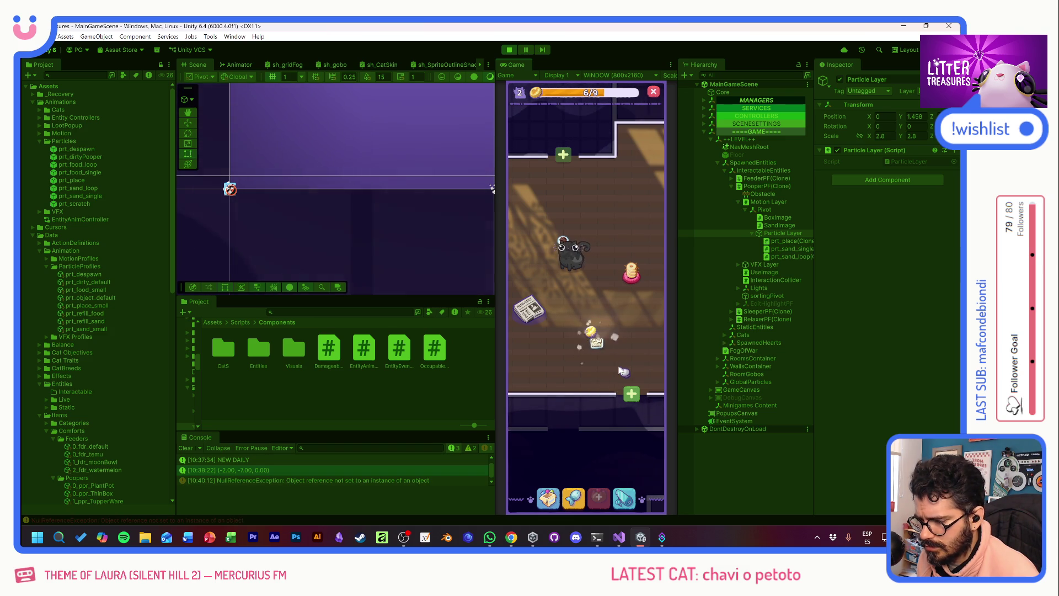
left_click(527, 49)
left_click(344, 480)
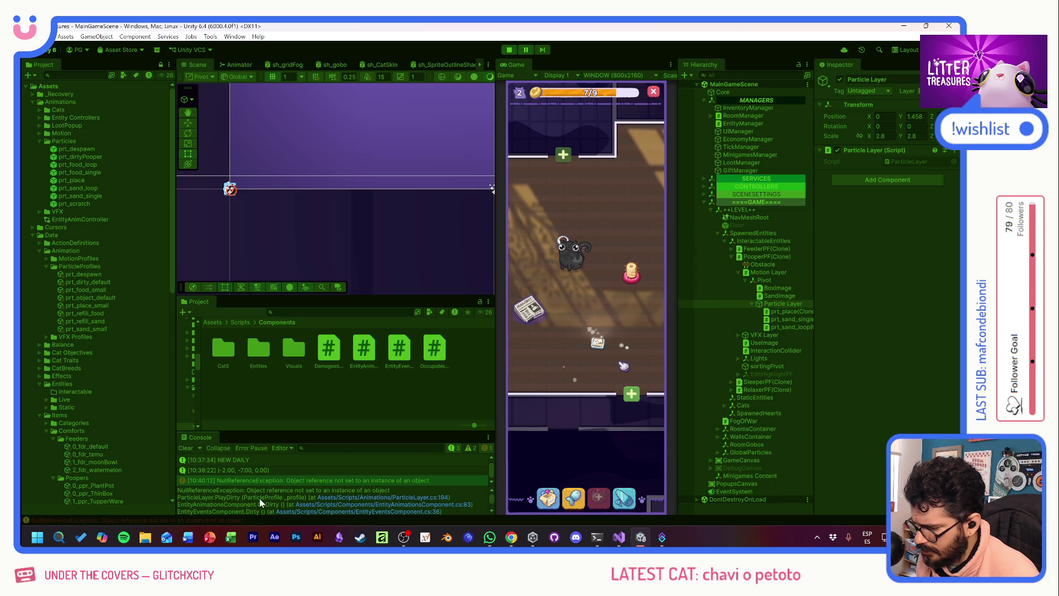
- Open the failing line in ParticleLayer.cs and scroll up to PlaySpawn's placeDepth block
left_click(341, 496)
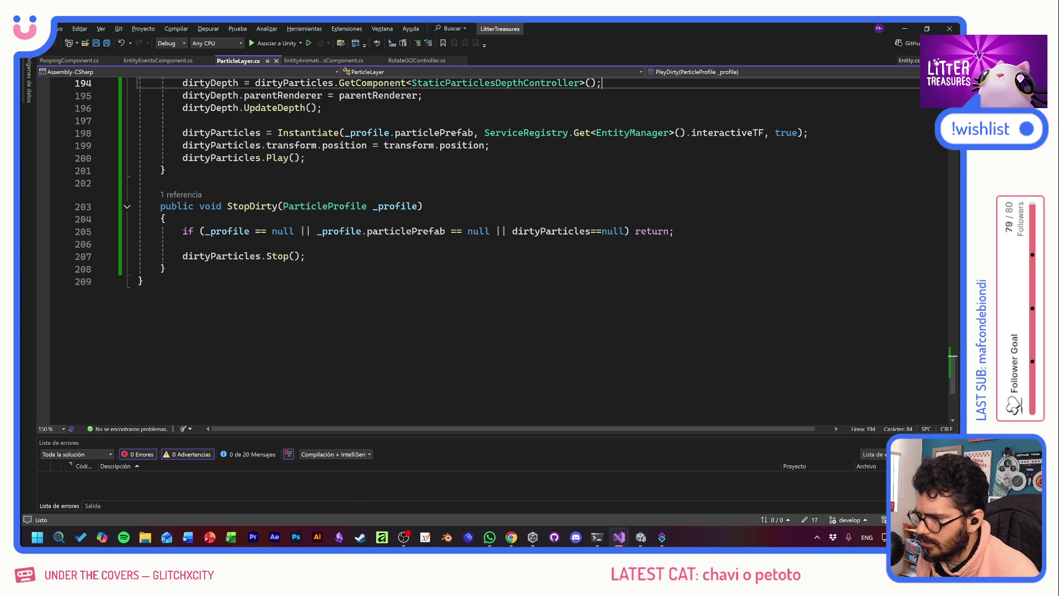
scroll(497, 221, "up", 3)
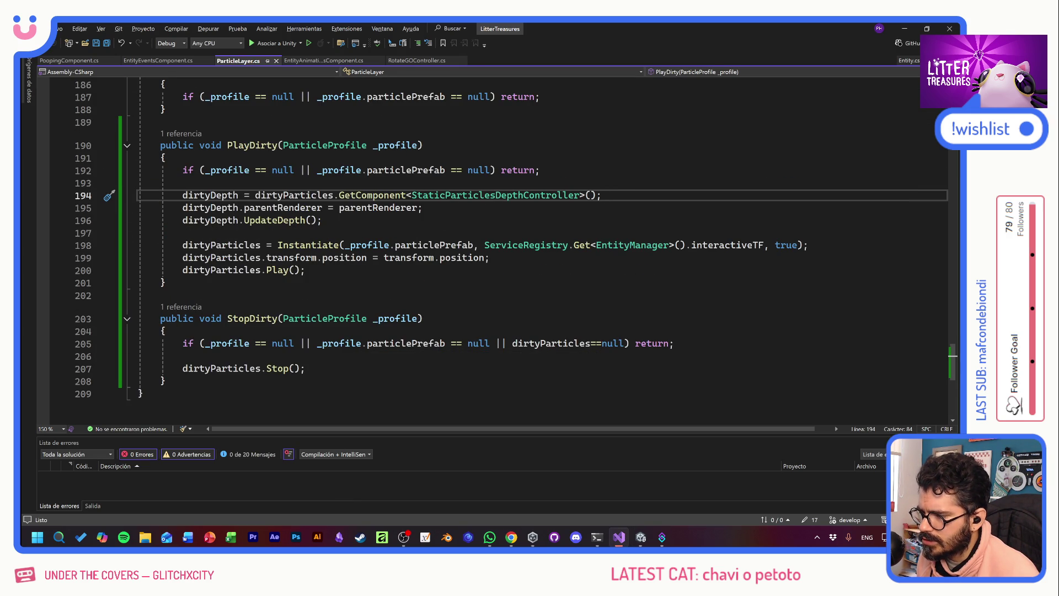
key("alt+Tab")
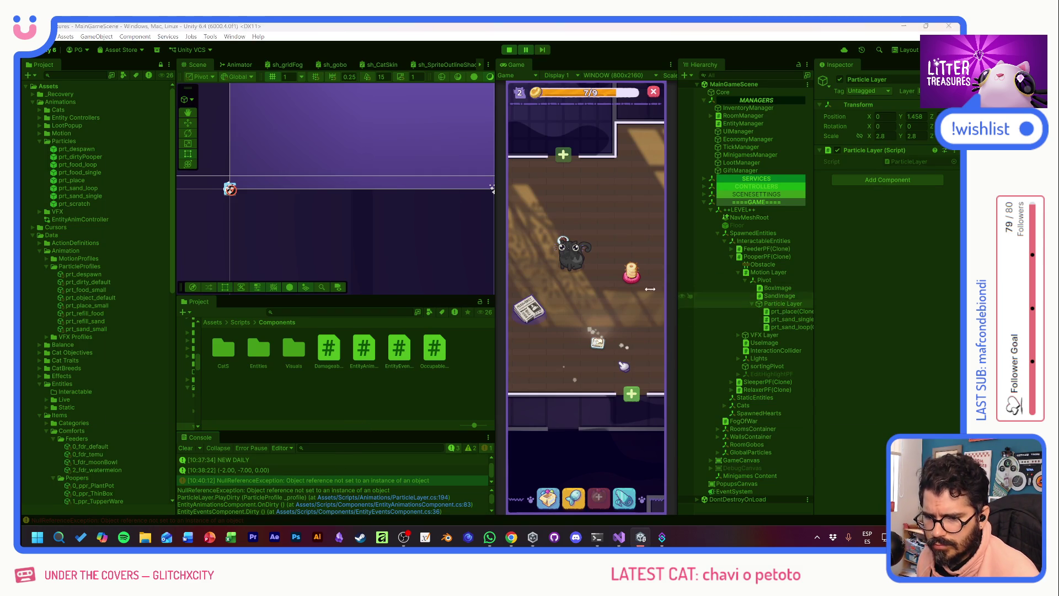
key("alt+Tab")
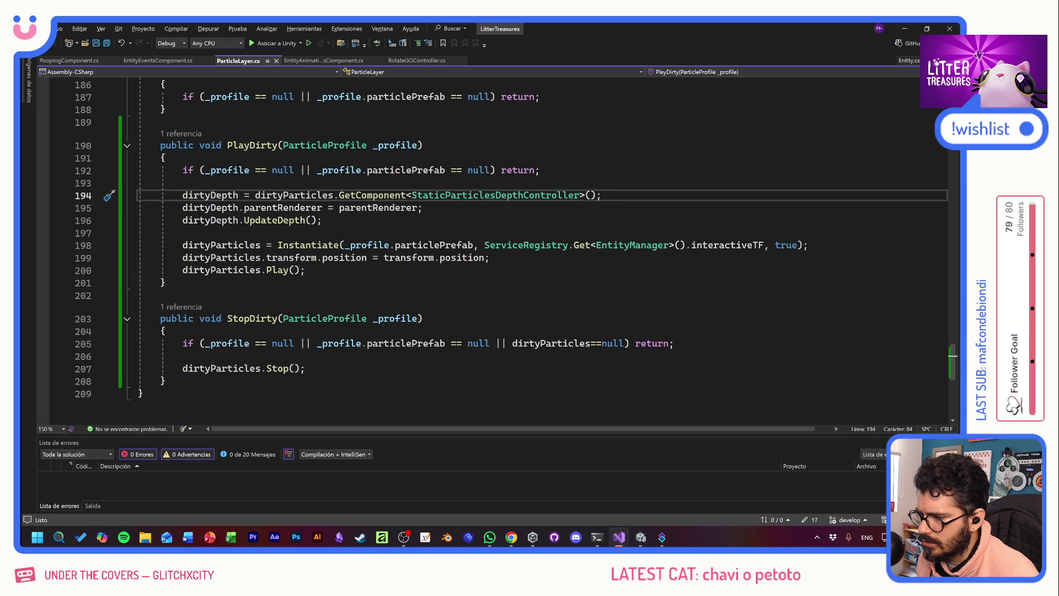
scroll(496, 248, "up", 2)
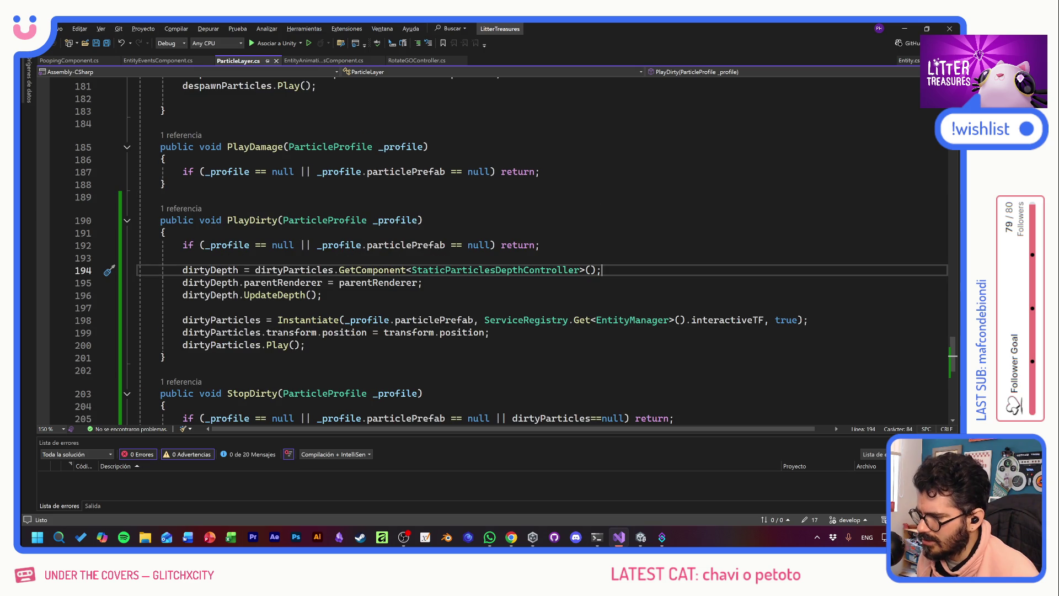
scroll(497, 249, "up", 4)
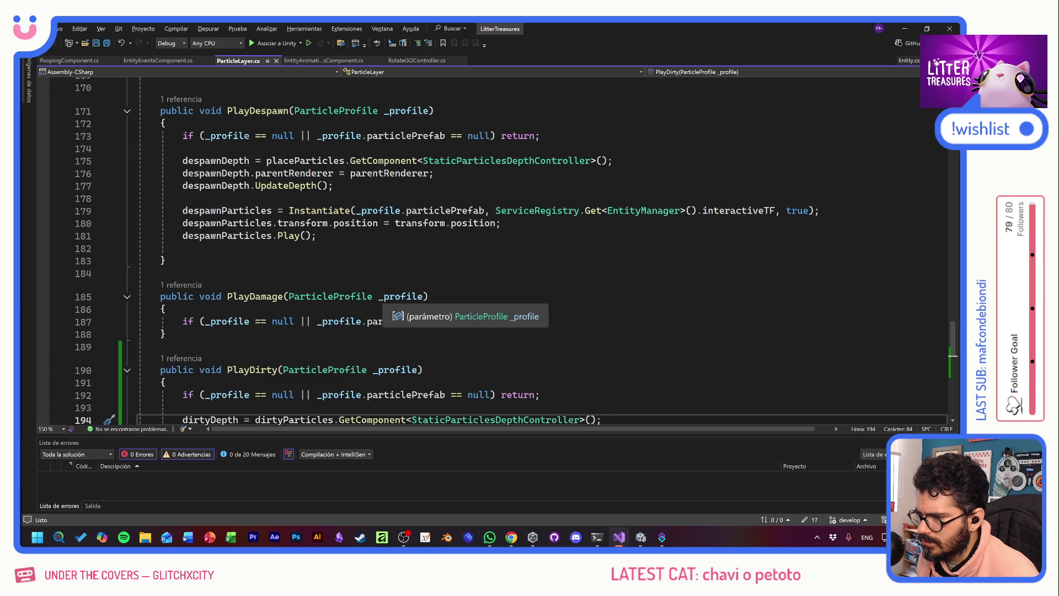
scroll(331, 165, "up", 4)
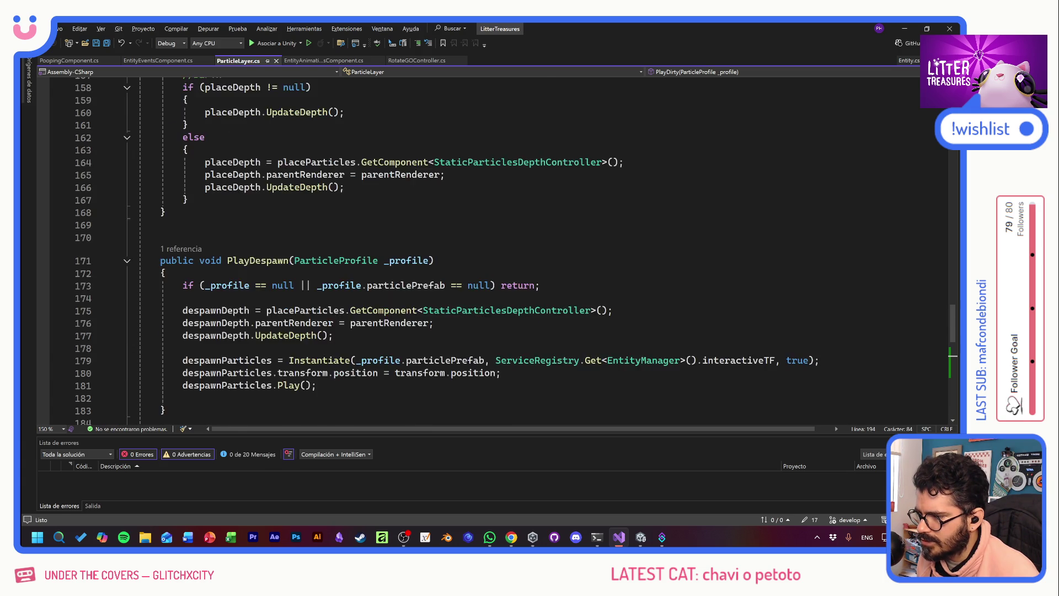
scroll(496, 248, "up", 3)
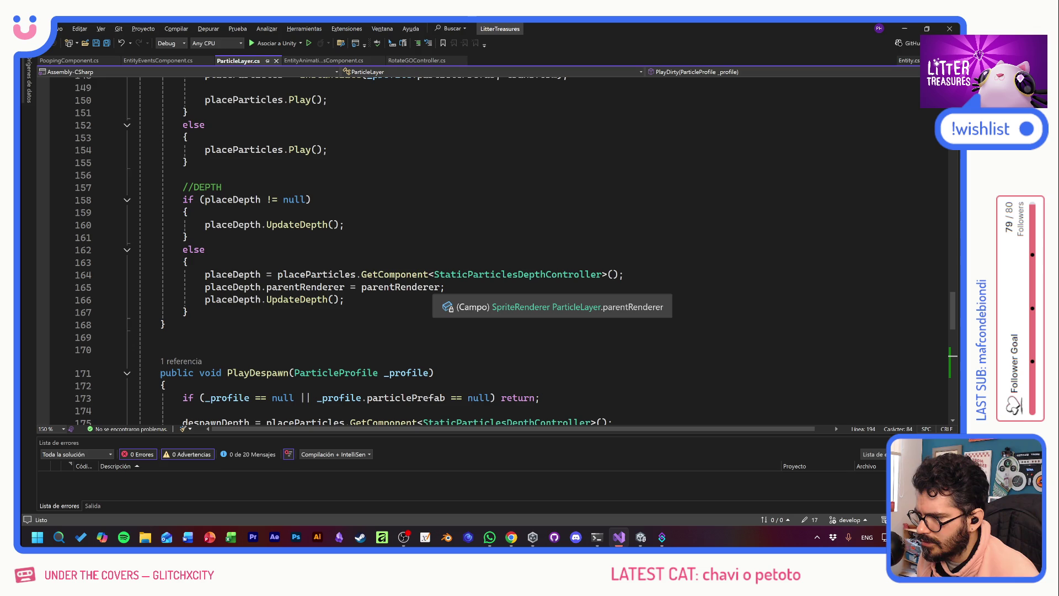
scroll(497, 248, "up", 4)
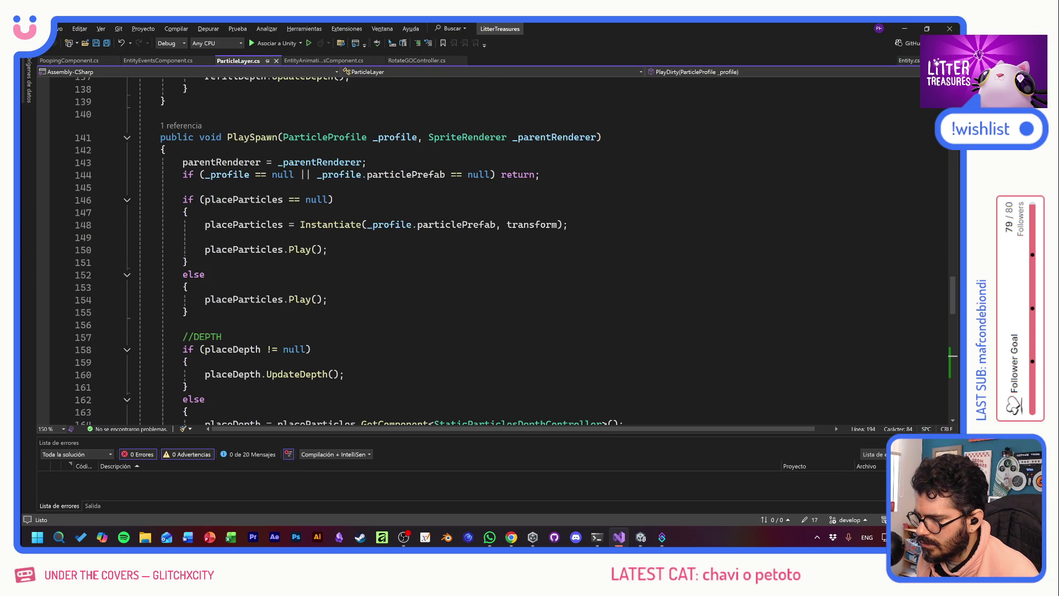
scroll(496, 248, "down", 3)
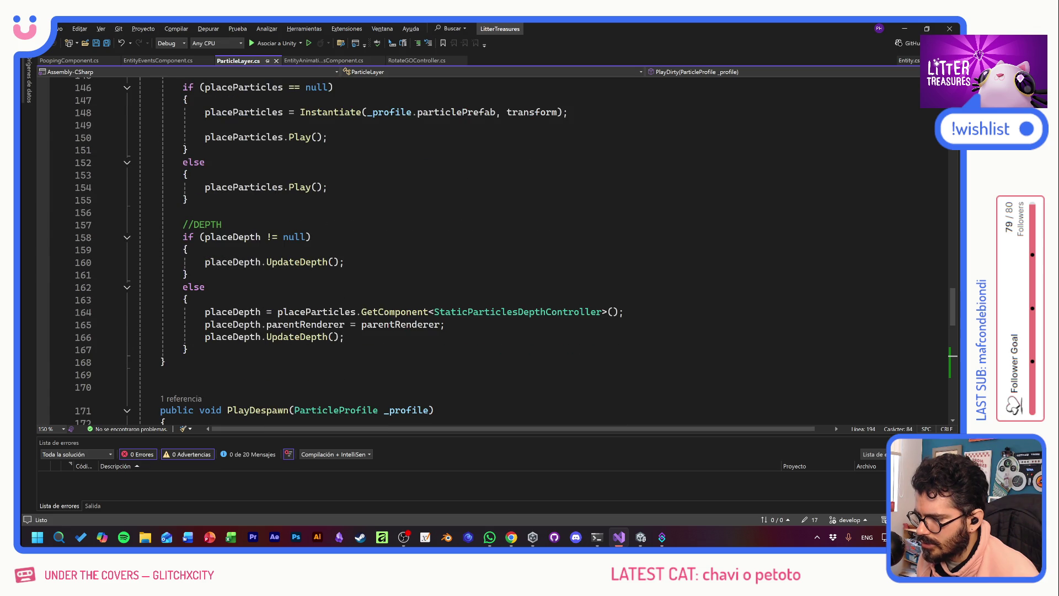
- Copy PlaySpawn's placeDepth if/else block over PlayDirty's three dirtyDepth setup lines
mouse_move(188, 349)
left_mouse_down()
mouse_move(138, 349)
mouse_move(138, 237)
left_mouse_up()
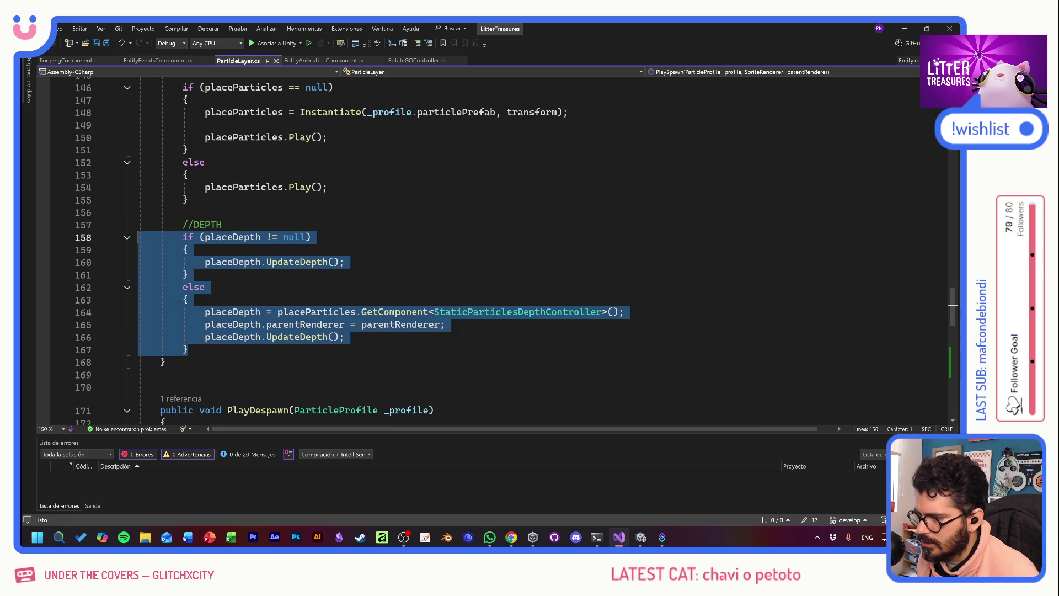
key("alt+Tab")
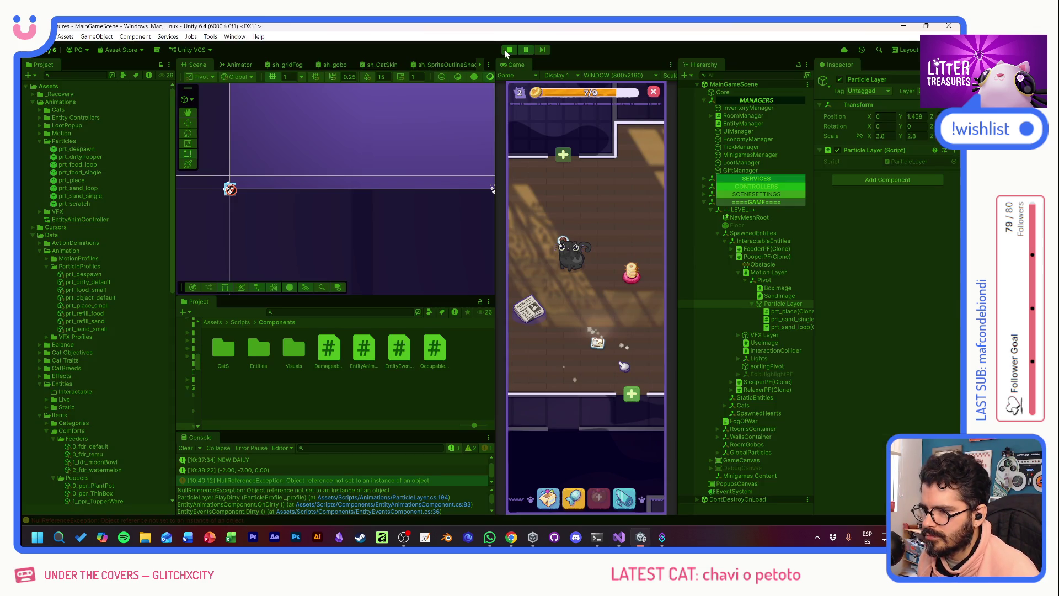
key("alt+Tab")
scroll(441, 248, "down", 10)
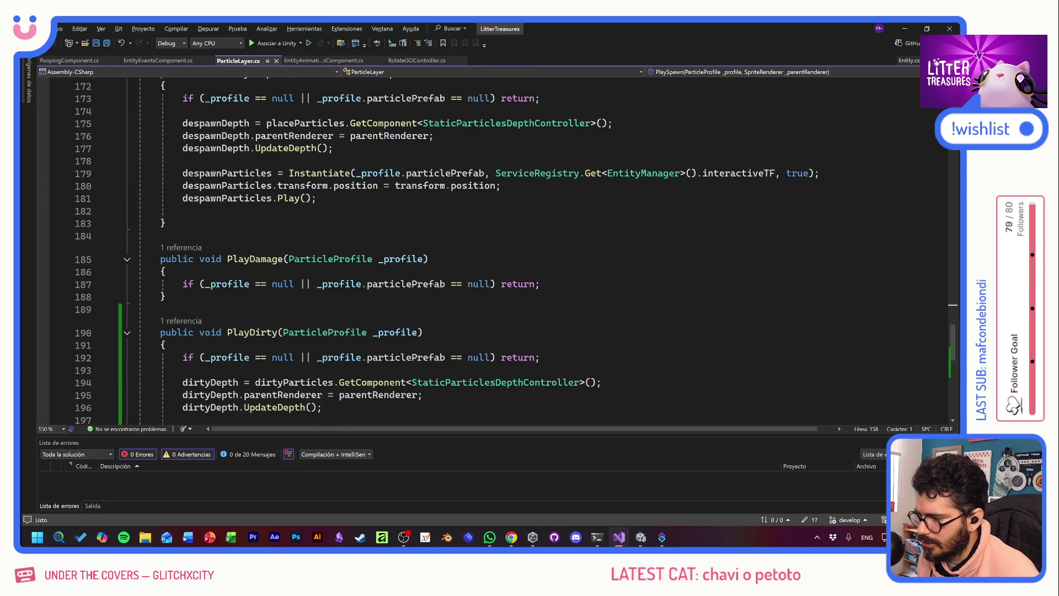
scroll(441, 248, "down", 1)
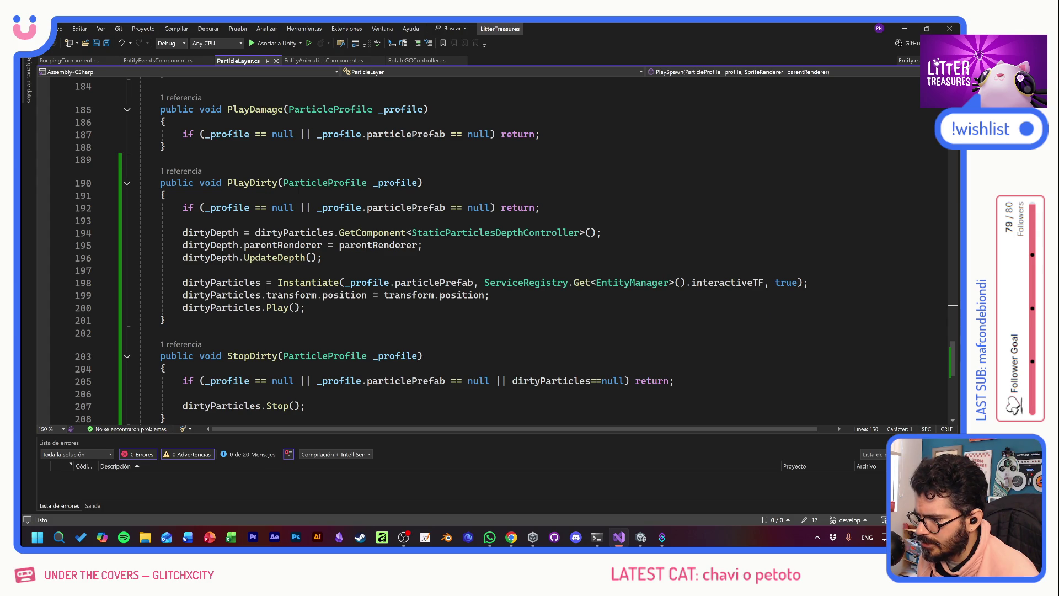
left_click_drag(126, 258, 126, 237)
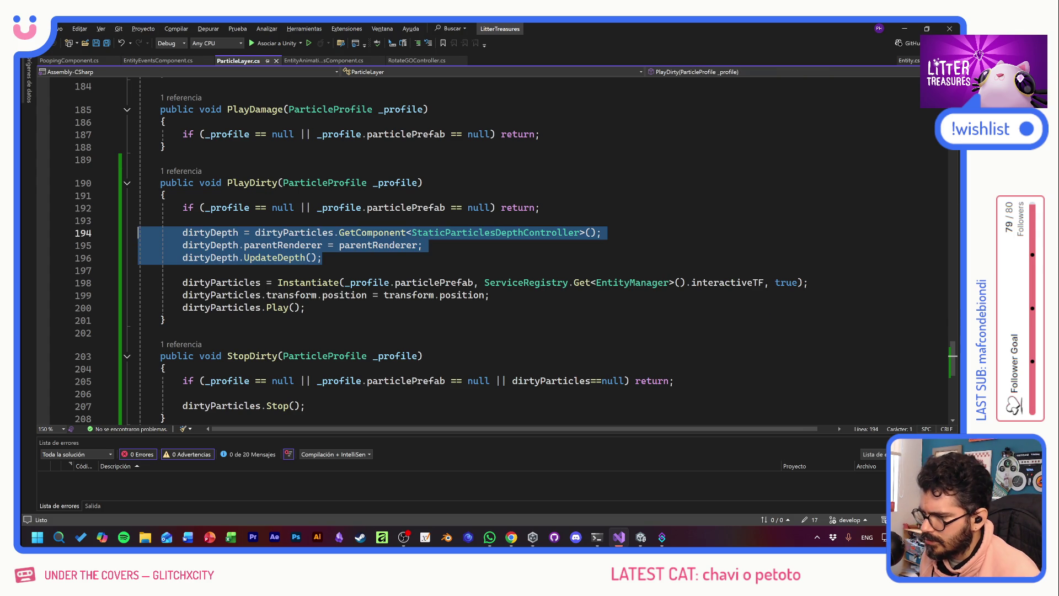
scroll(126, 238, "up", 13)
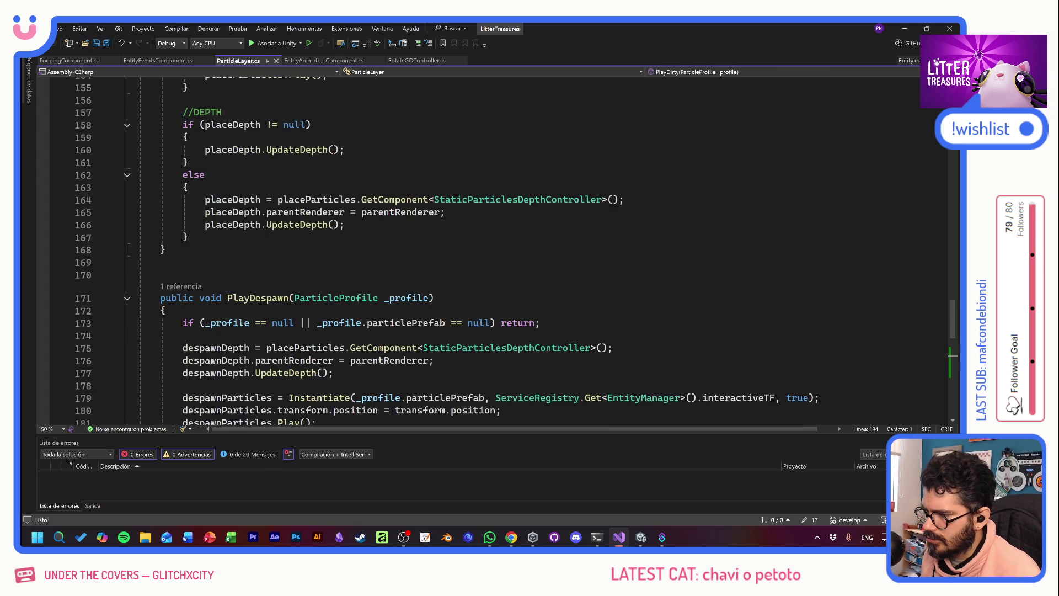
left_click_drag(188, 349, 138, 237)
key("ctrl+c")
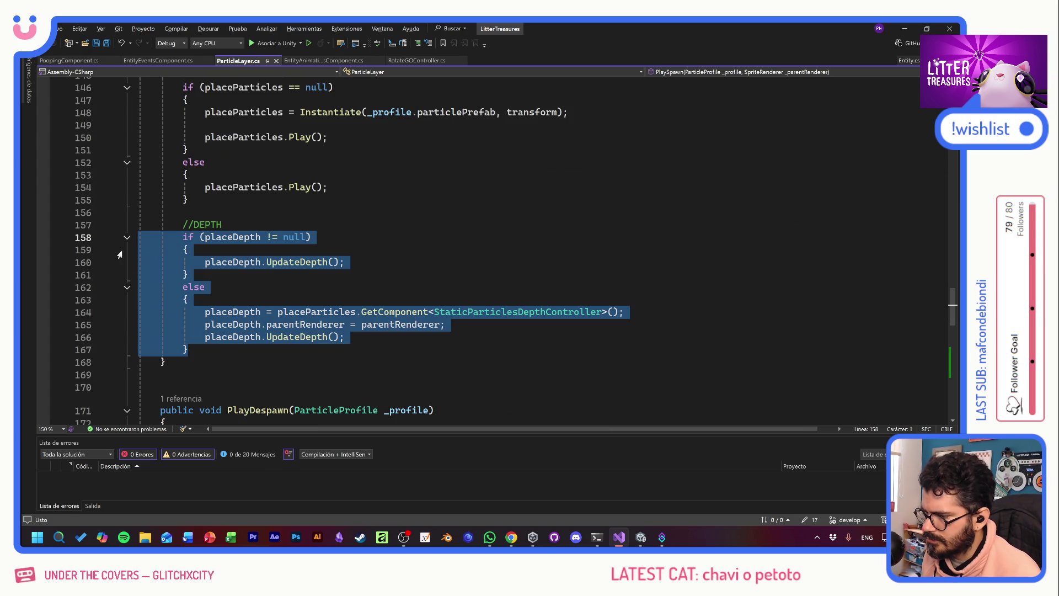
scroll(225, 268, "down", 13)
left_click_drag(322, 220, 138, 189)
key("ctrl+v")
- Rename placeDepth to dirtyDepth throughout the pasted block and save the script
left_click(188, 233)
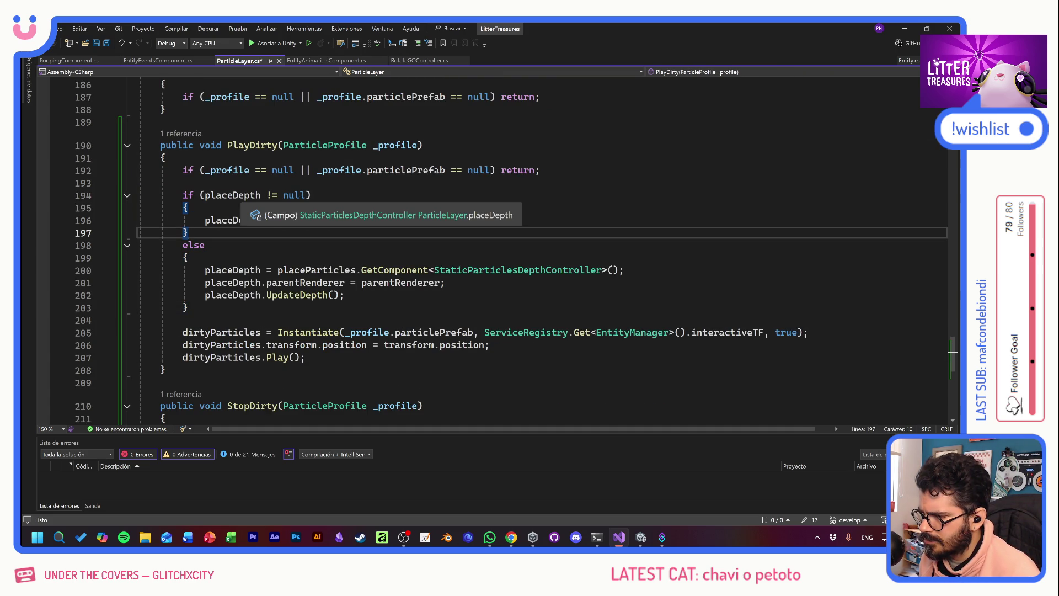
left_click(204, 195)
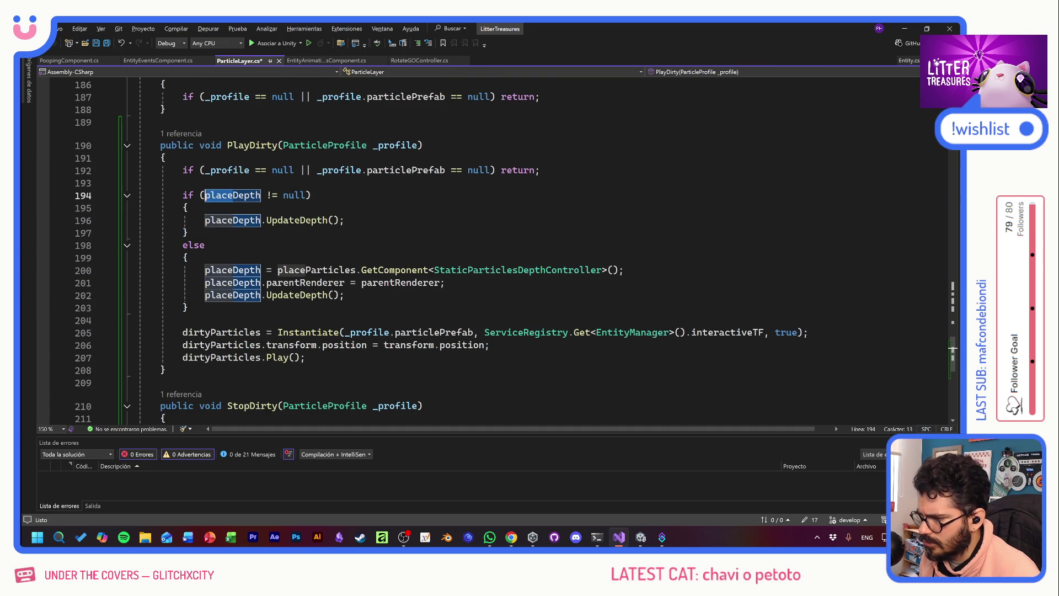
double_click(217, 196)
type("dirtyDepth")
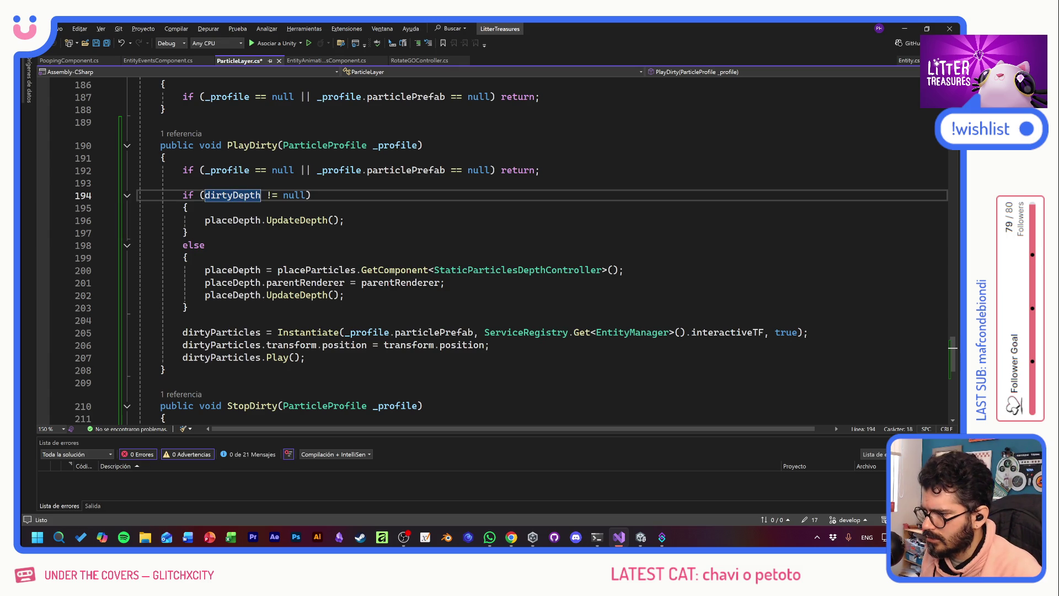
double_click(232, 220)
type("dirtyDepth")
key("Down")
key("ctrl+s")
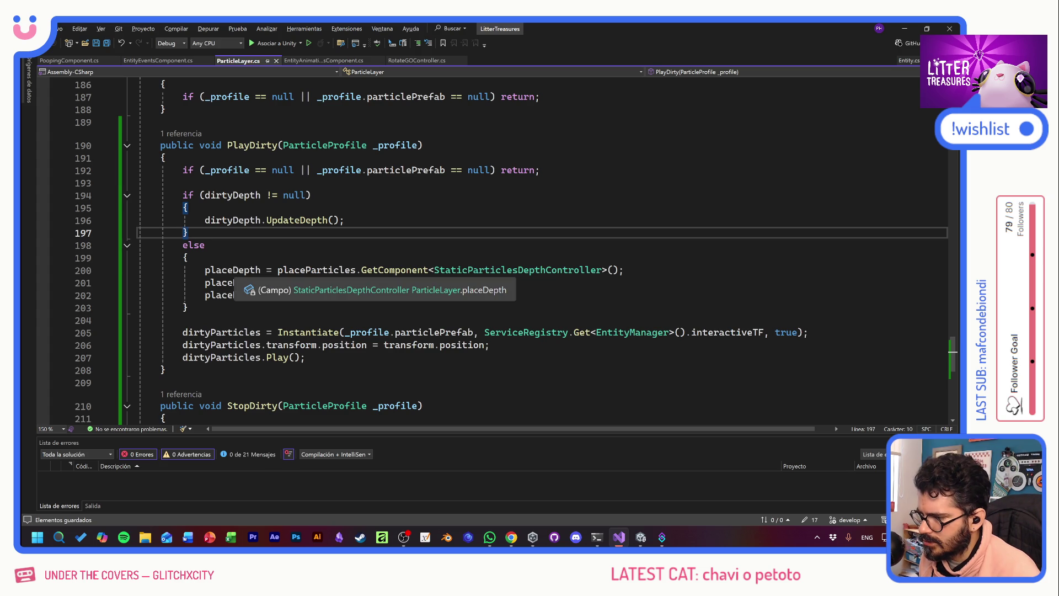
left_click(231, 270)
key("Tab")
key("Tab")
key("Tab")
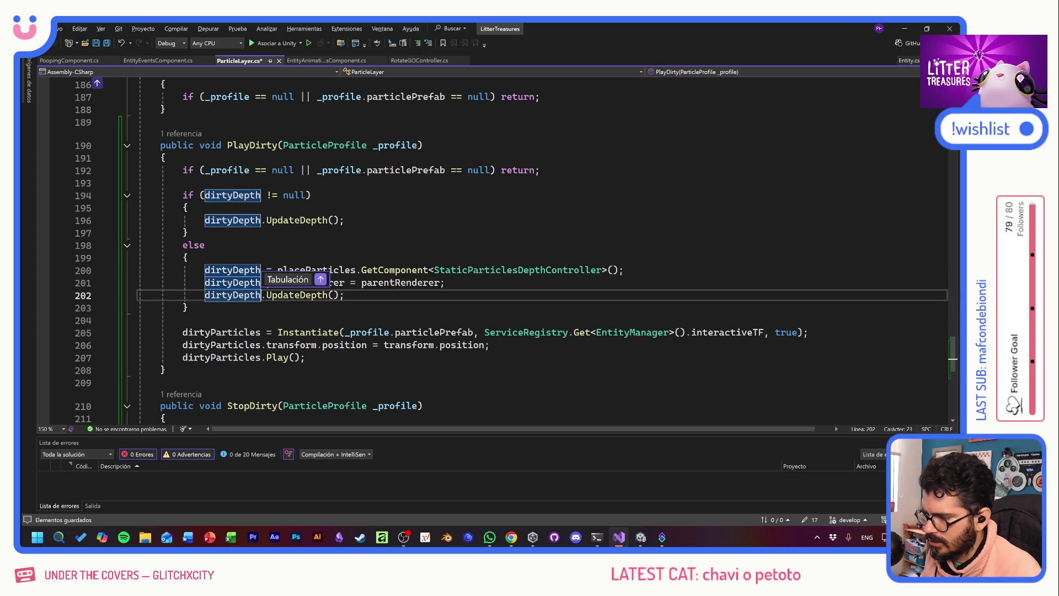
key("Tab")
left_click(306, 269)
- Move the dirtyDepth if/else block below dirtyParticles.Play() and return to Unity
mouse_move(188, 307)
left_mouse_down()
mouse_move(139, 218)
mouse_move(140, 183)
left_mouse_up()
key("ctrl+c")
key("Delete")
key("Down")
key("Down")
key("Down")
key("End")
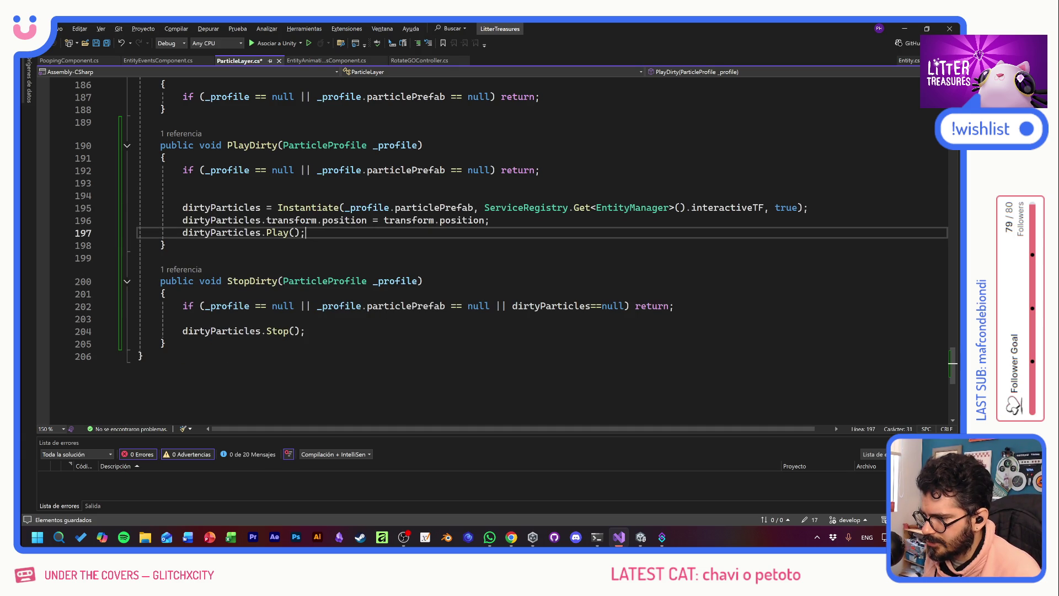
key("Return")
key("Return")
key("Return")
key("ctrl+v")
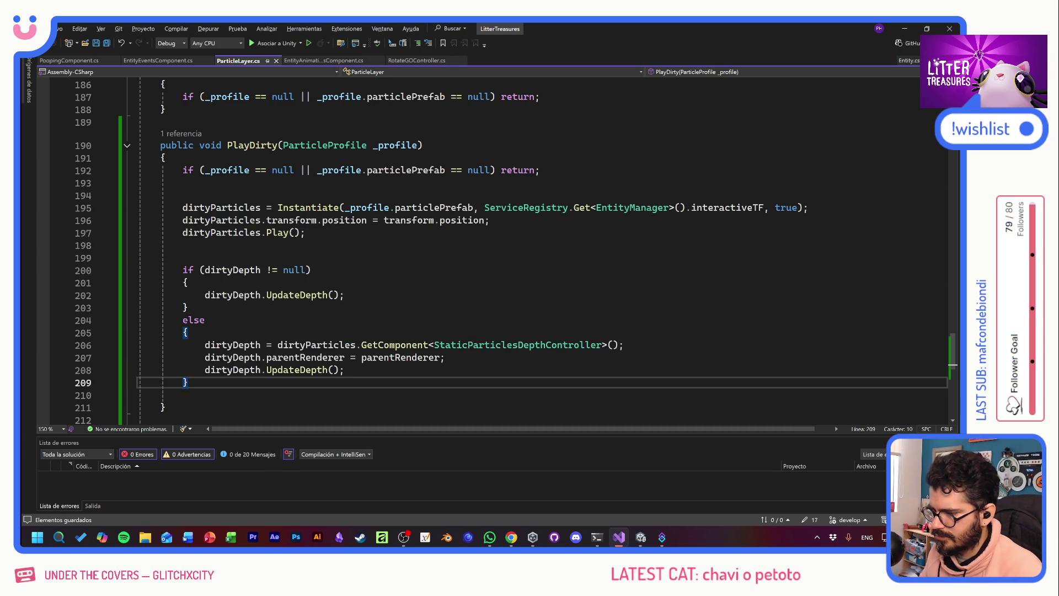
left_click(183, 245)
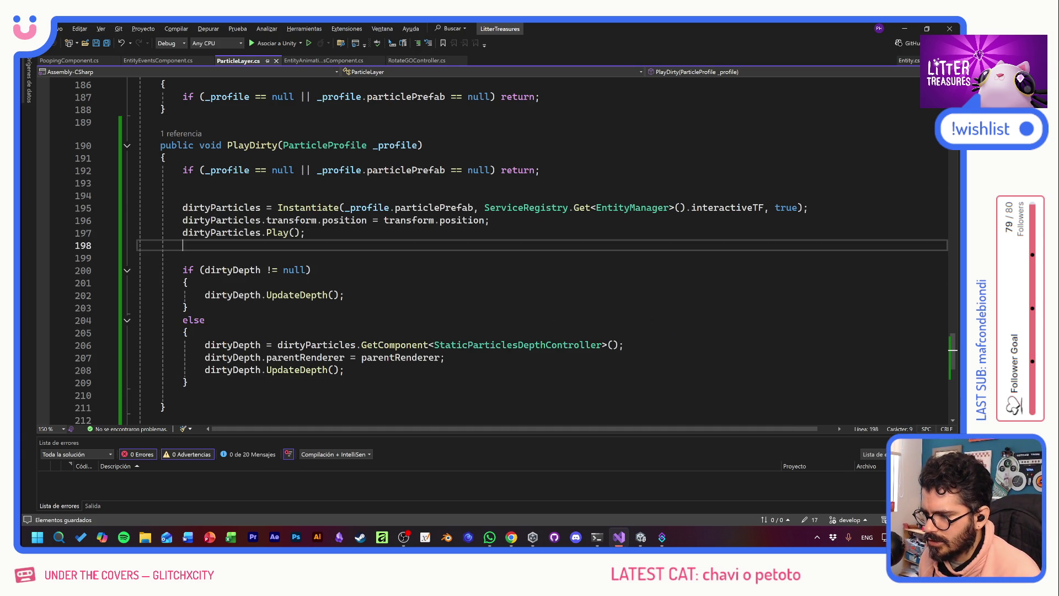
key("alt+Tab")
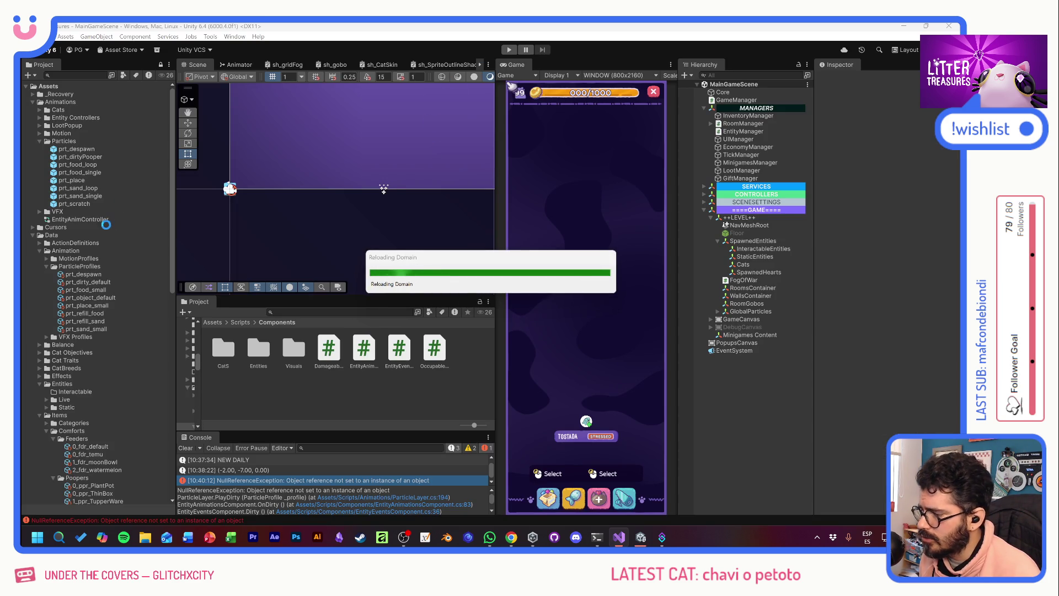
- Check 0_ppr_ThinBox's Sand Capacity stat (Micro) in the Inspector, then start Play mode
scroll(106, 446, "down", 3)
left_click(104, 436)
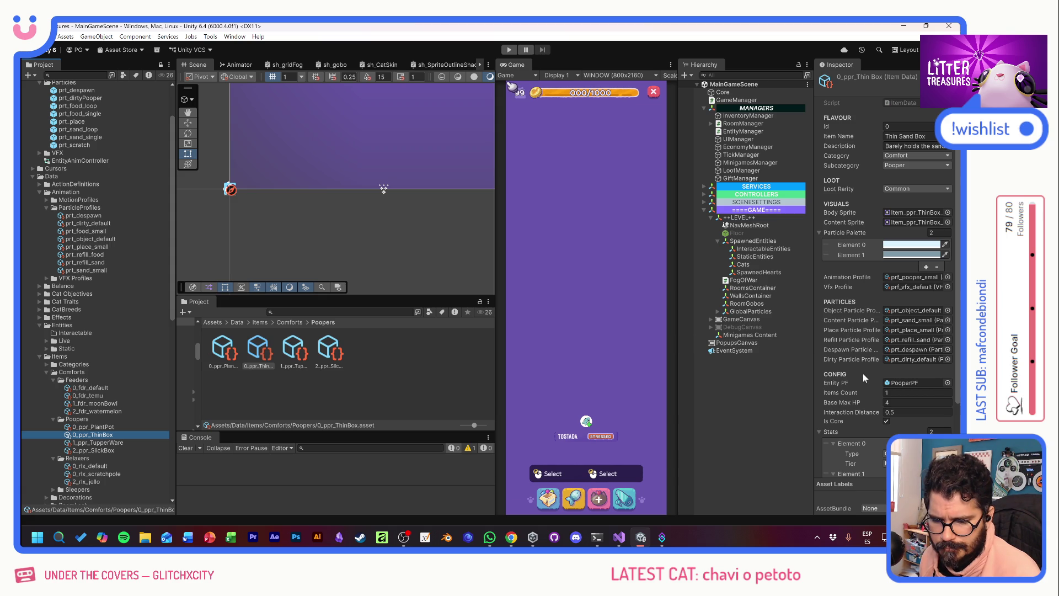
scroll(862, 373, "down", 3)
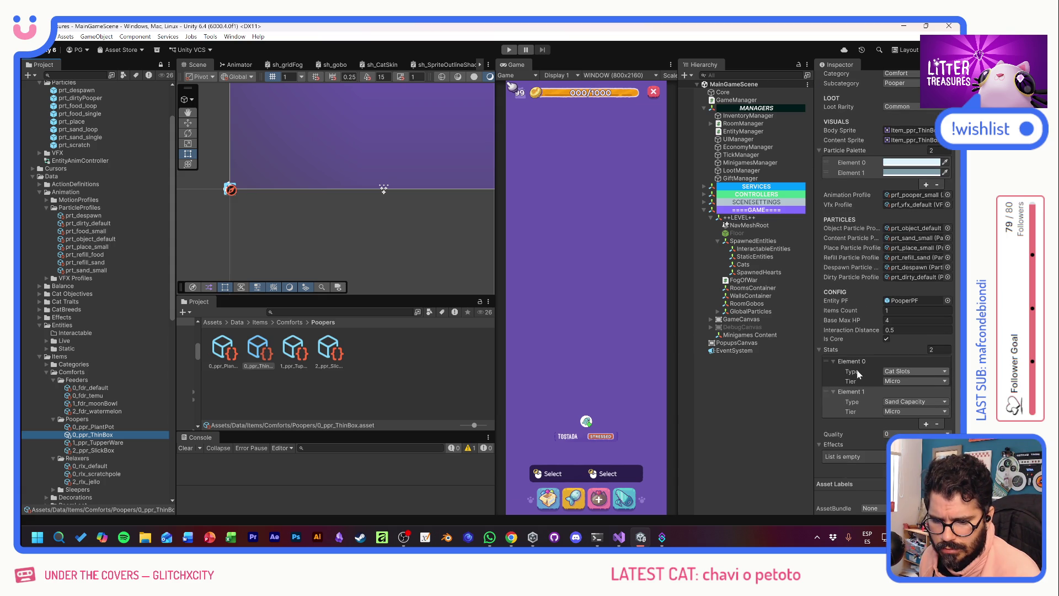
left_click(894, 413)
left_click(819, 422)
left_click(508, 50)
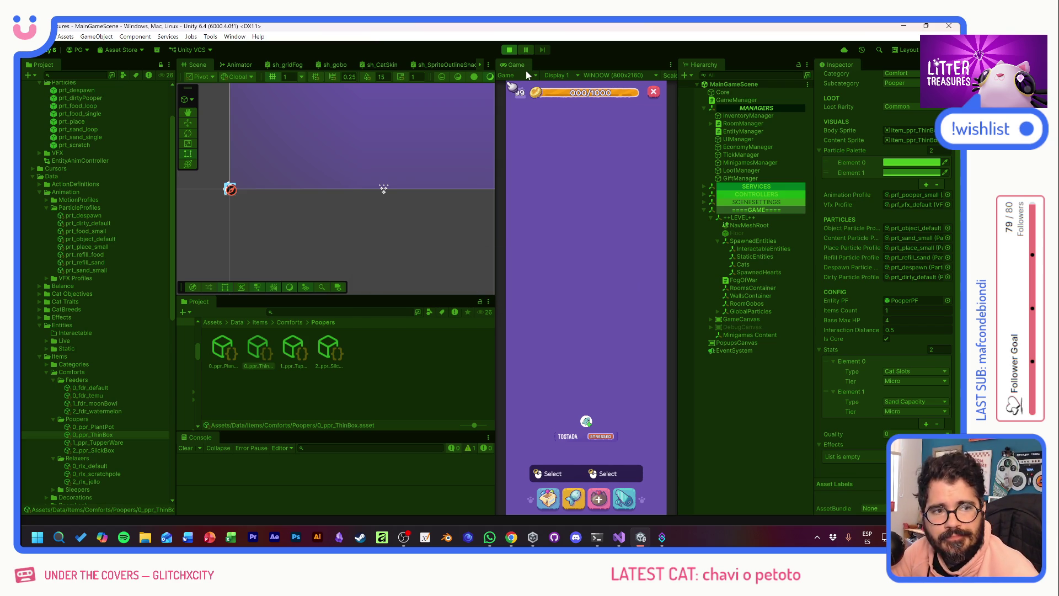
mouse_move(598, 386)
left_mouse_down()
mouse_move(560, 307)
mouse_move(586, 356)
left_mouse_up()
- Place the Thin Sand Box from the inventory into the room
left_click(558, 305)
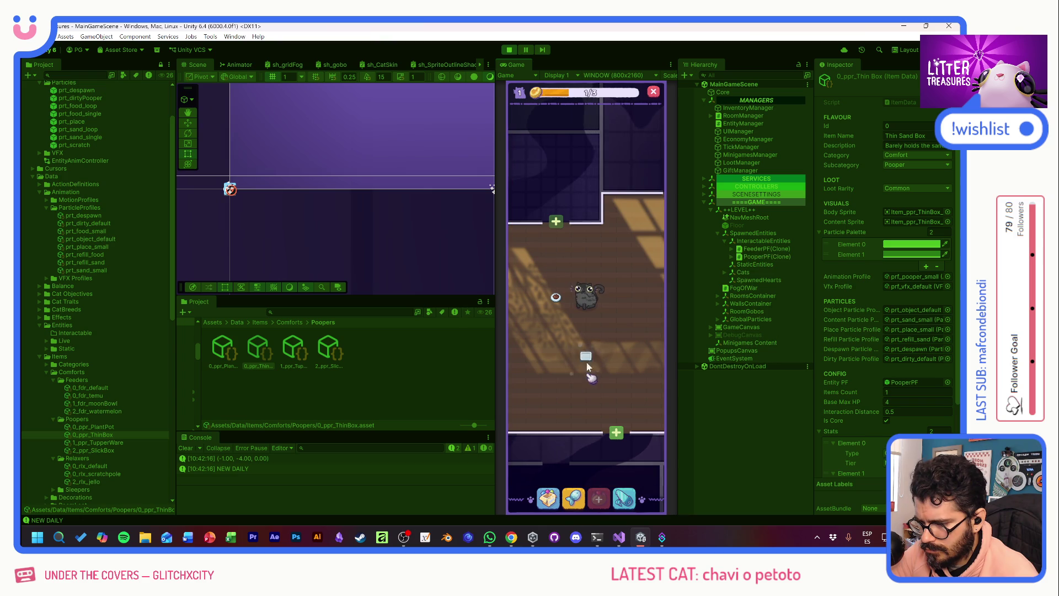
scroll(615, 339, "up", 2)
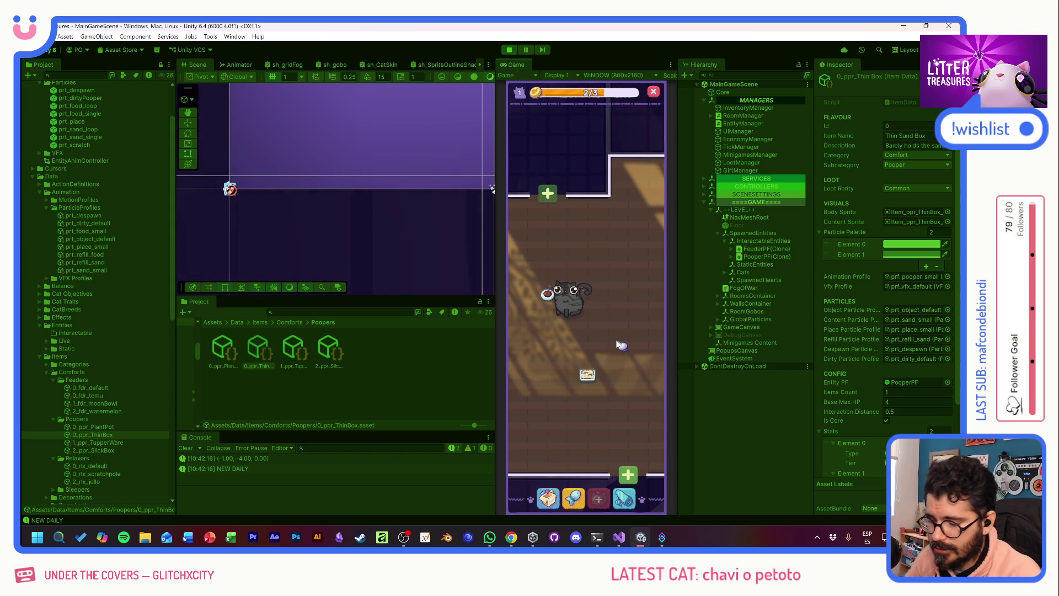
left_click(548, 498)
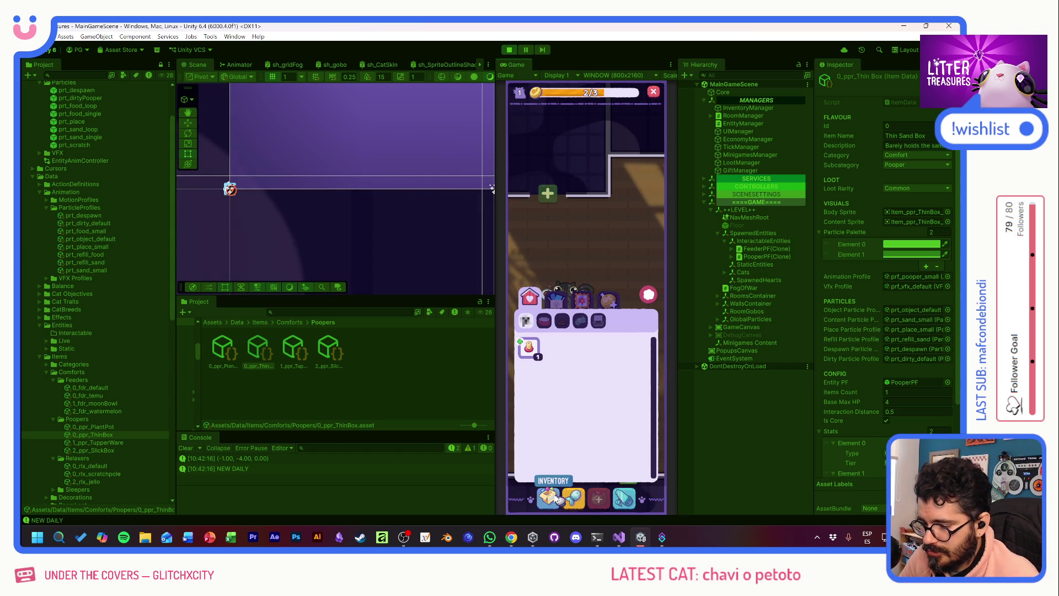
left_click(546, 367)
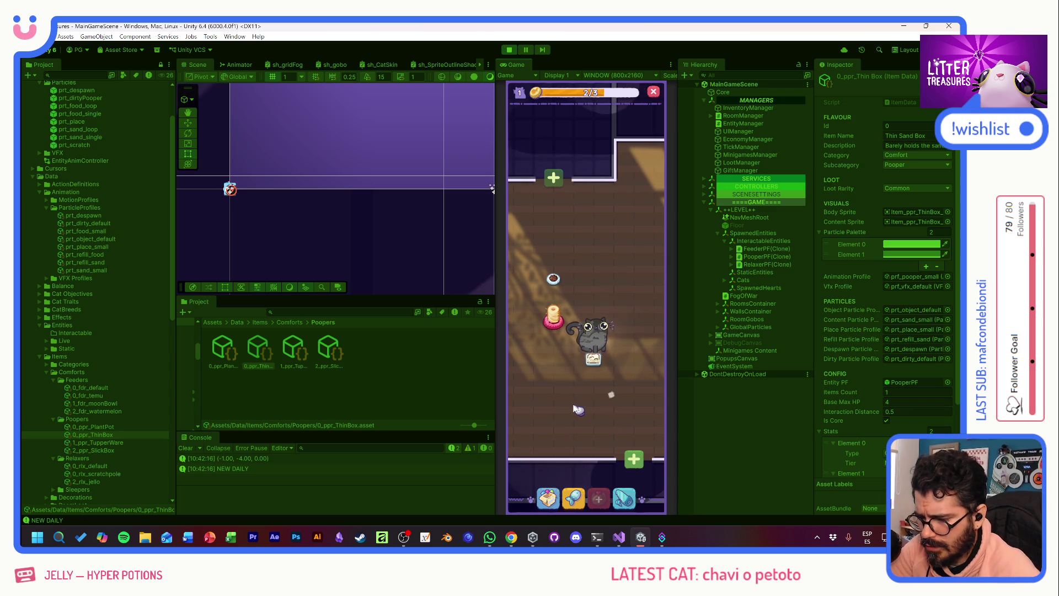
- Finish the scoop minigame, place the Miau Daily newspaper, and move the pink pooper upper right
left_click(593, 358)
mouse_move(553, 338)
left_mouse_down()
mouse_move(552, 309)
mouse_move(609, 368)
left_mouse_up()
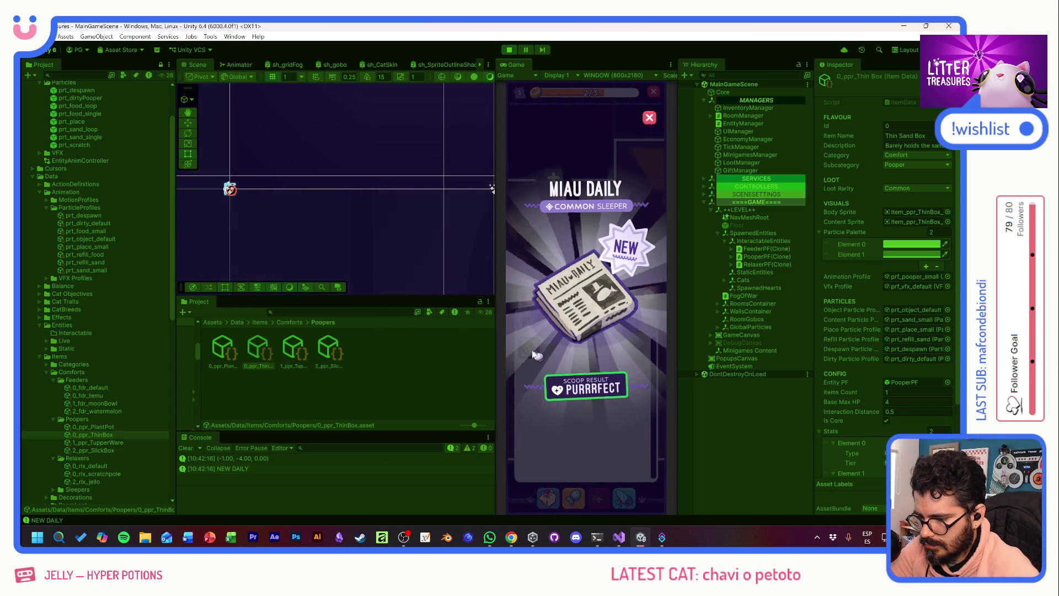
left_click(563, 383)
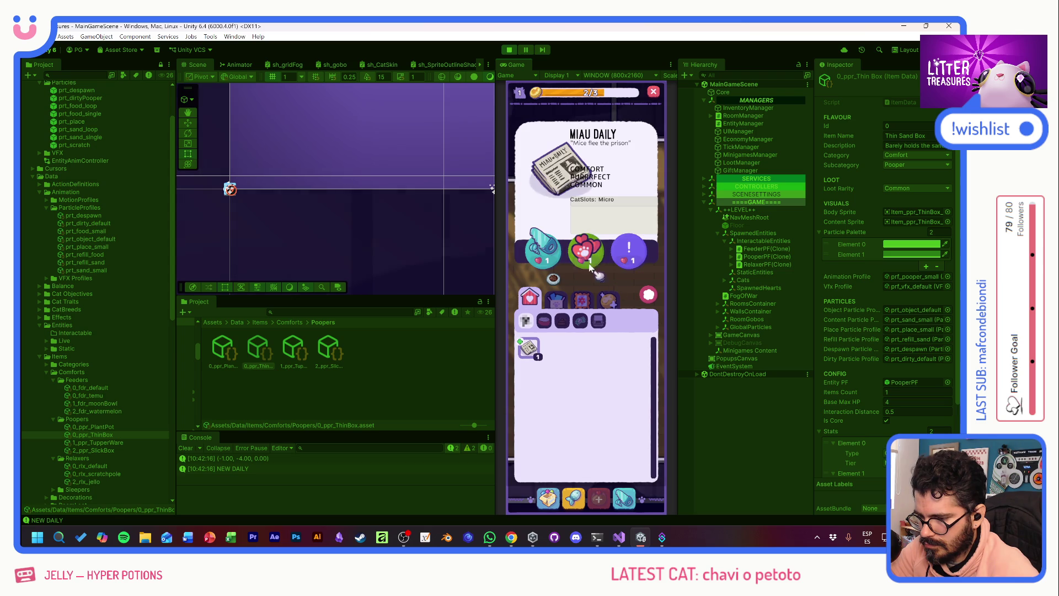
left_click(596, 274)
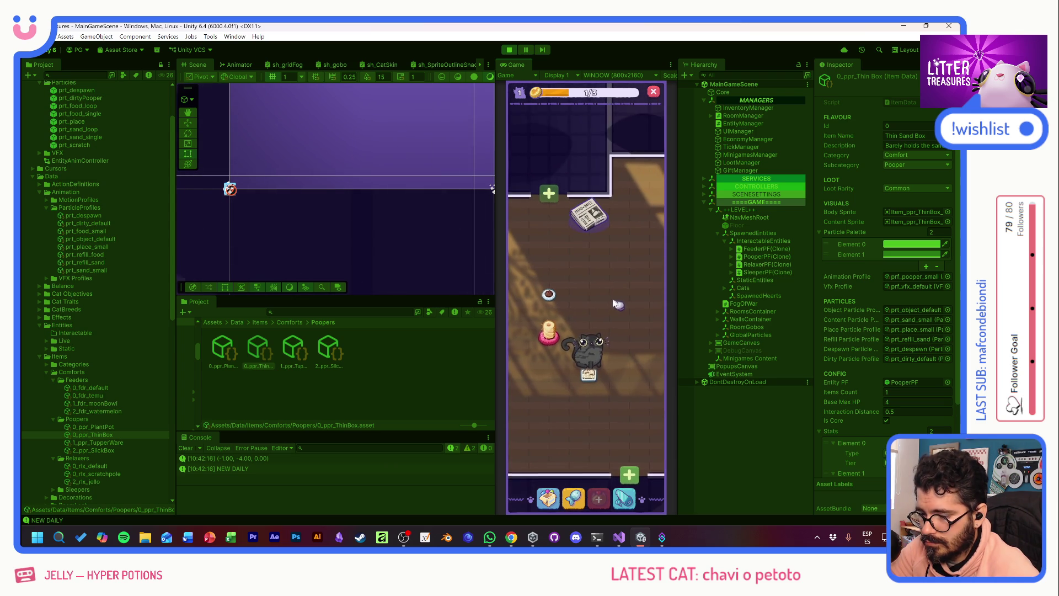
left_click_drag(549, 331, 629, 293)
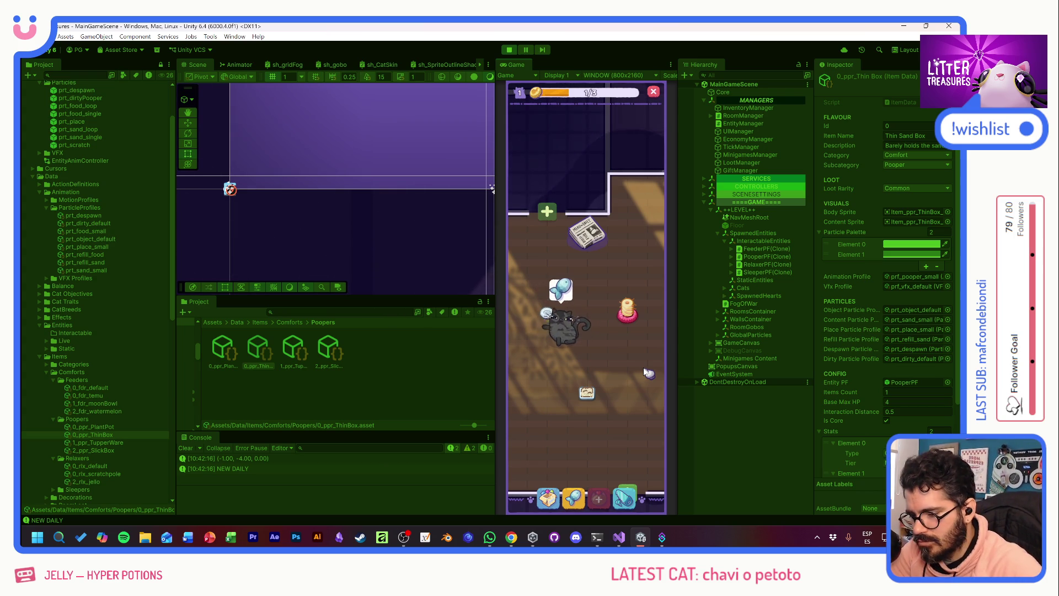
- Fulfil the cat's fish request, level up to level 2, and pick an item to place
left_click(561, 292)
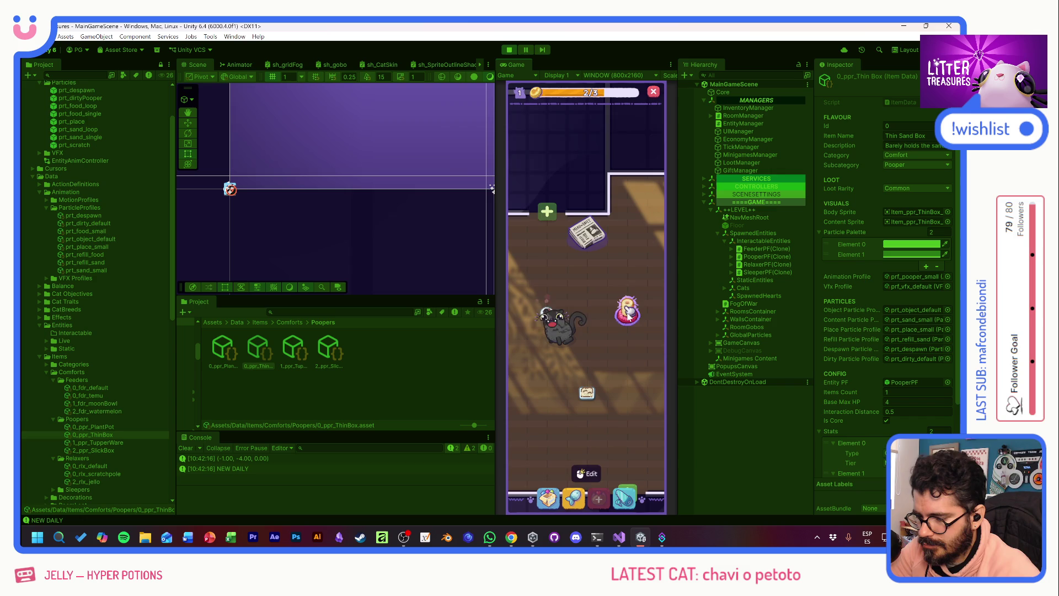
scroll(629, 320, "down", 2)
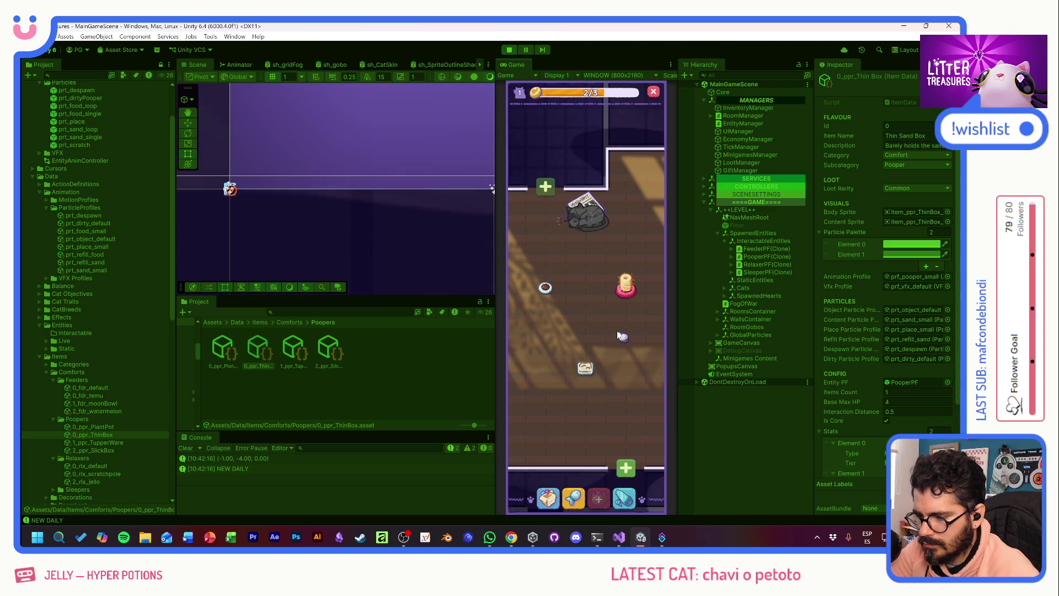
left_click(604, 499)
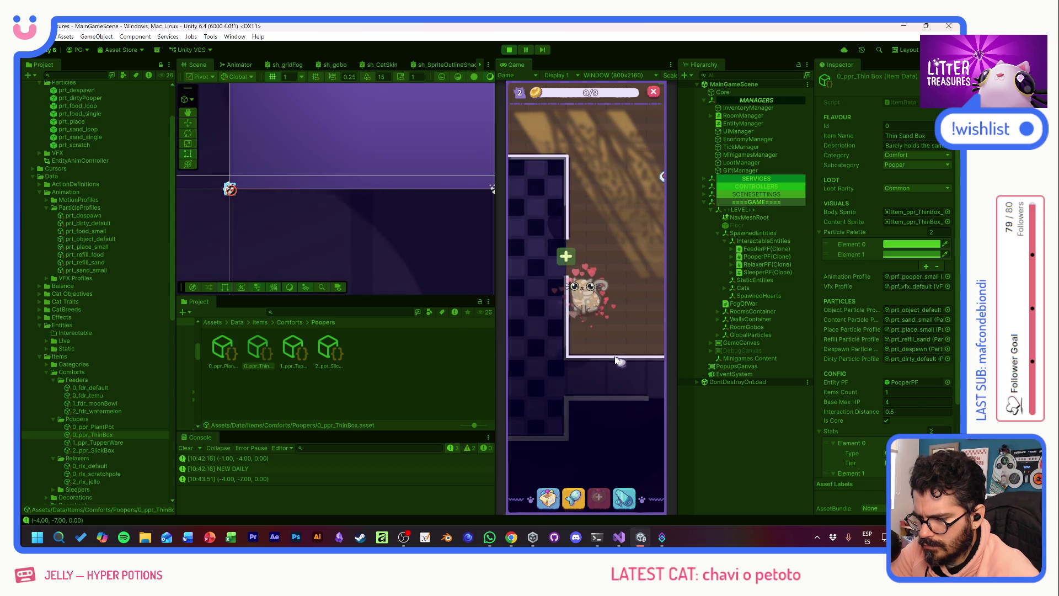
mouse_move(589, 297)
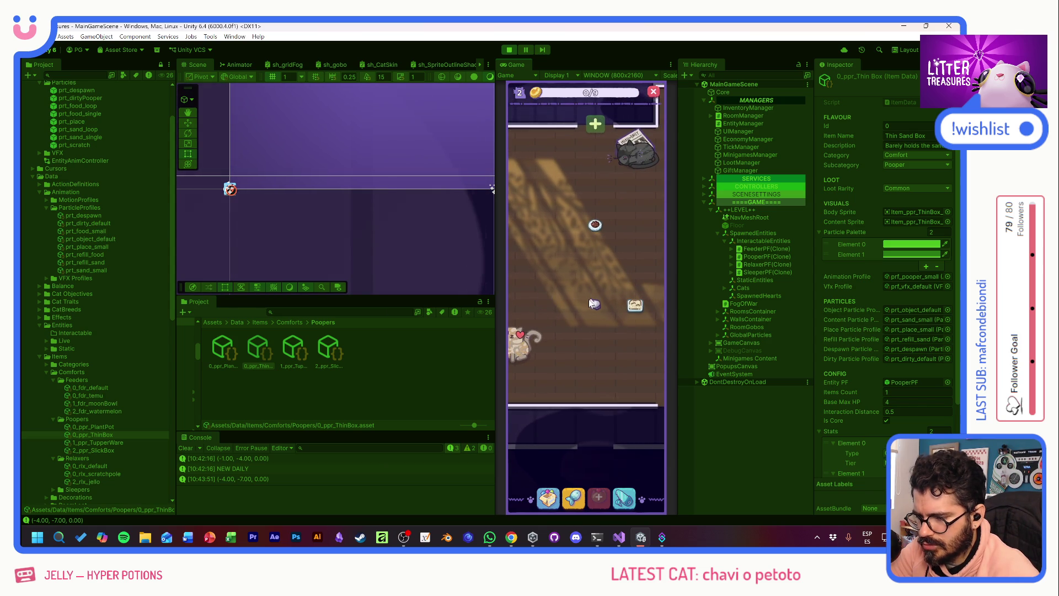
left_click(554, 505)
- Place an item, complete the scoop minigame, wake a cat, and send the grey cat onto the thin box
left_click(565, 305)
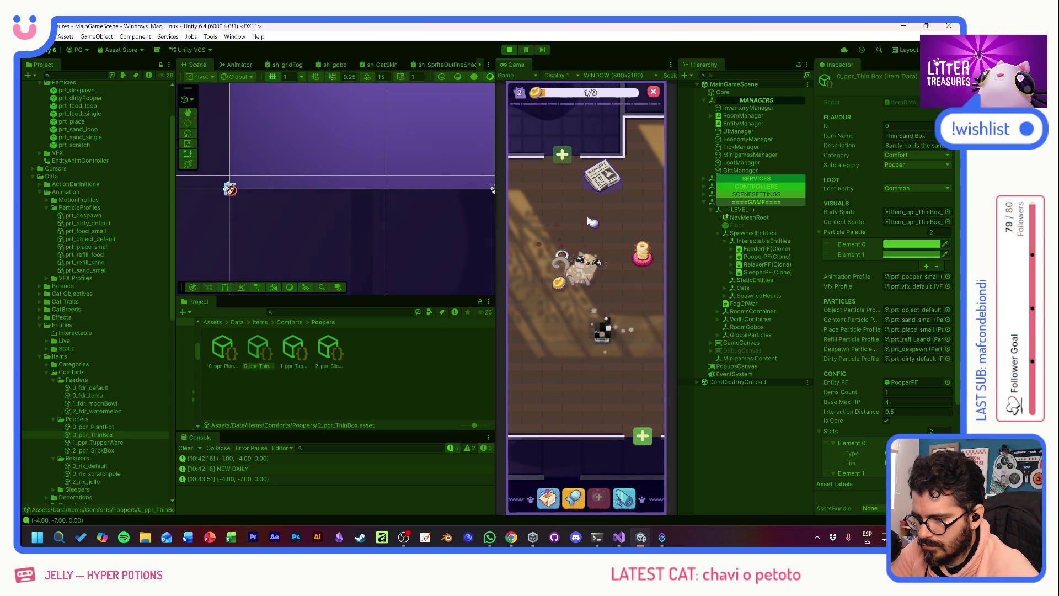
mouse_move(533, 337)
left_mouse_down()
mouse_move(579, 314)
mouse_move(627, 343)
left_mouse_up()
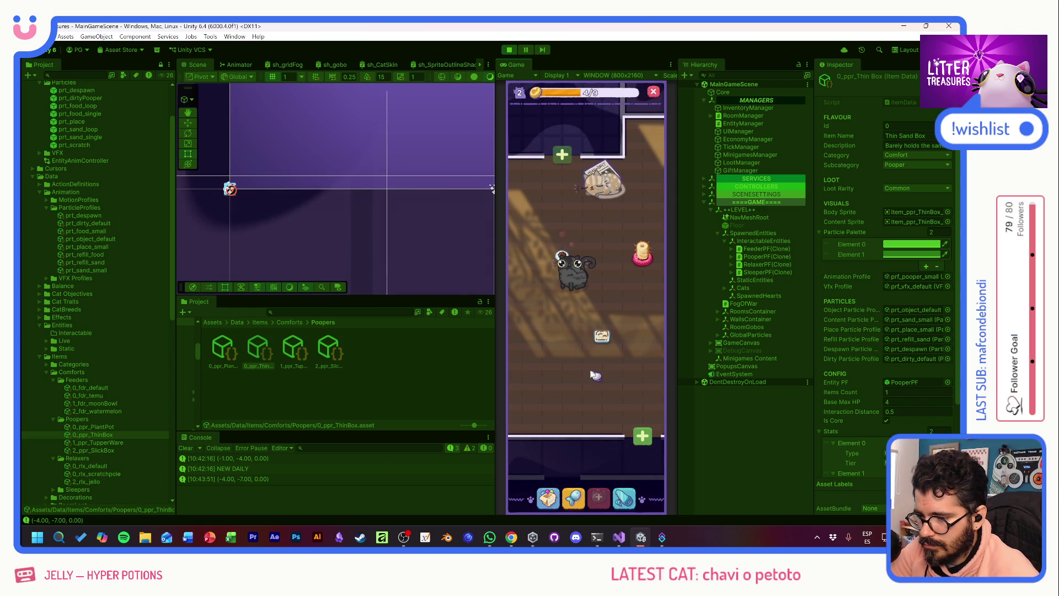
left_click(576, 269)
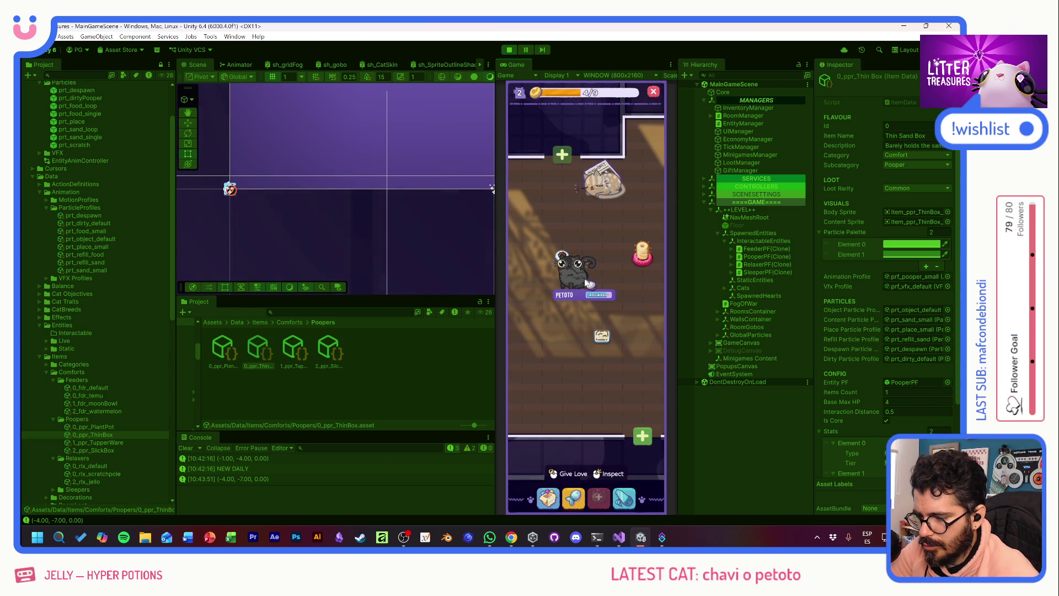
left_click(601, 185)
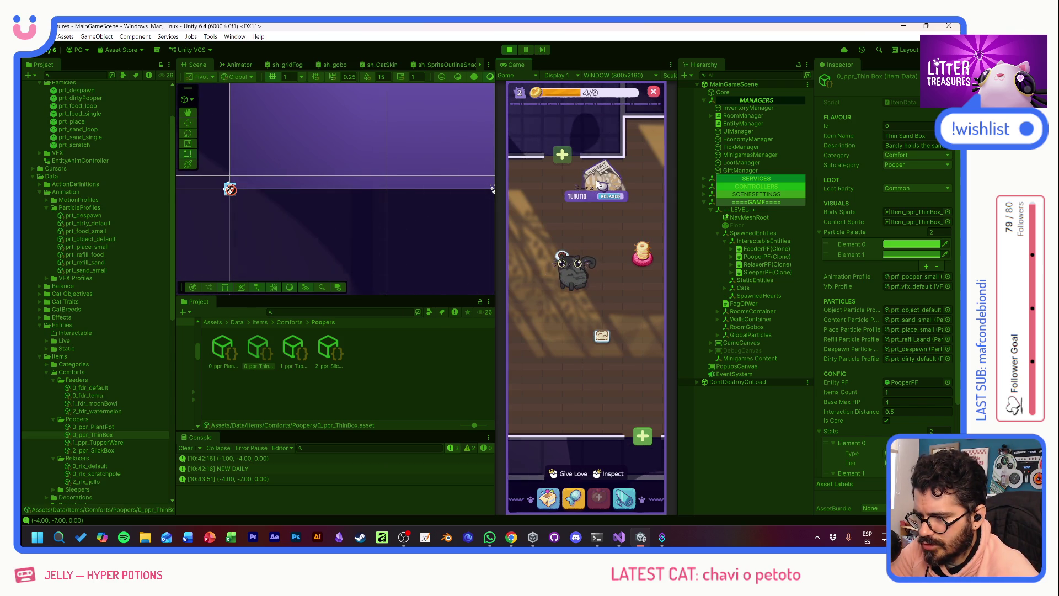
mouse_move(593, 208)
left_mouse_down()
mouse_move(579, 284)
mouse_move(601, 331)
mouse_move(618, 301)
left_mouse_up()
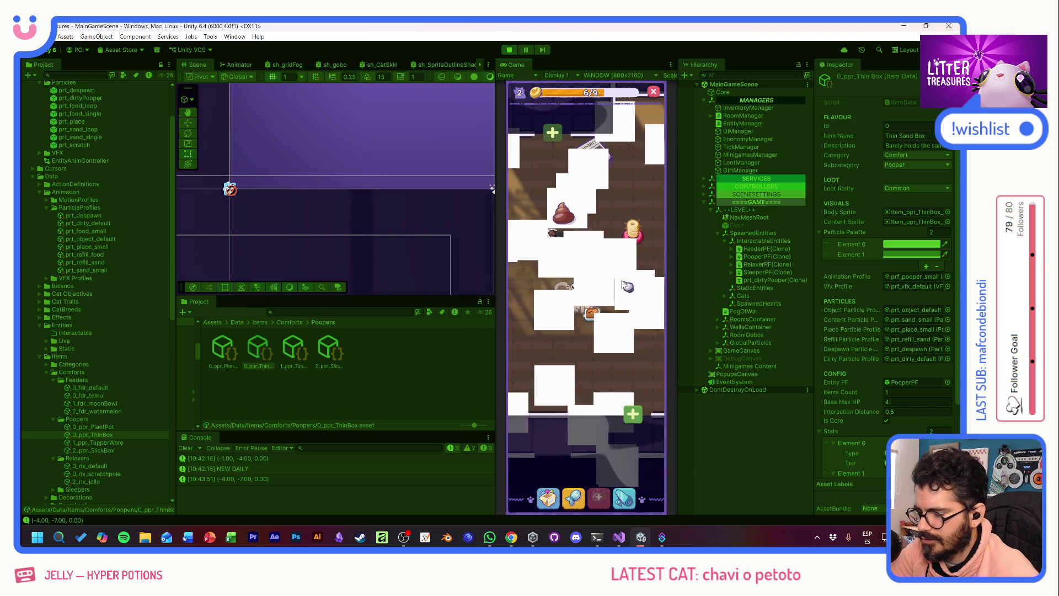
- Scoop the treasure from the dirty box and dismiss the Beige Tile reward
mouse_move(593, 322)
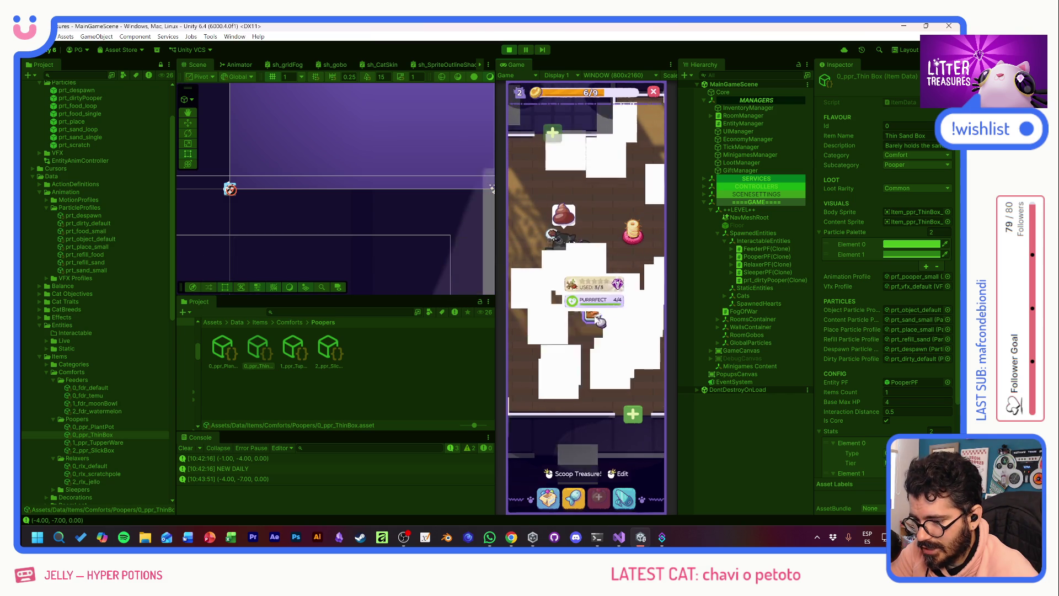
left_click(598, 323)
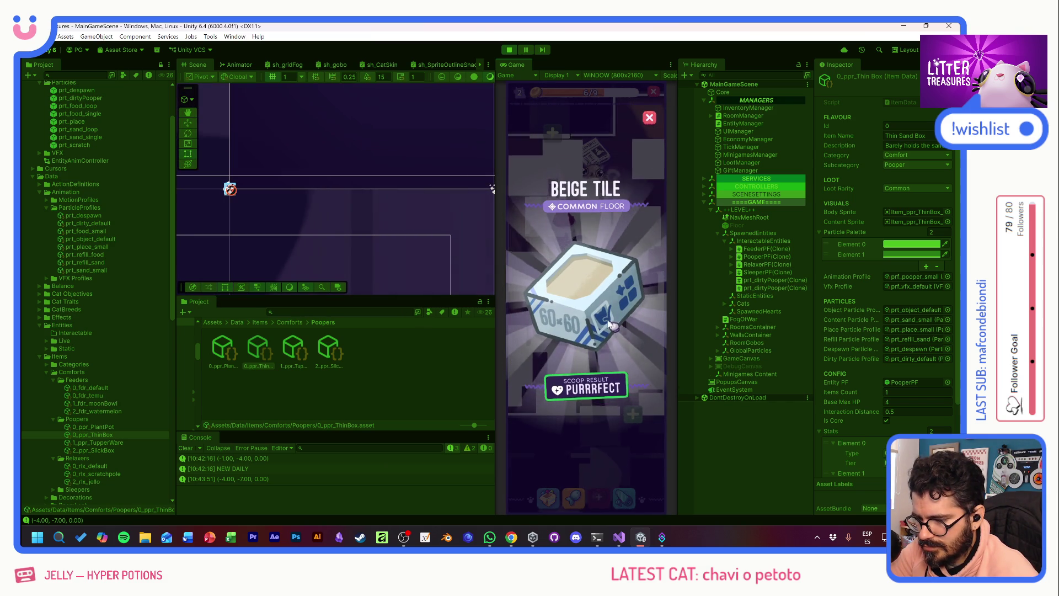
left_click(610, 325)
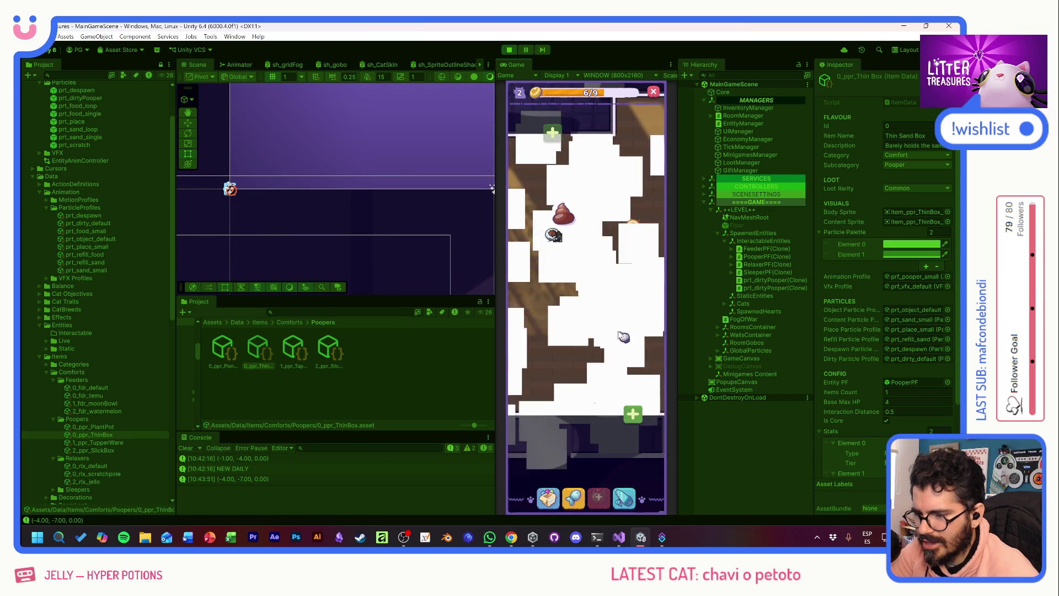
- Compare the two prt_dirtyPooper(Clone) objects in the Hierarchy, picking up the tupperware item
left_click(756, 281)
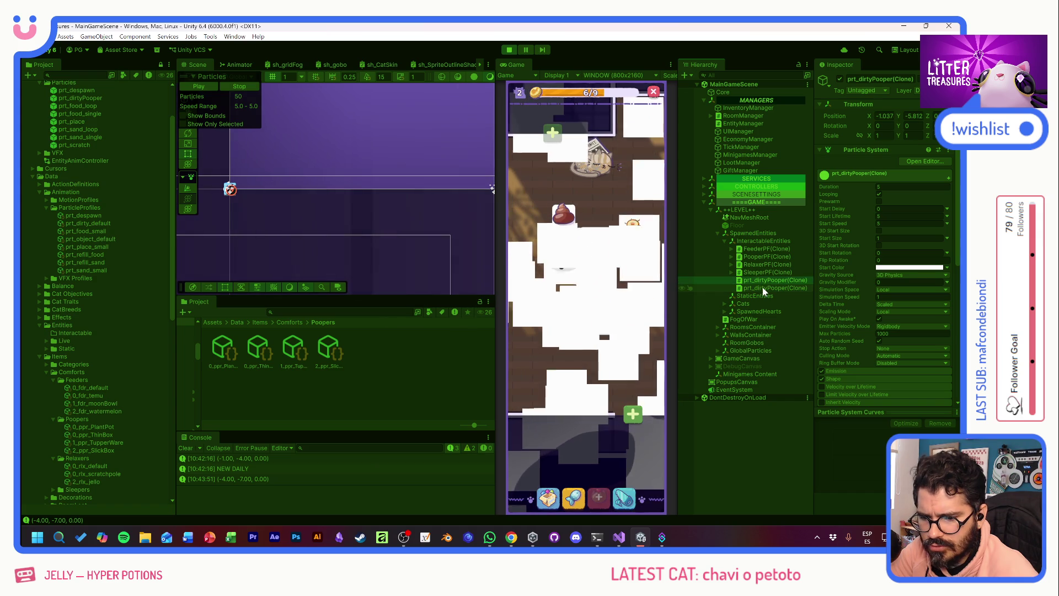
left_click(762, 286)
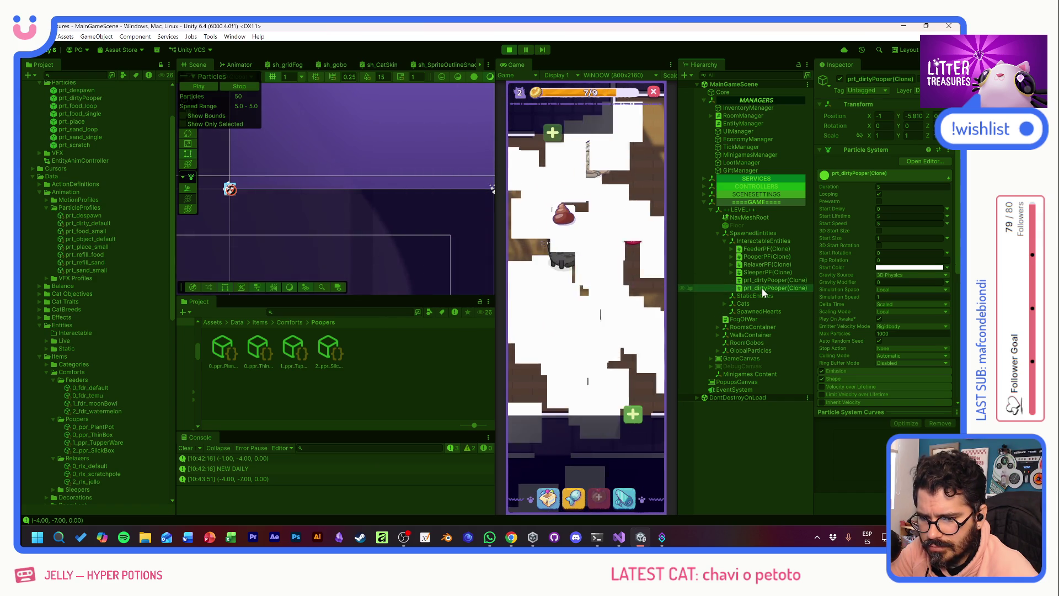
left_click(745, 280)
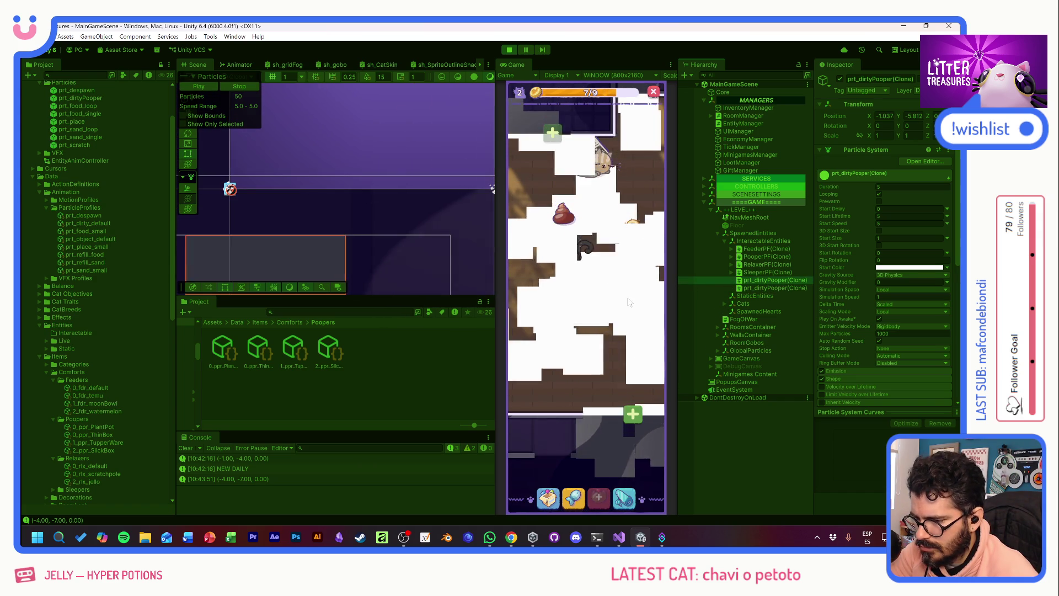
left_click(598, 284)
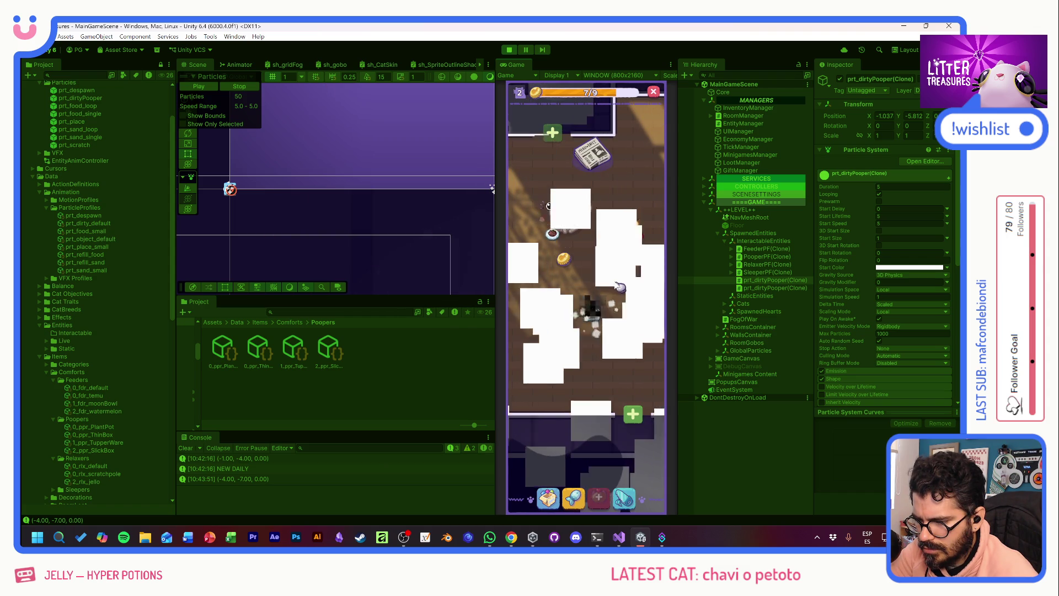
left_click(759, 289)
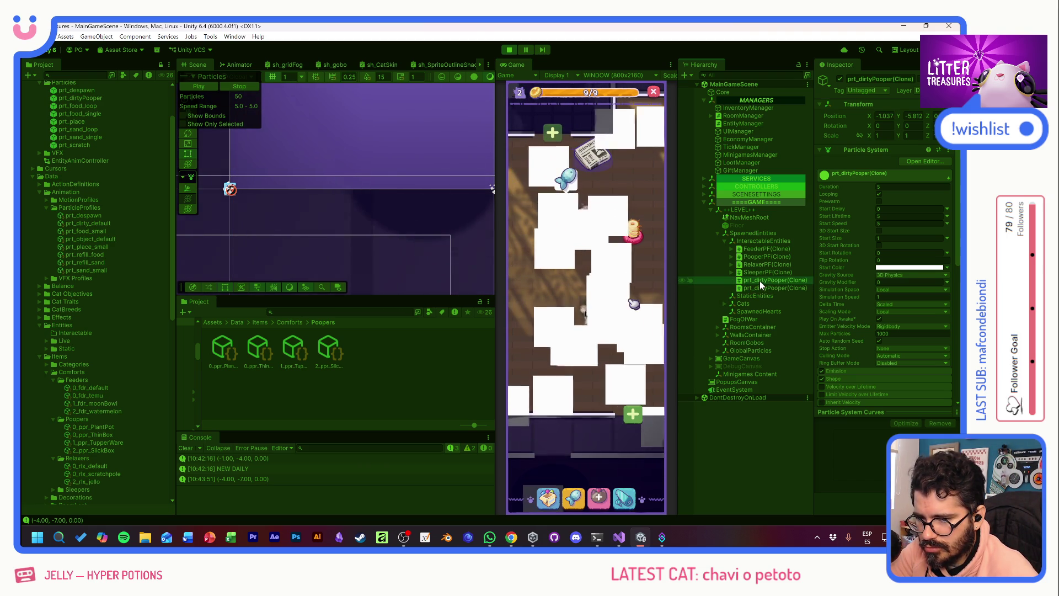
left_click(757, 284)
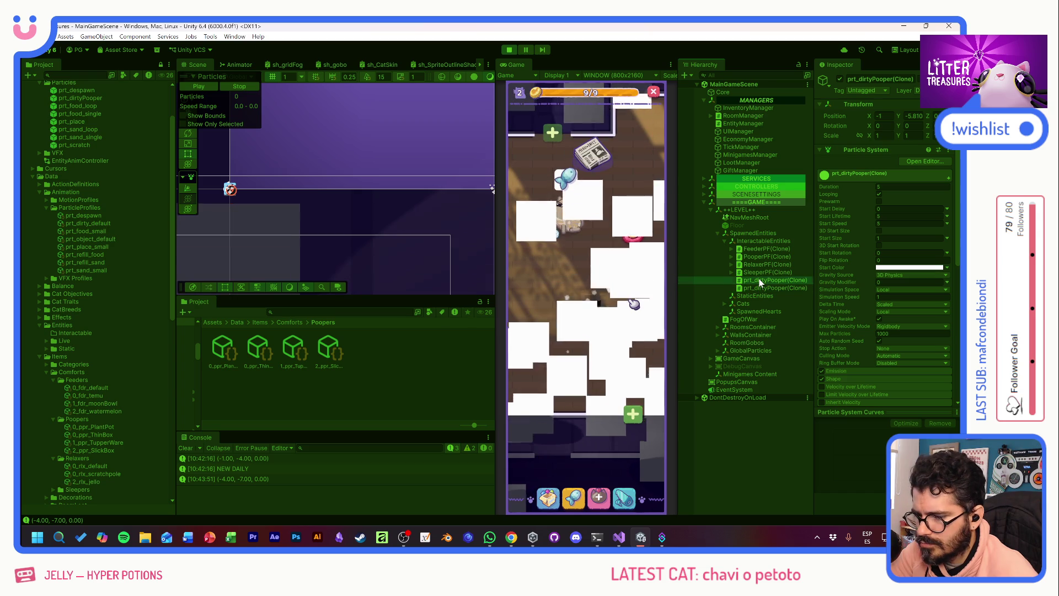
left_click(759, 280)
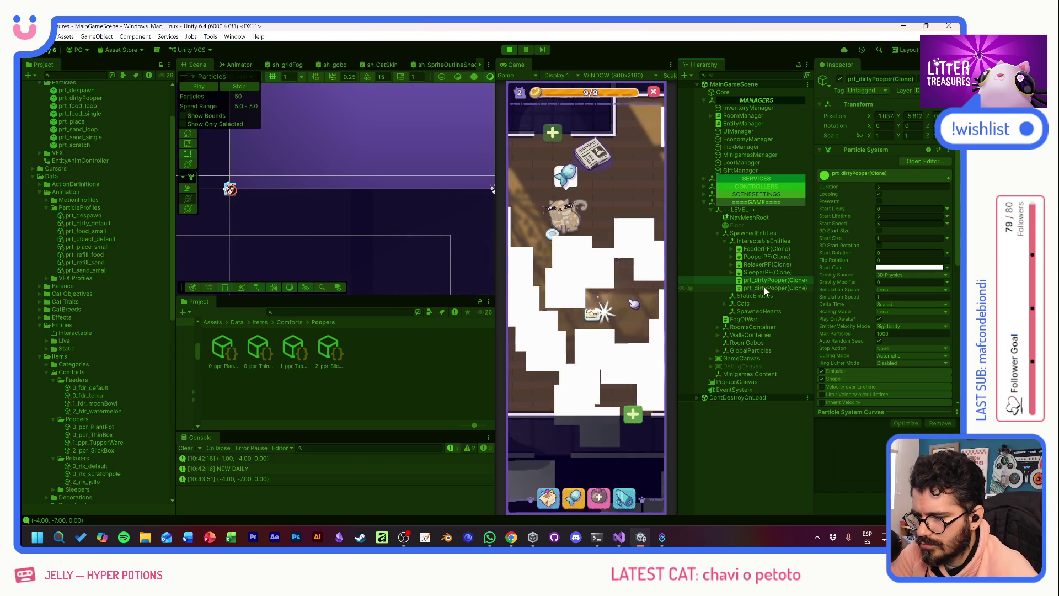
- Stop the particle playback, stop the game and return to Visual Studio
left_click(243, 87)
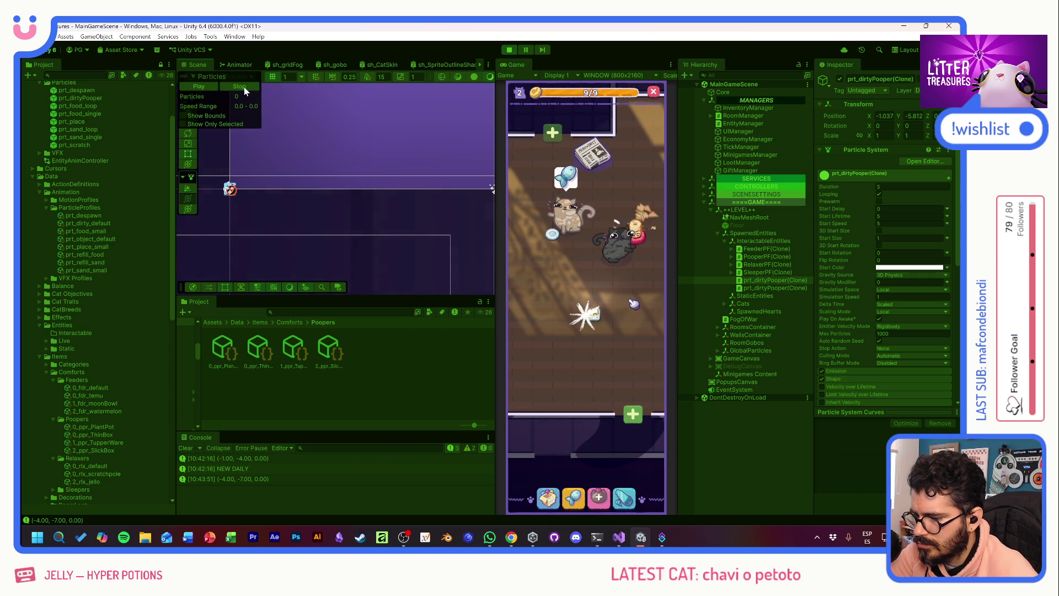
left_click(743, 288)
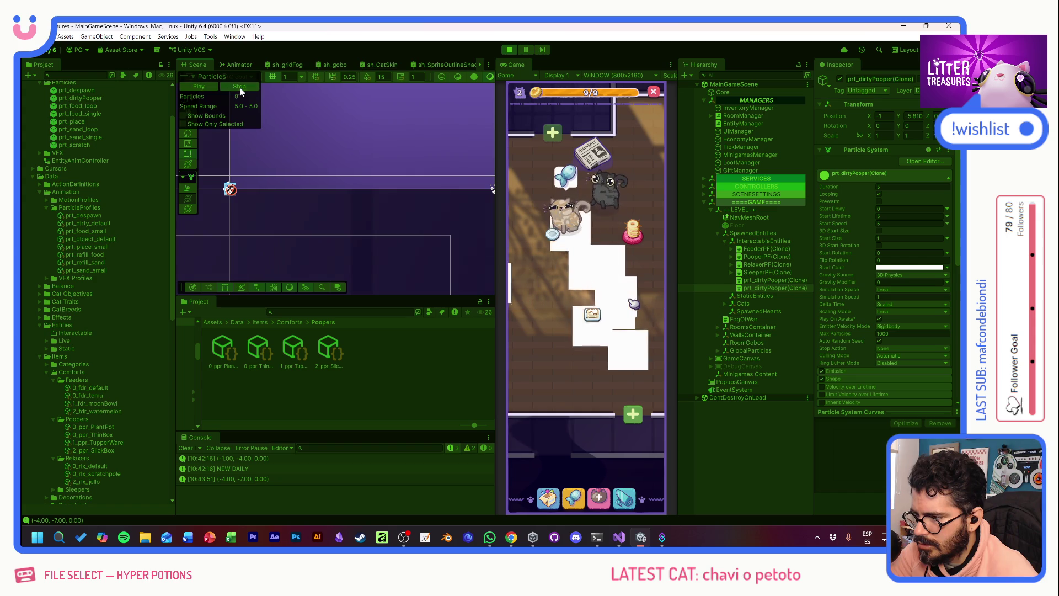
left_click(509, 49)
key("alt+Tab")
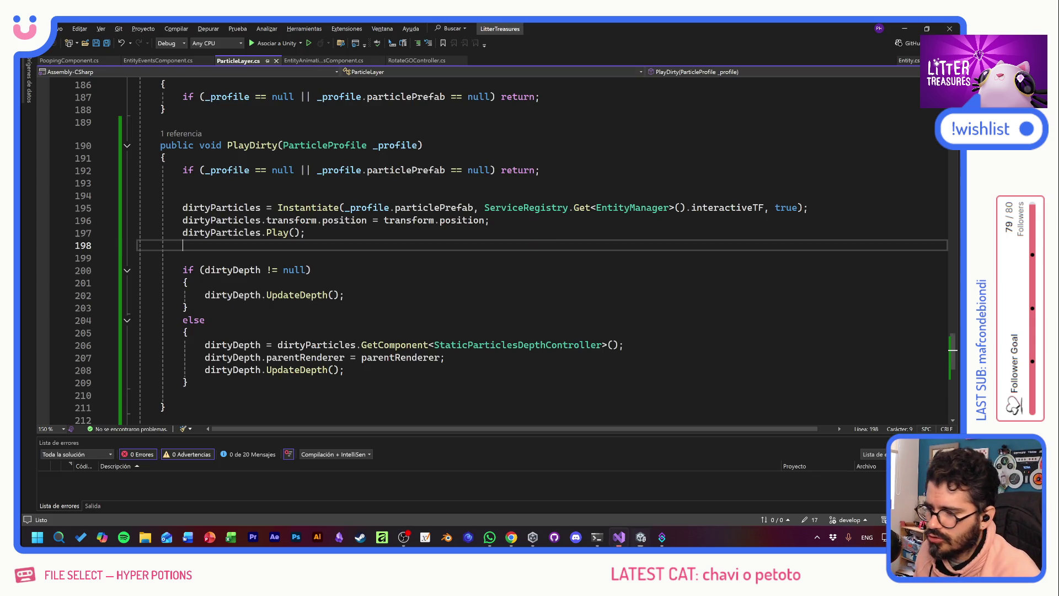
- Follow PlayDirty's single reference to its call in EntityAnimationsComponent
left_click(344, 295)
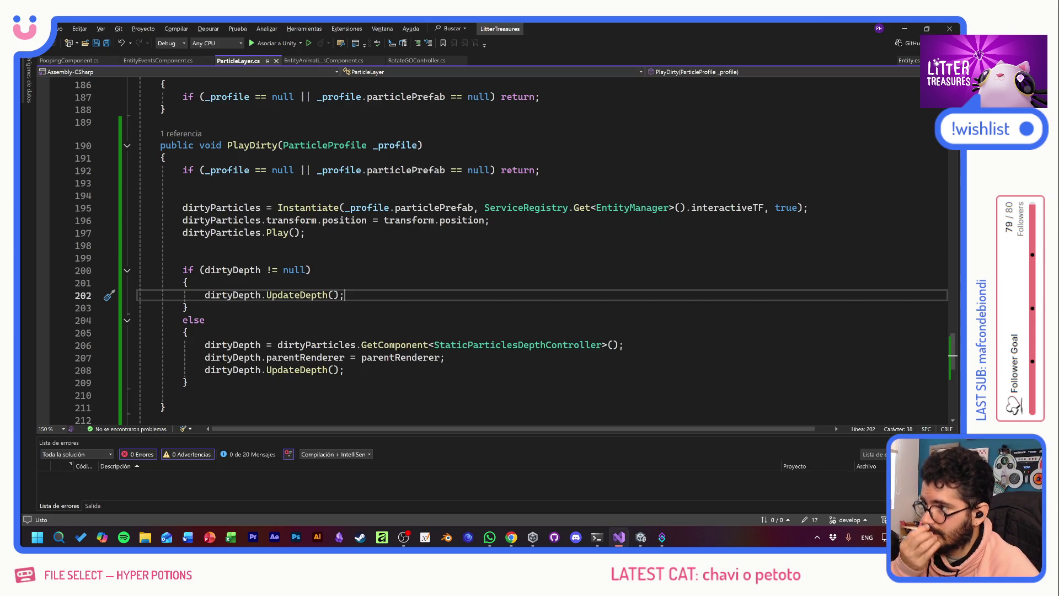
left_click(182, 183)
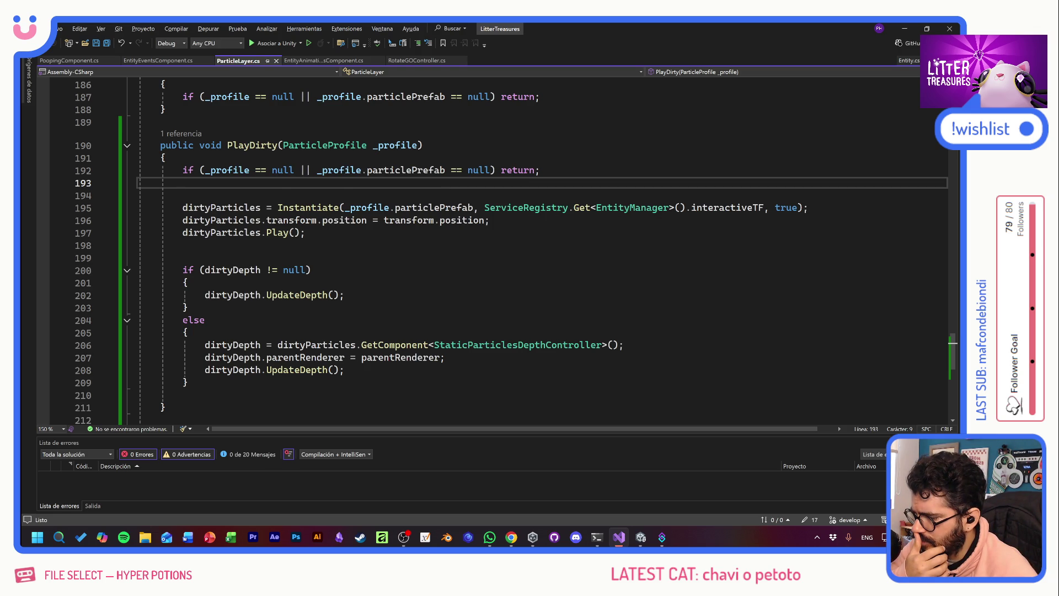
left_click(311, 270)
scroll(497, 248, "up", 2)
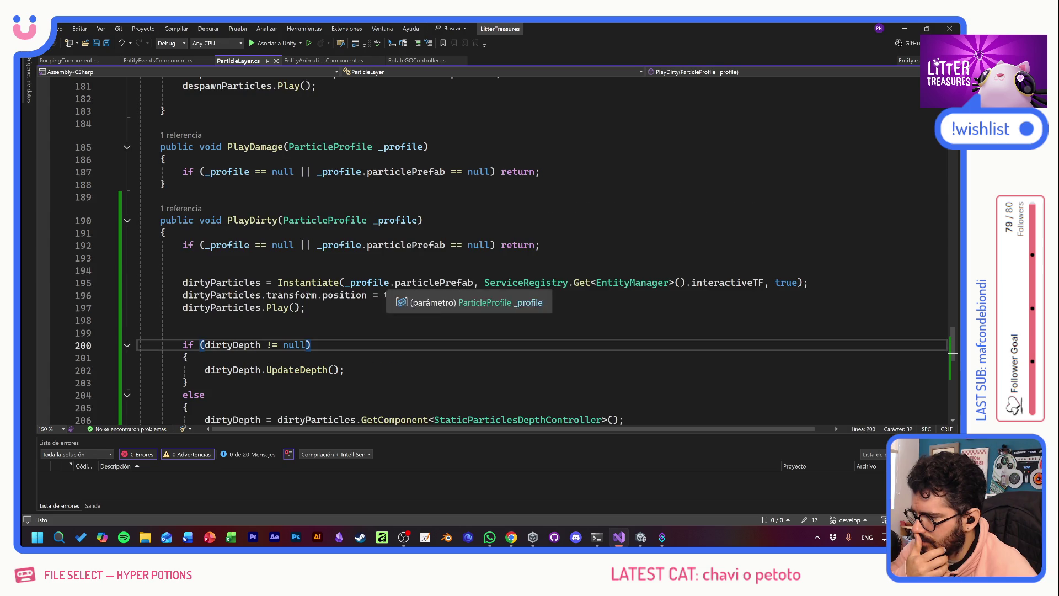
left_click(179, 213)
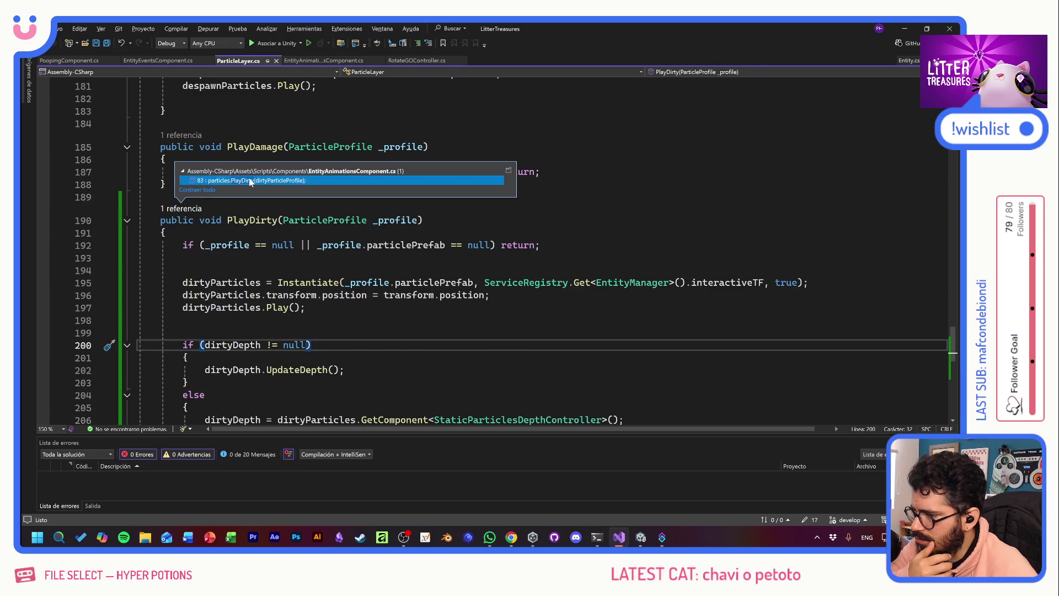
double_click(220, 179)
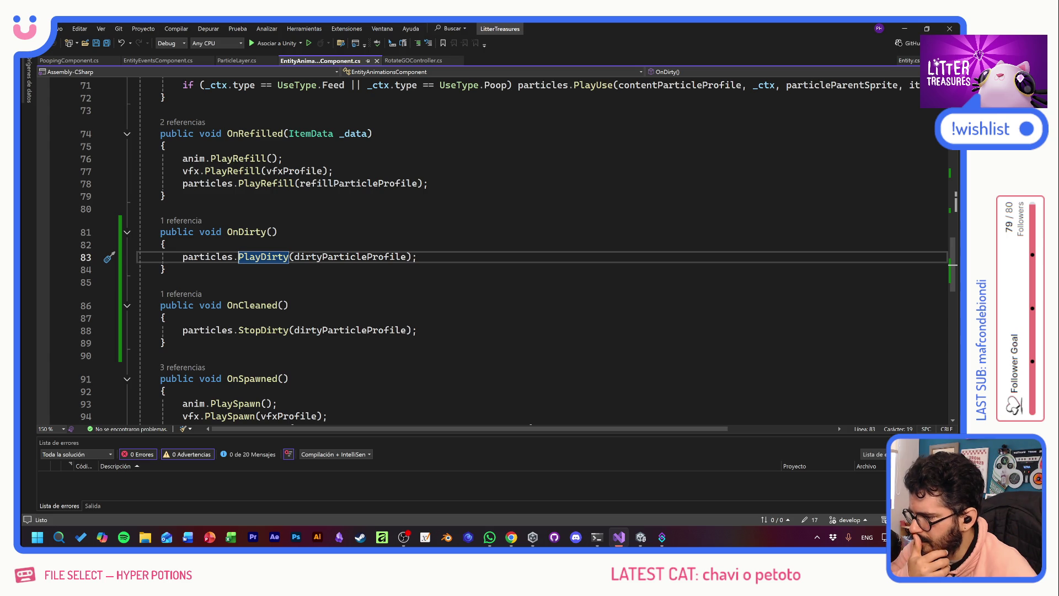
- Trace OnDirty's reference to its event subscription on line 40
left_click(192, 220)
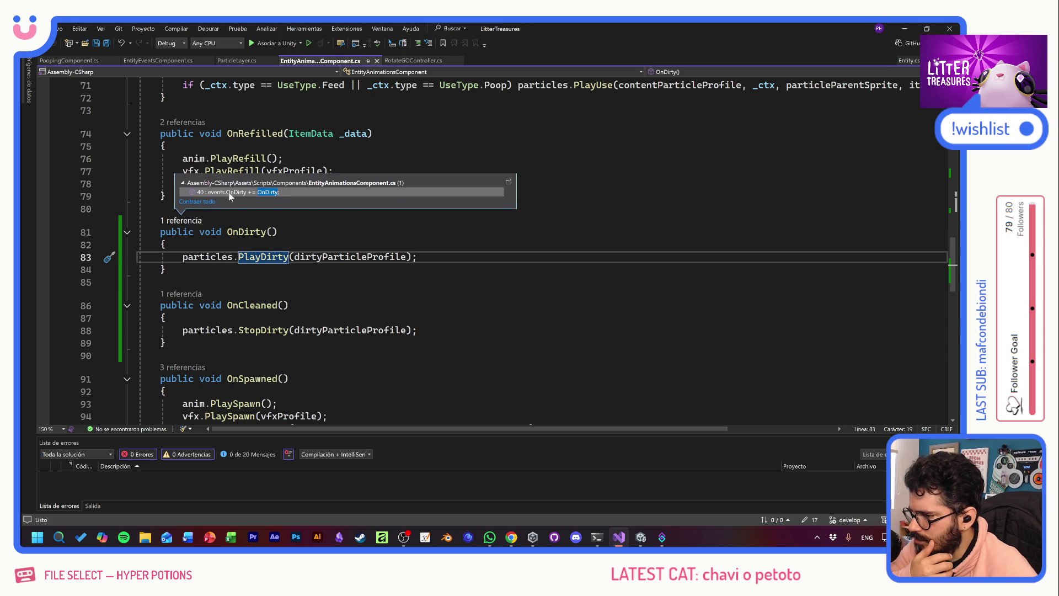
double_click(220, 192)
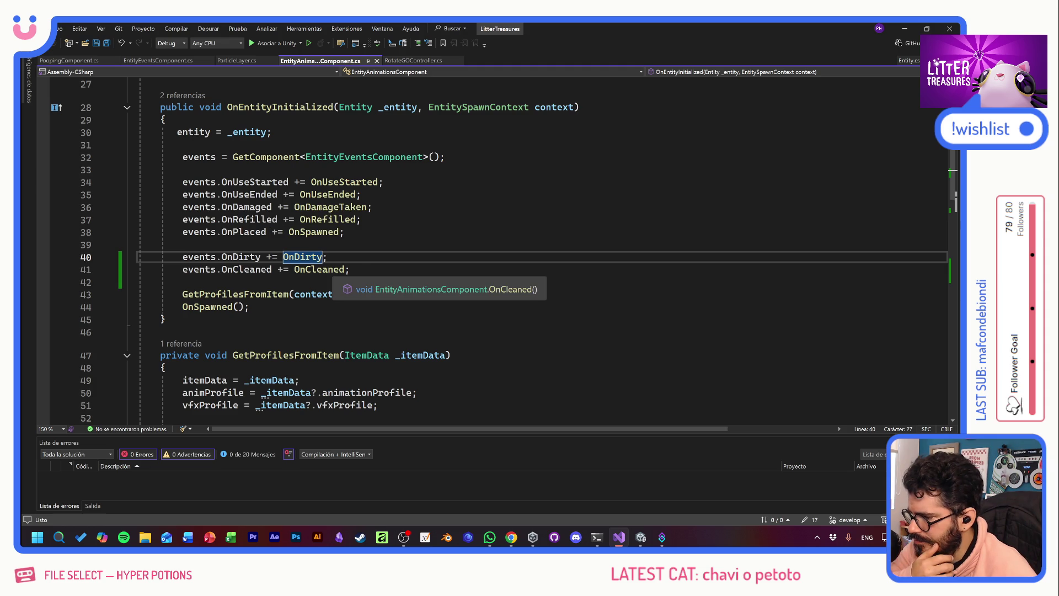
scroll(540, 249, "down", 4)
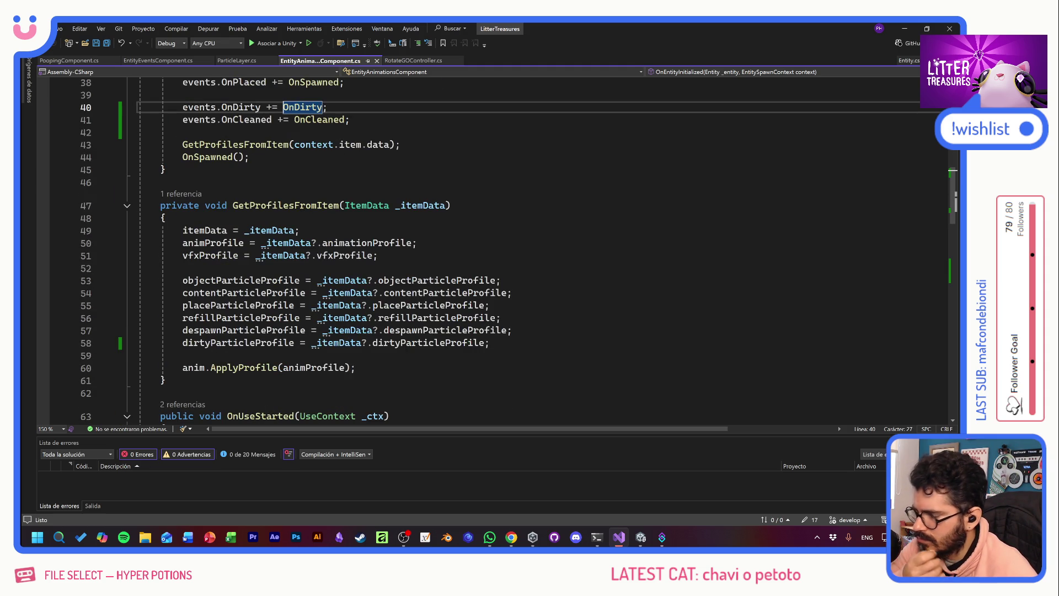
scroll(497, 248, "down", 1)
scroll(497, 248, "down", 9)
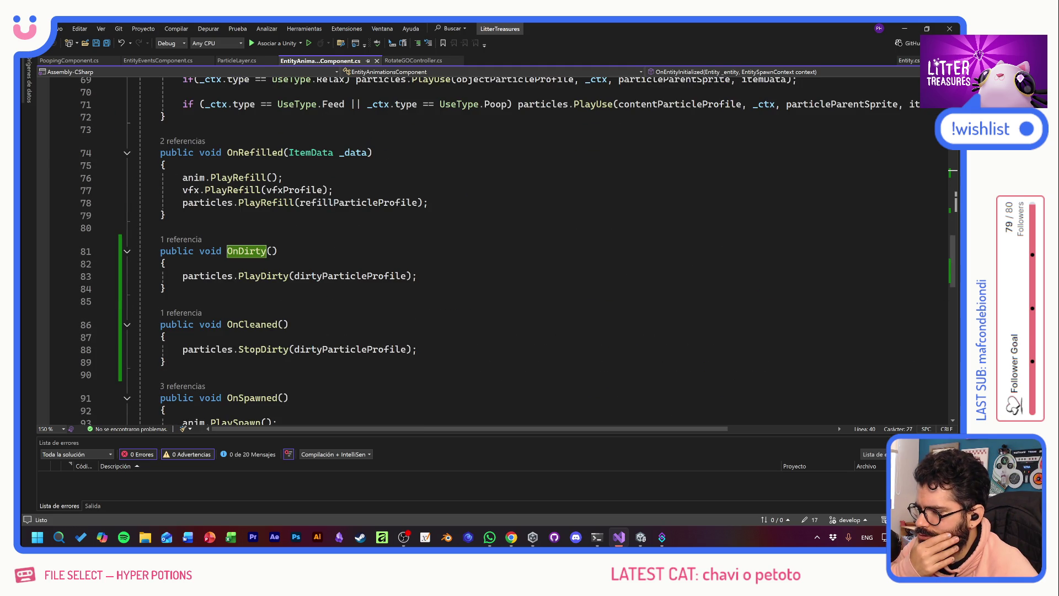
left_click(187, 240)
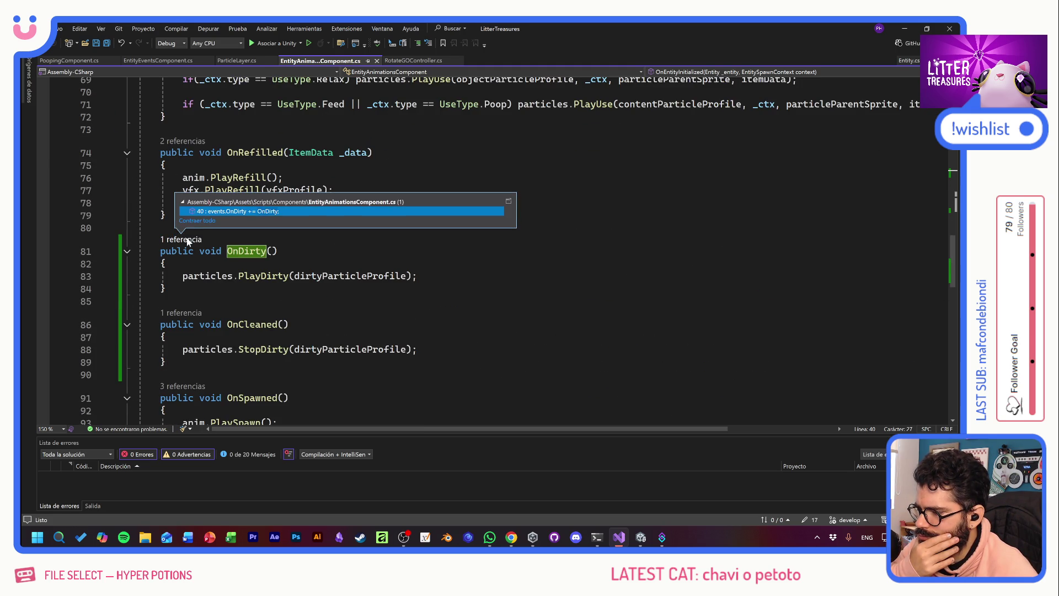
double_click(269, 212)
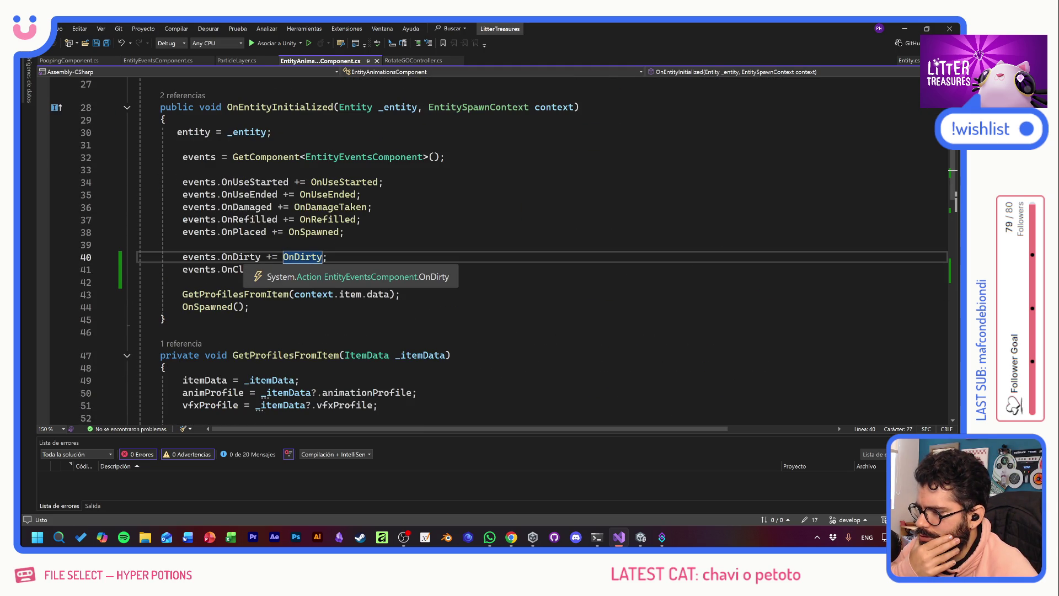
- Go to the events.OnDirty definition in EntityEventsComponent.cs
left_click(245, 256)
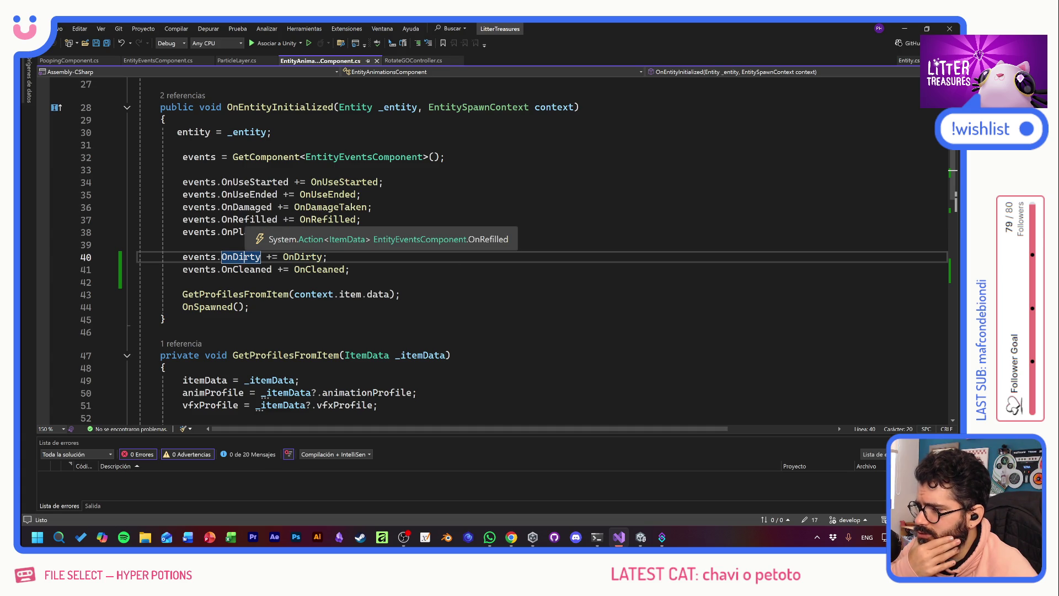
left_click(149, 62)
left_click(361, 274)
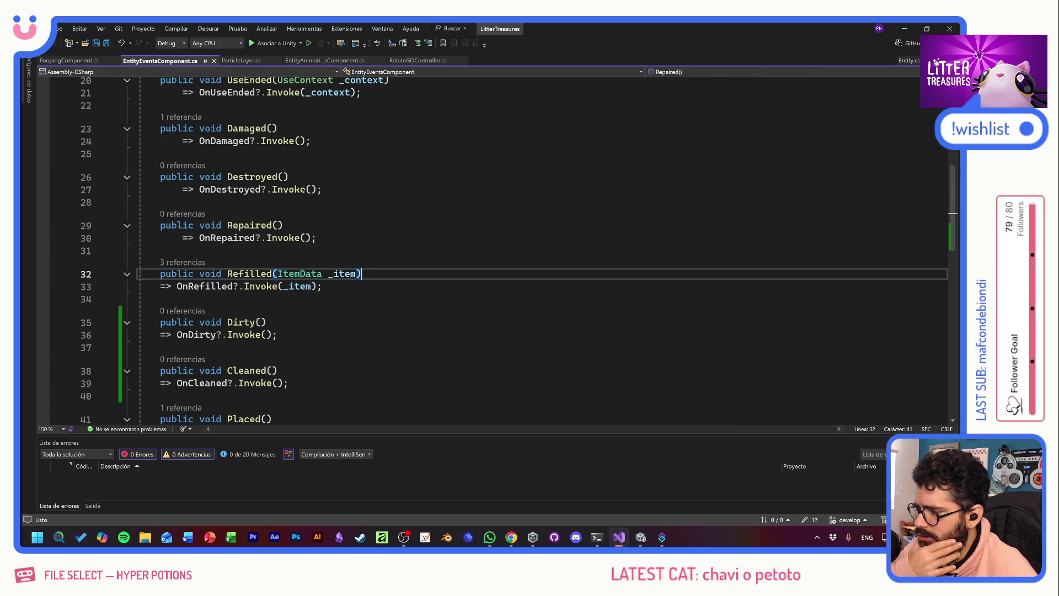
- Jump from Dirty() on line 35 to its only caller, CheckSand at PoopingComponent.cs line 161
left_click(241, 322)
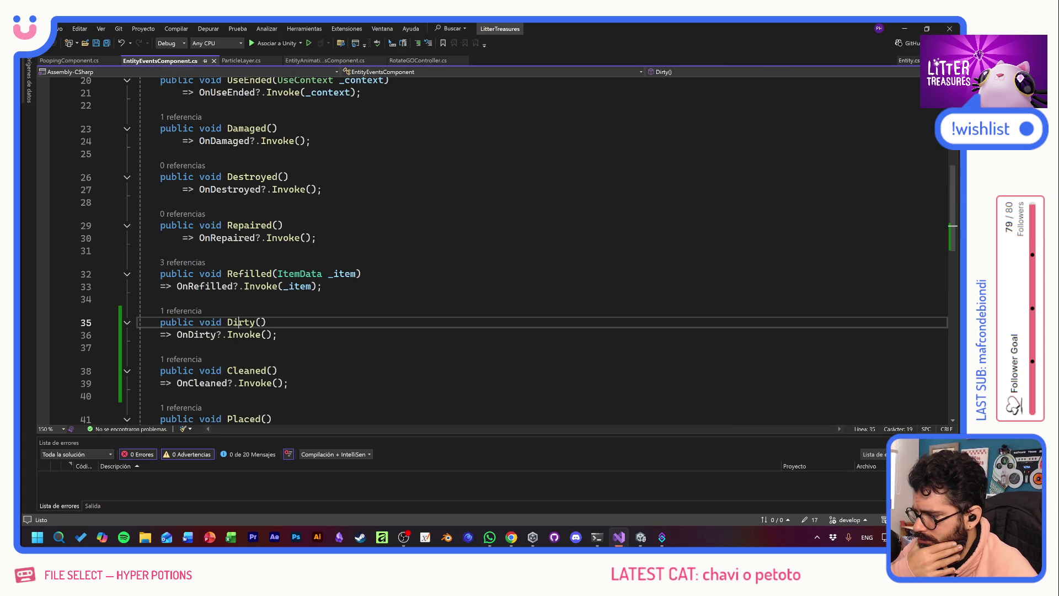
left_click(188, 312)
double_click(230, 283)
scroll(497, 248, "up", 2)
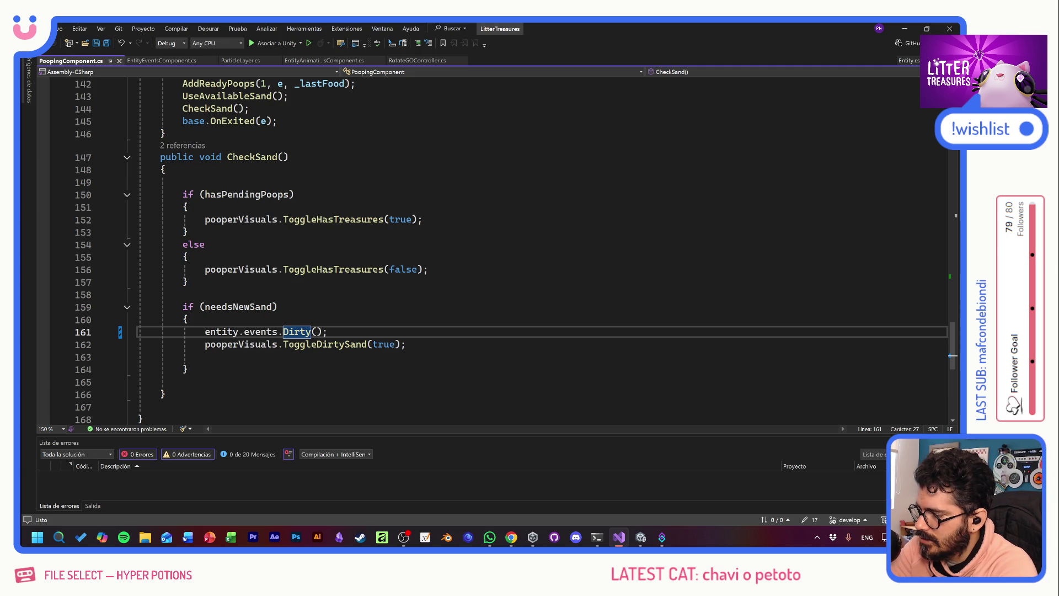
- Add Debug.Log("NEEDS NEW SAND"); above entity.events.Dirty() and save PoopingComponent.cs
key("Down")
key("Down")
key("Up")
key("Return")
type("Debug")
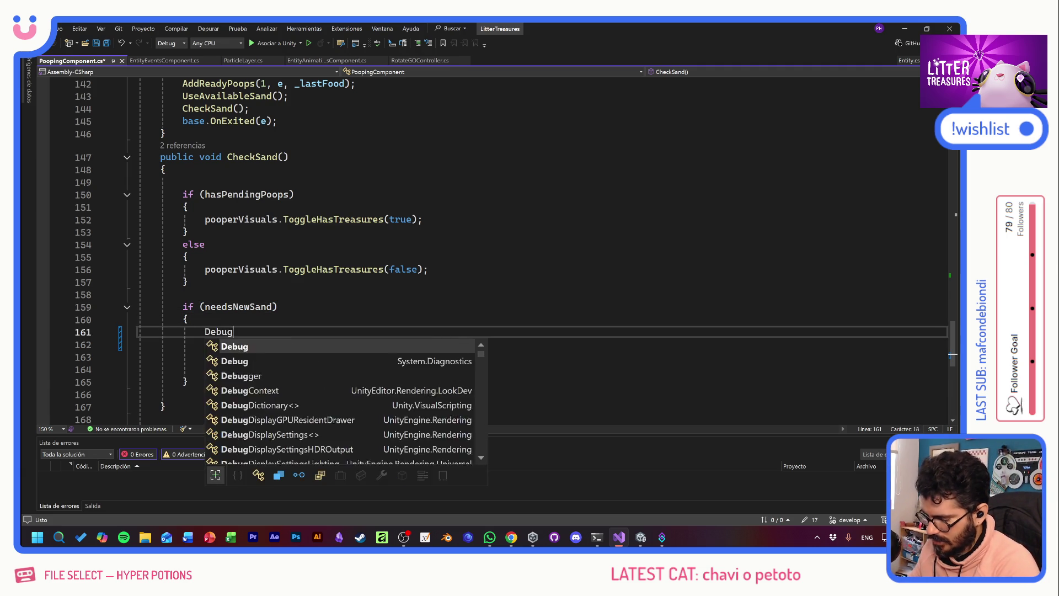
type(".Log();")
key("Left")
key("Left")
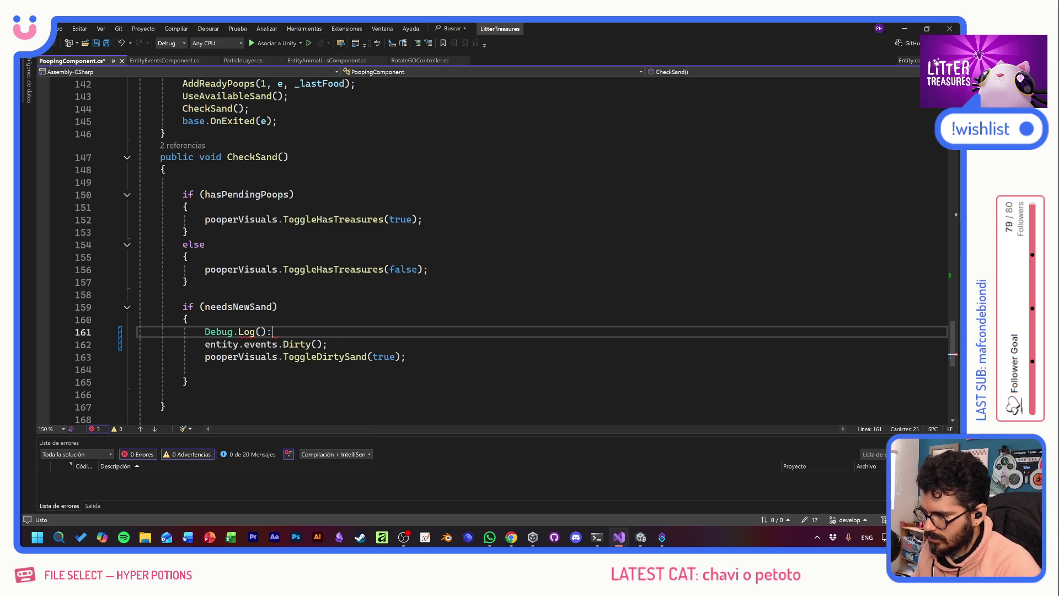
type("\"")
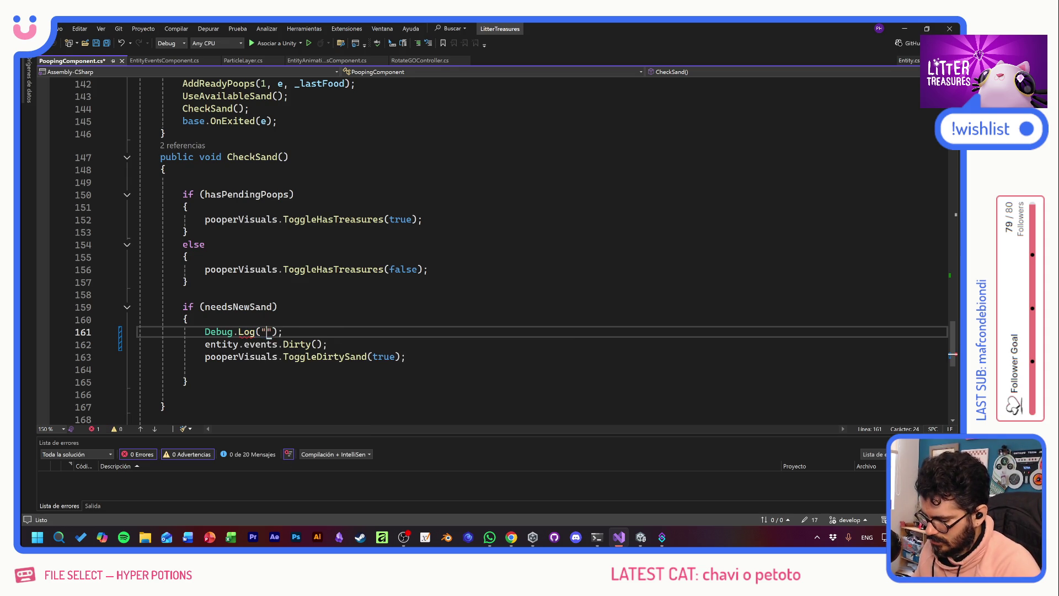
key("Caps_Lock")
type("NEEDS NEW")
type(" SAND")
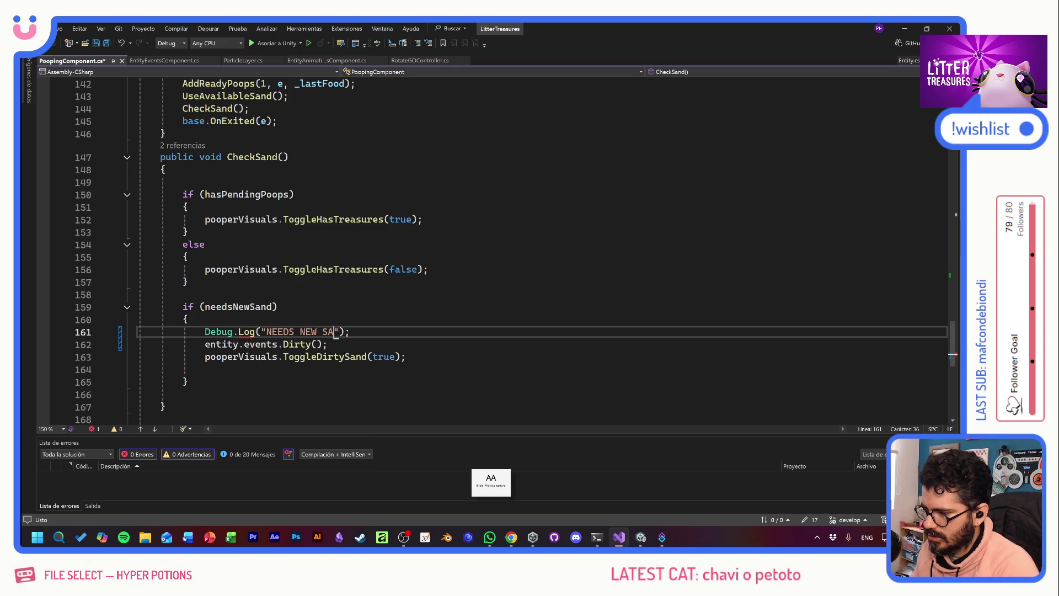
key("Caps_Lock")
key("ctrl+s")
- Move the caret to the end of the needsNewSand condition line
key("Up")
key("Down")
key("shift+End")
key("Up")
key("Up")
key("End")
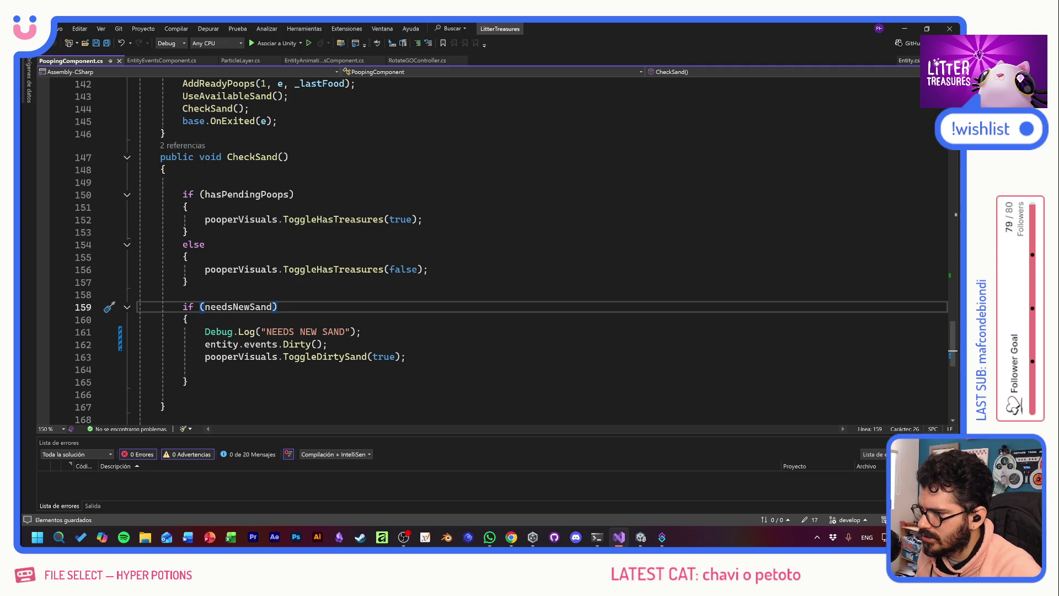
scroll(204, 155, "up", 4)
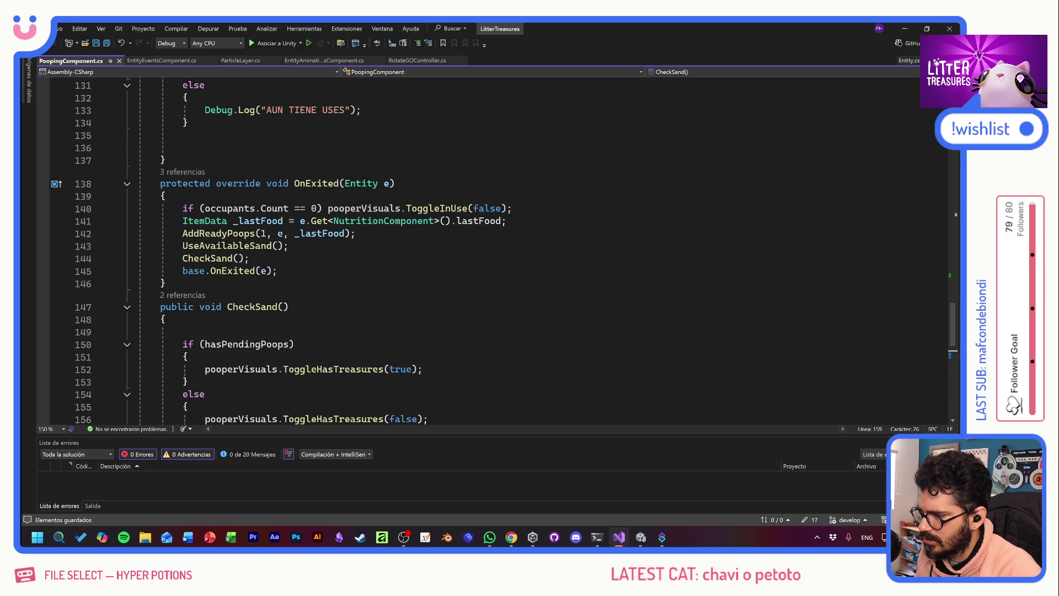
- Open CheckSand's caller in MinigameScoopController's EndRun method from its 2 references
left_click(205, 298)
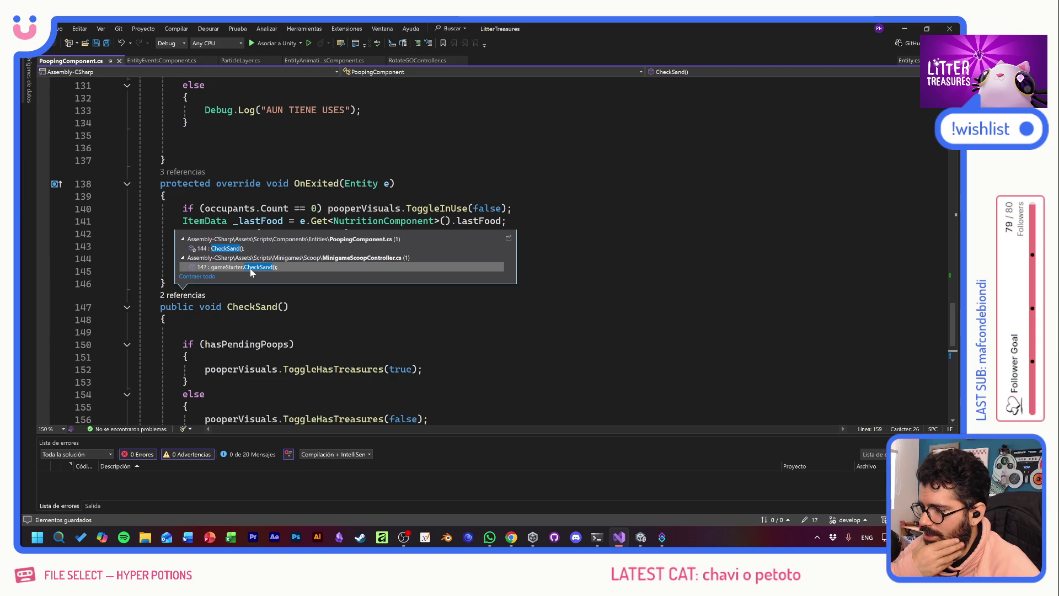
mouse_move(249, 268)
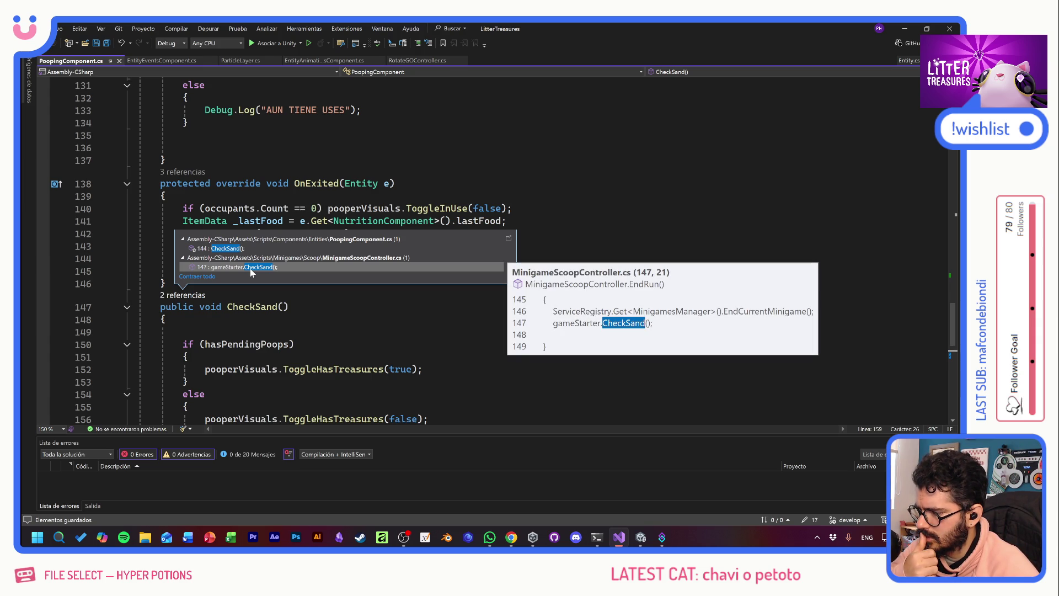
double_click(250, 268)
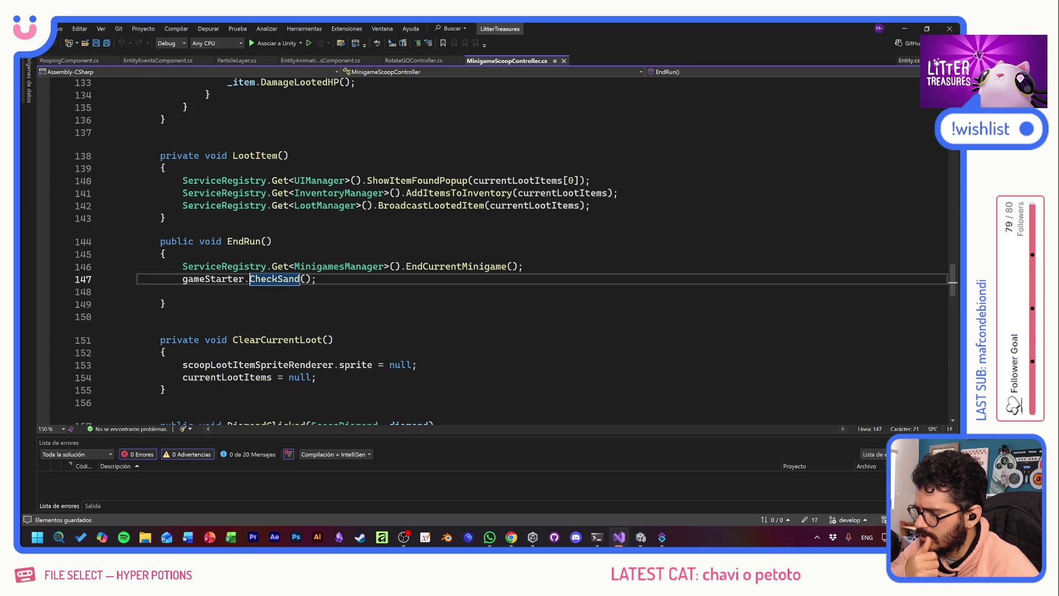
left_click(163, 254)
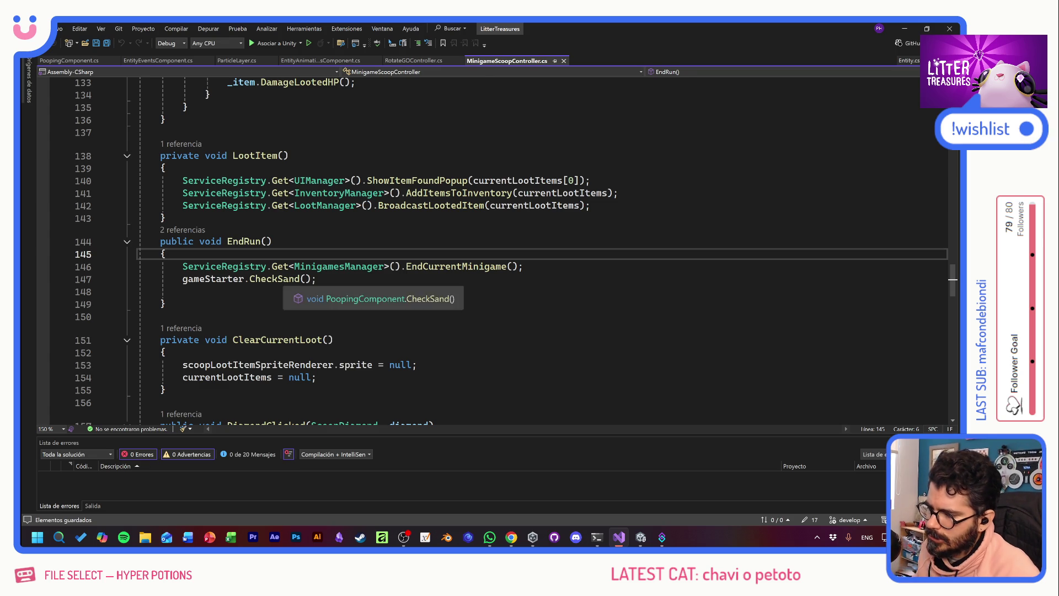
- Return to the CheckSand definition in PoopingComponent.cs
left_click(275, 278, "ctrl")
left_click(295, 288)
scroll(386, 248, "down", 4)
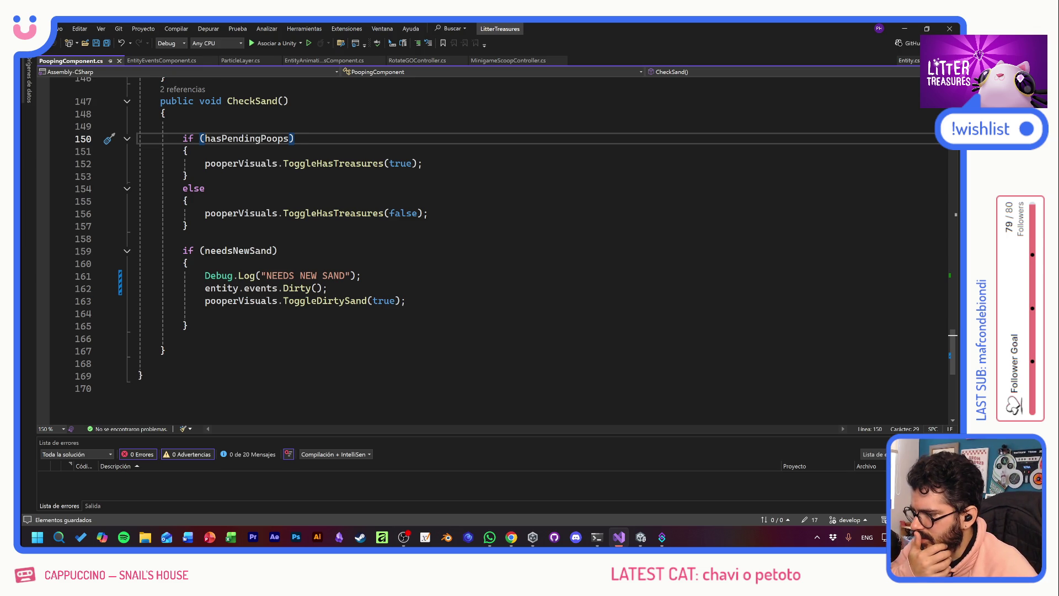
scroll(497, 248, "up", 18)
scroll(496, 248, "up", 20)
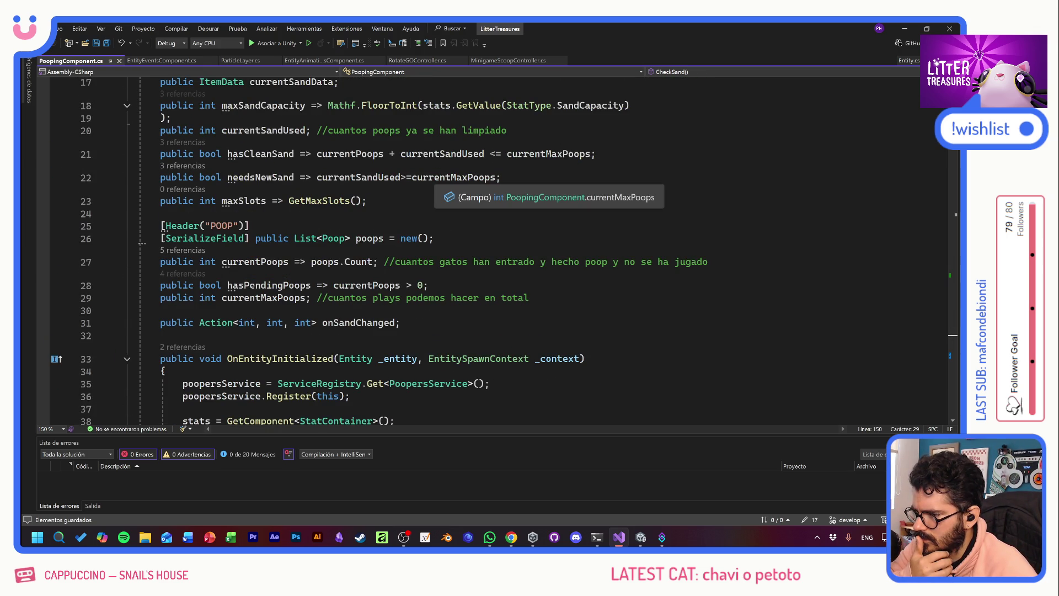
scroll(496, 248, "down", 20)
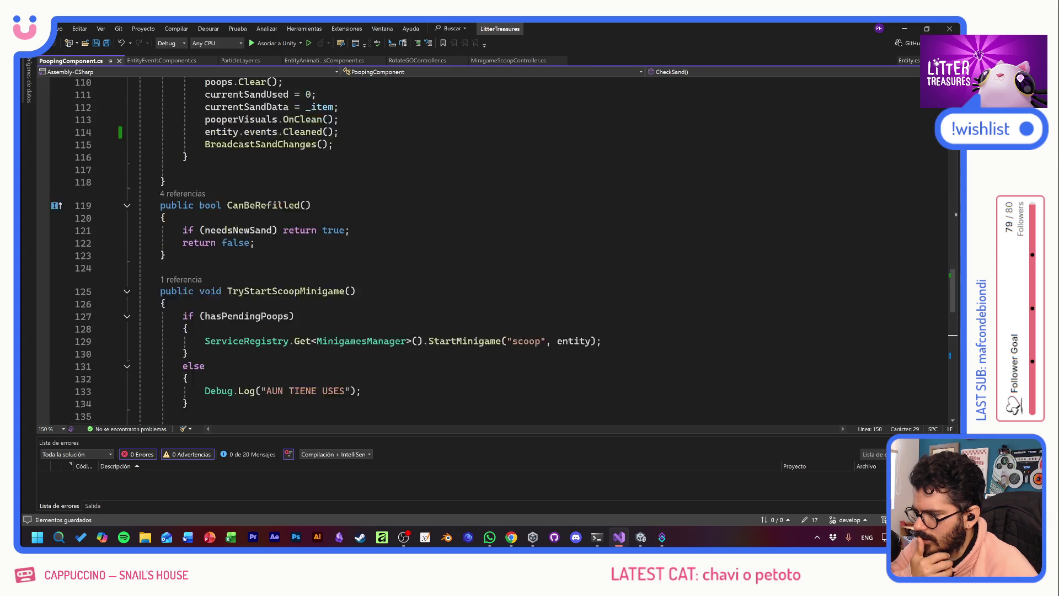
scroll(497, 248, "down", 7)
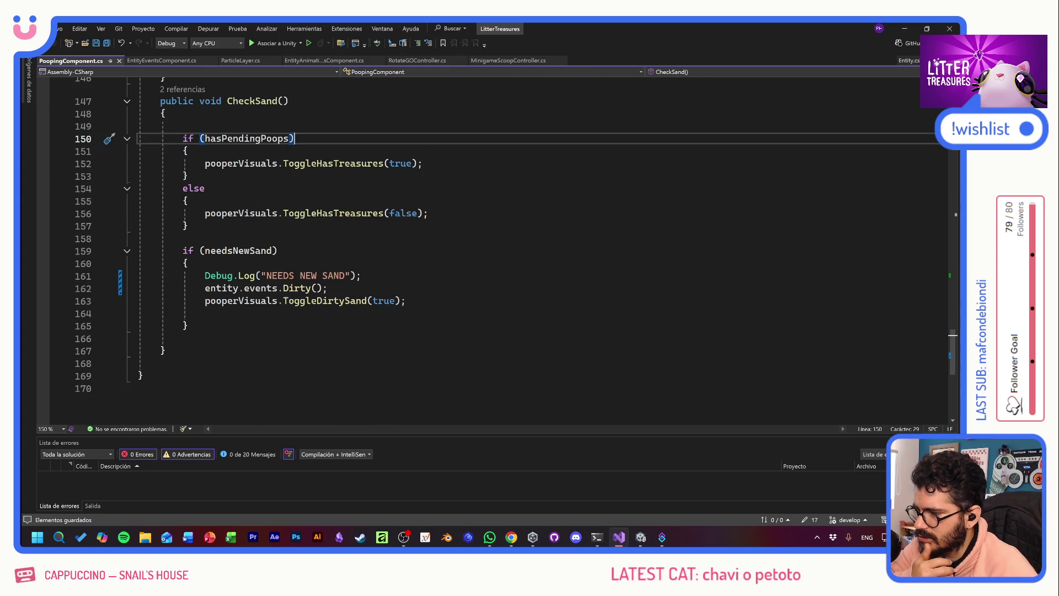
scroll(496, 248, "up", 1)
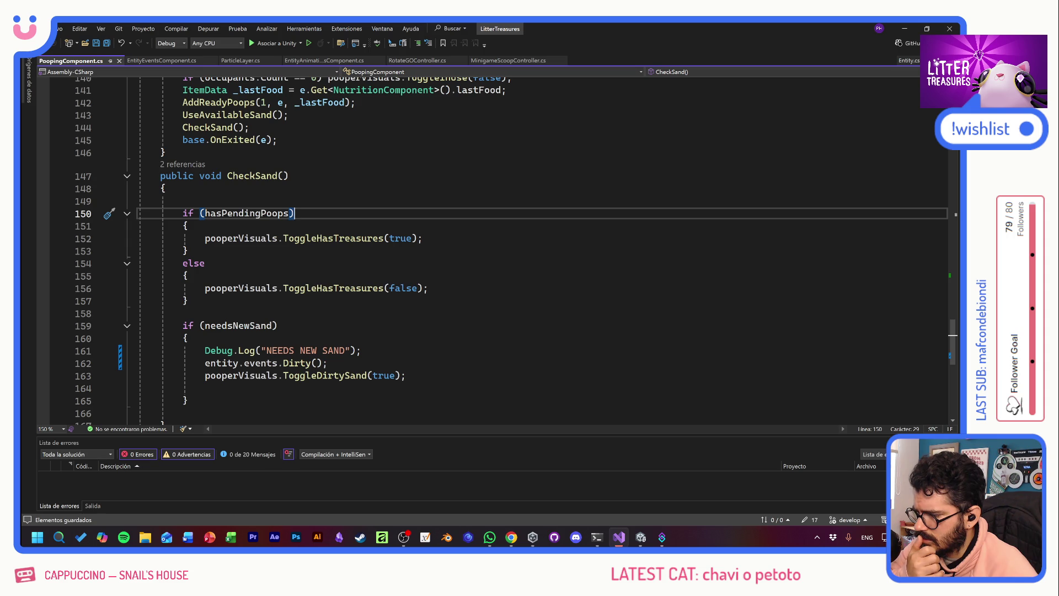
left_click(183, 201)
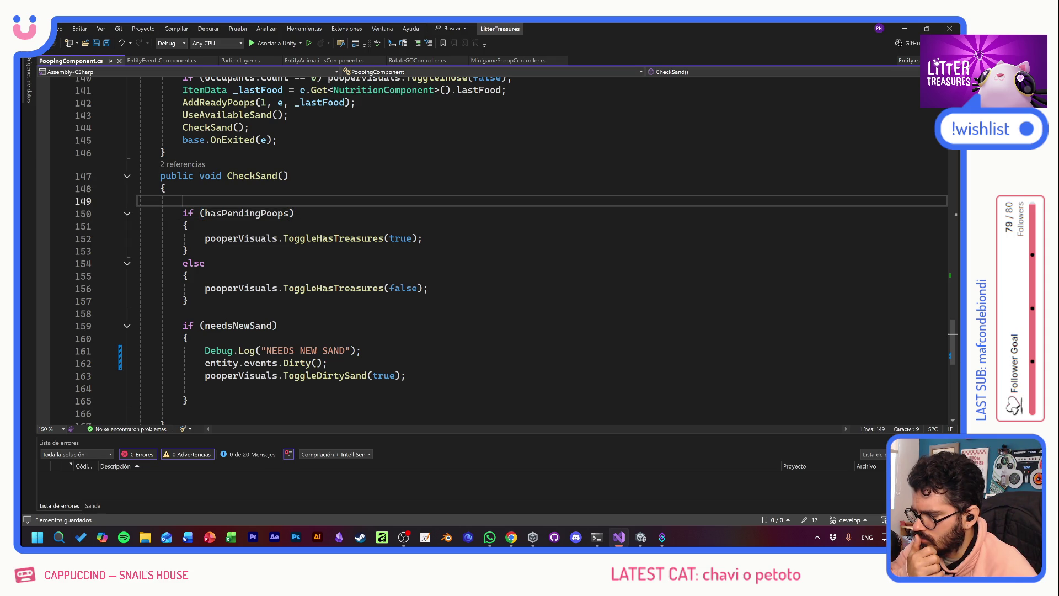
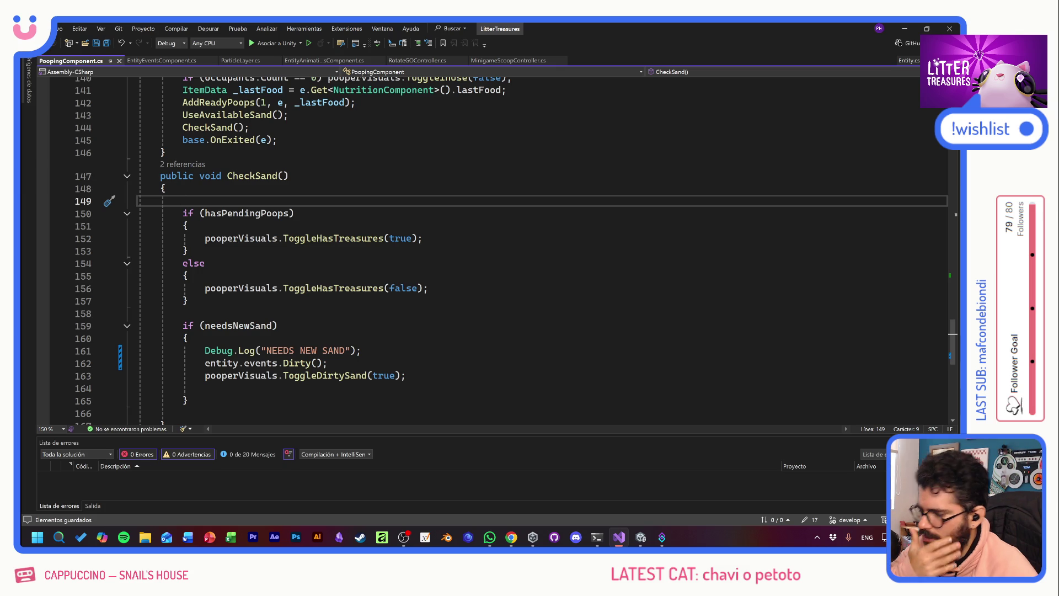
- Go to the Dirty() definition and review the event declarations near Placed()
left_click(286, 351)
left_click(296, 363, "ctrl")
left_click(283, 360)
- In EntityAnimationsComponent.cs, inspect OnRefilled, then go to anim.PlayRefill in MotionLayer.cs
left_click(299, 59)
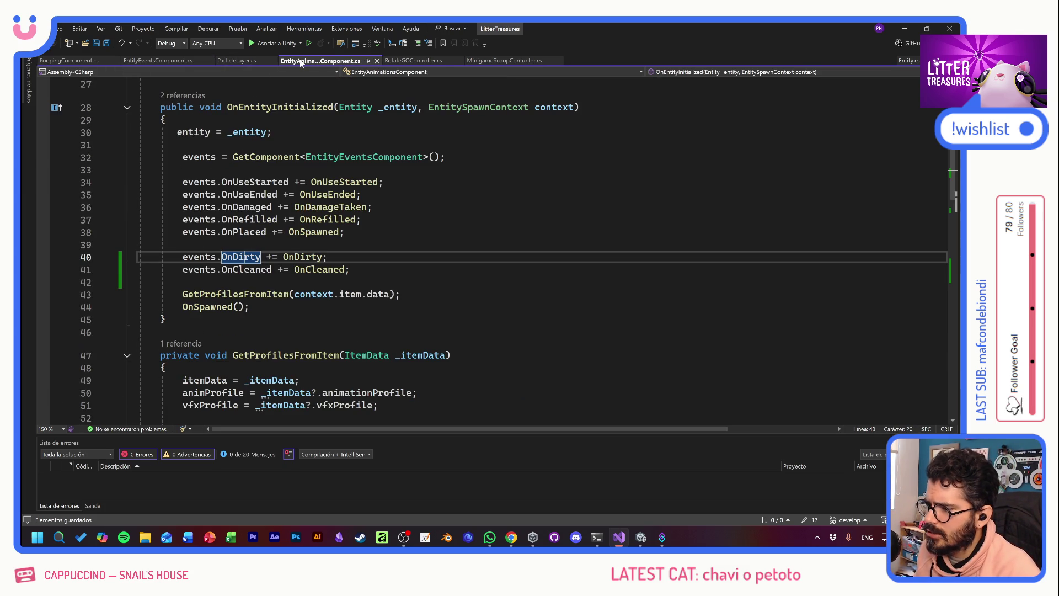
left_click(328, 256)
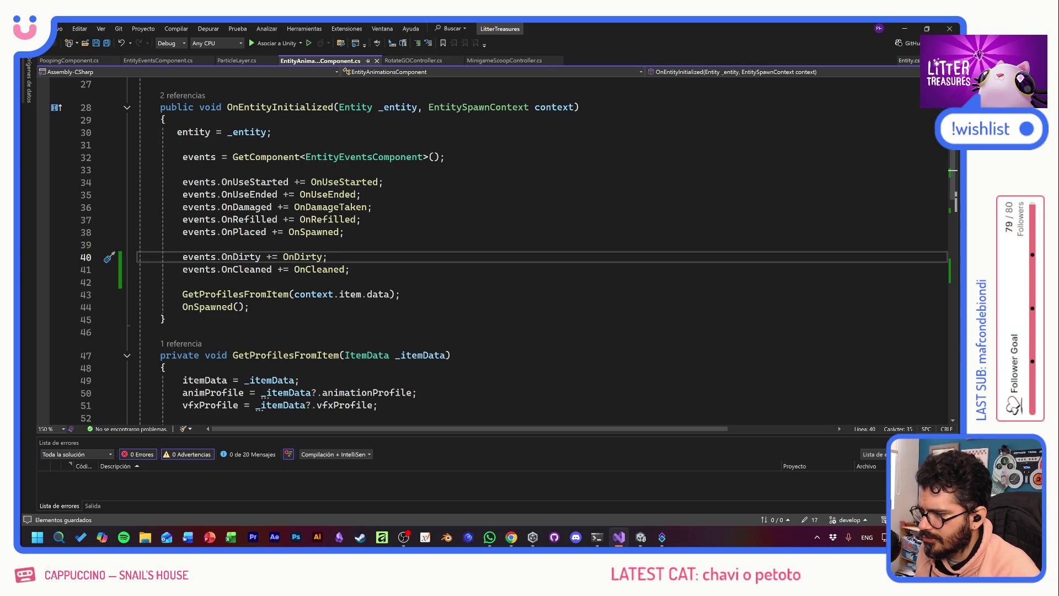
key("Up")
key("Up")
key("Up")
key("F12")
key("Up")
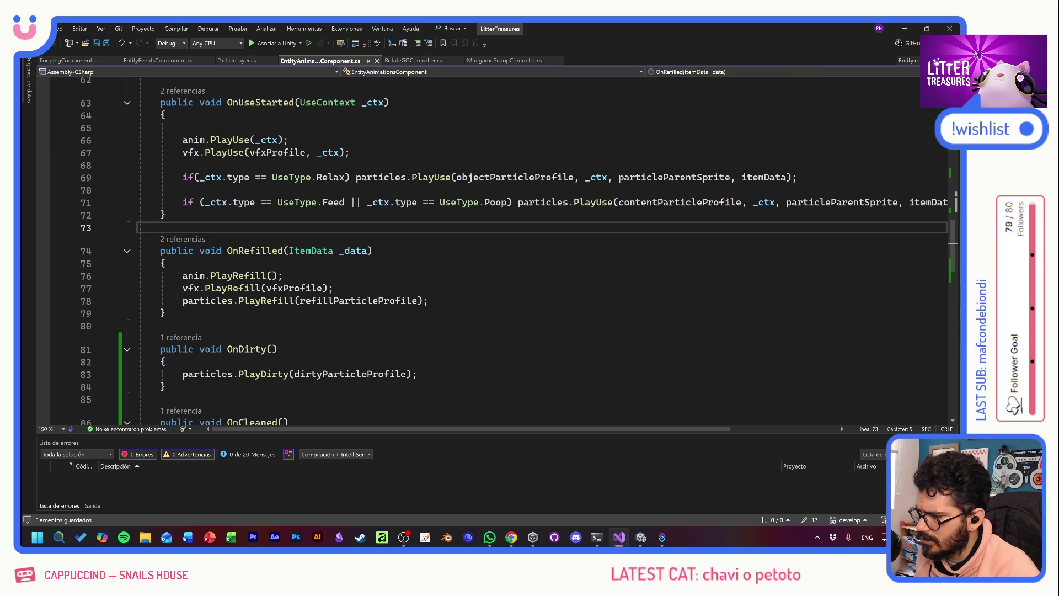
left_click_drag(168, 263, 395, 301)
left_click(429, 301)
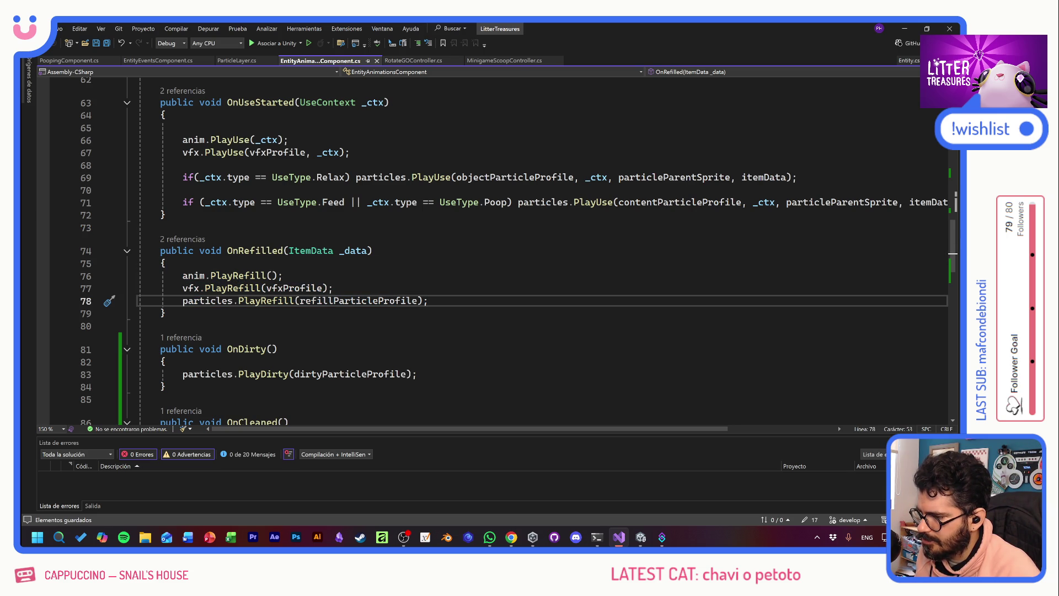
left_click(231, 278, "ctrl")
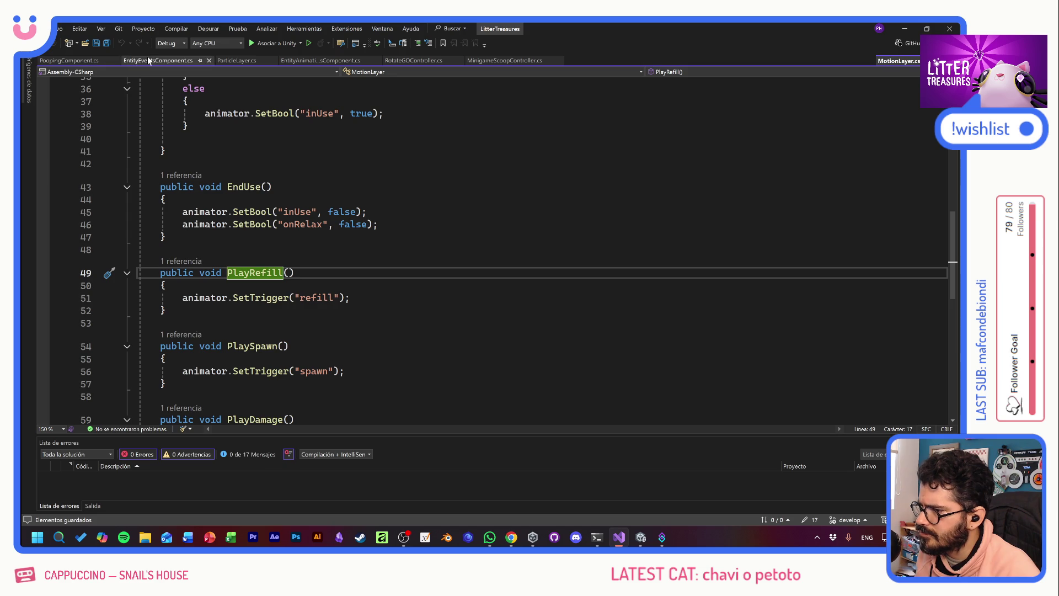
- Go to particles.PlayRefill in ParticleLayer.cs and select its if/else refillParticles create-or-replay block
left_click(310, 62)
left_click(362, 251)
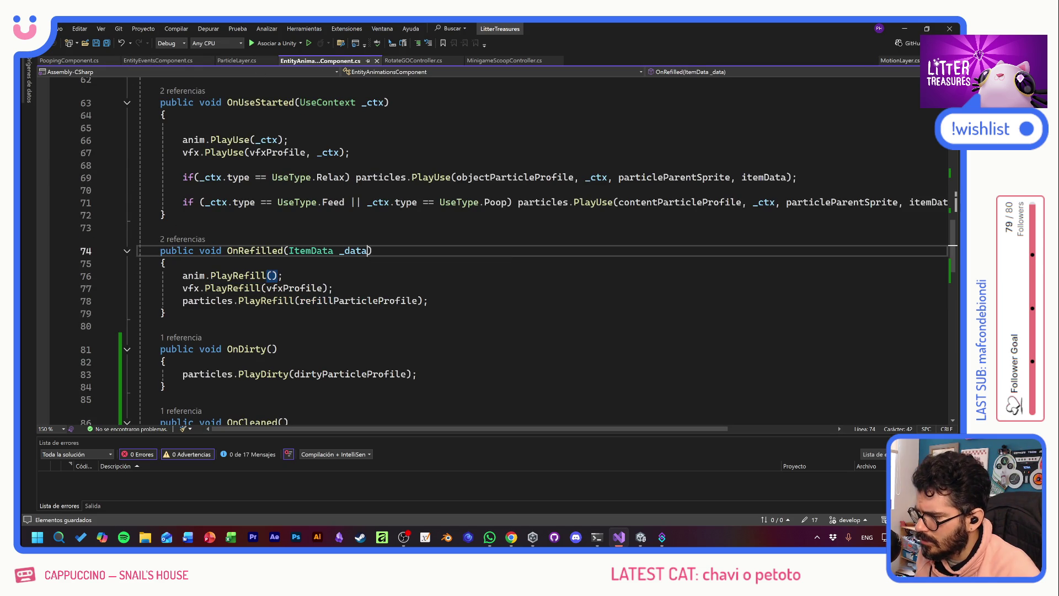
left_click(259, 300, "ctrl")
key("Down")
scroll(337, 278, "down", 2)
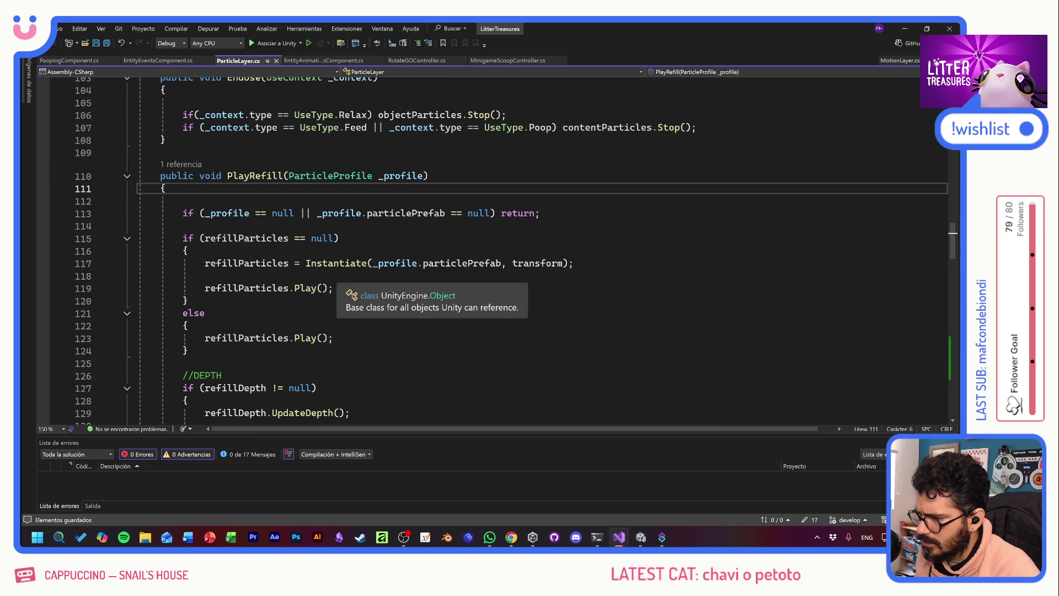
left_click(335, 237)
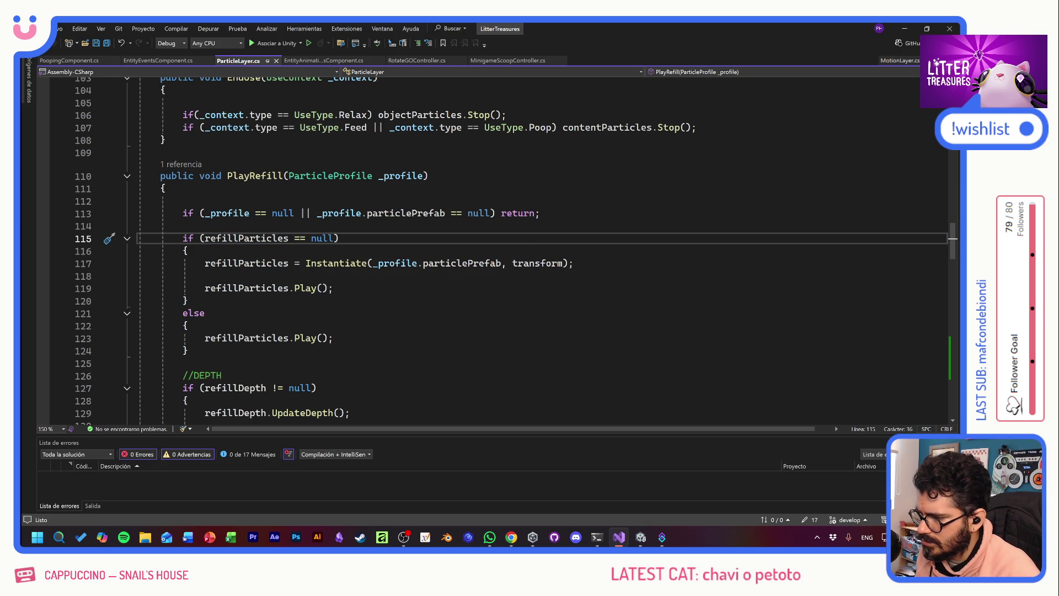
key("shift+Home")
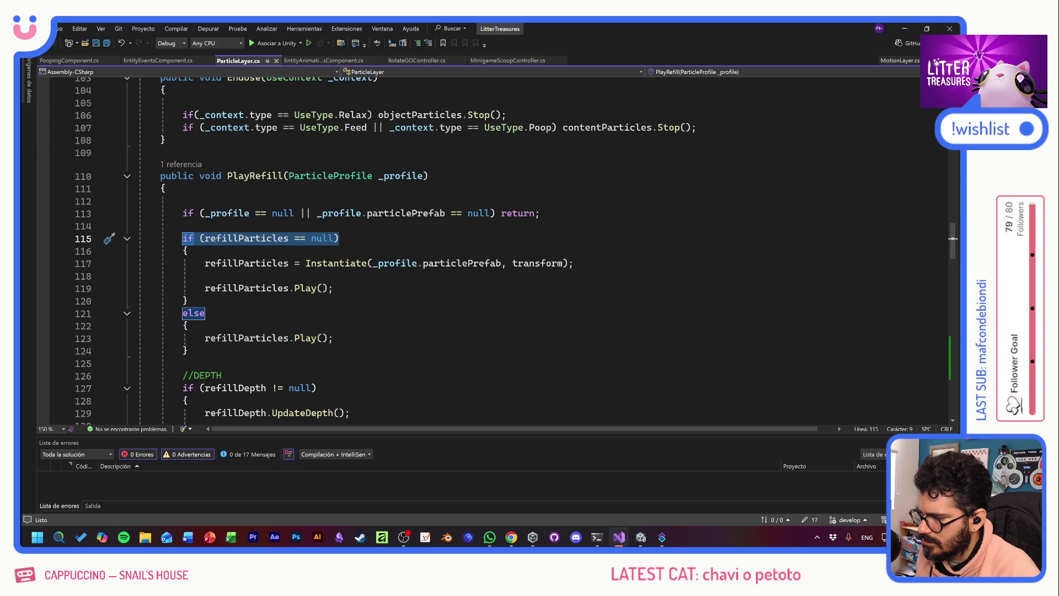
mouse_move(188, 350)
left_mouse_down()
mouse_move(139, 264)
mouse_move(138, 238)
left_mouse_up()
key("ctrl+c")
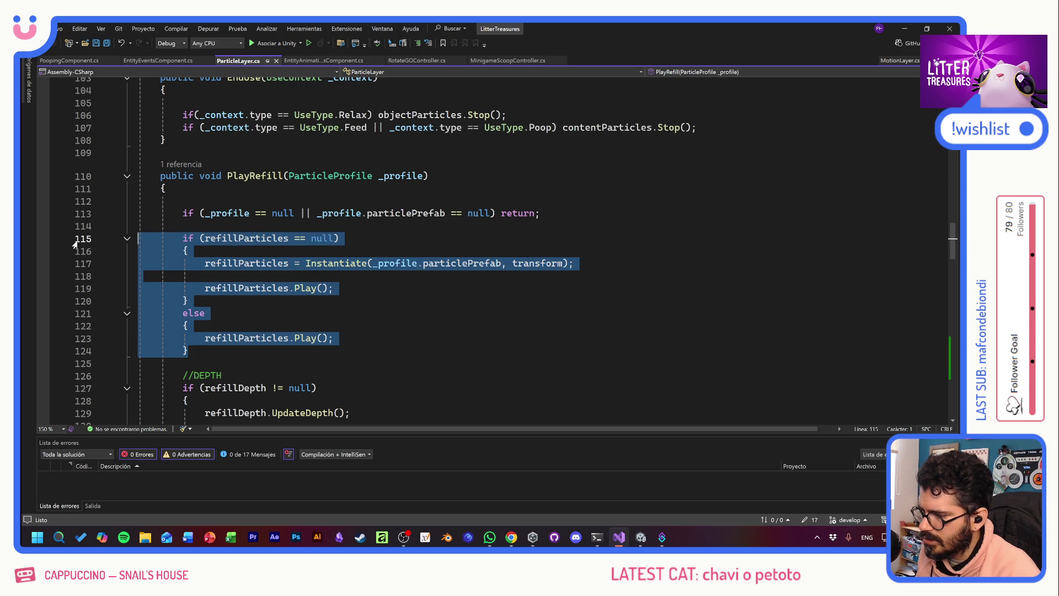
- Scroll down to PlayDirty and select its three instantiate-and-play lines
scroll(380, 315, "down", 9)
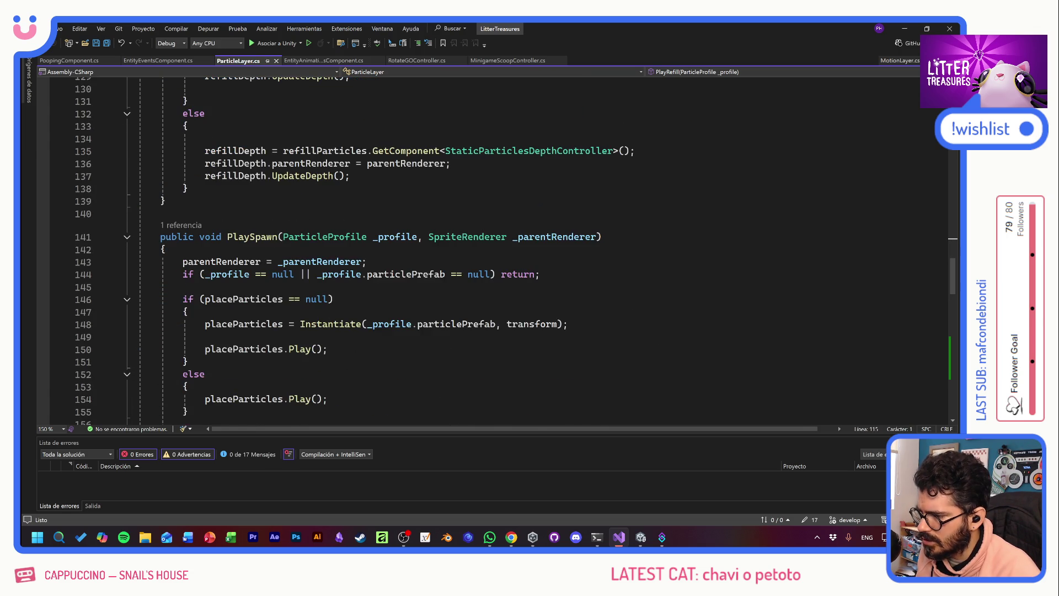
scroll(380, 315, "down", 7)
scroll(380, 315, "down", 11)
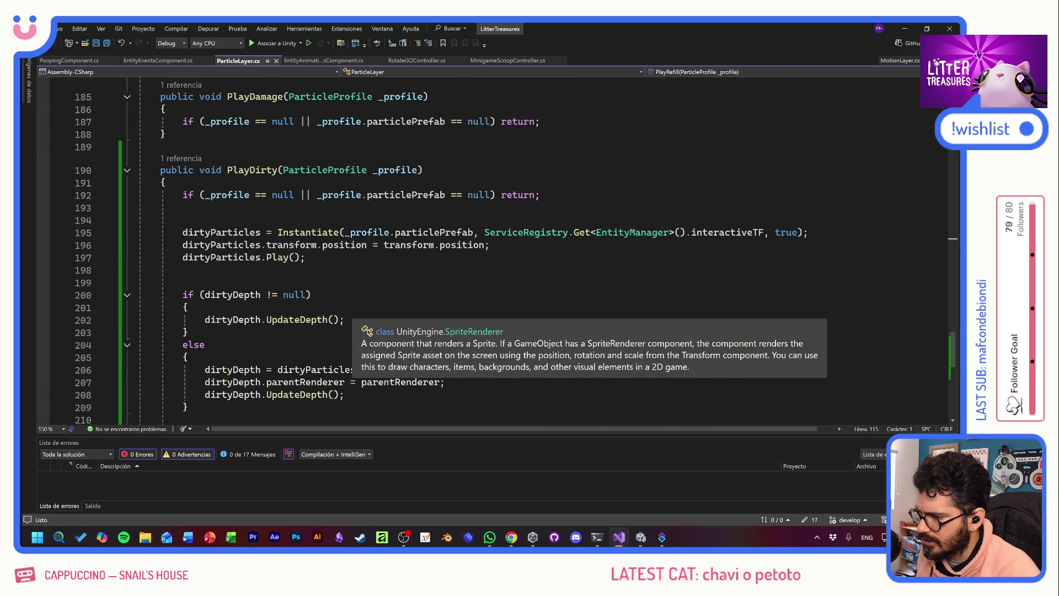
left_click_drag(138, 270, 138, 232)
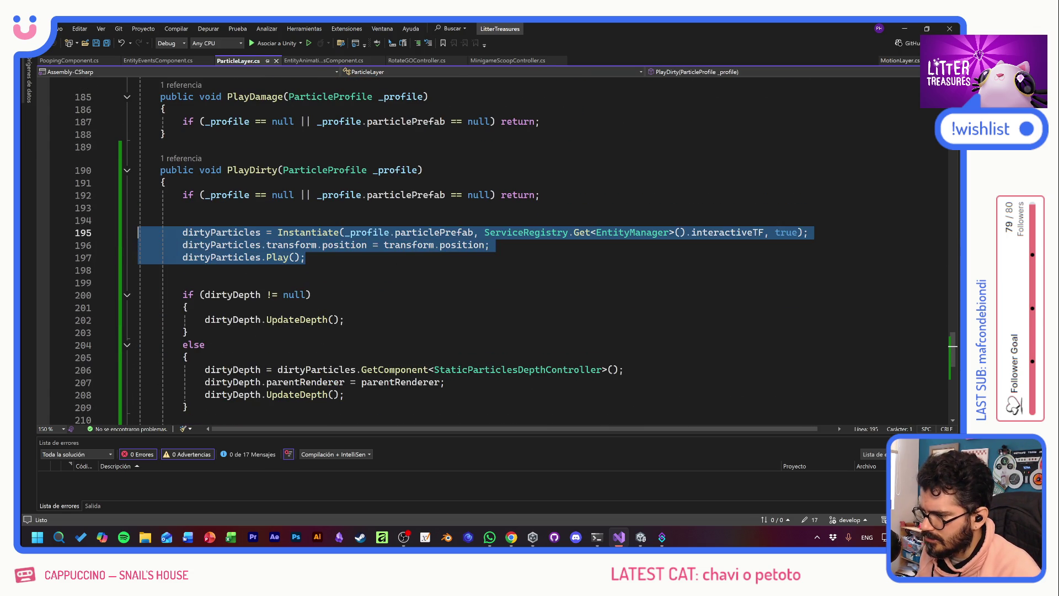
- Paste the refill block over PlayDirty's lines and rename the null check to dirtyParticles
key("ctrl+v")
left_click_drag(238, 232, 204, 232)
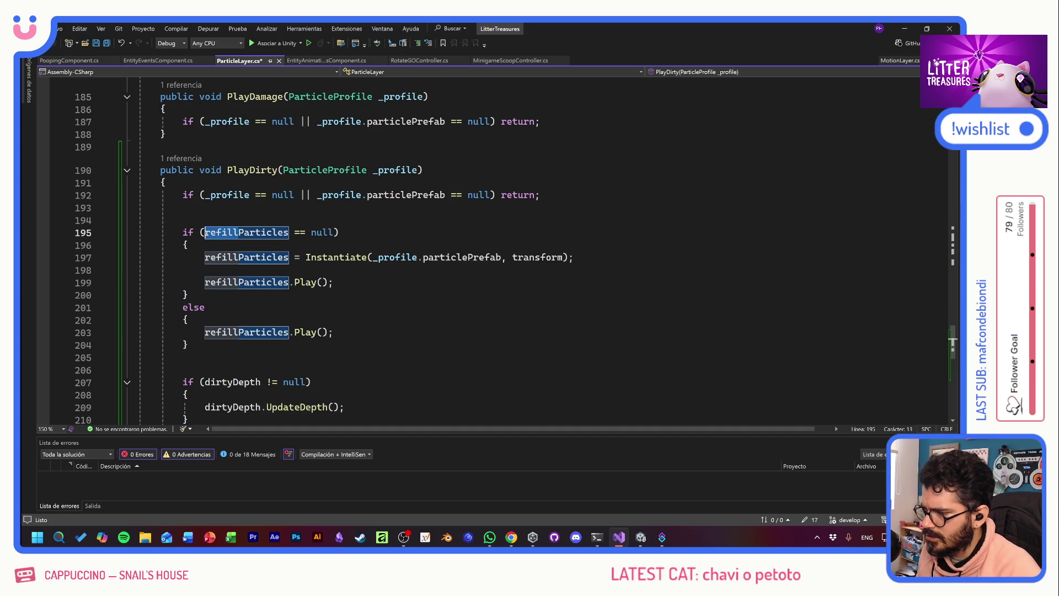
type("DIRTYp")
key("BackSpace")
key("BackSpace")
key("BackSpace")
key("Caps_Lock")
type("dirty")
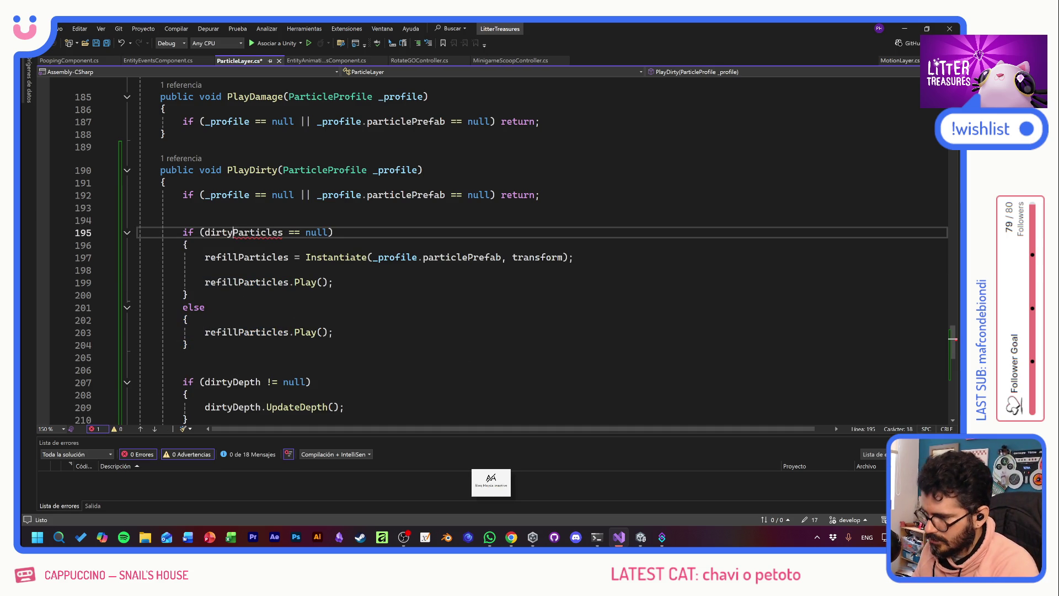
double_click(243, 232)
key("ctrl+c")
left_click(242, 257)
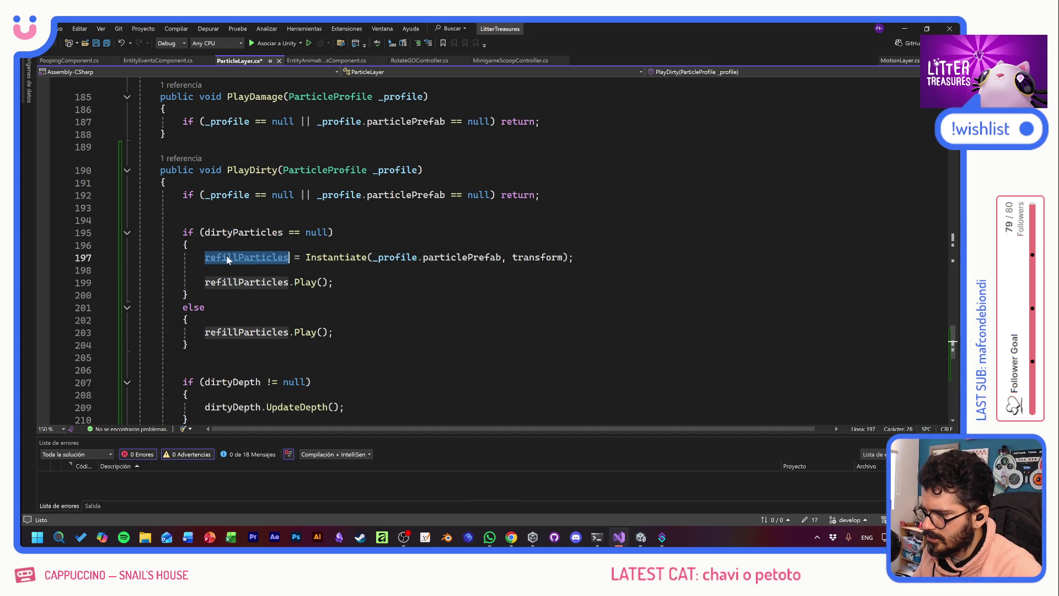
key("F12")
key("ctrl+v")
key("ctrl+z")
- Replace the remaining refillParticles references in the pasted block with dirtyParticles
scroll(497, 248, "down", 20)
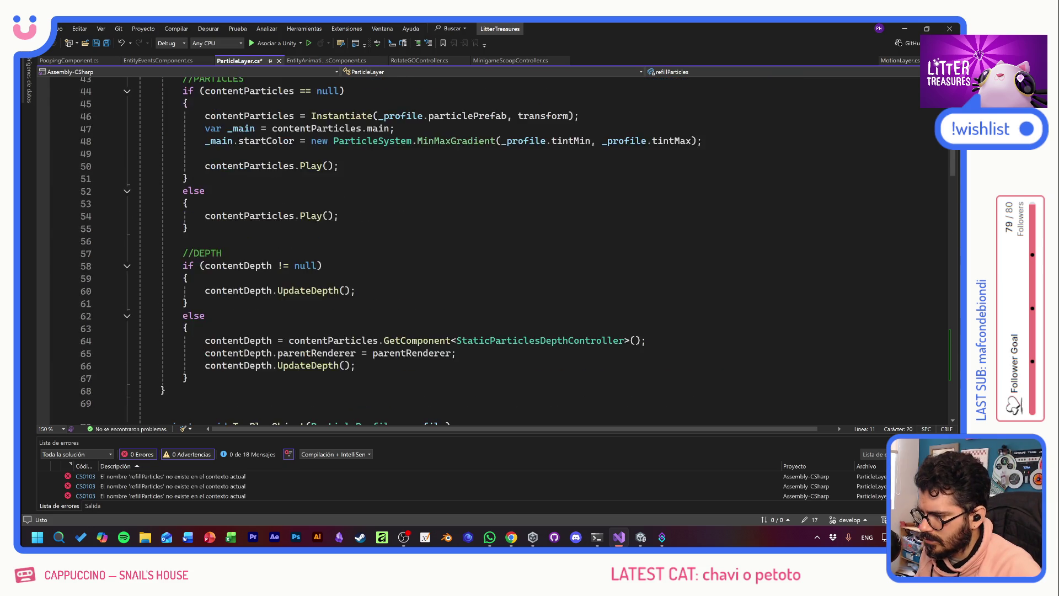
left_click(355, 274)
scroll(497, 248, "down", 10)
scroll(496, 248, "down", 10)
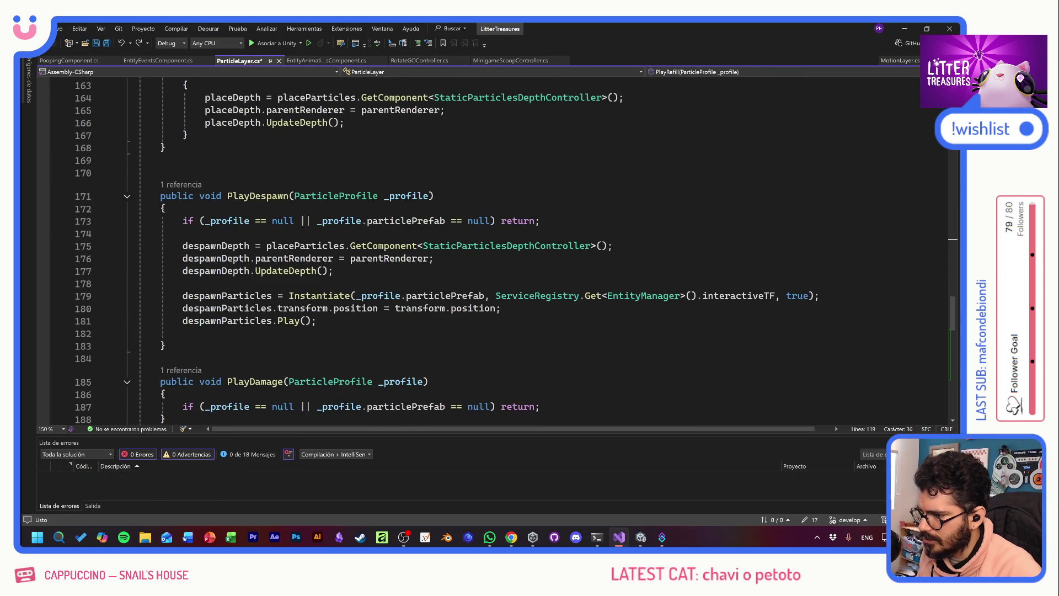
scroll(331, 248, "down", 1)
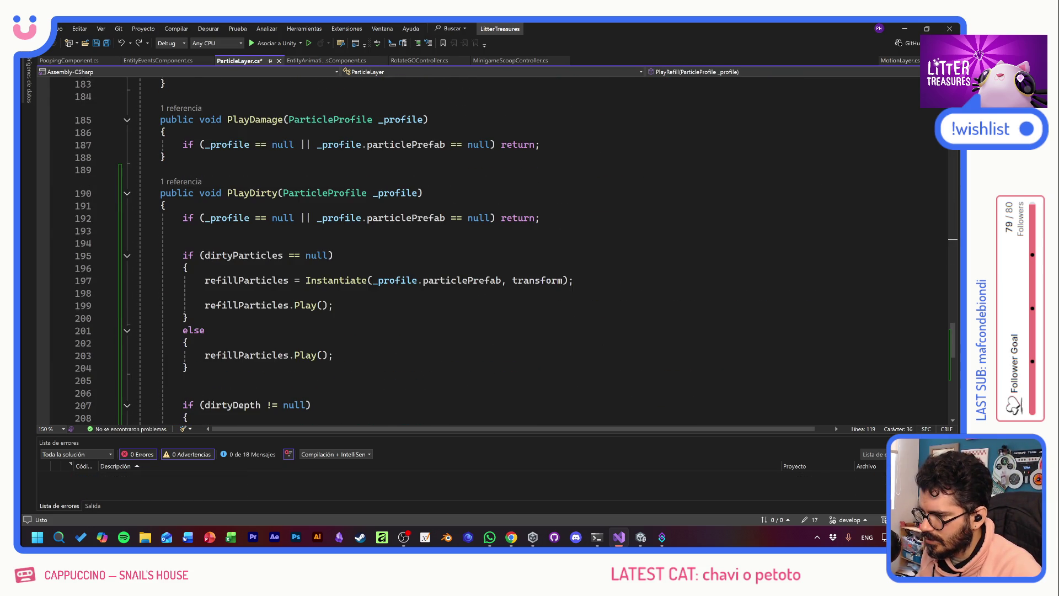
double_click(285, 281)
type("dirtyParticles")
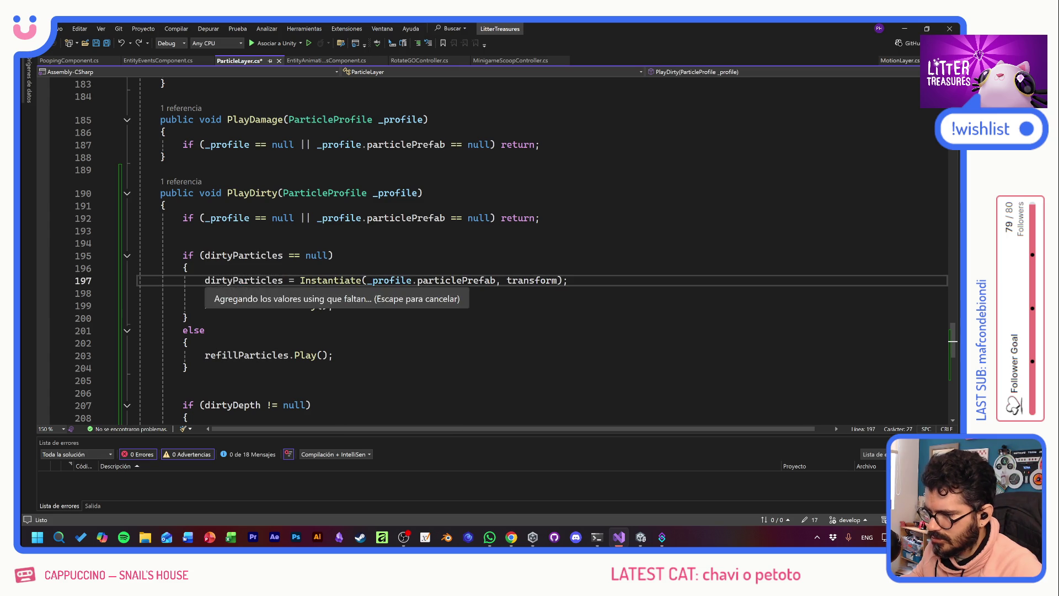
key("Tab")
key("Tab")
key("Down")
key("Down")
key("Down")
key("Tab")
key("Tab")
key("Up")
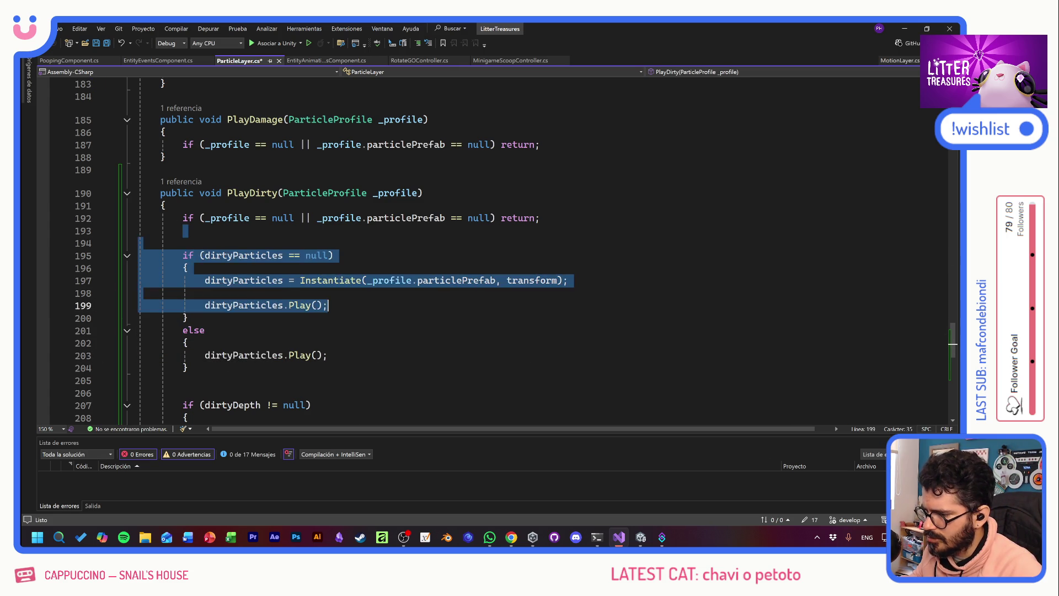
- Save ParticleLayer.cs and switch back to Unity to recompile
scroll(512, 249, "down", 4)
key("ctrl+s")
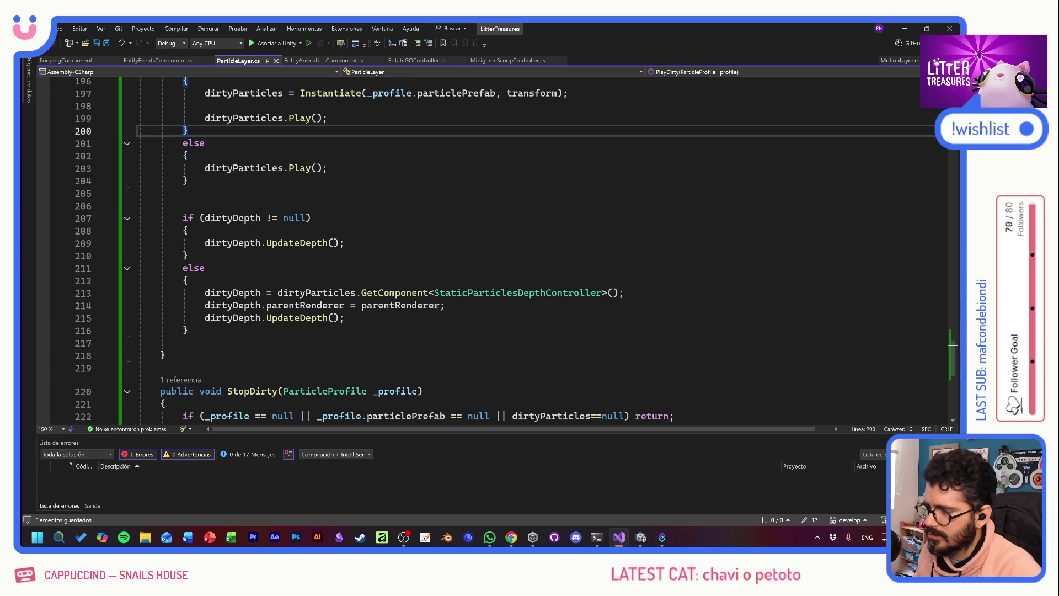
key("alt+Tab")
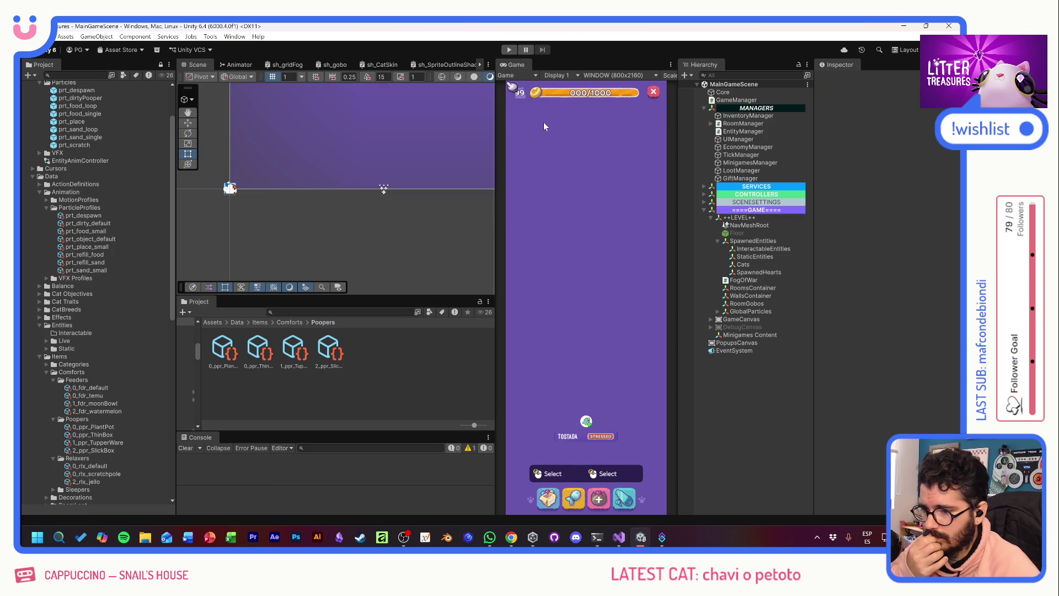
- Start Play mode and place the Thin Sand Box from the inventory into the room
left_click(508, 51)
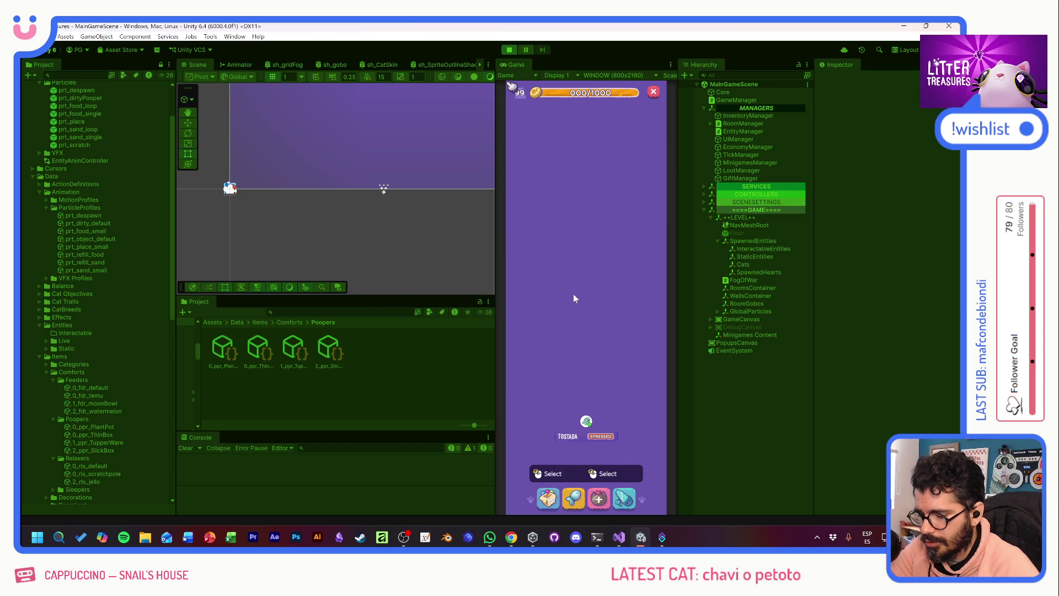
left_click(562, 373)
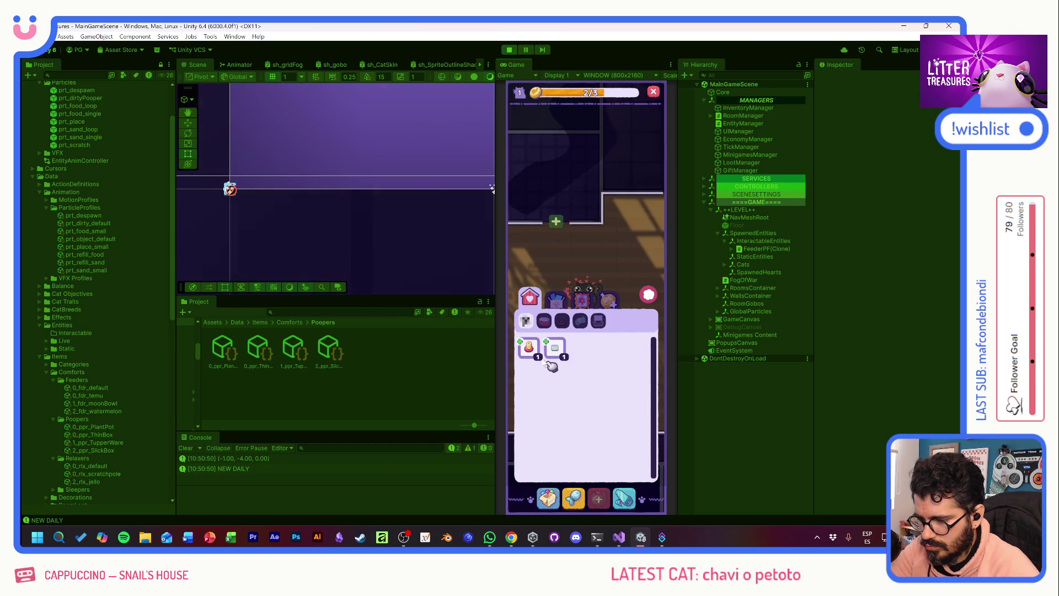
left_click(542, 347)
left_click(557, 347)
left_click(557, 347)
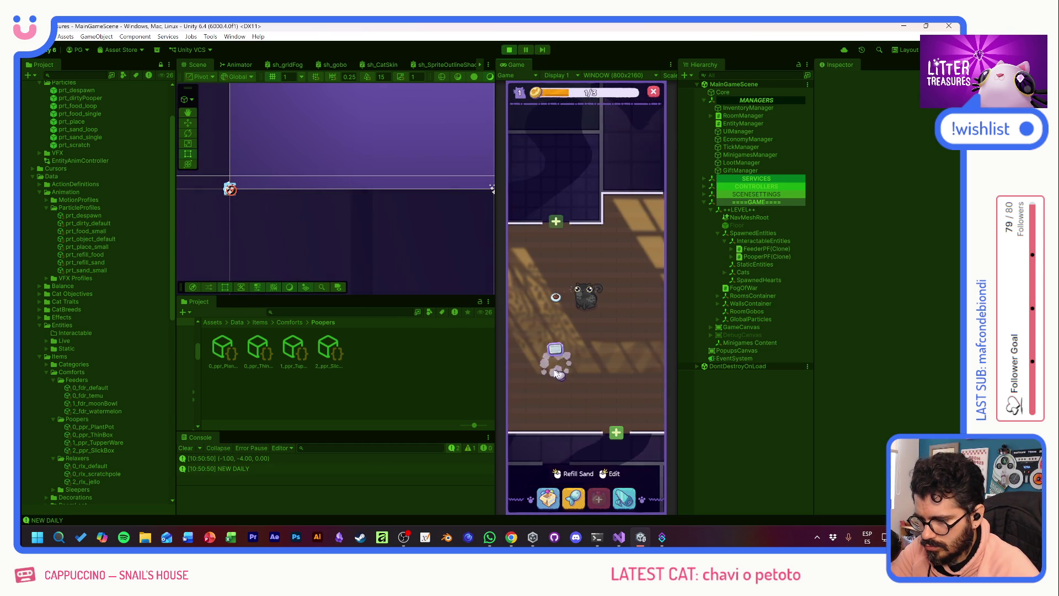
- Place the scratch pole in the cat's room
left_click(560, 392)
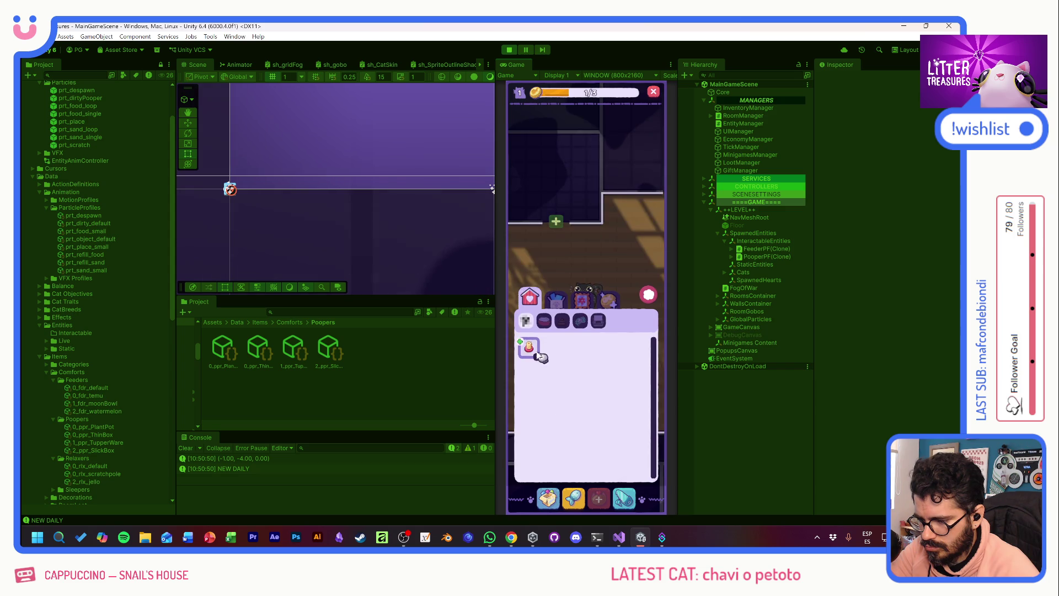
left_click(541, 346)
left_click(624, 249)
left_click(616, 364)
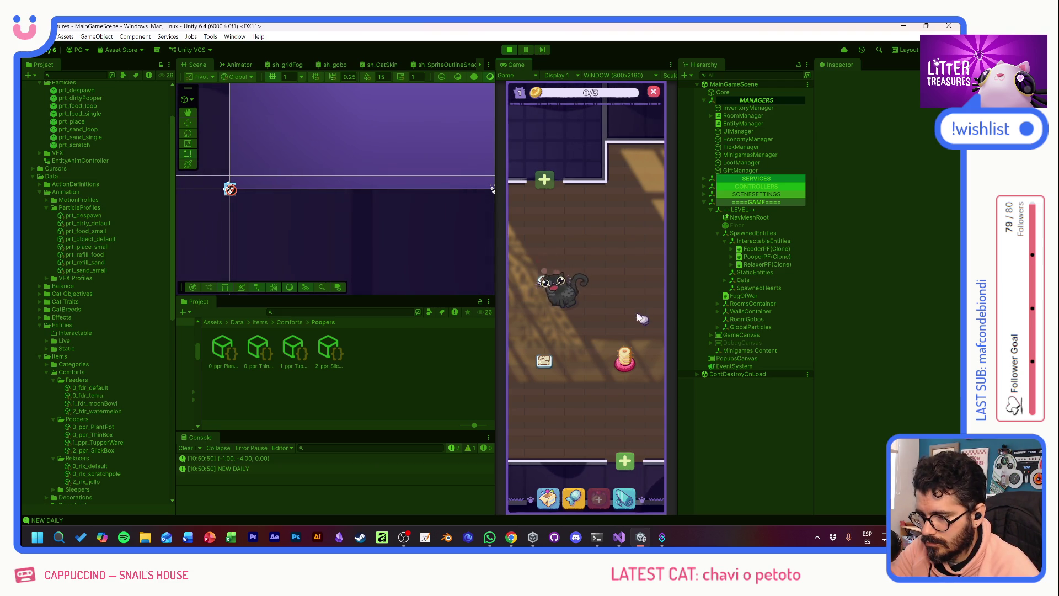
- Scoop the sand box's treasure in the minigame and dismiss the Miau Daily reward
left_click_drag(638, 317, 635, 298)
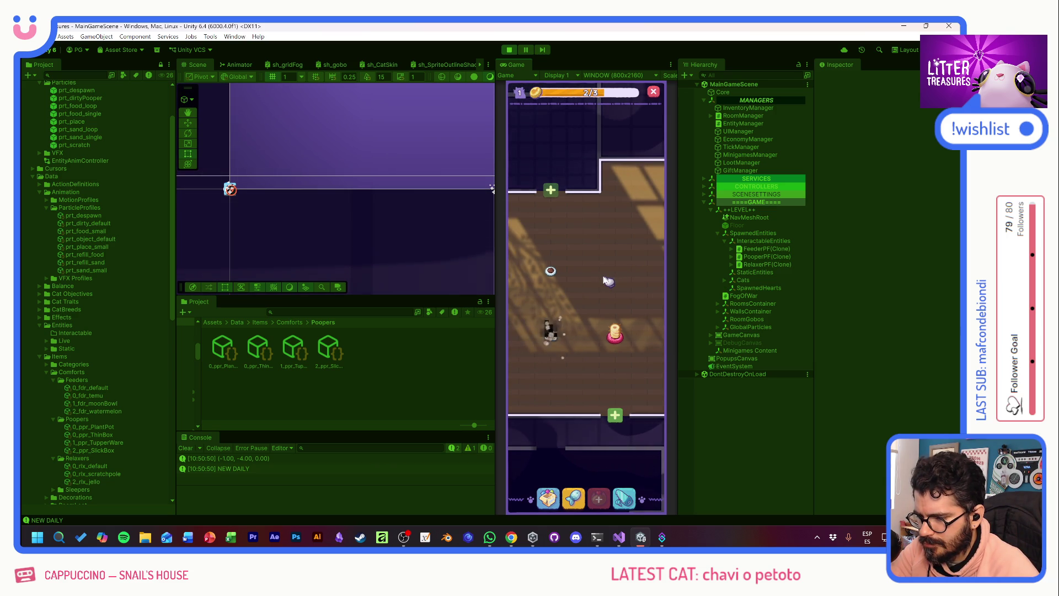
left_click(555, 337)
mouse_move(558, 340)
left_mouse_down()
mouse_move(551, 303)
mouse_move(626, 333)
left_mouse_up()
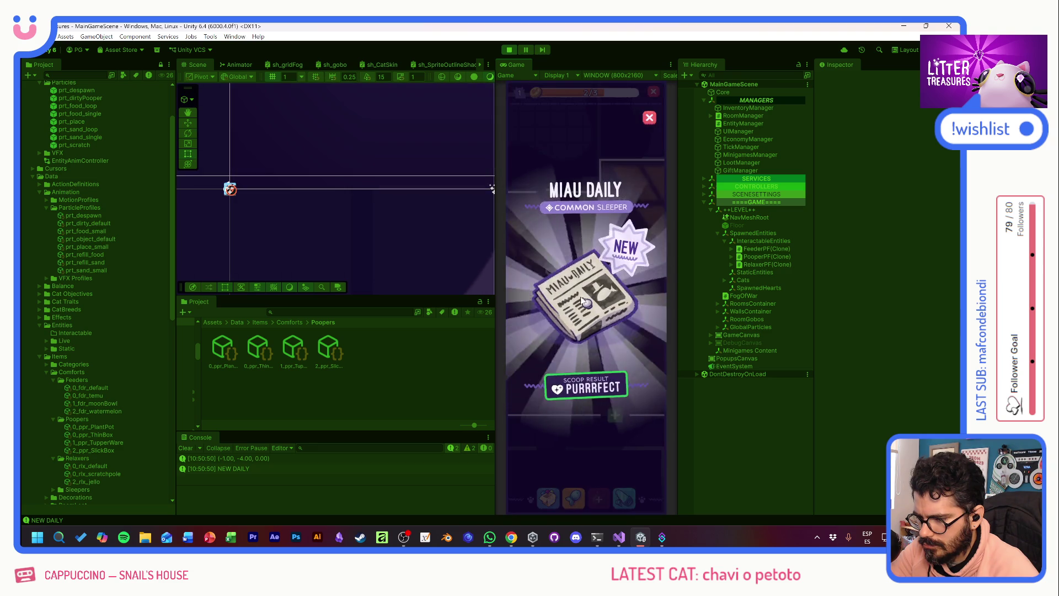
left_click(583, 300)
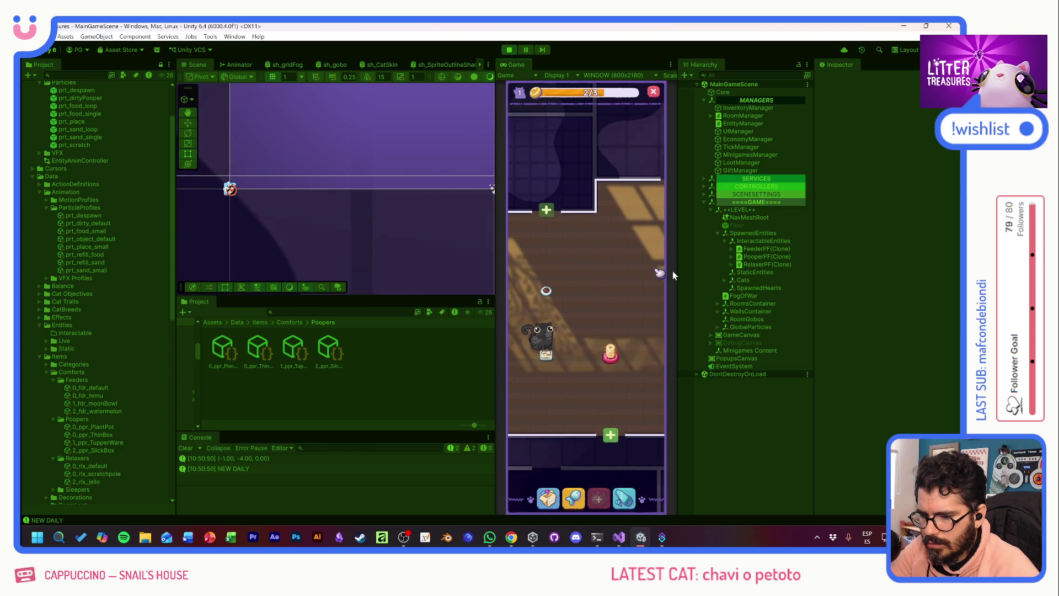
- Expand PooperPF(Clone) > Motion Layer > Pivot > Particle Layer in the Hierarchy
left_click(731, 257)
left_click(739, 272)
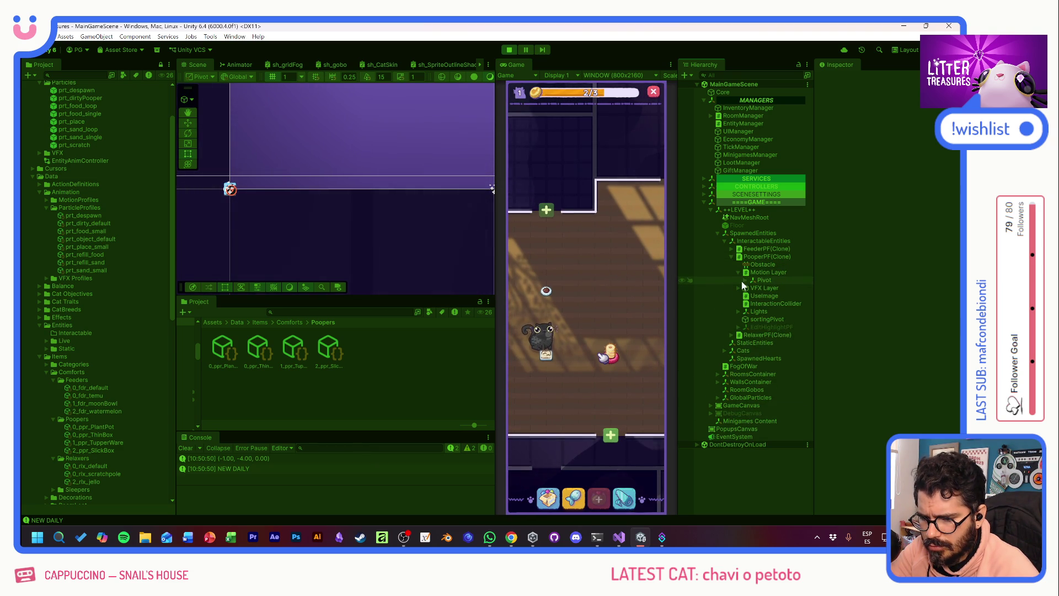
left_click(746, 280)
left_click(752, 303)
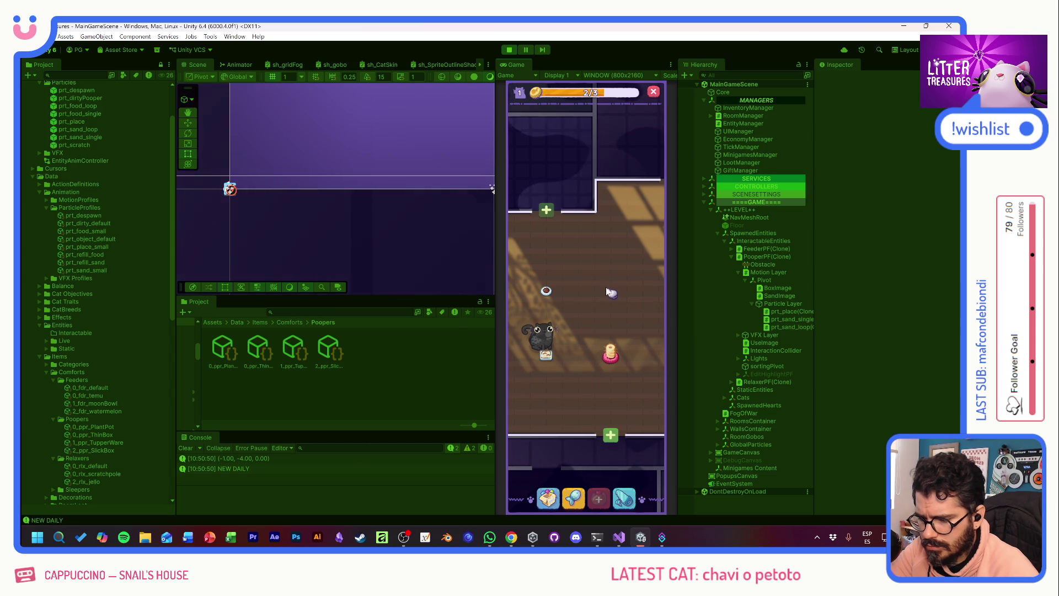
left_click_drag(615, 254, 600, 300)
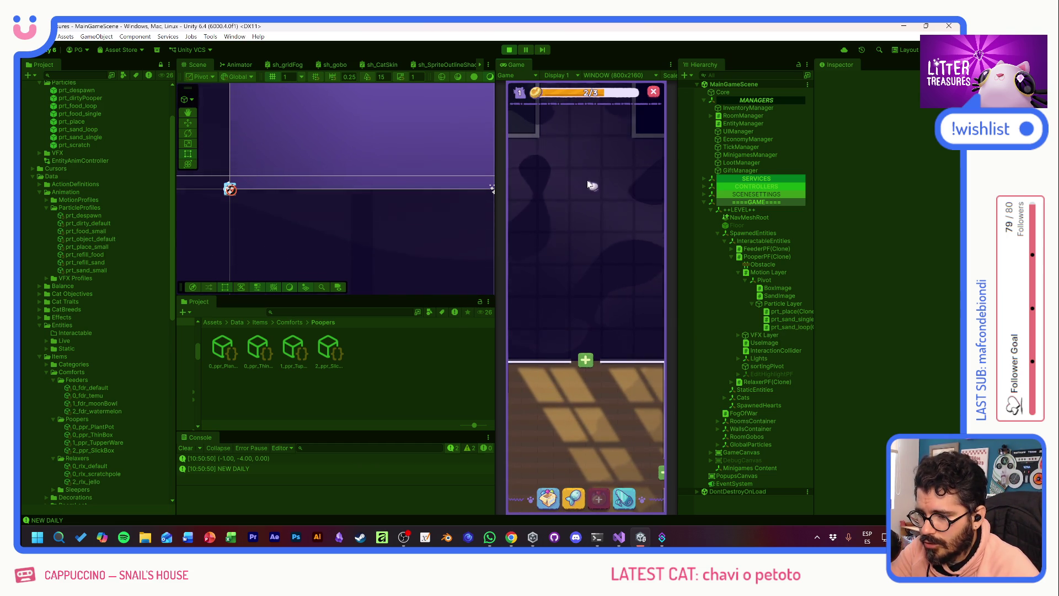
left_click_drag(587, 185, 583, 314)
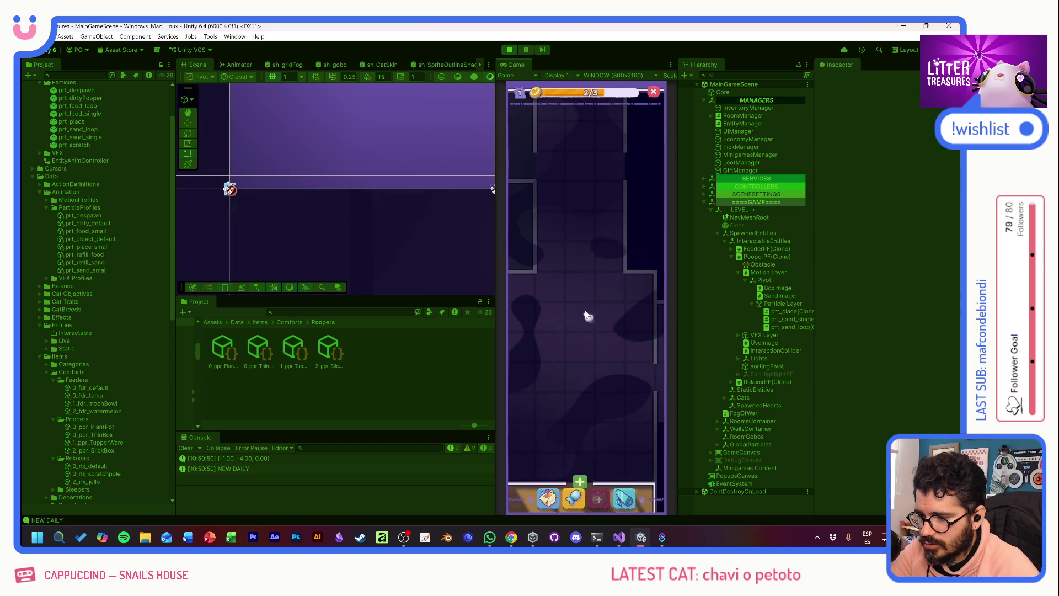
scroll(585, 316, "down", 3)
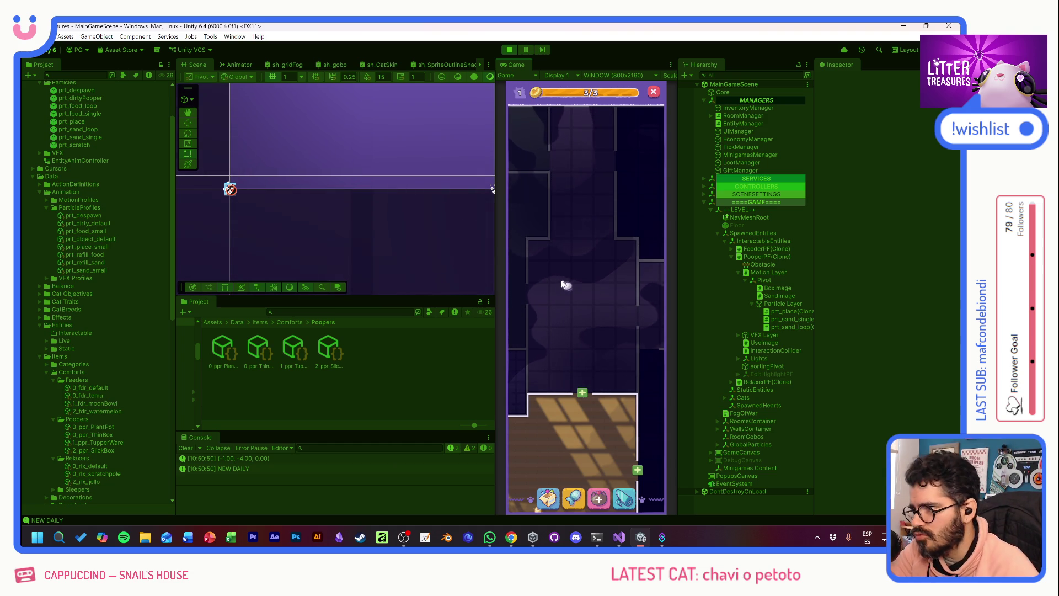
- Unlock the locked room's entrance above the current room
left_click(588, 352)
left_click(586, 355)
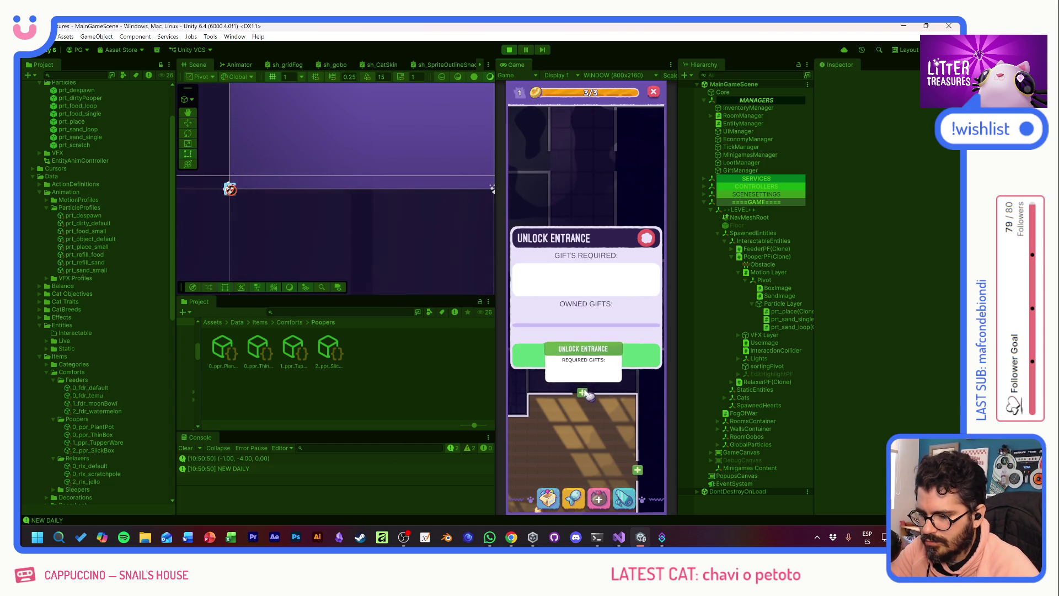
left_click(589, 356)
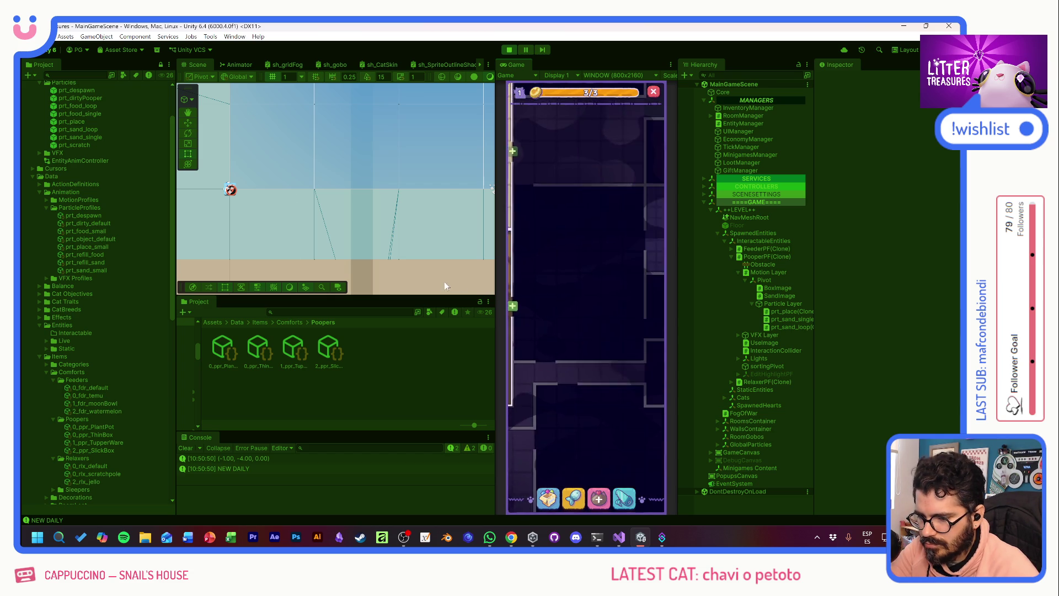
- Fulfil the cat's toast request and level up to level 2
left_click(561, 274)
left_click(638, 188)
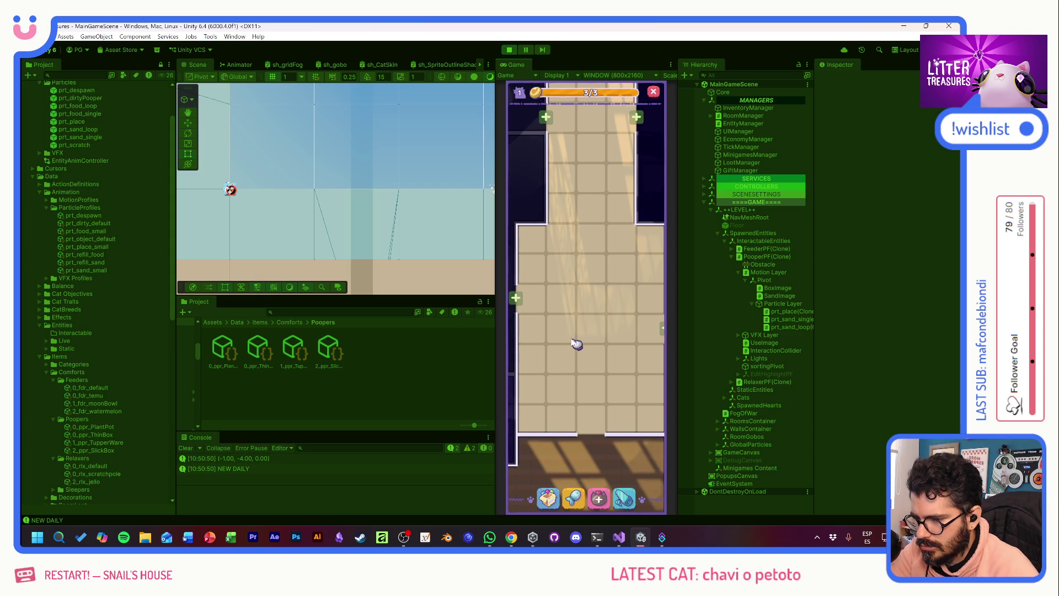
scroll(576, 344, "down", 3)
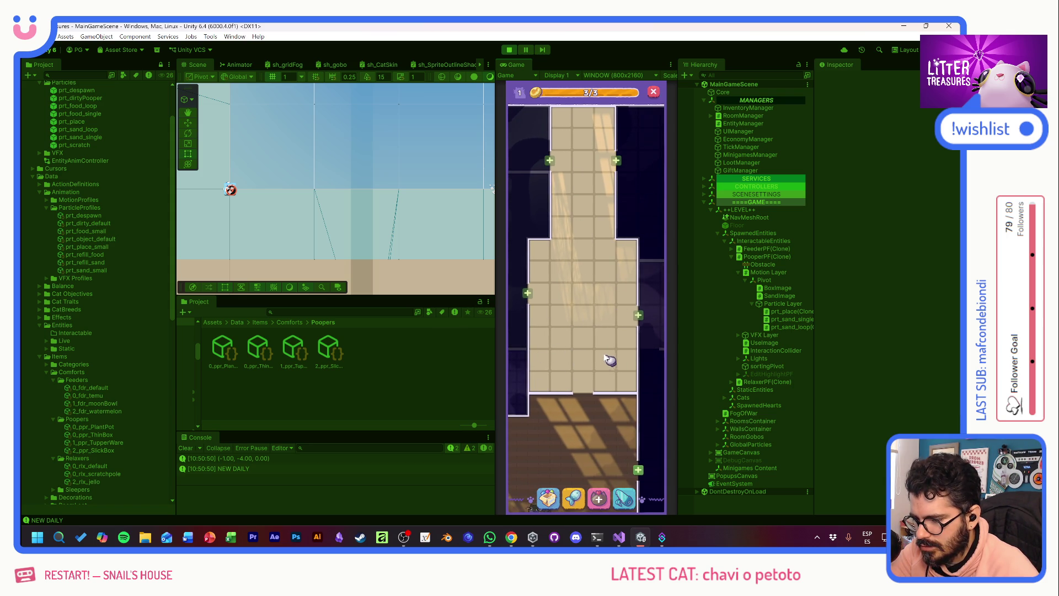
scroll(612, 239, "up", 3)
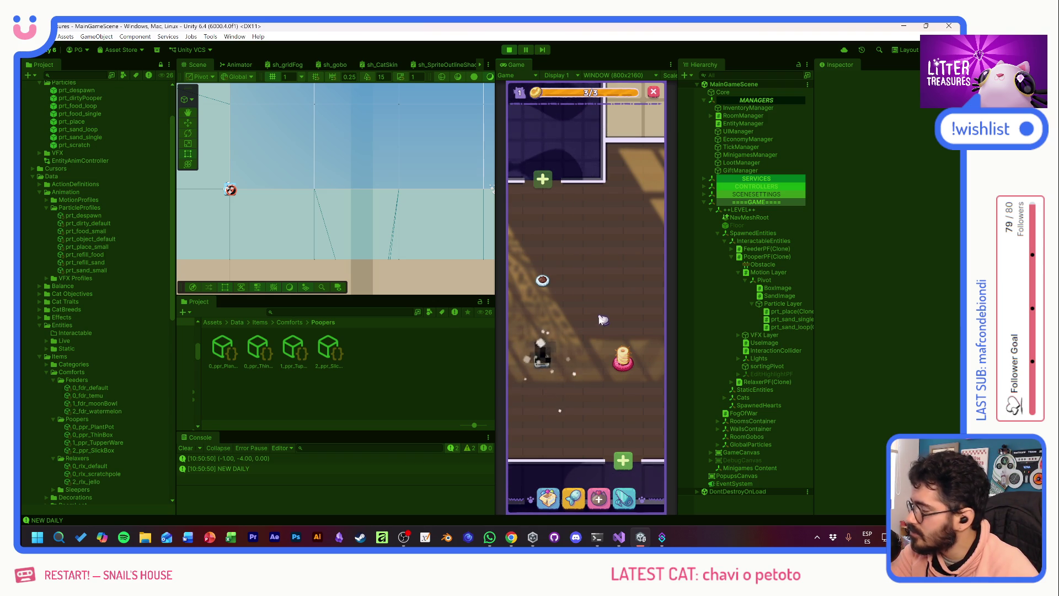
left_click(600, 497)
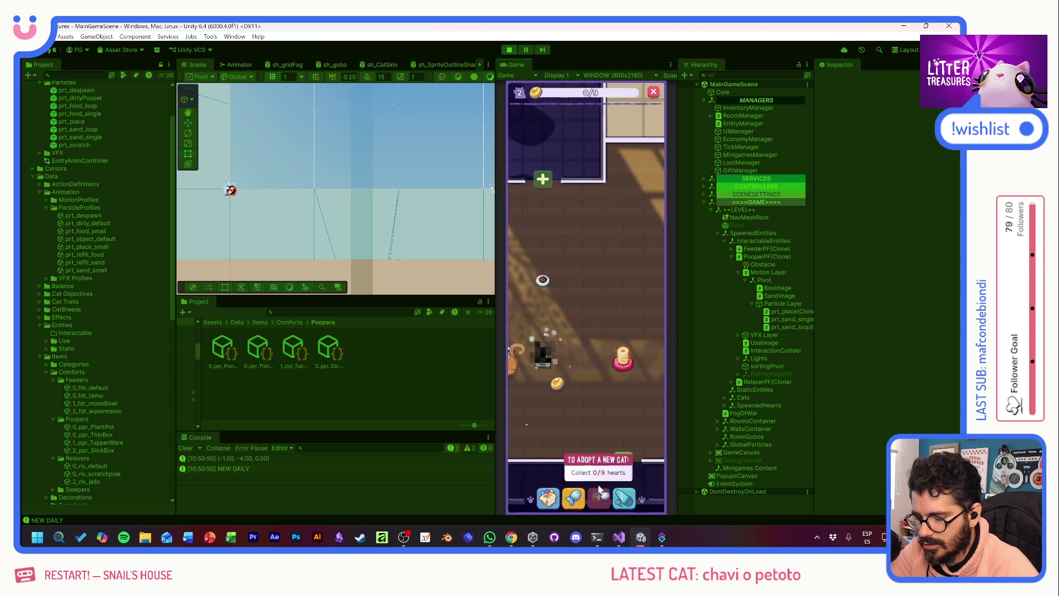
- Collect the new cat's hearts, scoop the litter treasure, and place the Moon Bowl
left_click(549, 314)
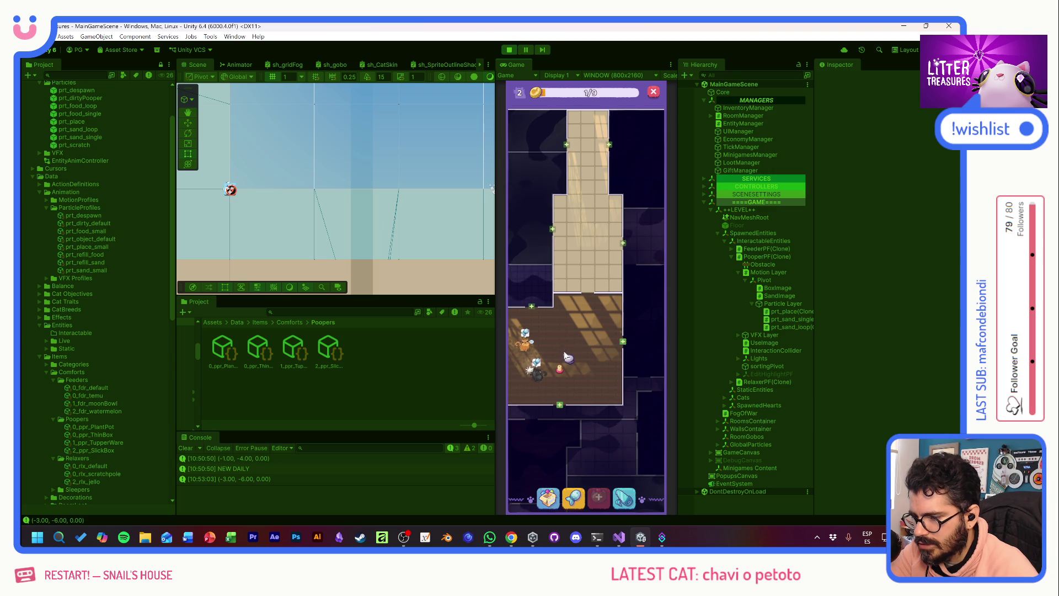
scroll(563, 355, "up", 3)
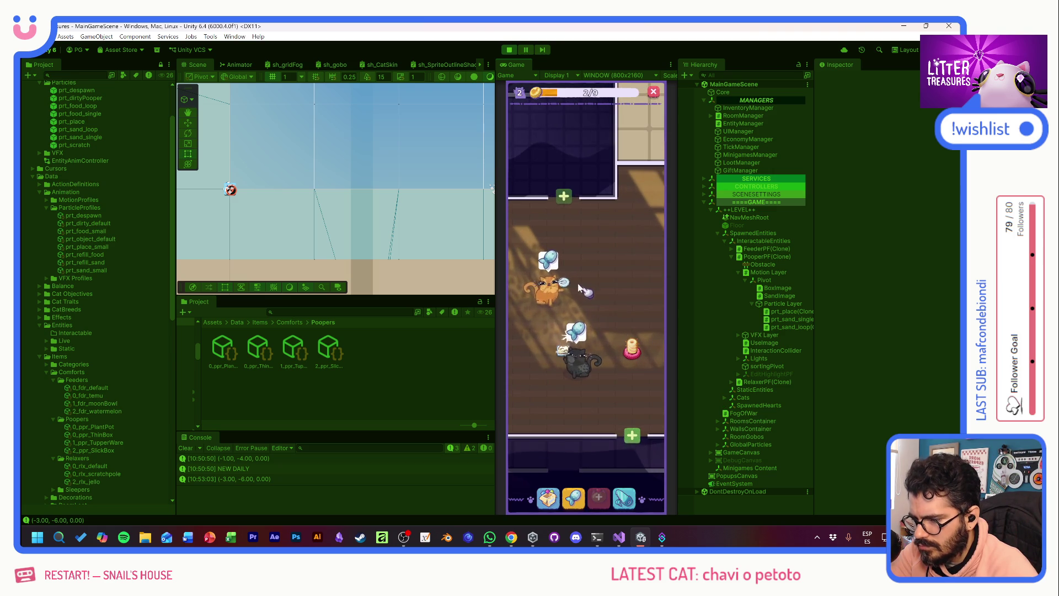
left_click(562, 353)
mouse_move(563, 358)
left_mouse_down()
mouse_move(549, 237)
mouse_move(549, 319)
mouse_move(633, 356)
left_mouse_up()
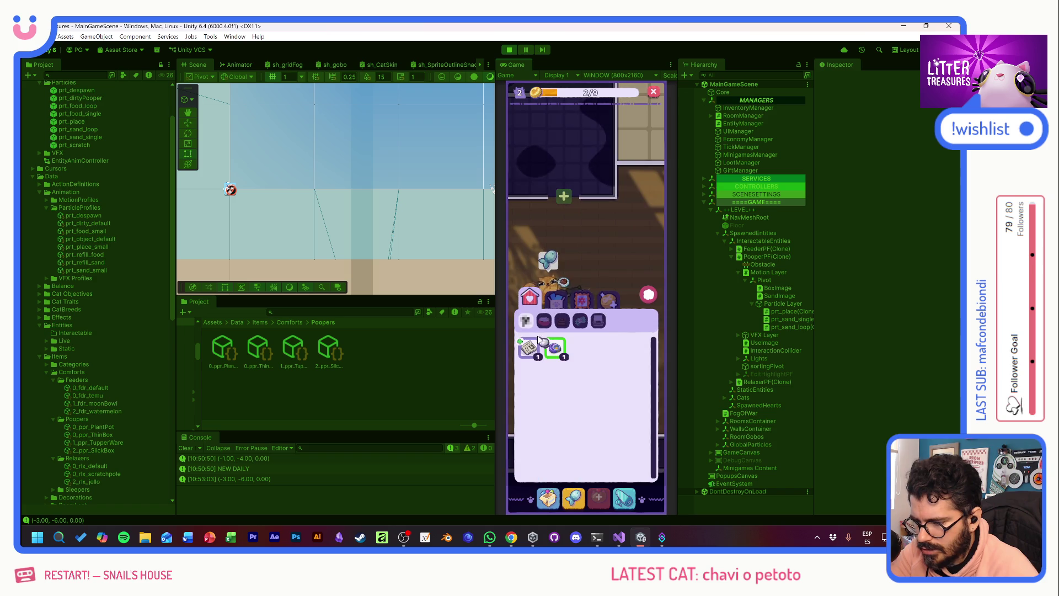
left_click(554, 346)
left_click(587, 257)
left_click(563, 398)
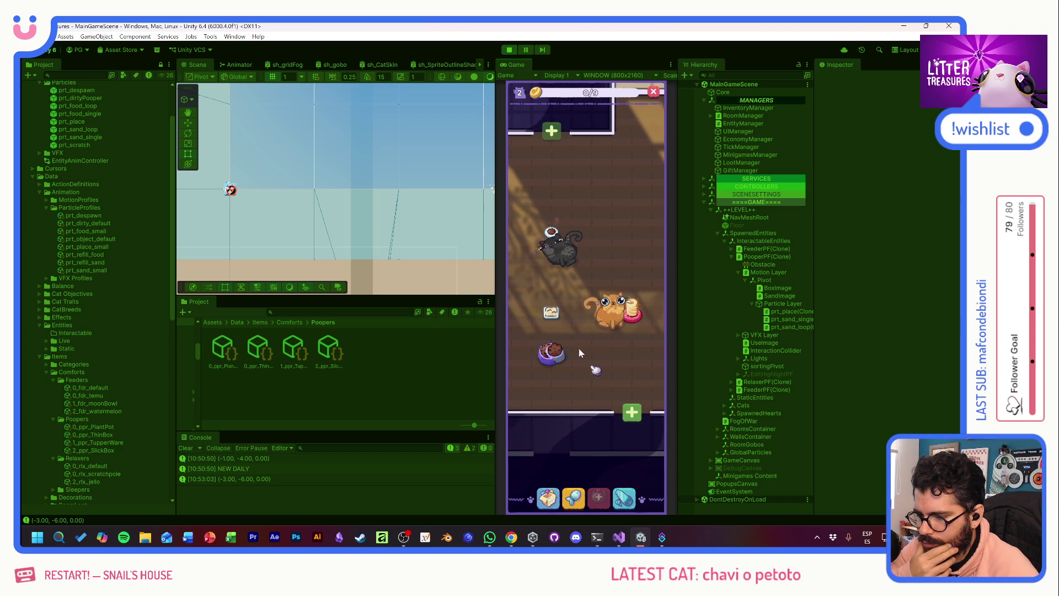
- Place the NEW DAILY newspaper beside the cat, then select the litter box showing NEEDS NEW SAND
mouse_move(543, 316)
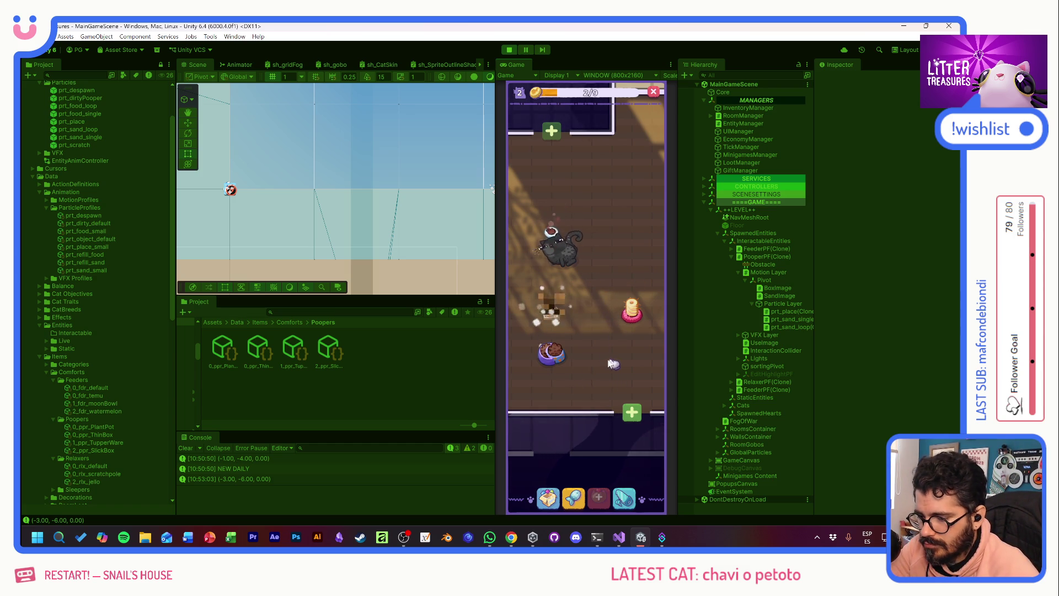
left_click(548, 498)
left_click(529, 357)
left_click(626, 251)
left_click(618, 264)
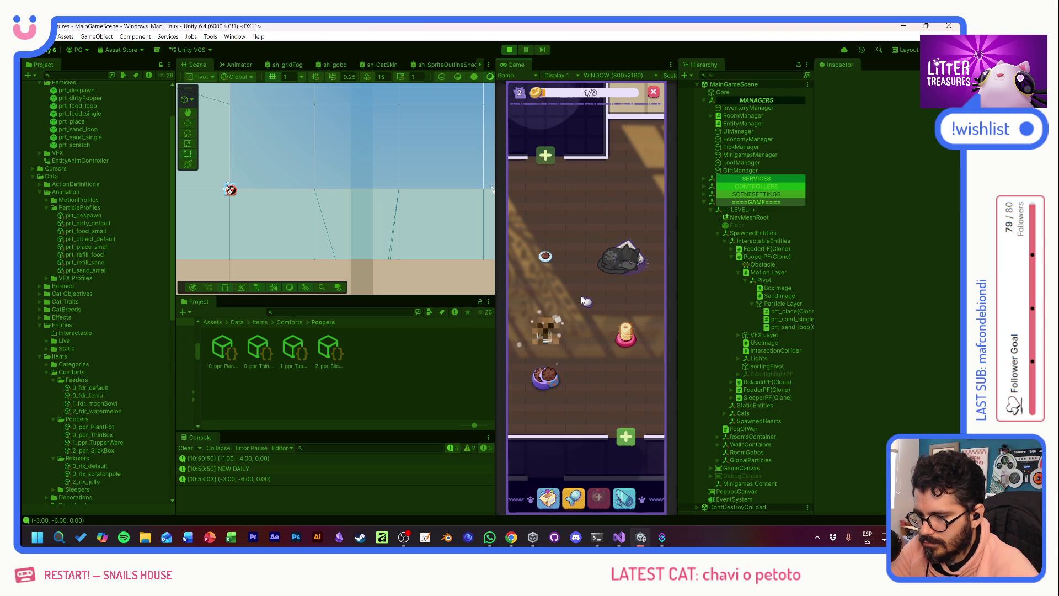
left_click(551, 336)
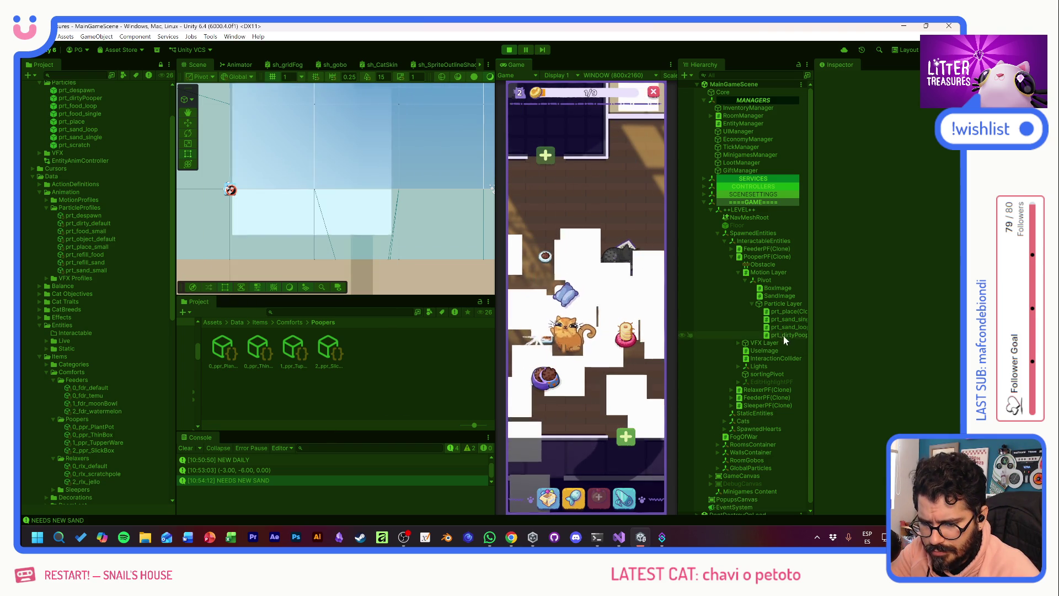
- Scoop the litter box treasure, close the Generic Food reward card, and stop Play mode
left_click(626, 337)
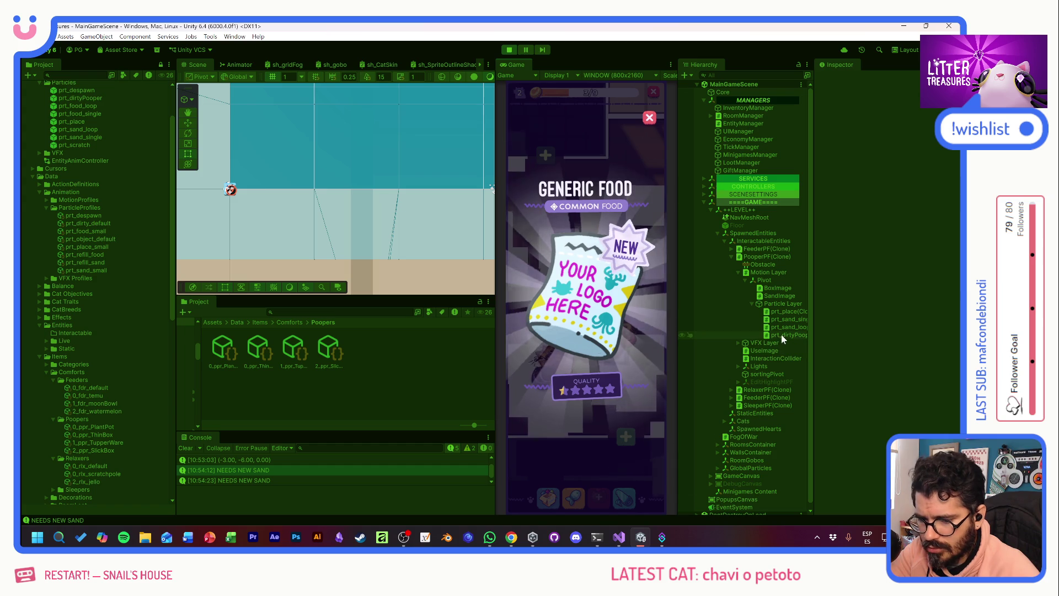
left_click(595, 332)
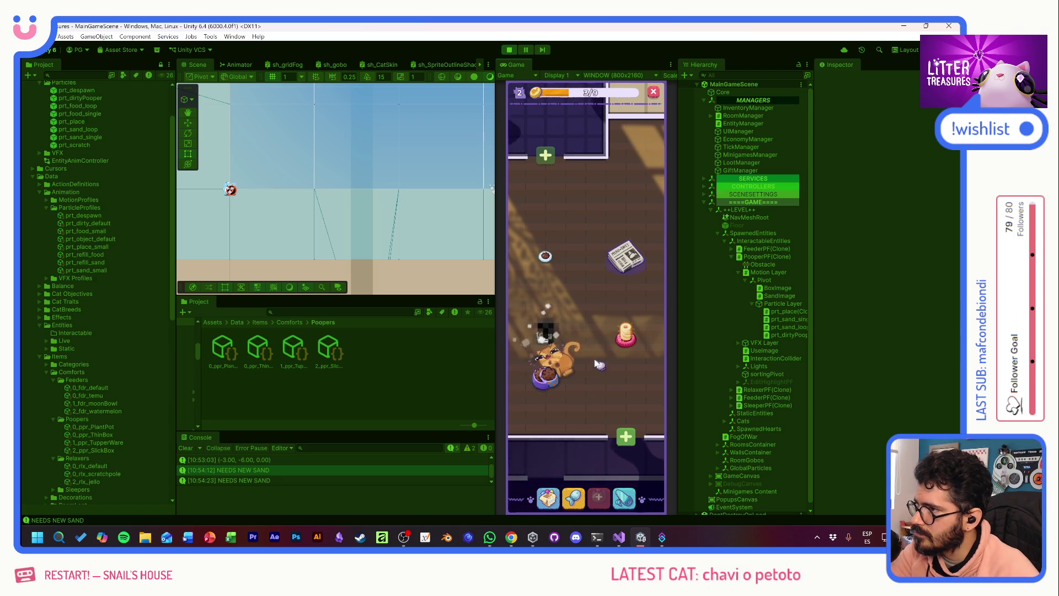
left_click(508, 51)
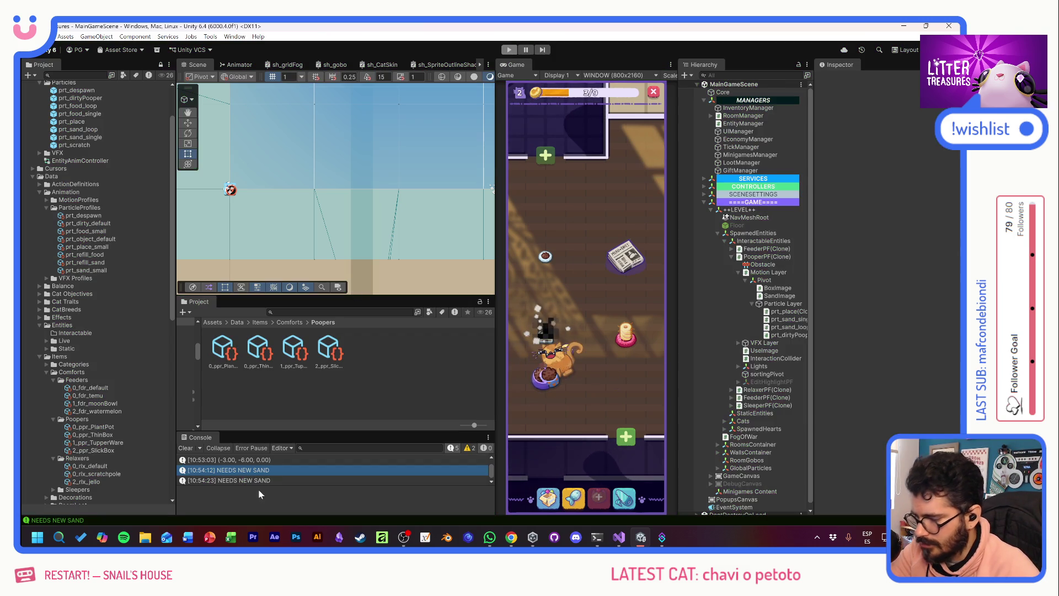
- Delete the NEEDS NEW SAND Debug.Log line from CheckSand in PoopingComponent.cs and return to Unity
double_click(255, 468)
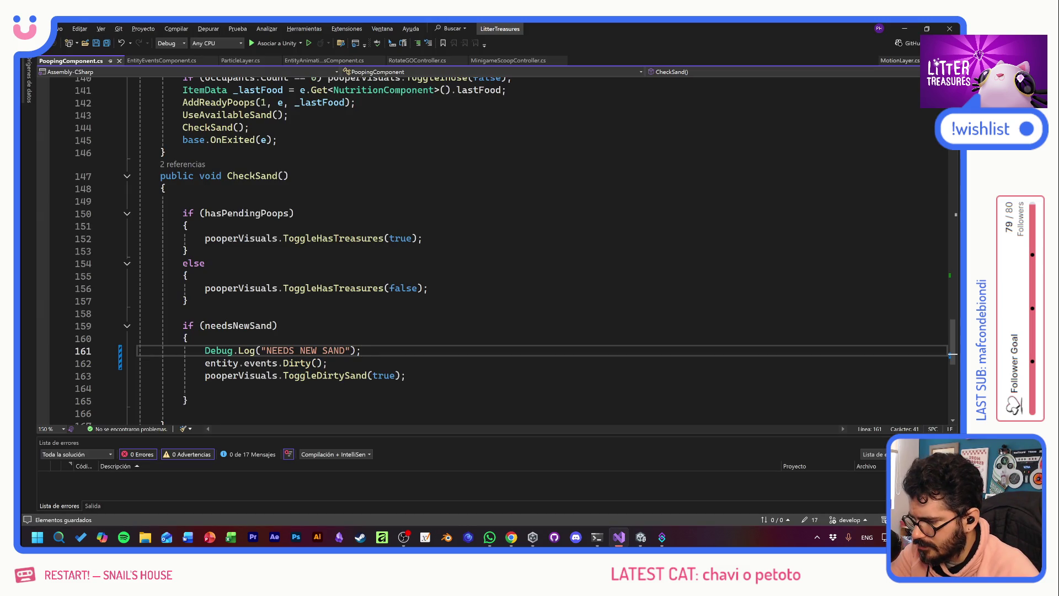
key("shift+Home")
key("shift+Home")
key("BackSpace")
key("BackSpace")
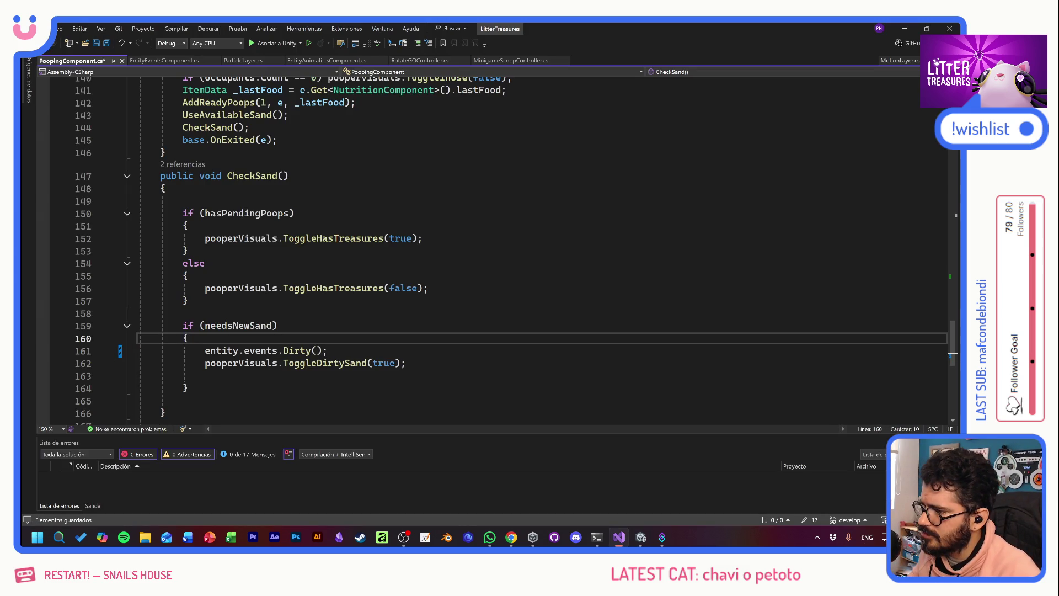
key("alt+Tab")
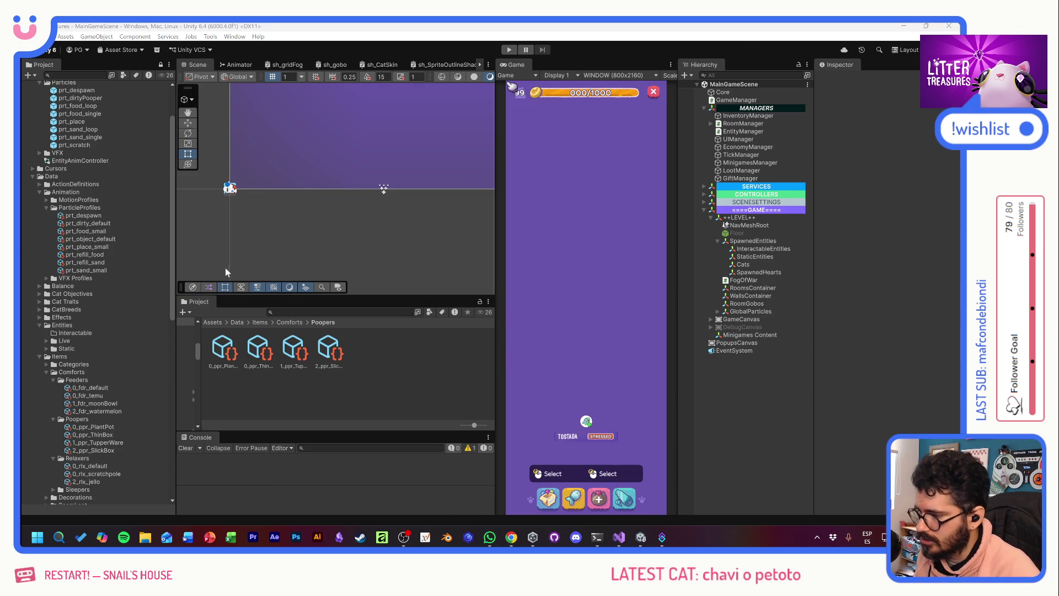
- Commit the 17 changed files to develop with summary 'Dirty Particle Logic', then switch to Unity
left_click(554, 537)
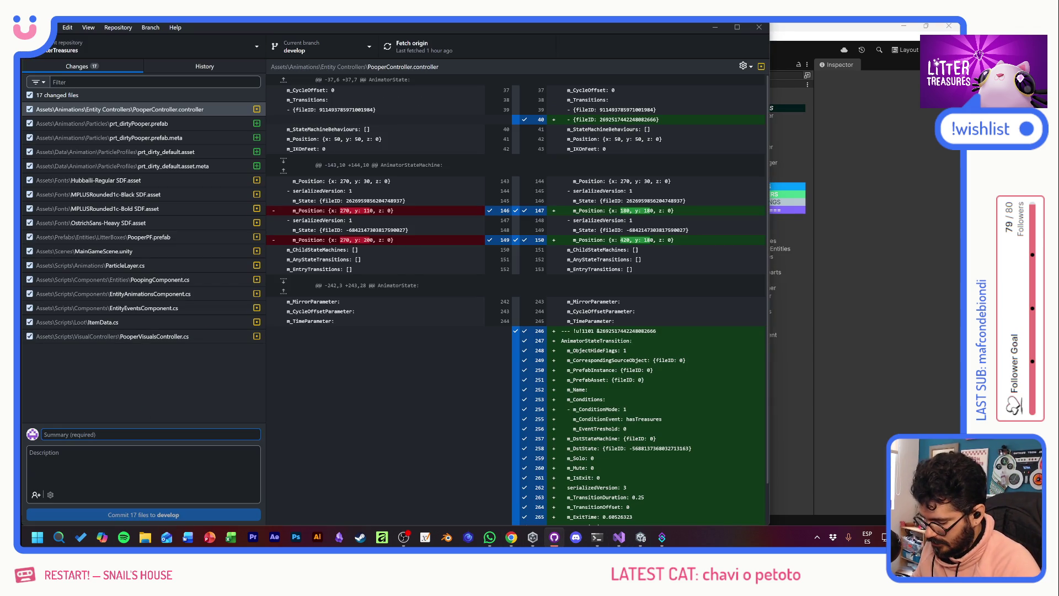
type("Dirty Particle Logic")
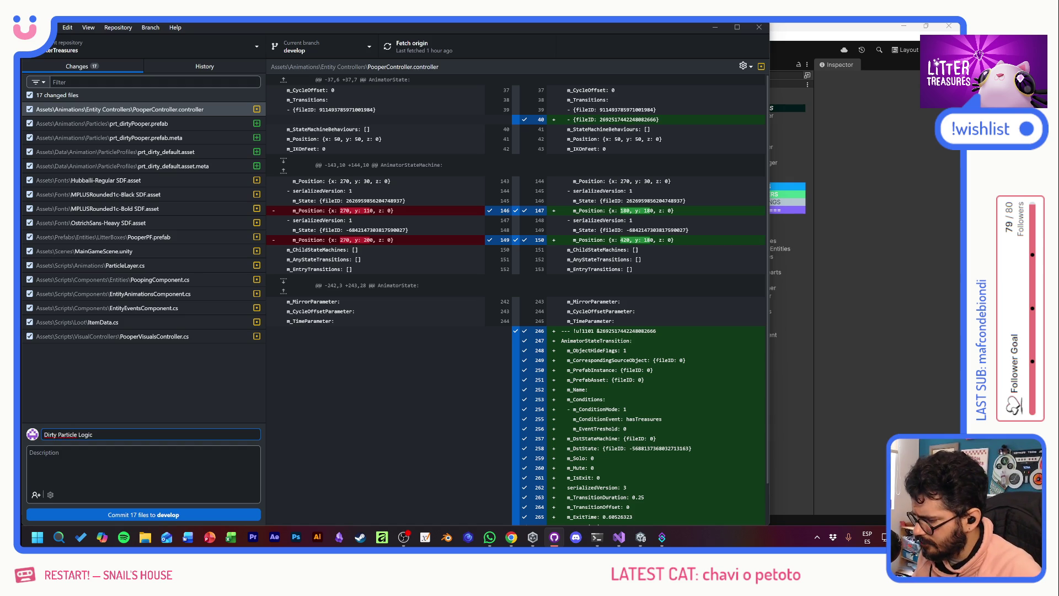
left_click(119, 514)
left_click(421, 48)
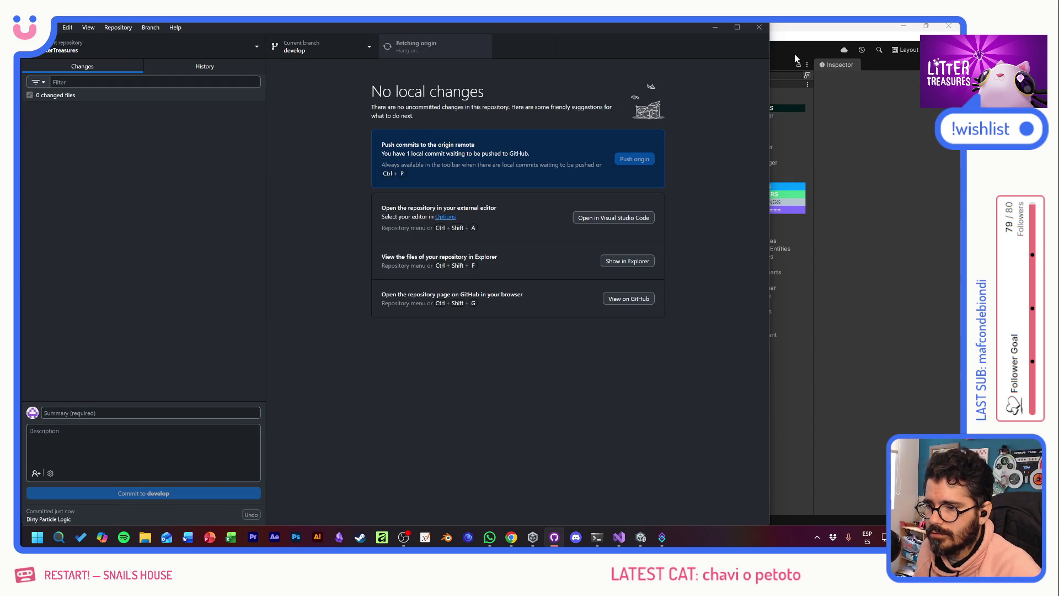
left_click(803, 34)
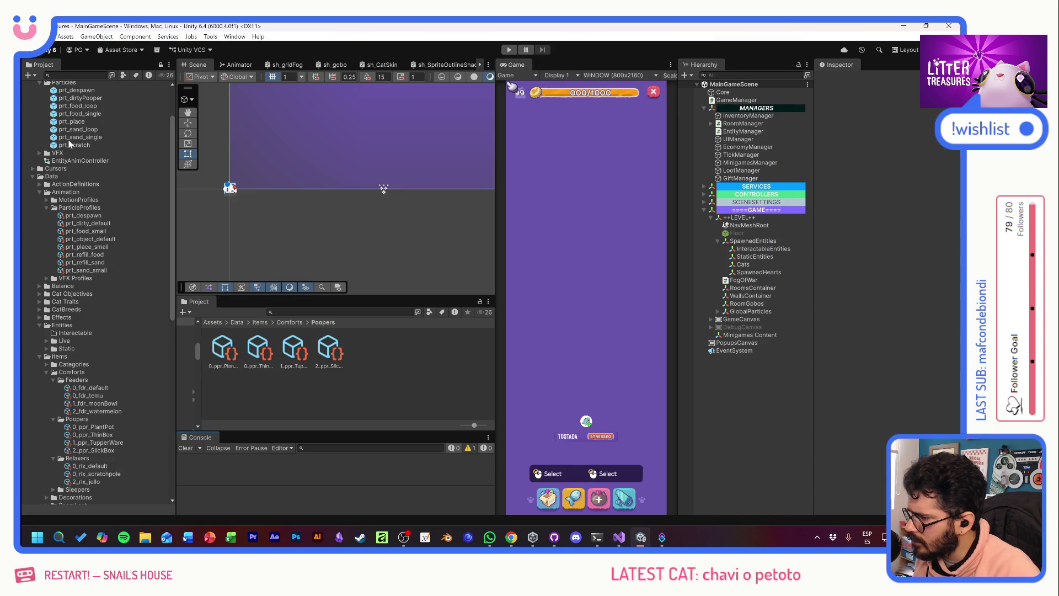
- Open the prt_dirtyPooper prefab and set Duration 2, World Simulation Space, and Start Lifetime 2
left_click(55, 98)
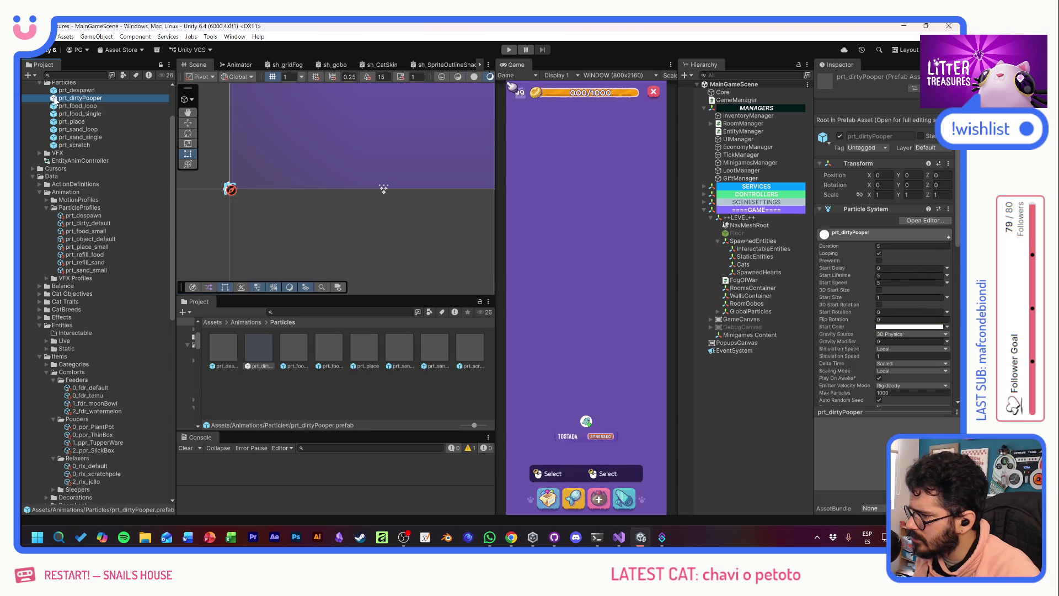
double_click(55, 98)
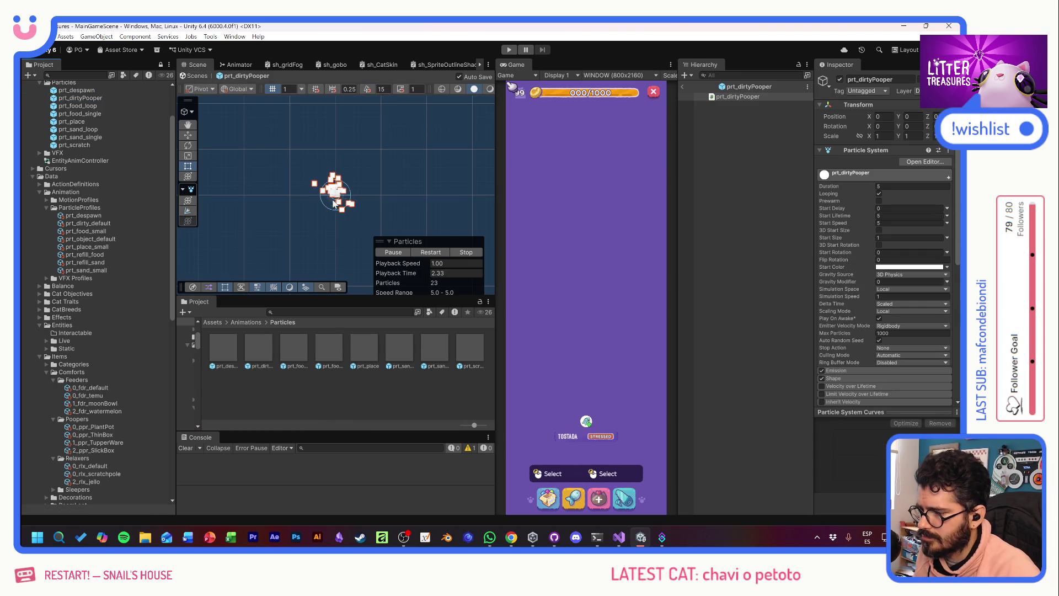
scroll(339, 203, "up", 2)
scroll(339, 203, "up", 2)
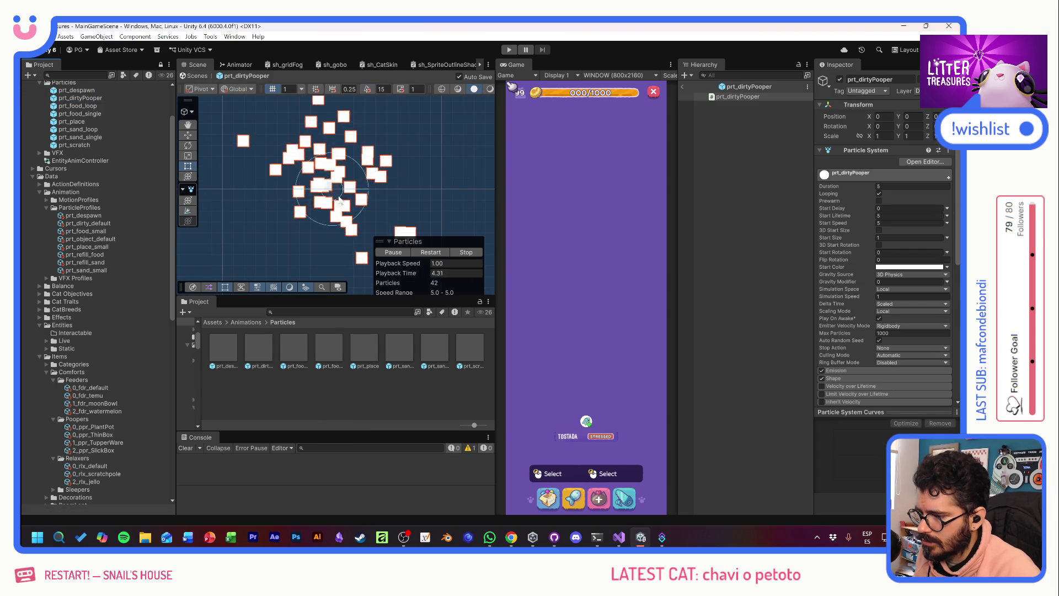
left_click(891, 186)
type("2")
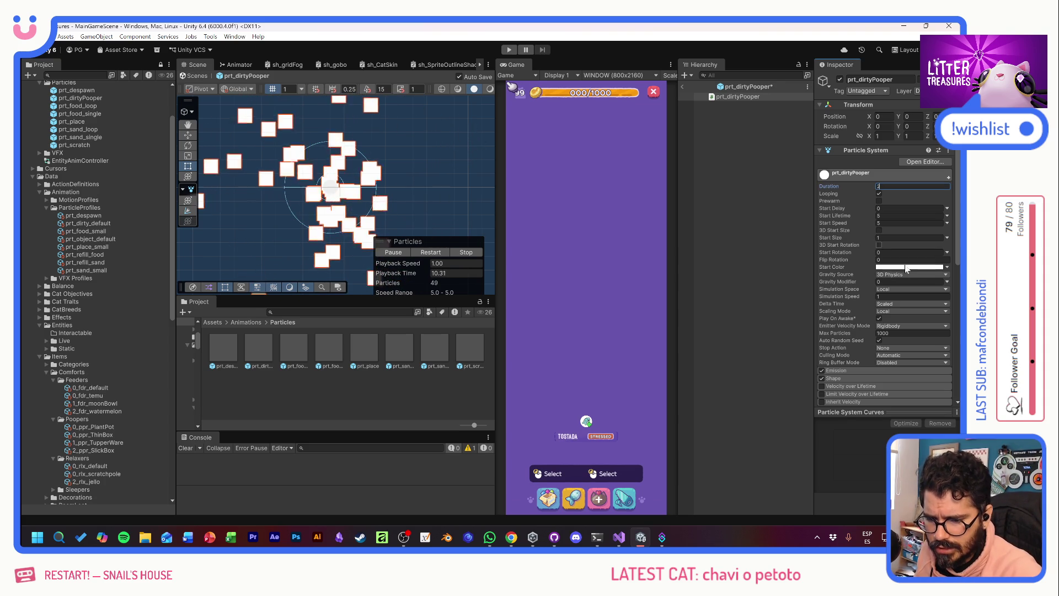
left_click(911, 289)
left_click(900, 309)
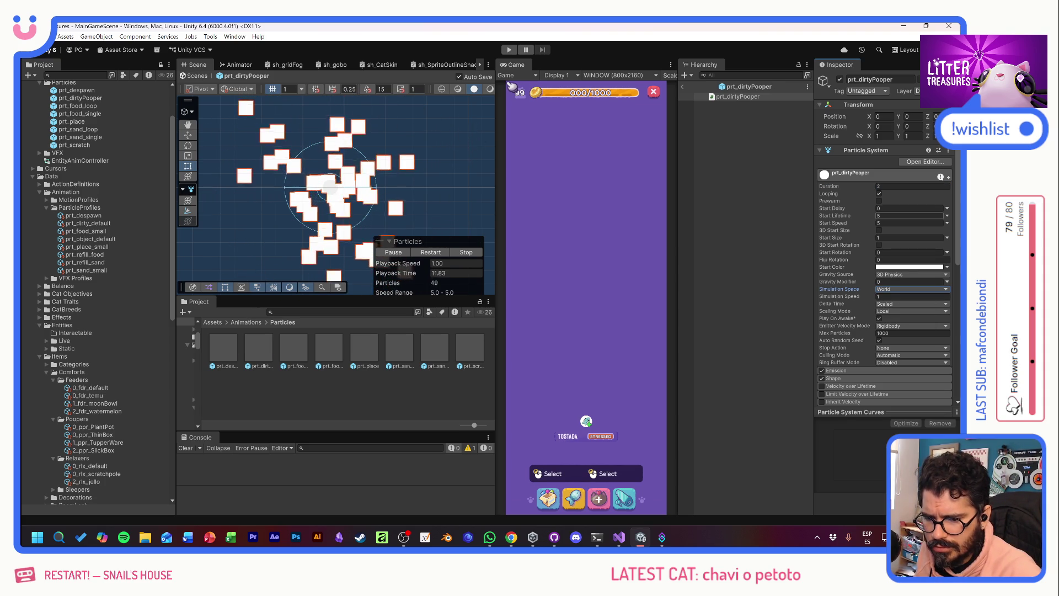
type("2")
key("Tab")
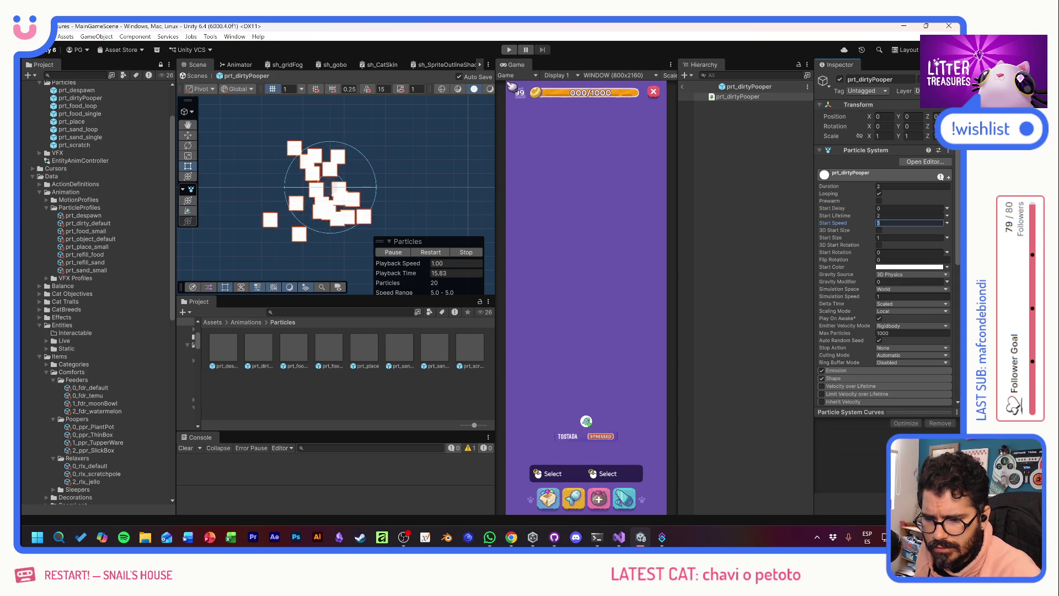
- Expand the Emission and Shape modules and give the Gravity Modifier a negative value
left_click(844, 370)
scroll(846, 353, "down", 4)
left_click(846, 333)
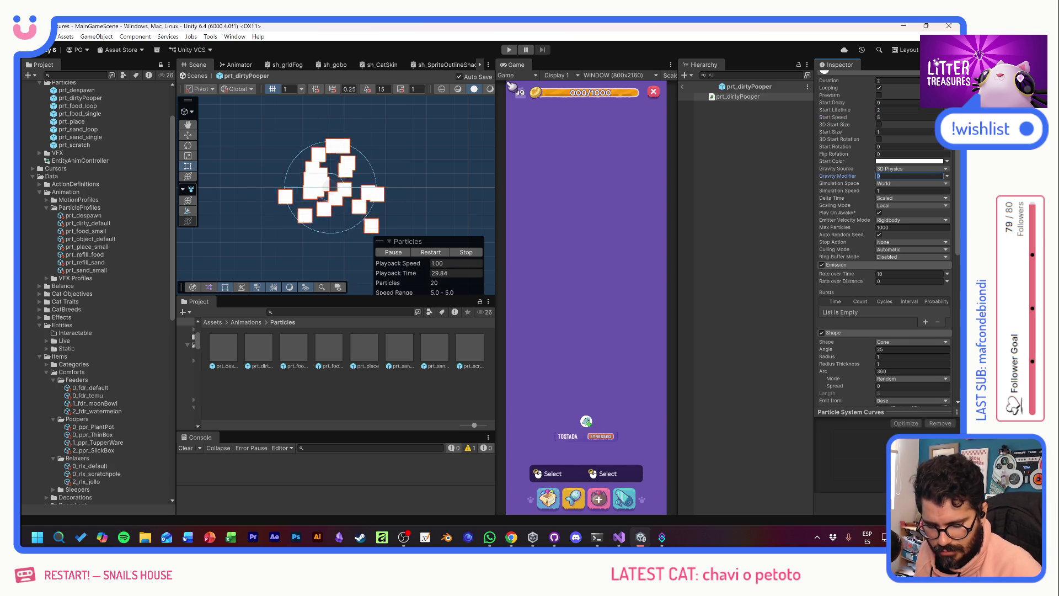
type("-1")
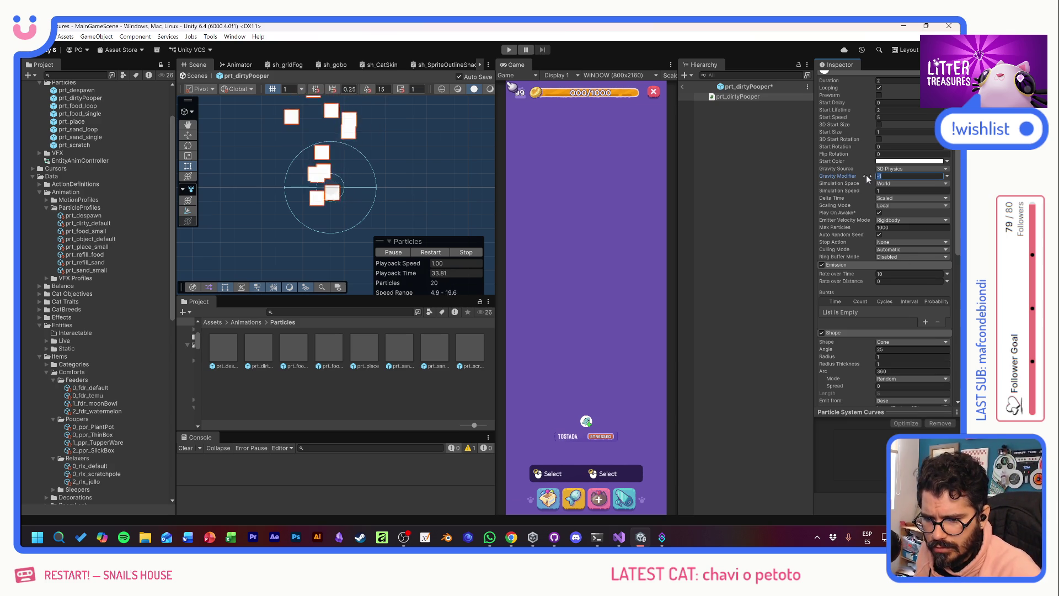
type("-.5")
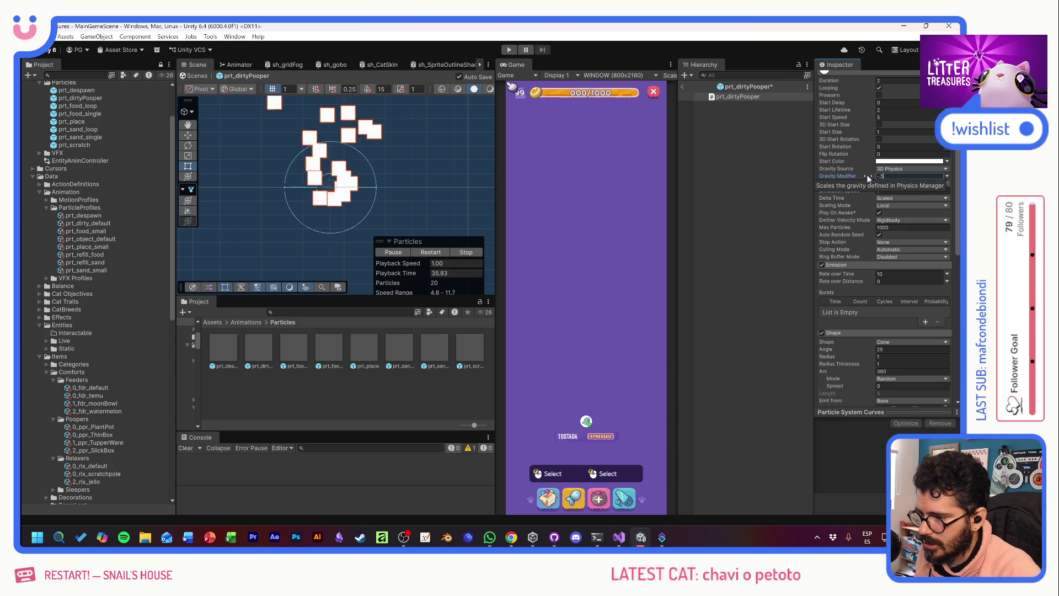